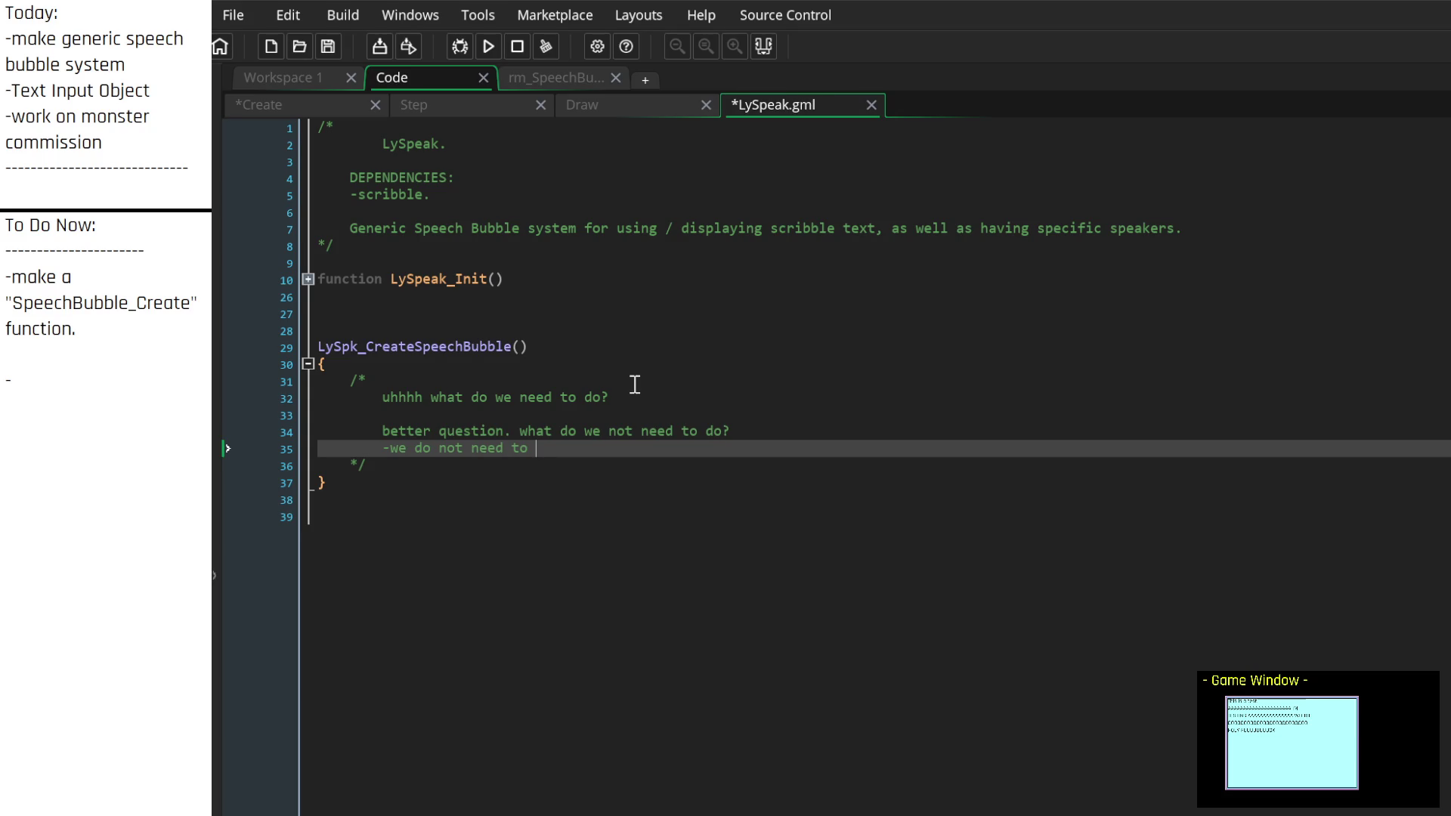
- Note 'tie the speech bubble to a specific object here. i don't think.' and add blank lines below it
{"action": "type", "text": "tie the spe"}
{"action": "type", "text": "ech bubble to "}
{"action": "type", "text": "a specific o"}
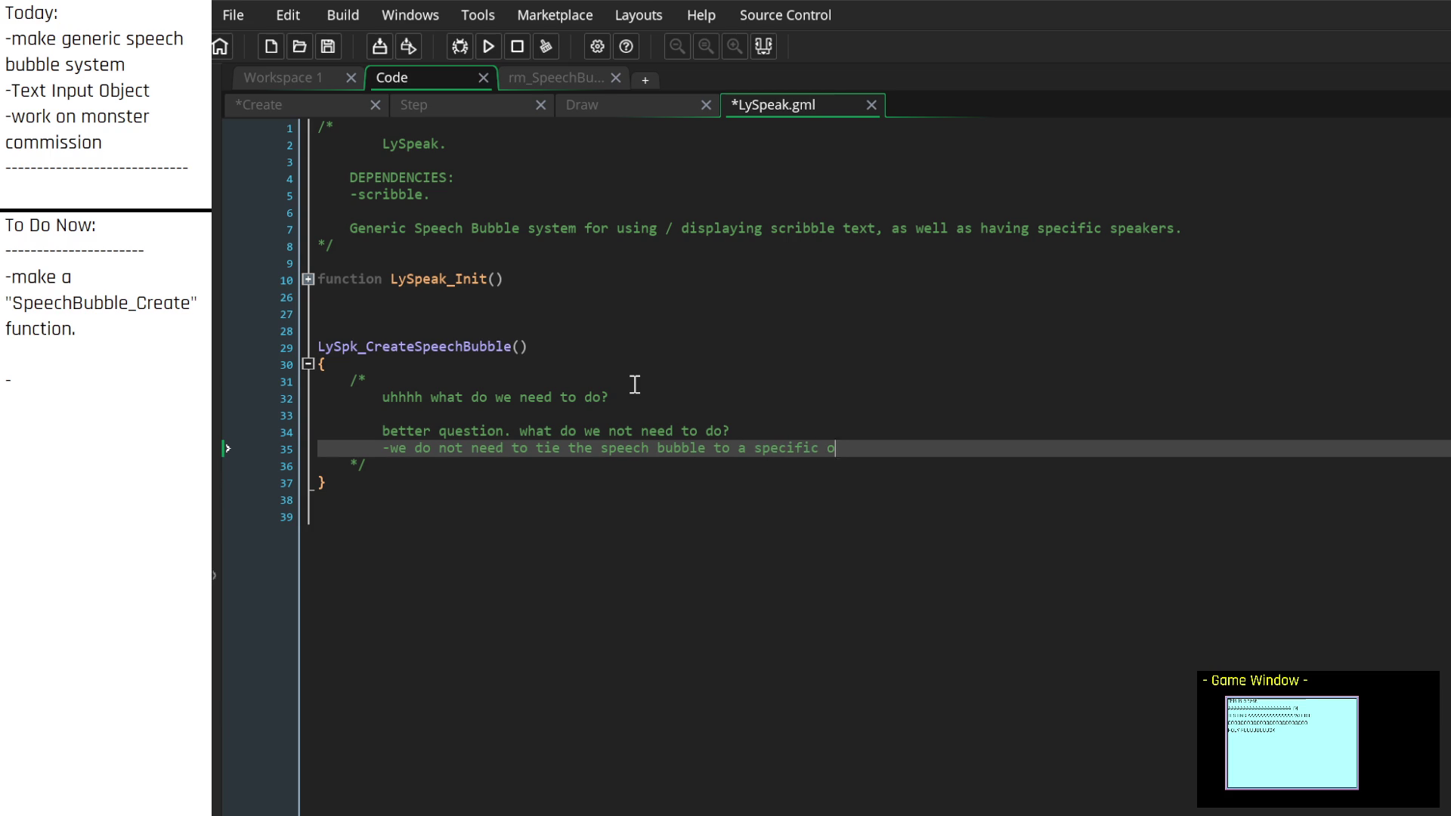
{"action": "type", "text": "bject here. "}
{"action": "type", "text": "i don't think."}
{"action": "key", "text": "Return"}
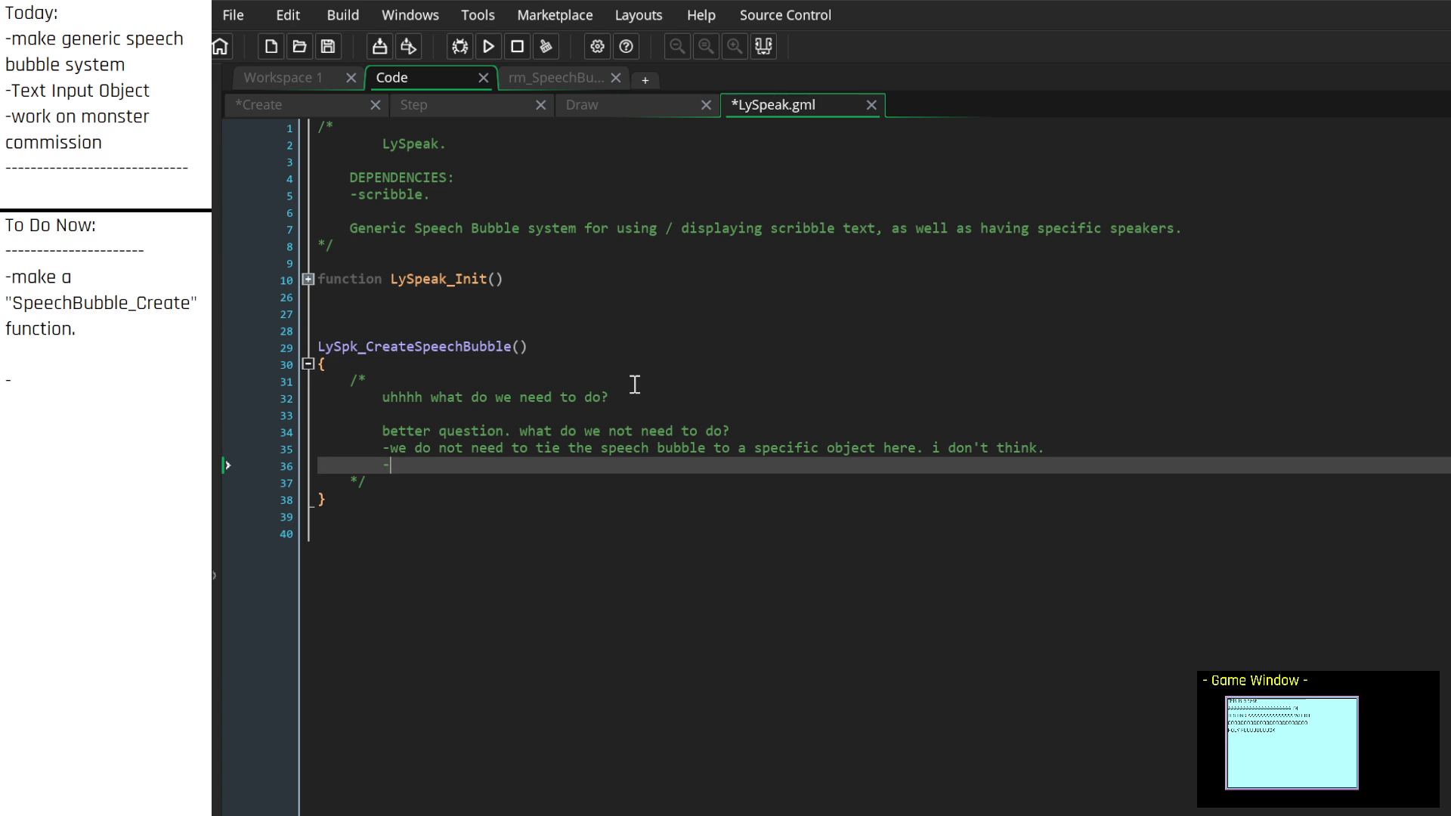
{"action": "key", "text": "BackSpace"}
{"action": "key", "text": "BackSpace"}
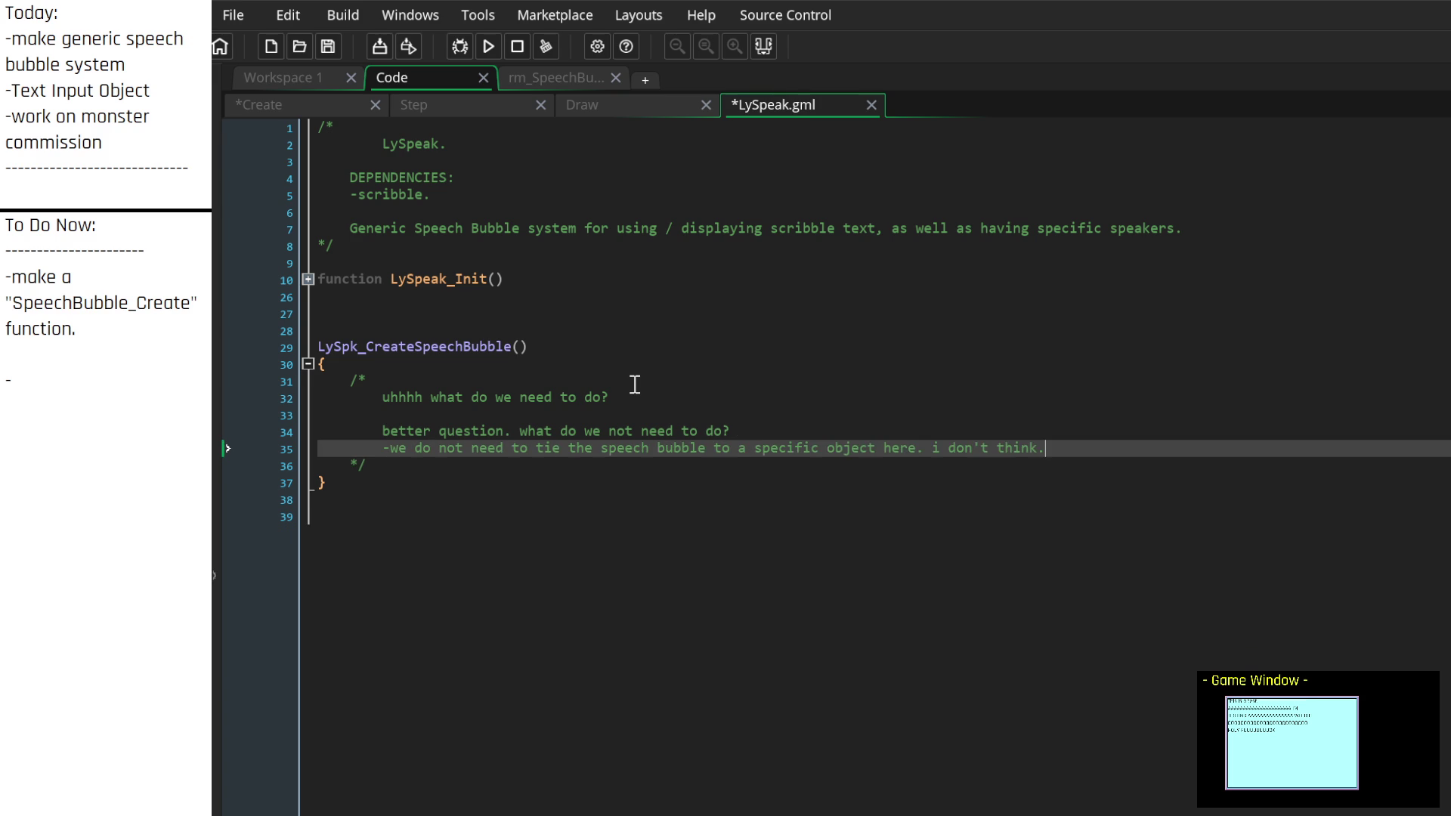
{"action": "key", "text": "Up"}
{"action": "key", "text": "Down"}
{"action": "key", "text": "Up"}
{"action": "key", "text": "Up"}
{"action": "key", "text": "Return"}
{"action": "key", "text": "Return"}
{"action": "key", "text": "Up"}
{"action": "key", "text": "Up"}
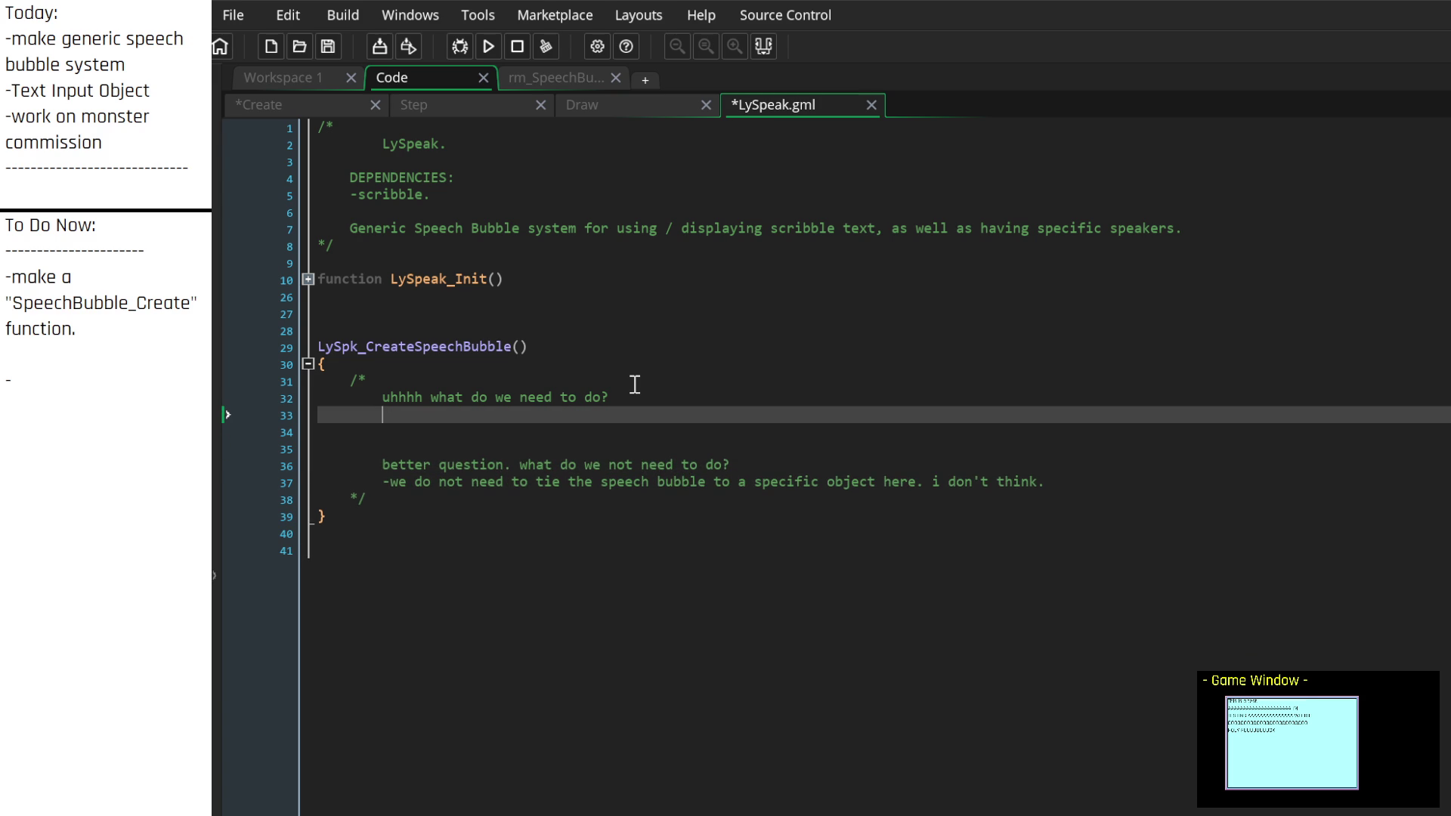
- List to-dos: set the bubble's x and y position, and draw at layer / depth / etc as normal
{"action": "type", "text": "-set x and y positio"}
{"action": "type", "text": "n of speech bub"}
{"action": "type", "text": "ble "}
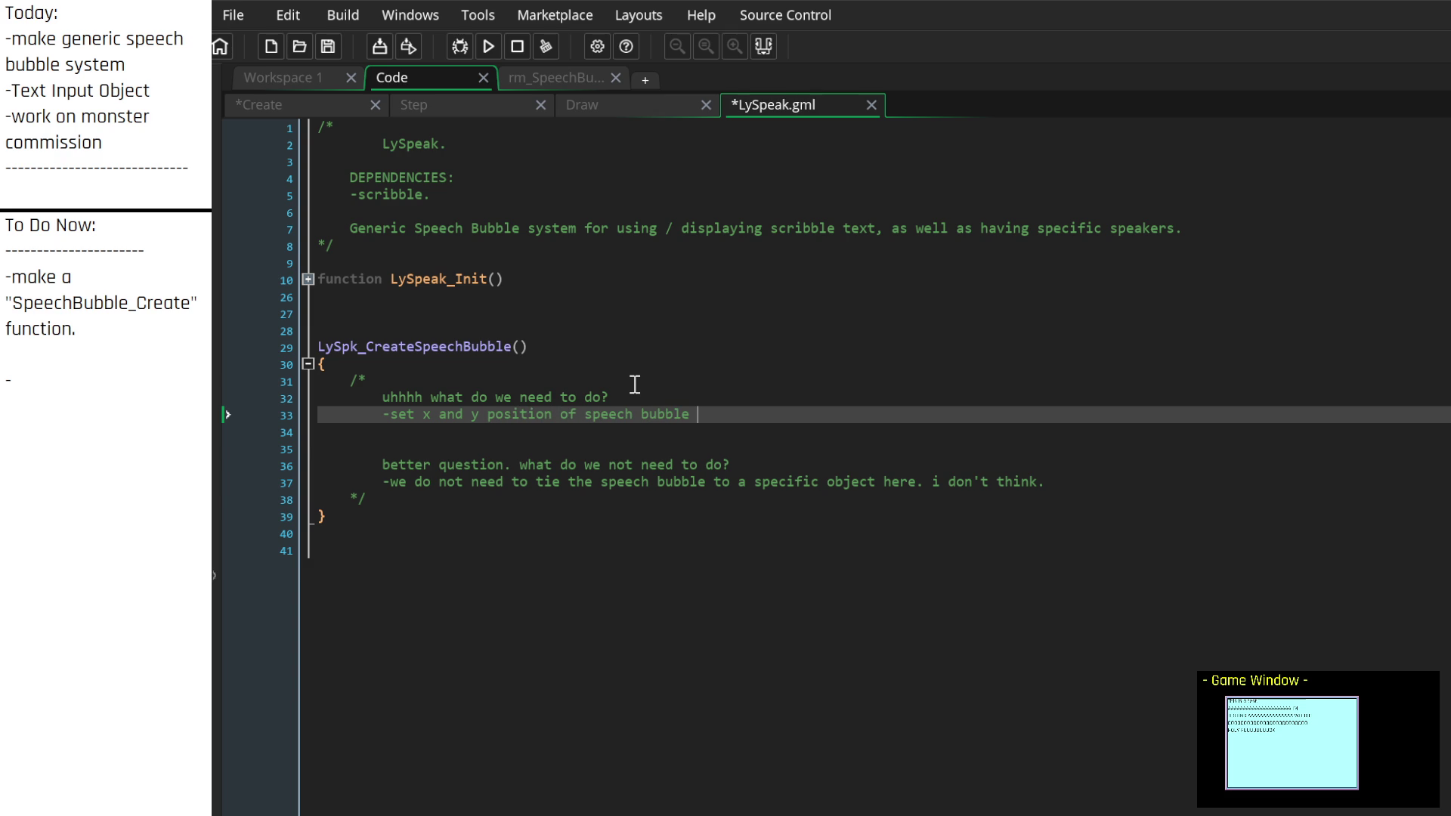
{"action": "type", "text": "we're drawing at."}
{"action": "key", "text": "Return"}
{"action": "type", "text": "-0"}
{"action": "key", "text": "BackSpace"}
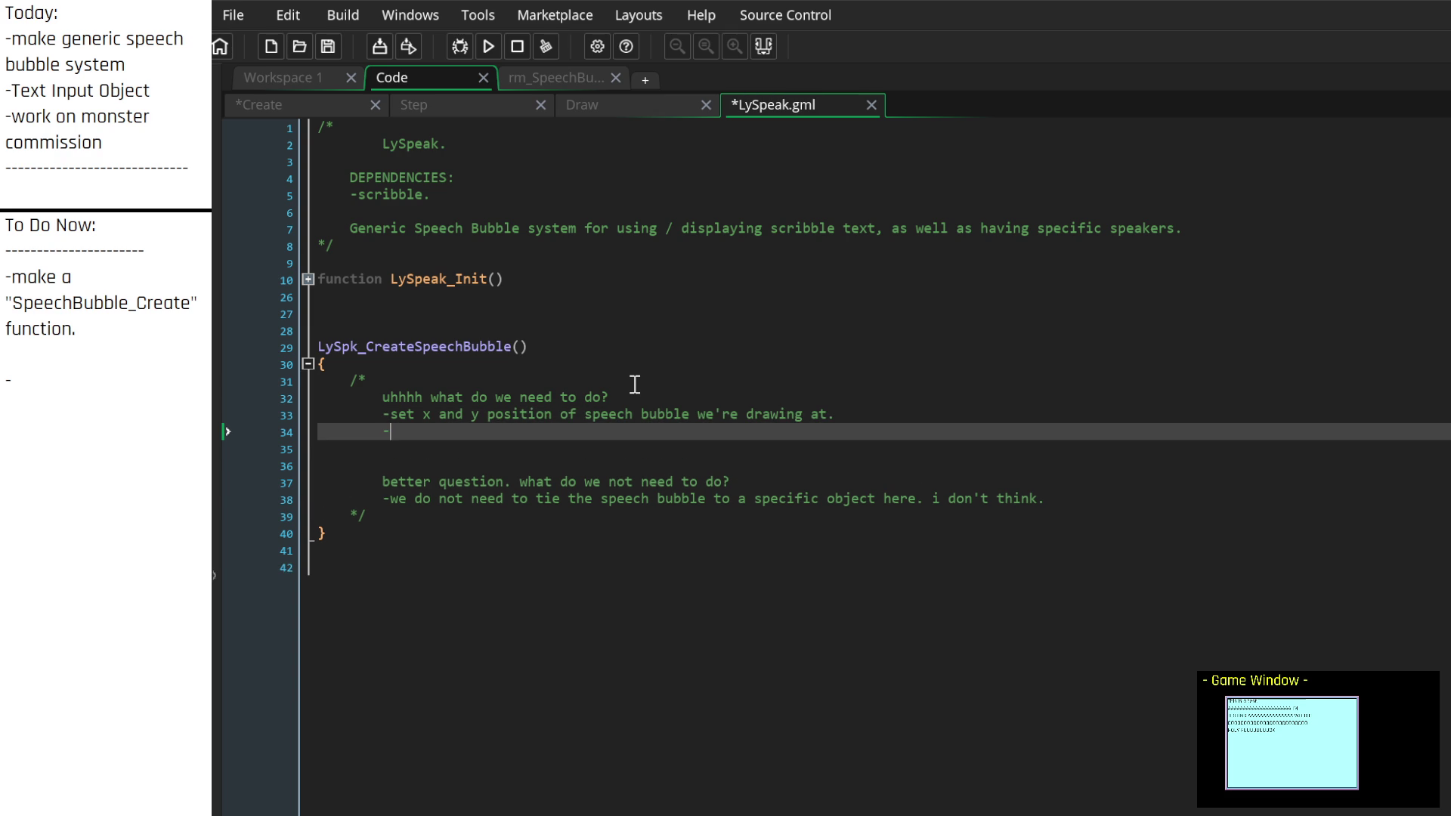
{"action": "type", "text": "draw at"}
{"action": "key", "text": "BackSpace"}
{"action": "key", "text": "BackSpace"}
{"action": "type", "text": "at la"}
{"action": "type", "text": "yer / depth / etc "}
{"action": "type", "text": "as normal."}
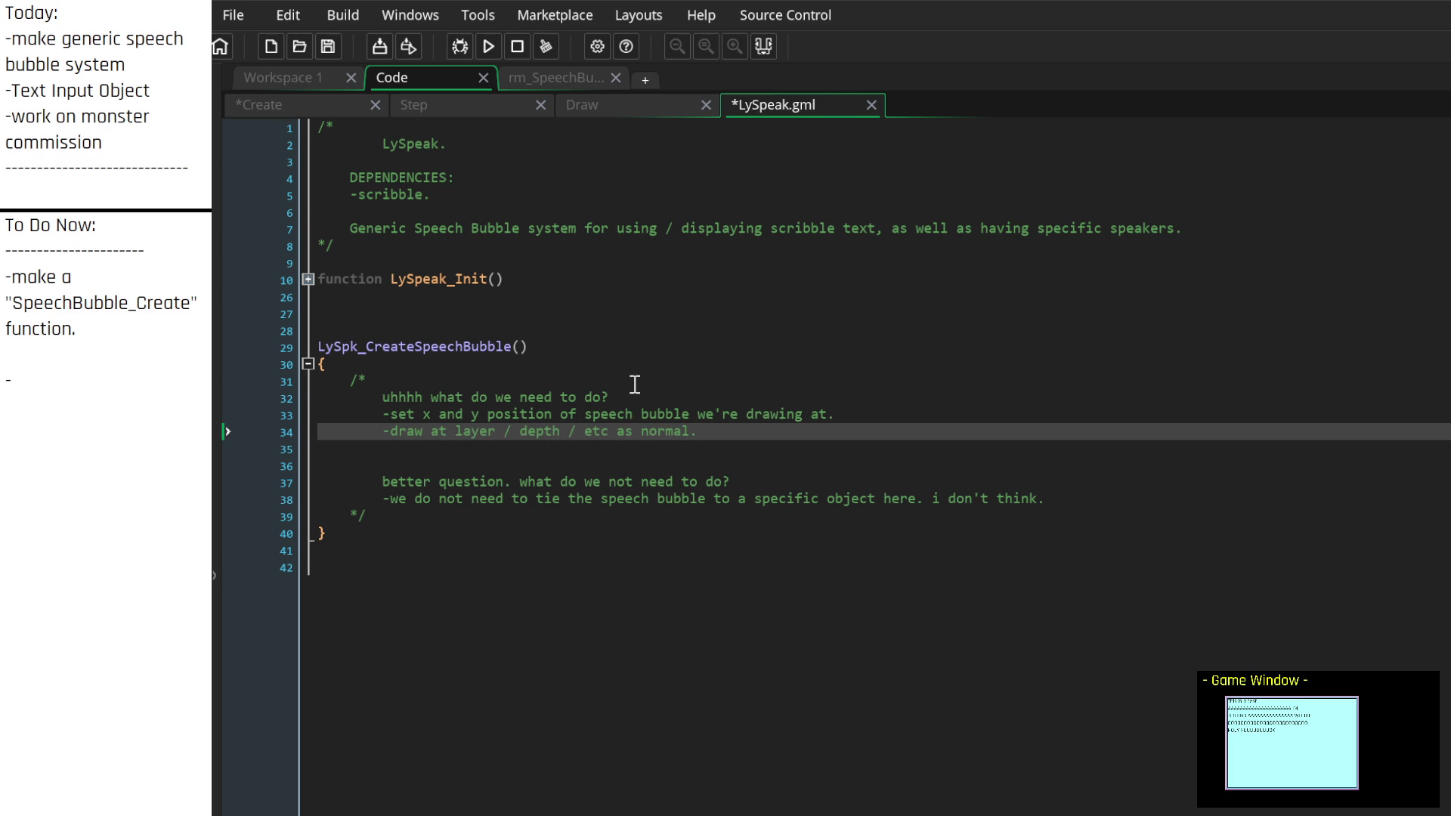
{"action": "key", "text": "Return"}
{"action": "type", "text": "-set"}
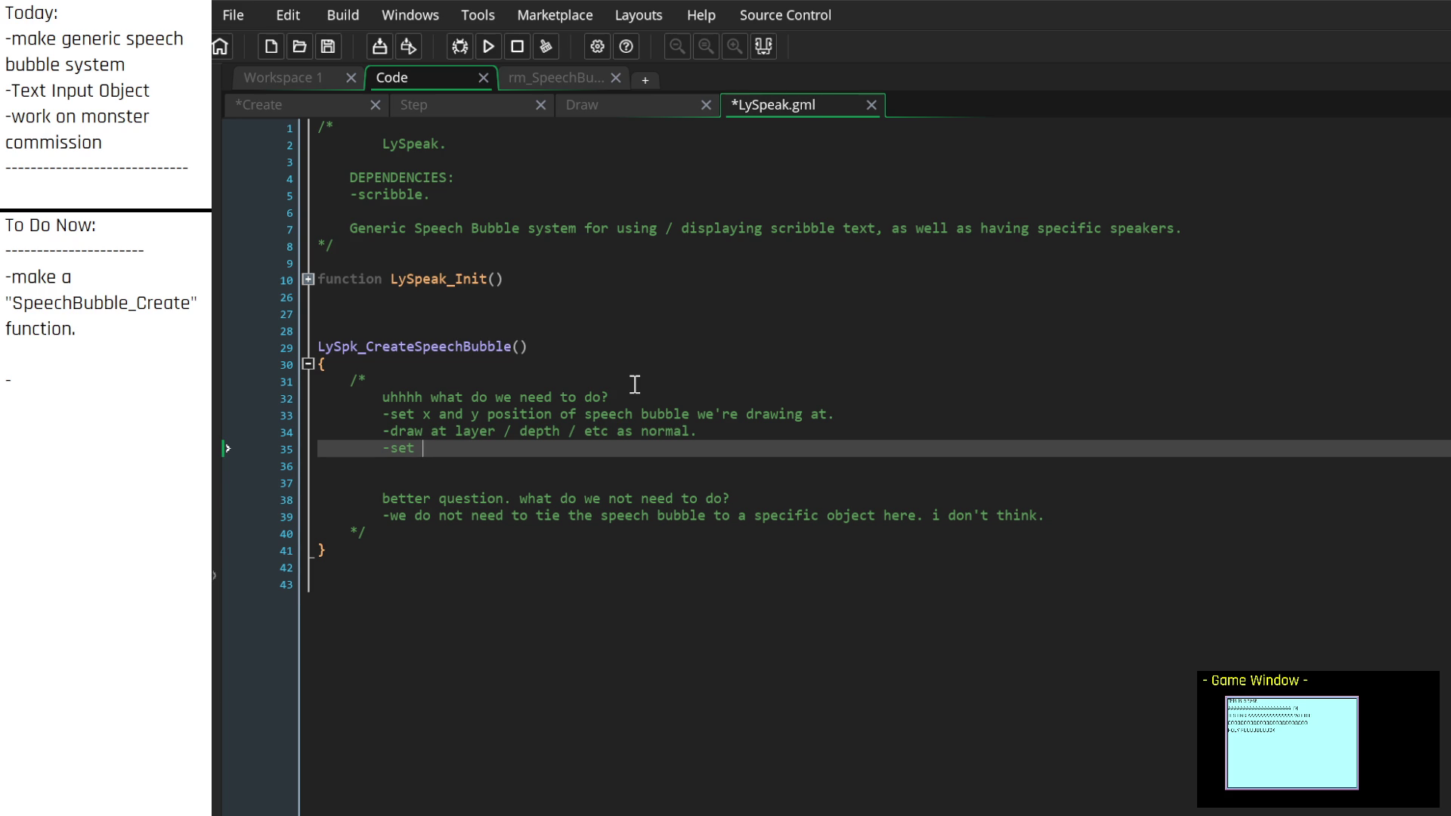
{"action": "type", "text": "font /"}
{"action": "key", "text": "BackSpace"}
{"action": "key", "text": "BackSpace"}
{"action": "key", "text": "BackSpace"}
- Tidy the blank lines and note that the string and config stuff need not be set
{"action": "key", "text": "ctrl+z"}
{"action": "key", "text": "BackSpace"}
{"action": "key", "text": "Down"}
{"action": "key", "text": "Down"}
{"action": "key", "text": "Down"}
{"action": "key", "text": "Up"}
{"action": "key", "text": "End"}
{"action": "key", "text": "Return"}
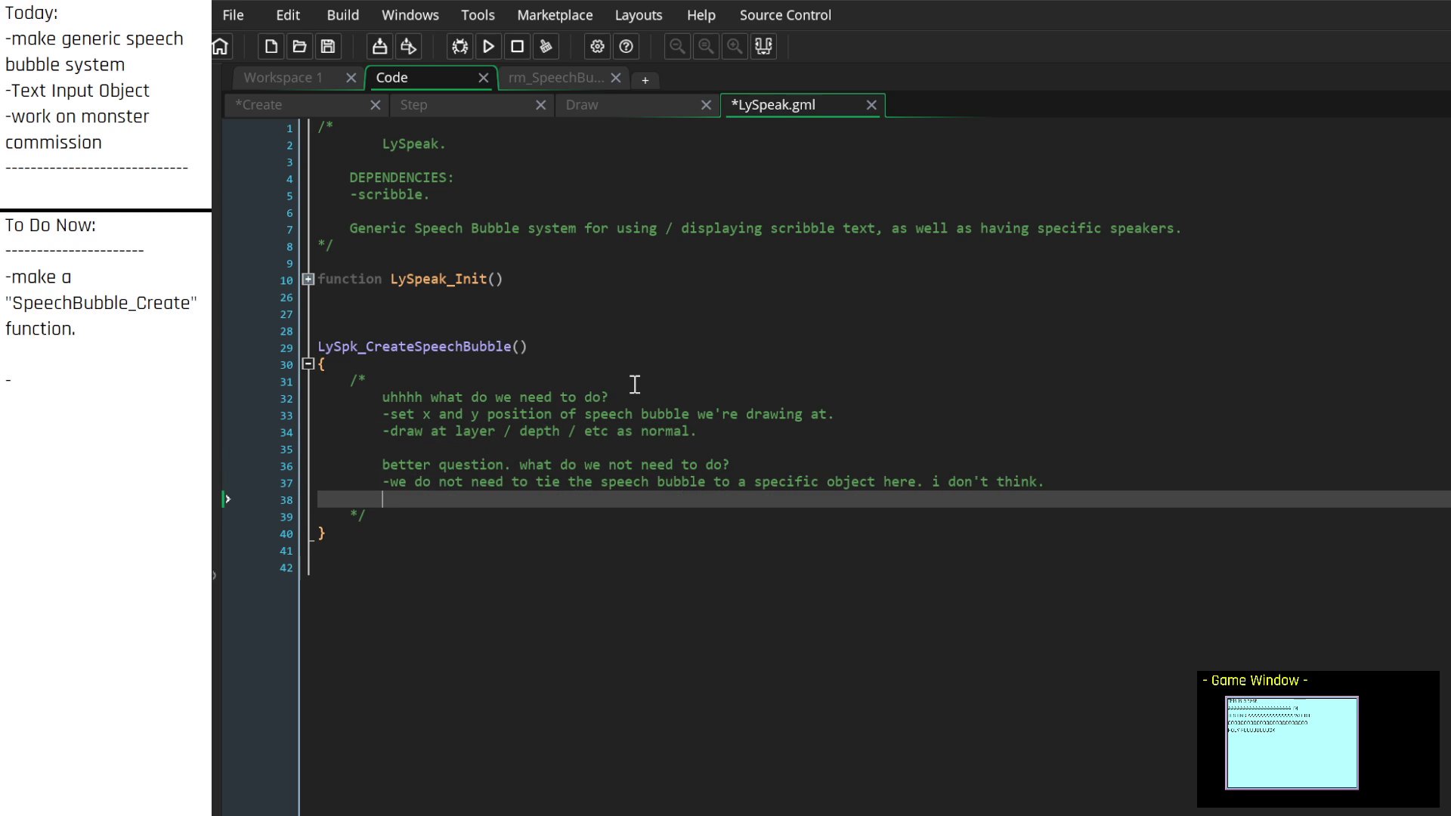
{"action": "type", "text": "-we do not "}
{"action": "type", "text": "need to set the"}
{"action": "type", "text": " string, "}
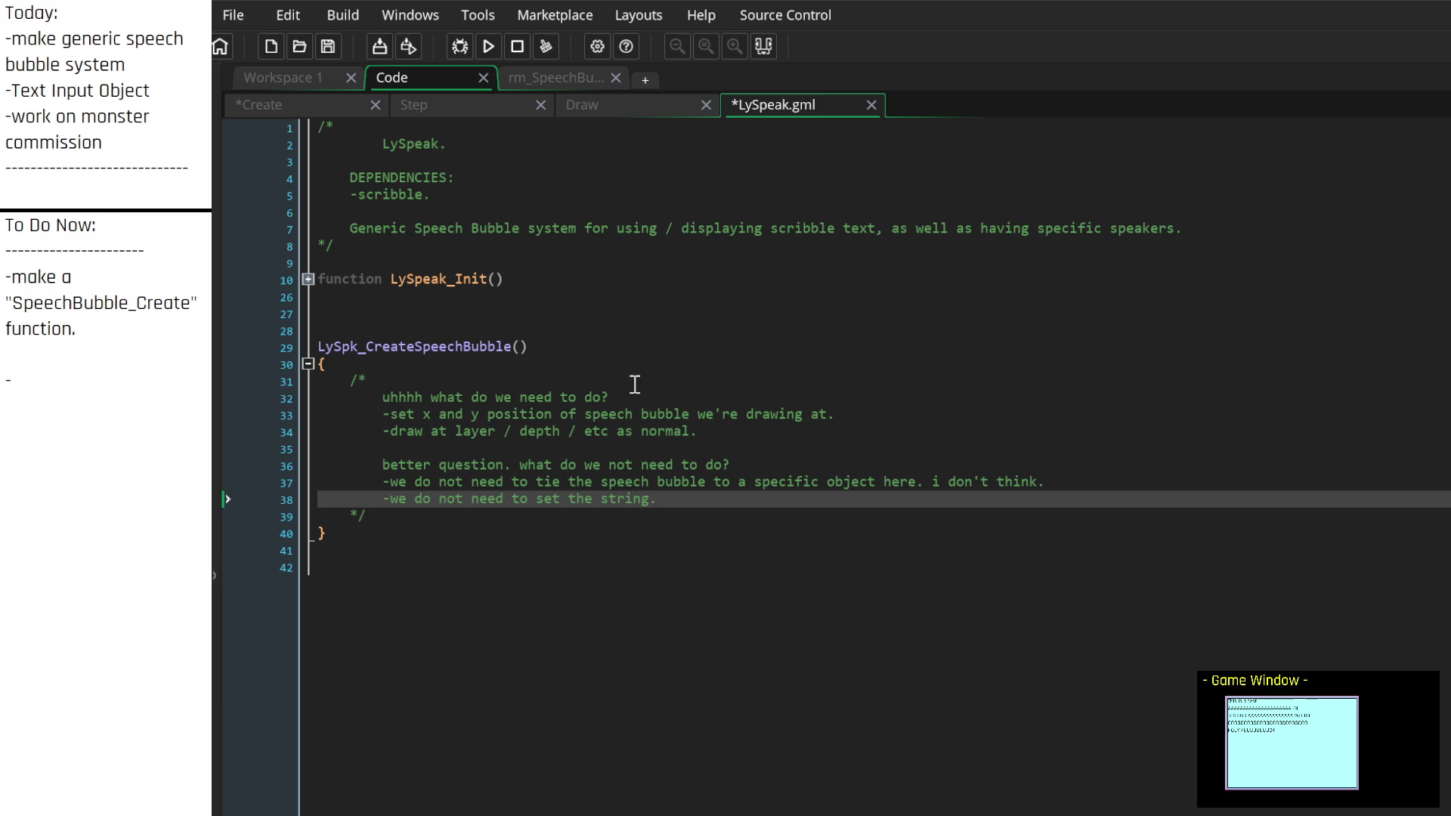
{"action": "type", "text": "or any of the "}
{"action": "type", "text": "config stuff, "}
{"action": "type", "text": "because w"}
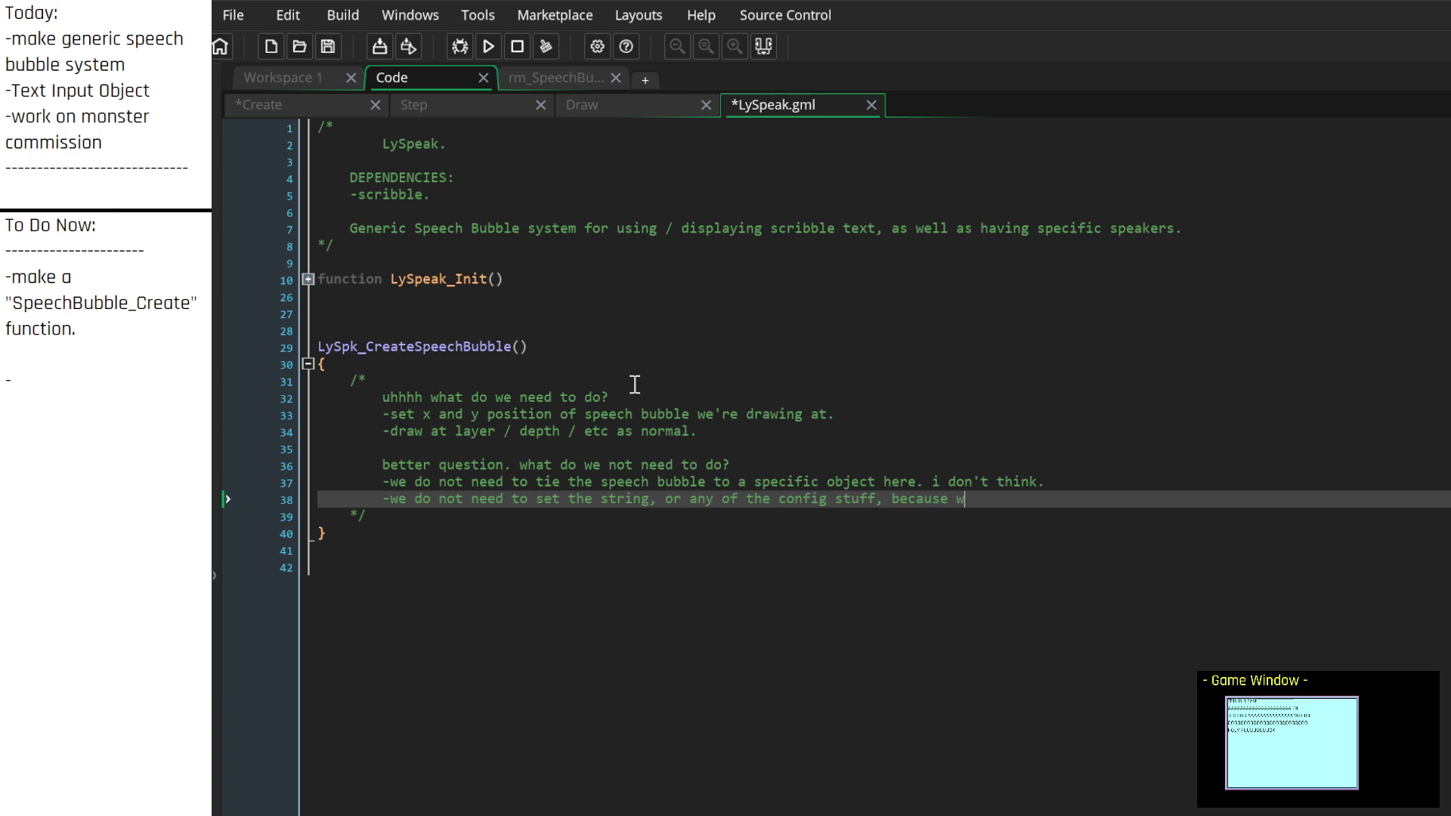
{"action": "type", "text": "e can have a script"}
{"action": "type", "text": " dedicate"}
{"action": "type", "text": "d "}
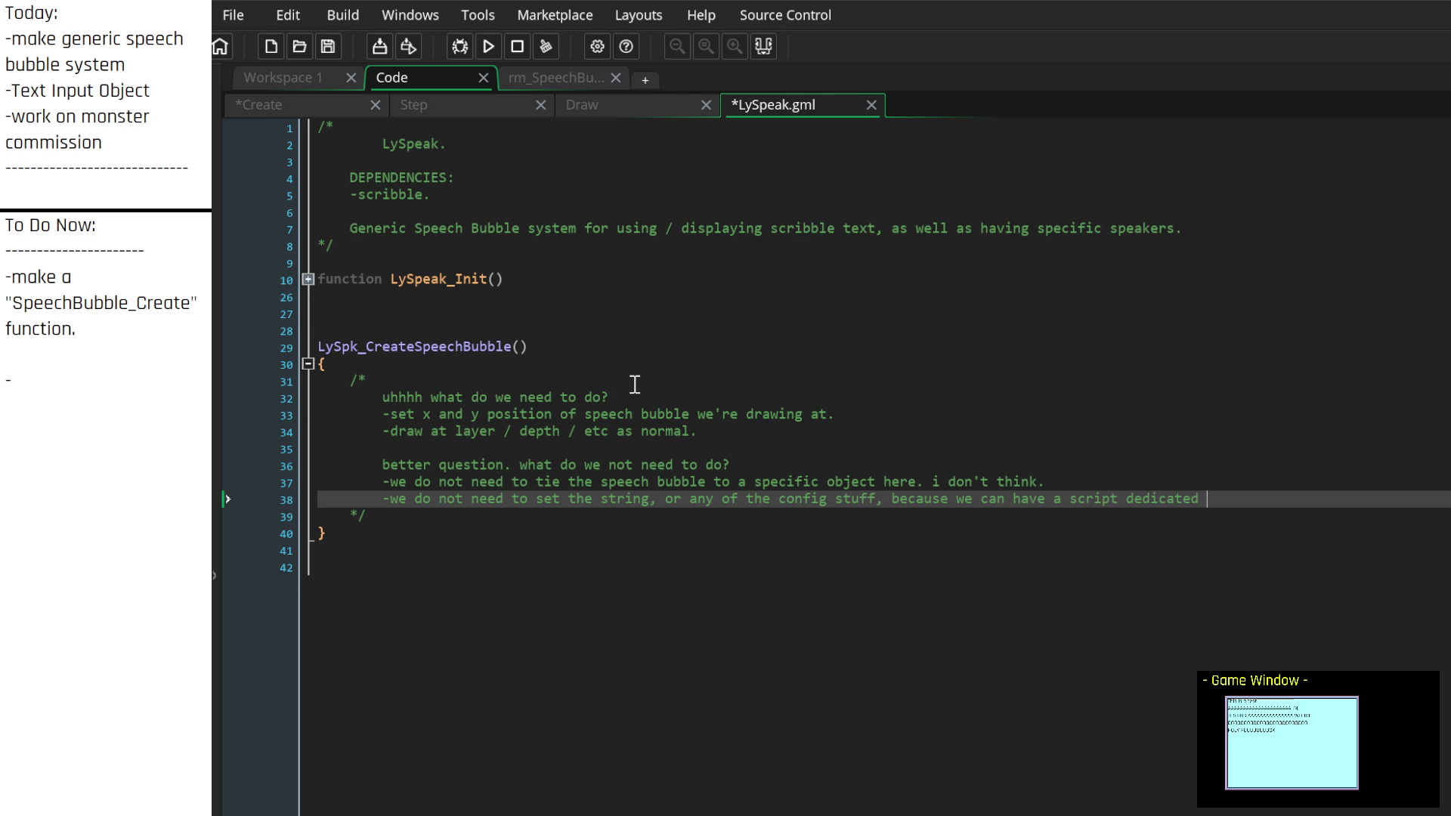
{"action": "type", "text": "to that specifically."}
{"action": "key", "text": "Down"}
{"action": "key", "text": "Down"}
{"action": "key", "text": "Down"}
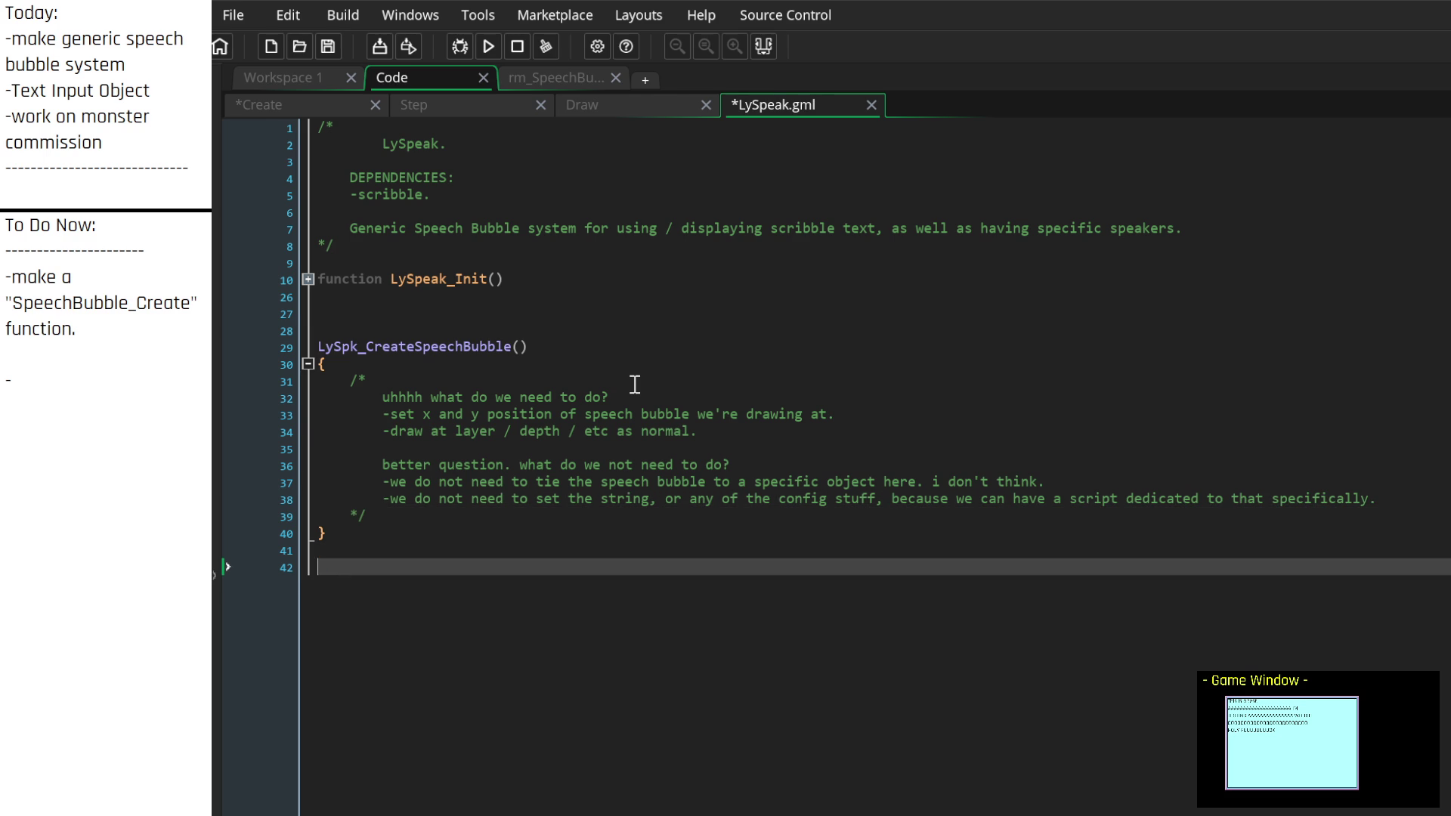
- Rename the speech bubble function with the LySp_ prefix as LySp_SpeechBubble_Create
{"action": "type", "text": "Ly"}
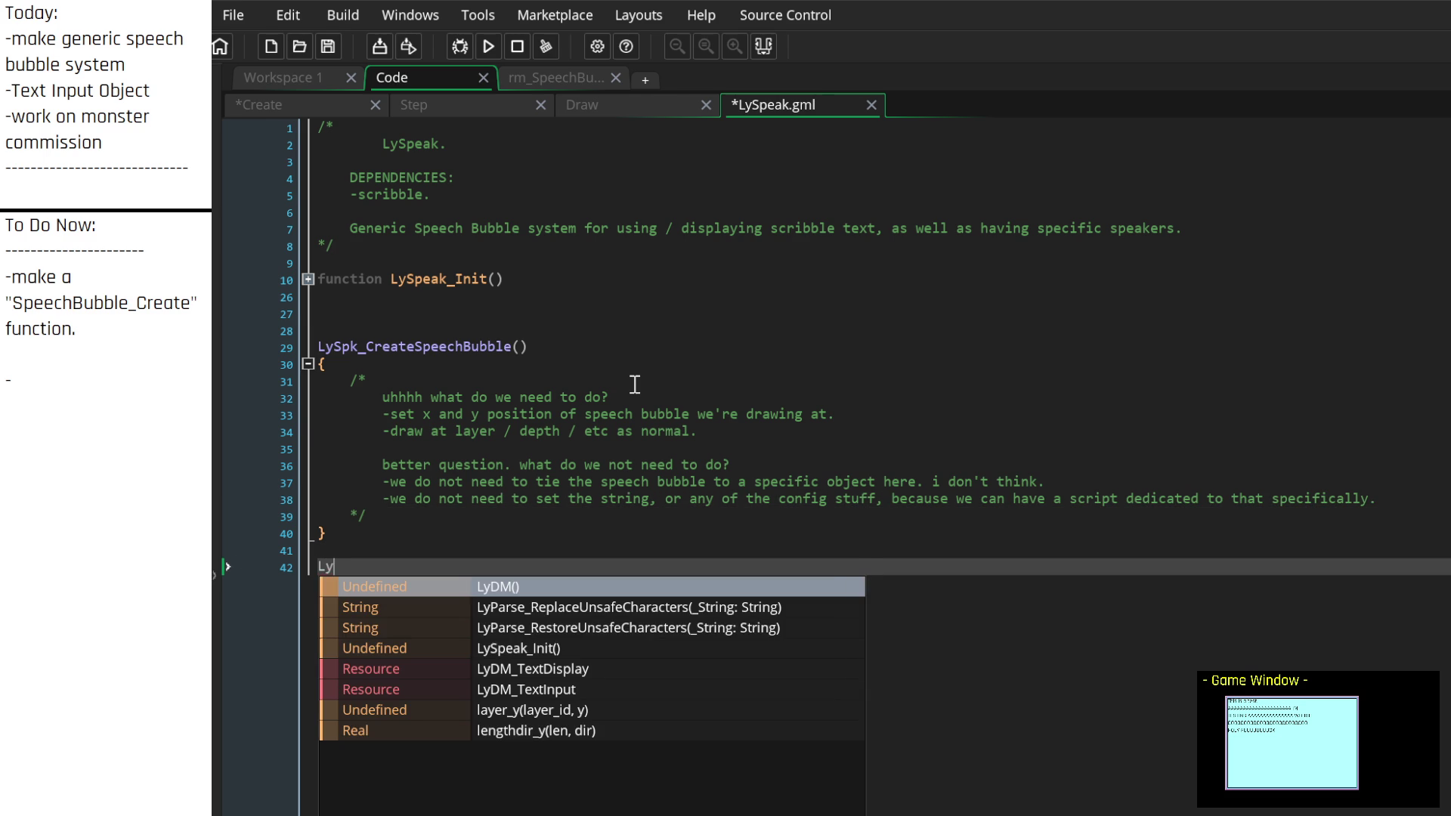
{"action": "type", "text": "Sp"}
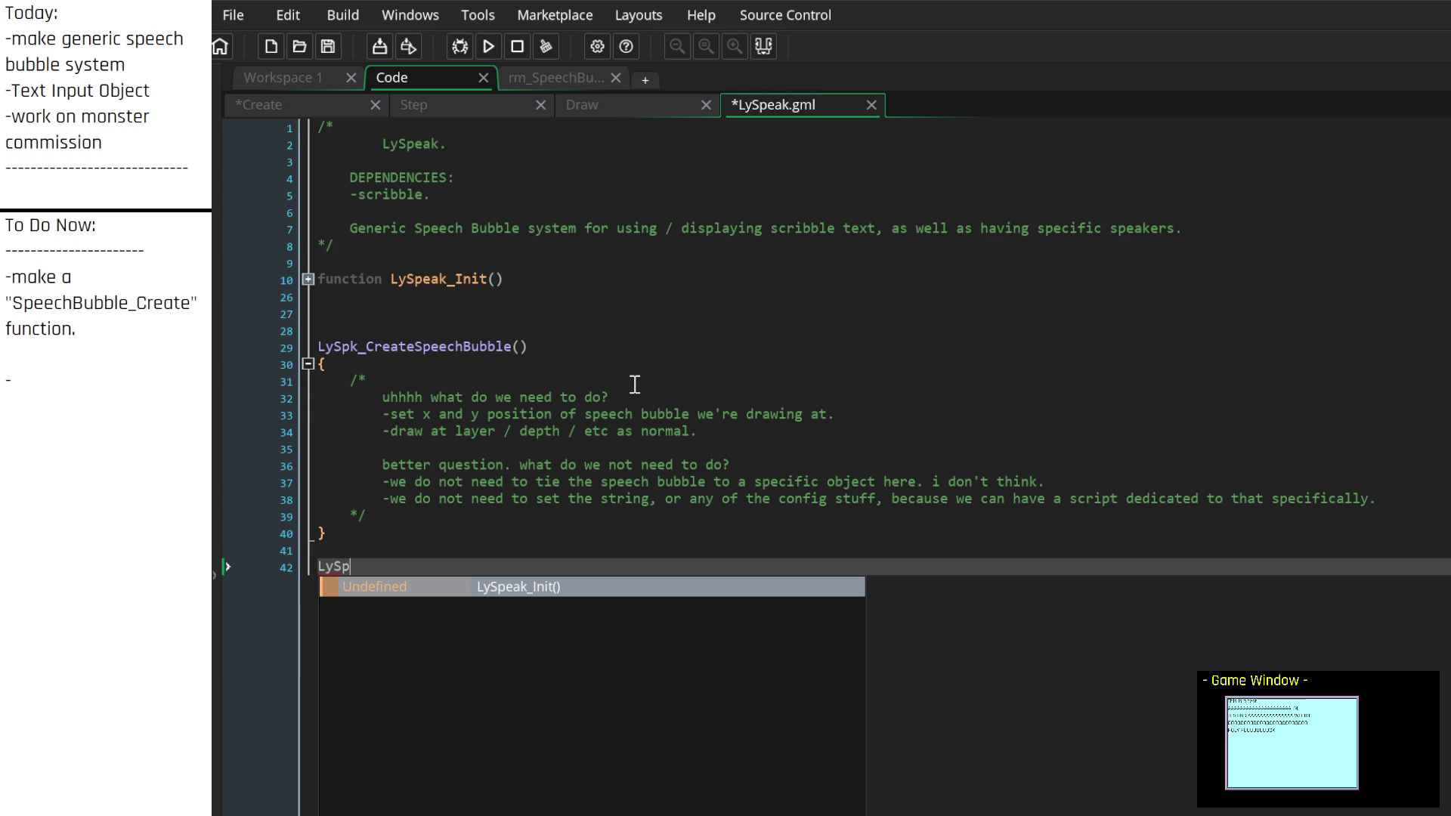
{"action": "type", "text": "eak"}
{"action": "type", "text": "_"}
{"action": "key", "text": "Escape"}
{"action": "key", "text": "Up"}
{"action": "key", "text": "Up"}
{"action": "key", "text": "Up"}
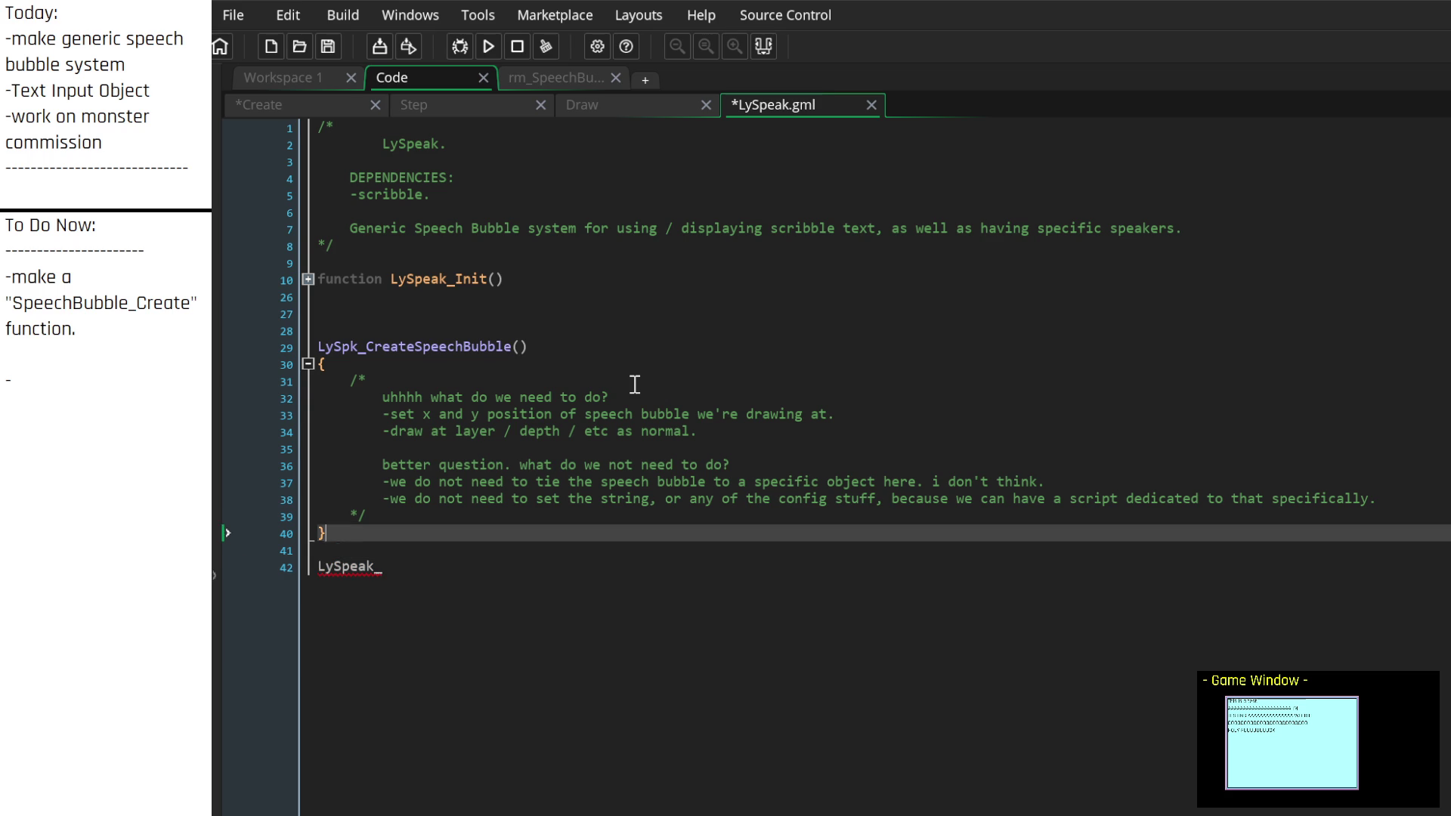
{"action": "left_click", "coordinate": [634, 384]}
{"action": "key", "text": "Up"}
{"action": "key", "text": "Up"}
{"action": "key", "text": "Up"}
{"action": "key", "text": "Home"}
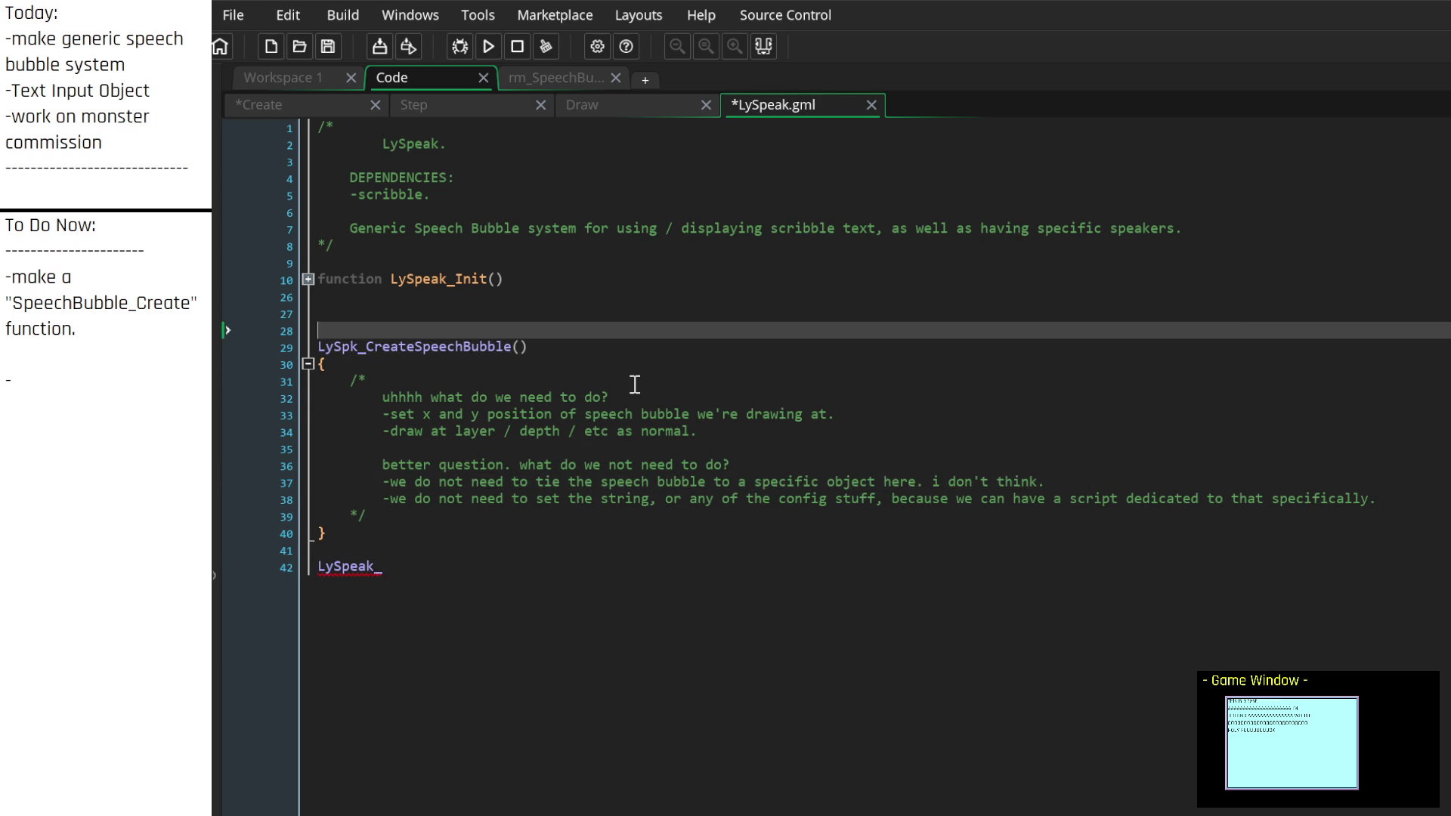
{"action": "key", "text": "Delete"}
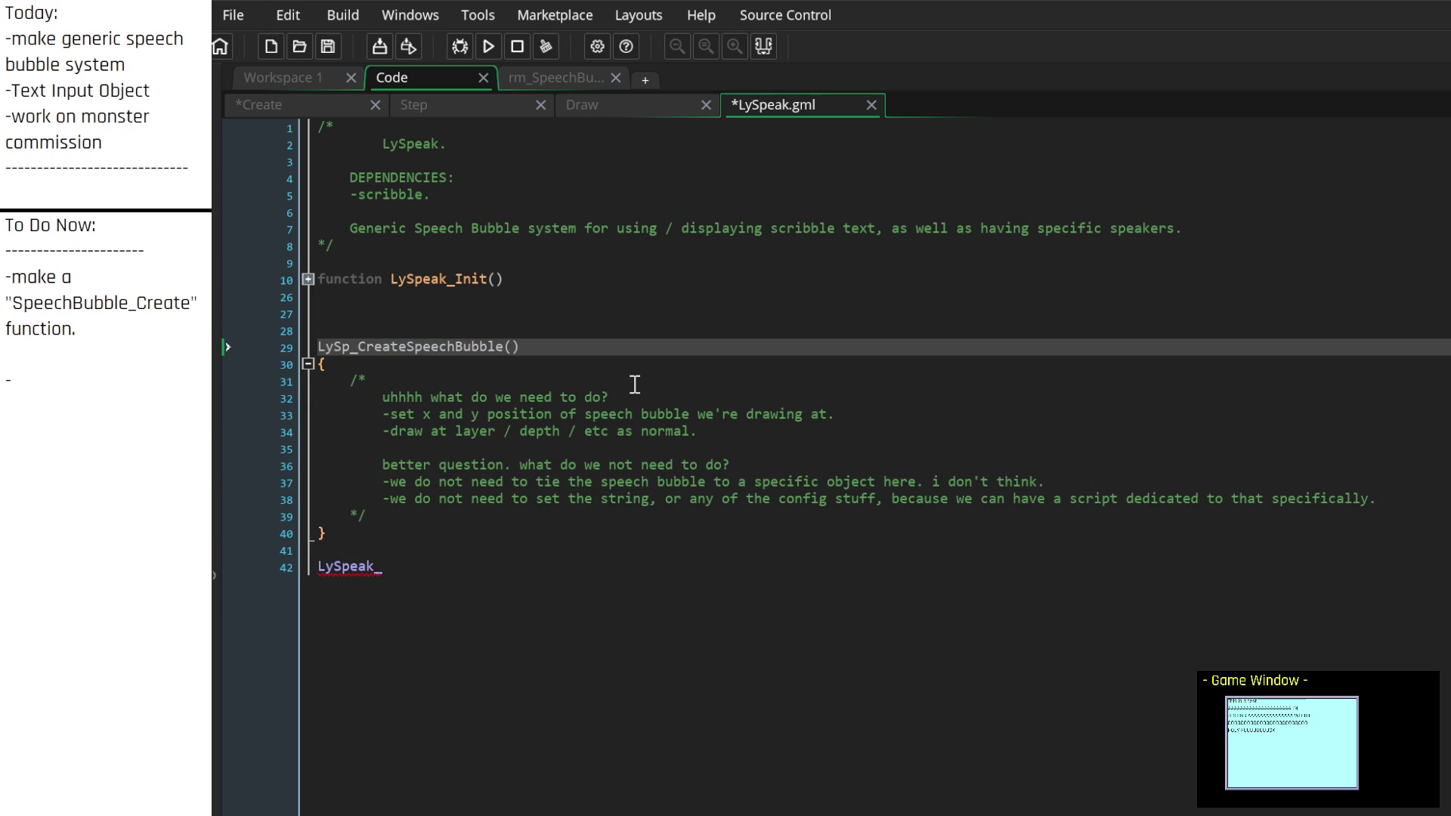
{"action": "key", "text": "Up"}
{"action": "key", "text": "Up"}
{"action": "key", "text": "Up"}
{"action": "key", "text": "Down"}
{"action": "key", "text": "Down"}
{"action": "key", "text": "Down"}
{"action": "key", "text": "Down"}
{"action": "key", "text": "Delete"}
{"action": "key", "text": "Delete"}
{"action": "key", "text": "Delete"}
{"action": "key", "text": "BackSpace"}
{"action": "type", "text": "_Create"}
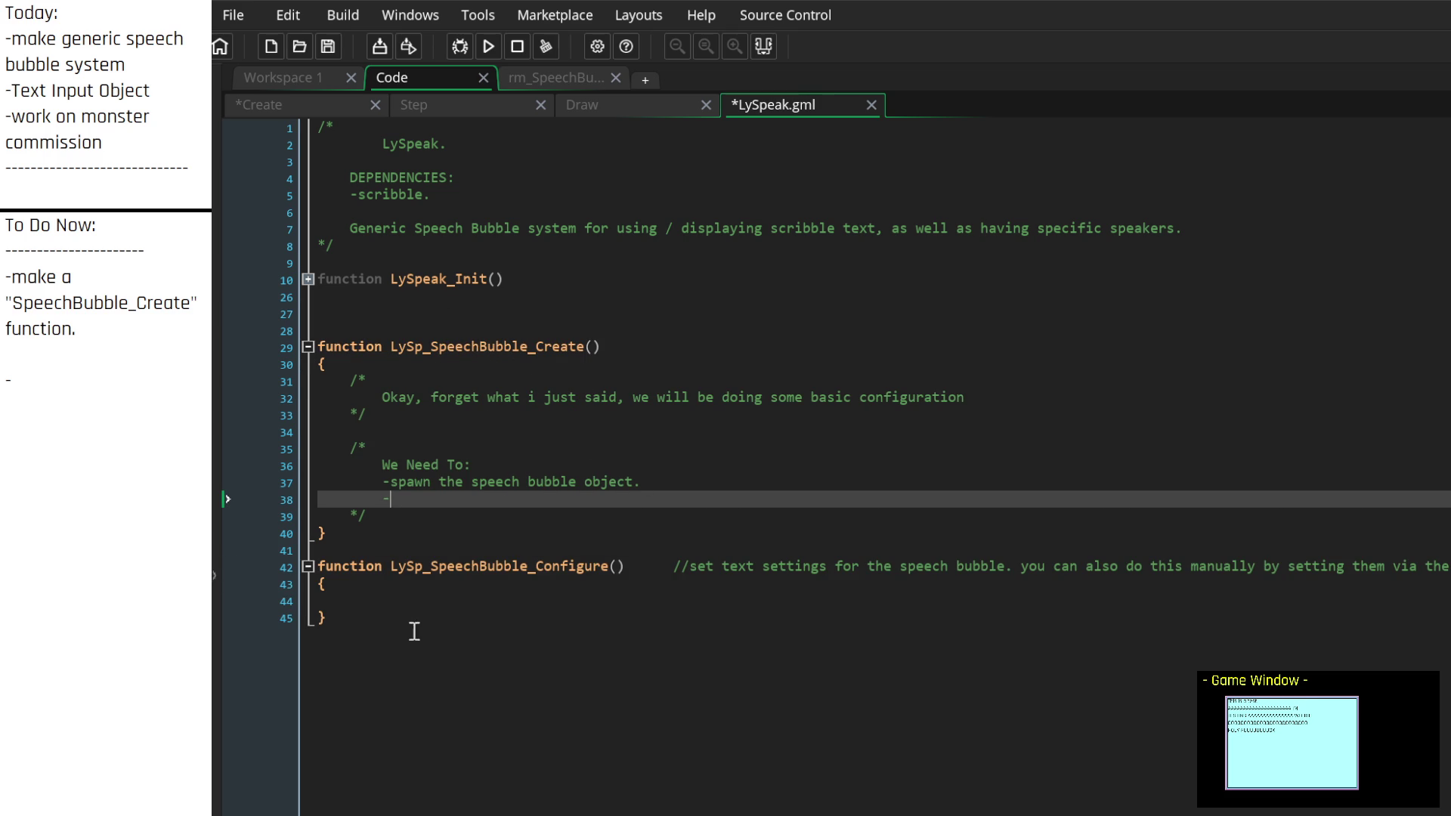
- Add an empty LySp_SpeechBubble_Configure() function below LySpeak_Init and open a new header comment line
{"action": "left_click", "coordinate": [479, 302]}
{"action": "key", "text": "Return"}
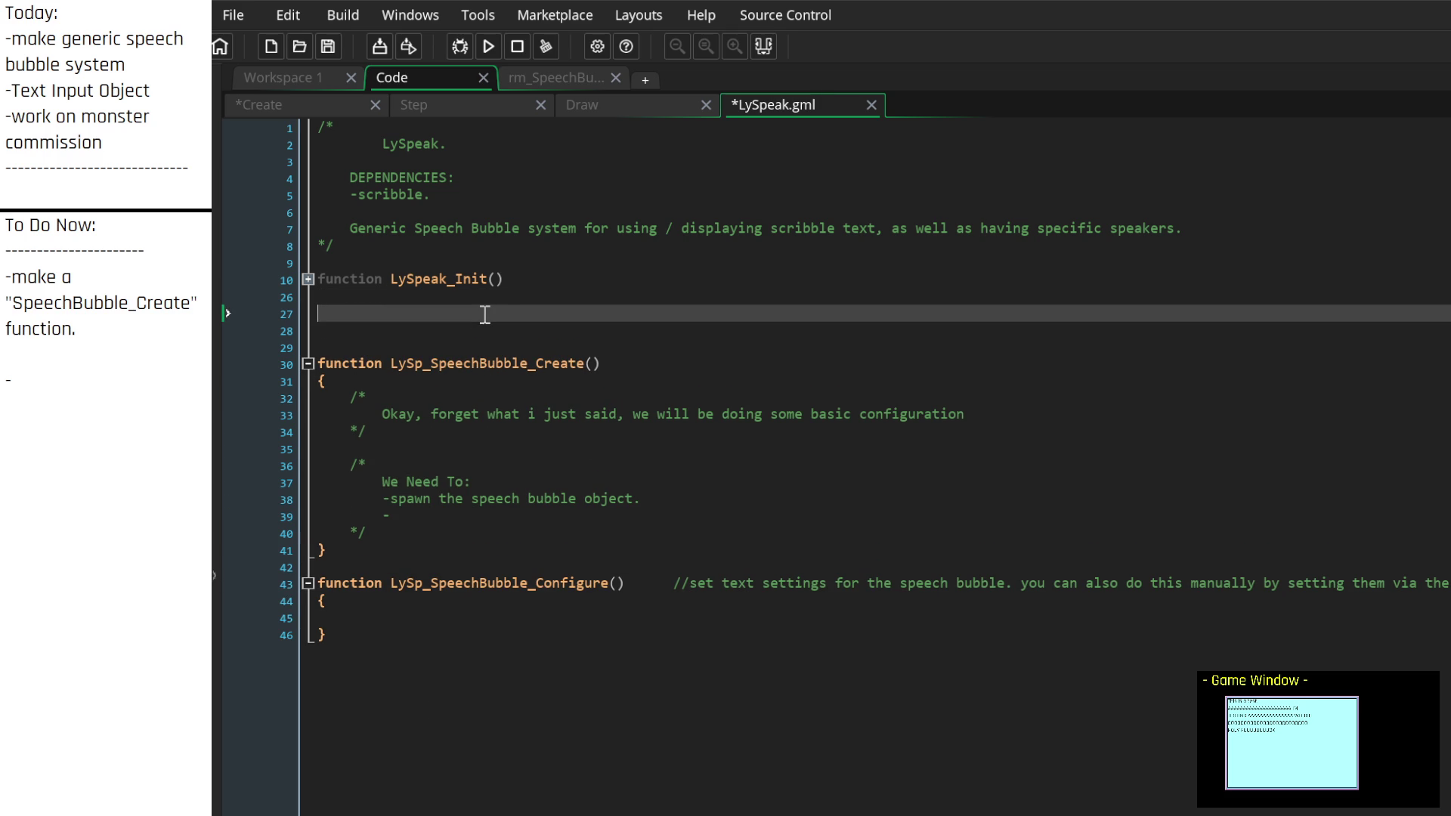
{"action": "type", "text": "function"}
{"action": "key", "text": "Up"}
{"action": "key", "text": "Down"}
{"action": "key", "text": "Return"}
{"action": "key", "text": "BackSpace"}
{"action": "left_click", "coordinate": [1192, 227]}
{"action": "key", "text": "Return"}
{"action": "key", "text": "Return"}
{"action": "key", "text": "Return"}
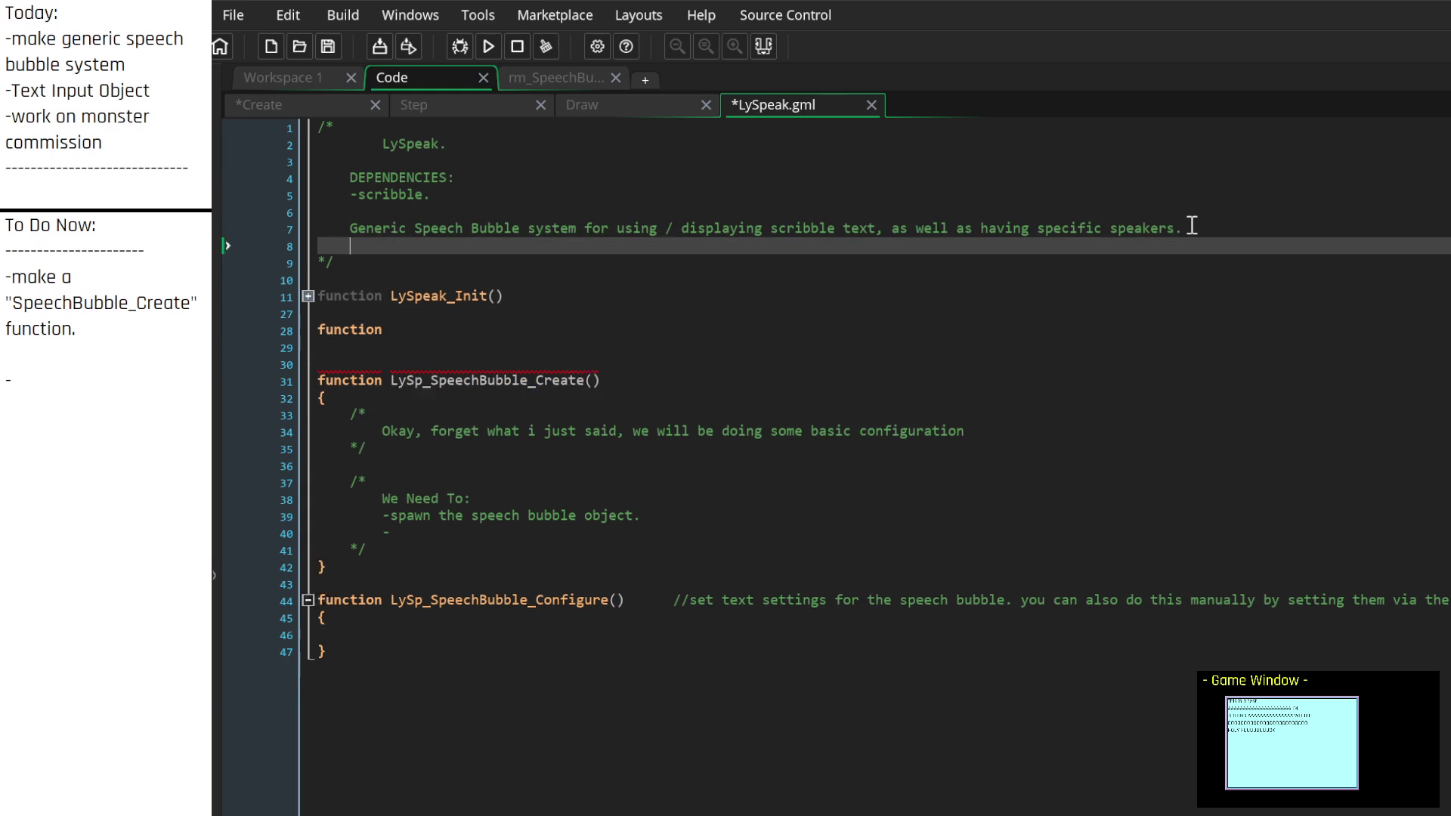
- Add a header NOTE that speaker structs hold speech bubble info, listing -Text_Speed and -Speaker Voice
{"action": "type", "text": "NOTE/"}
{"action": "key", "text": "BackSpace"}
{"action": "type", "text": ". Speaker"}
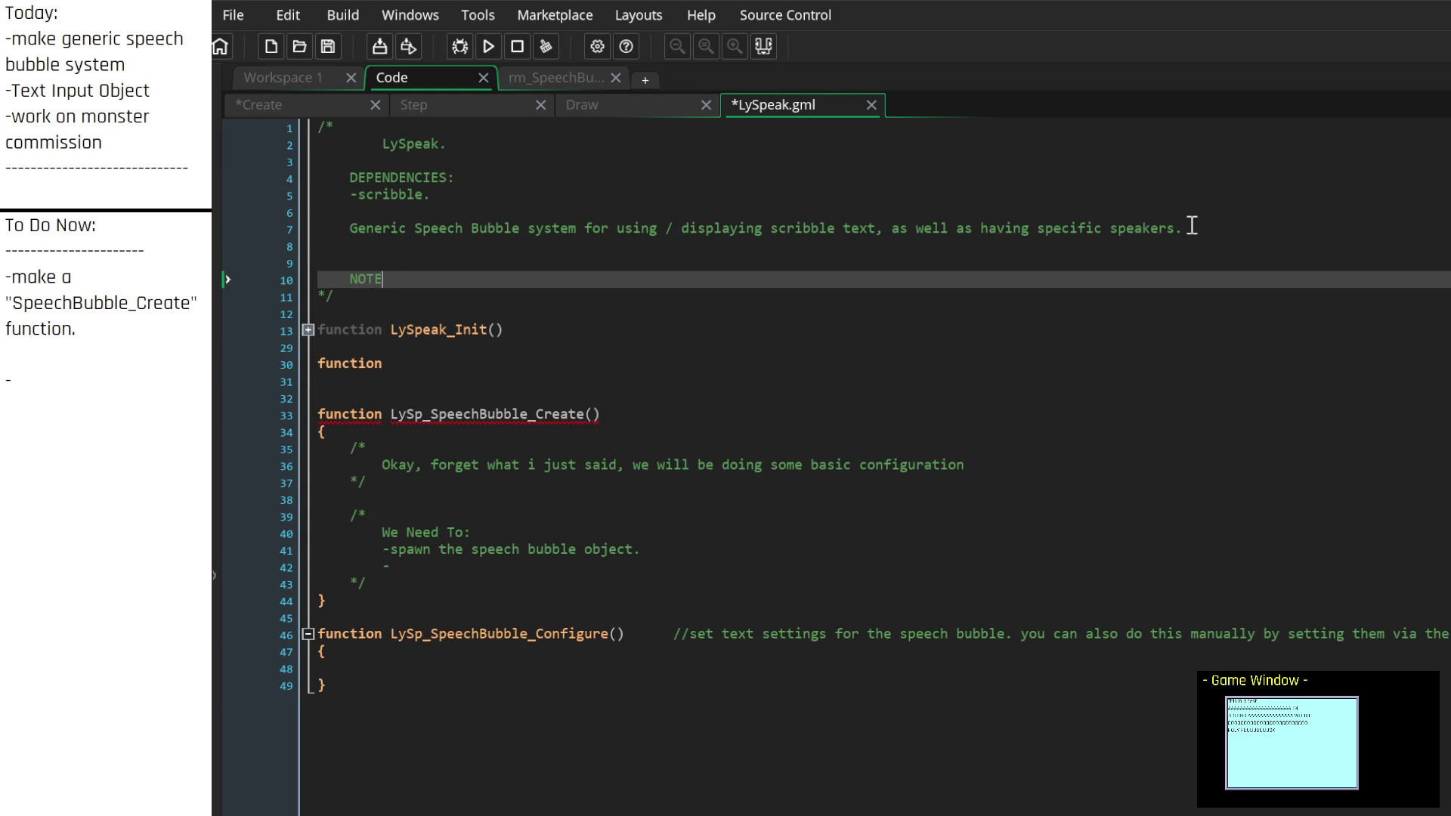
{"action": "type", "text": " structs wil"}
{"action": "type", "text": "l contain releva"}
{"action": "type", "text": "nt "}
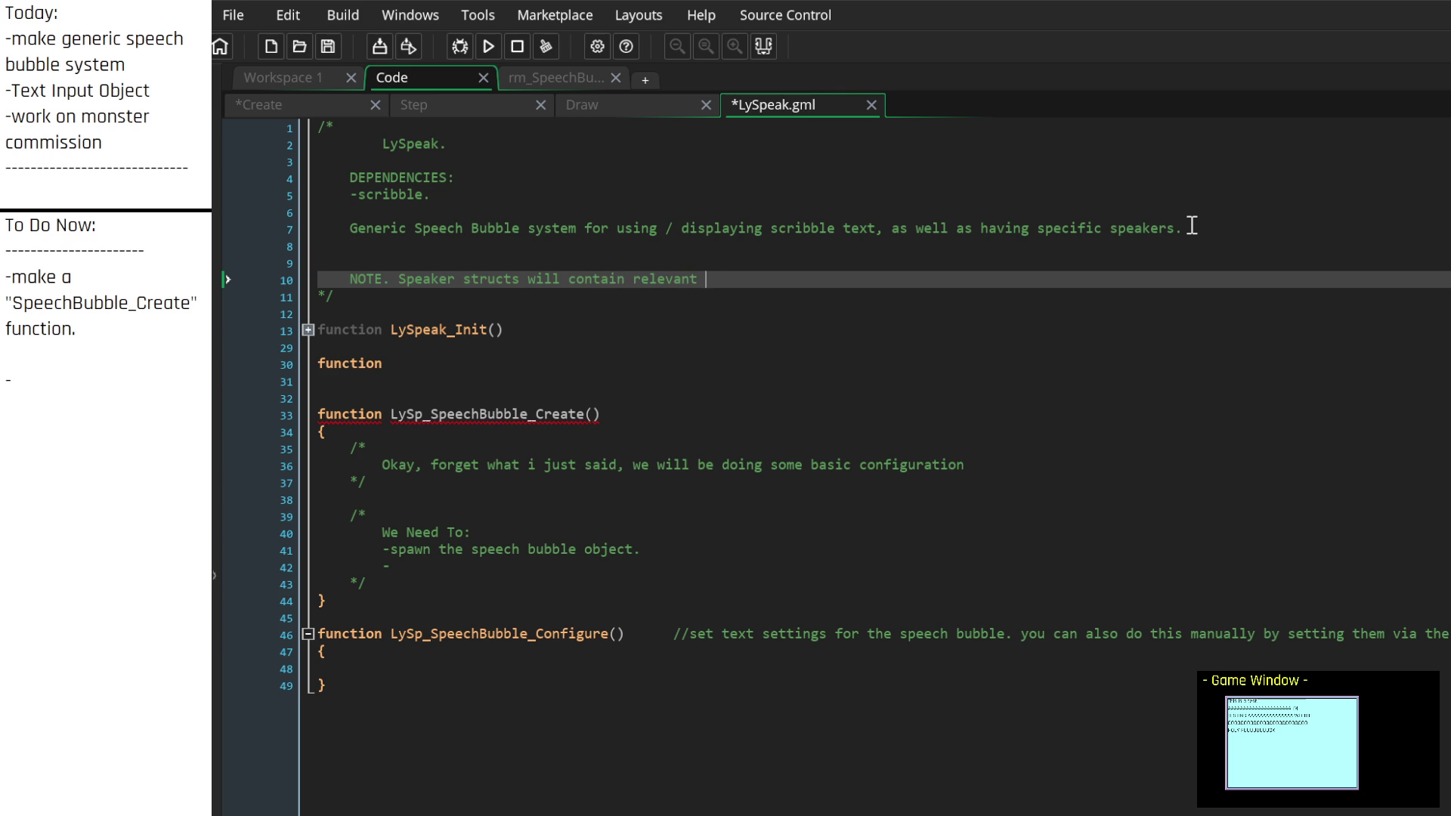
{"action": "type", "text": "information as to be "}
{"action": "type", "text": "used by "}
{"action": "type", "text": "s"}
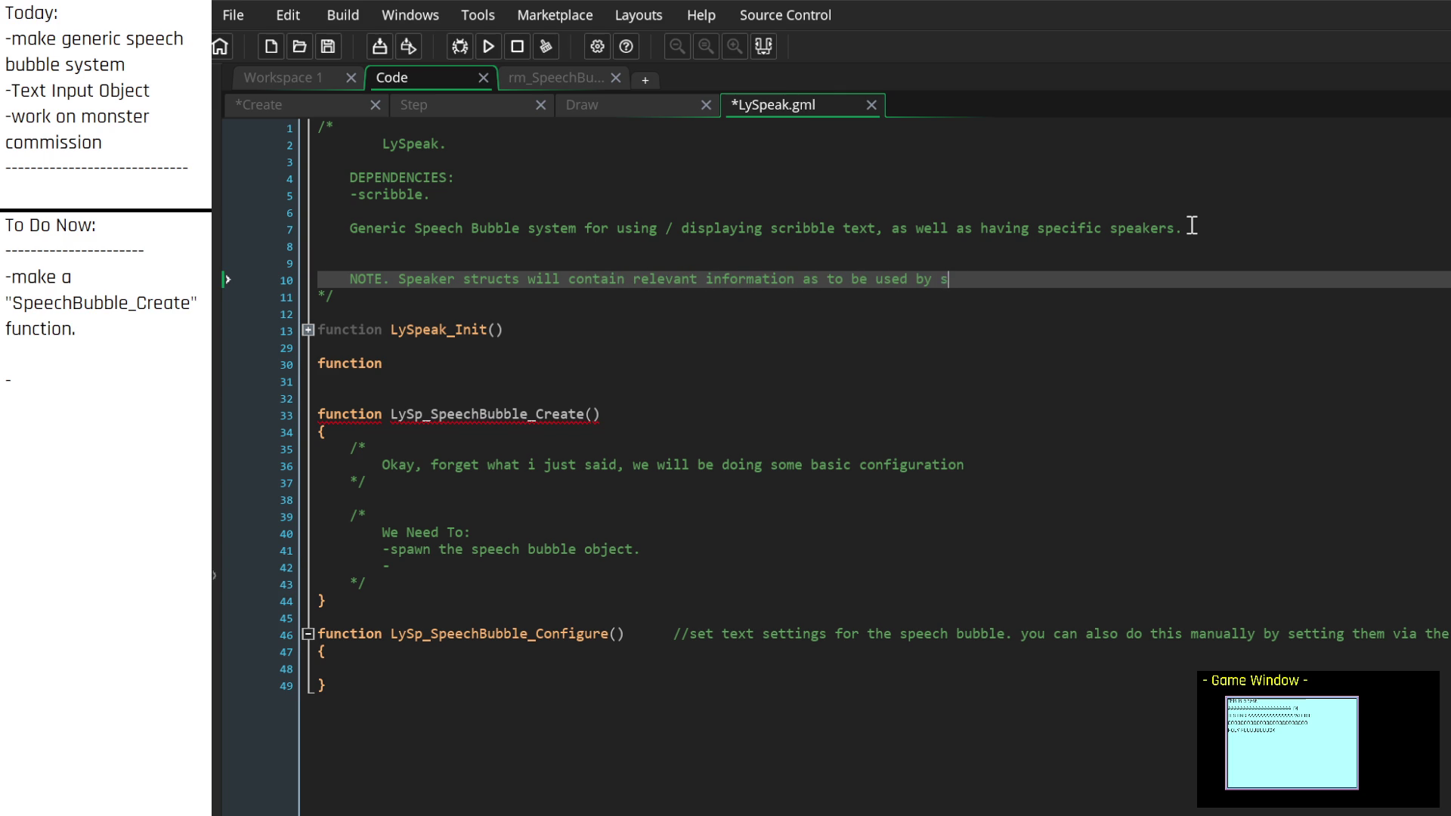
{"action": "type", "text": "peech bubble structs. "}
{"action": "type", "text": "such as:"}
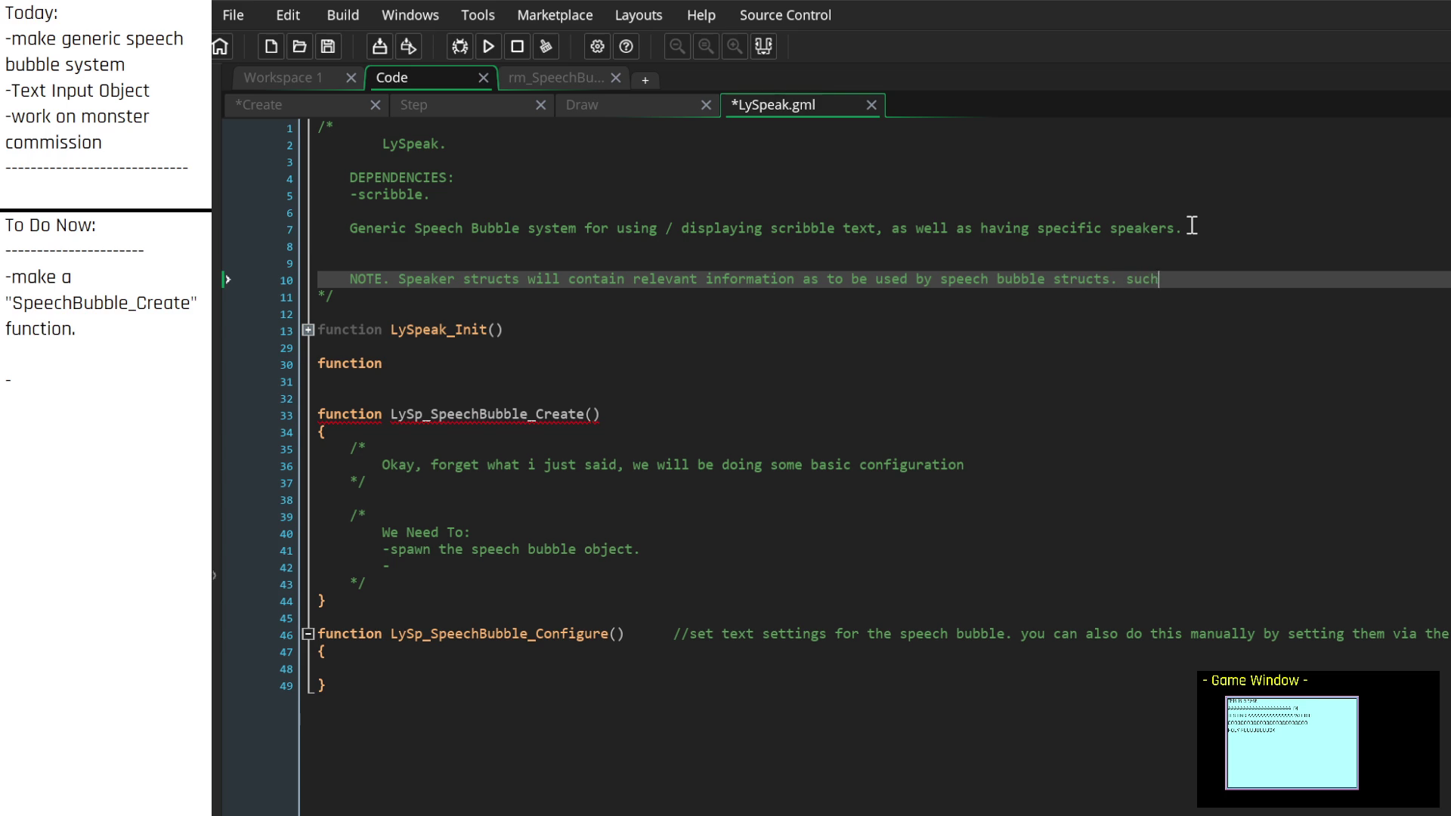
{"action": "key", "text": "Return"}
{"action": "type", "text": "-Text_Speed"}
{"action": "key", "text": "Return"}
{"action": "type", "text": "-Speaker "}
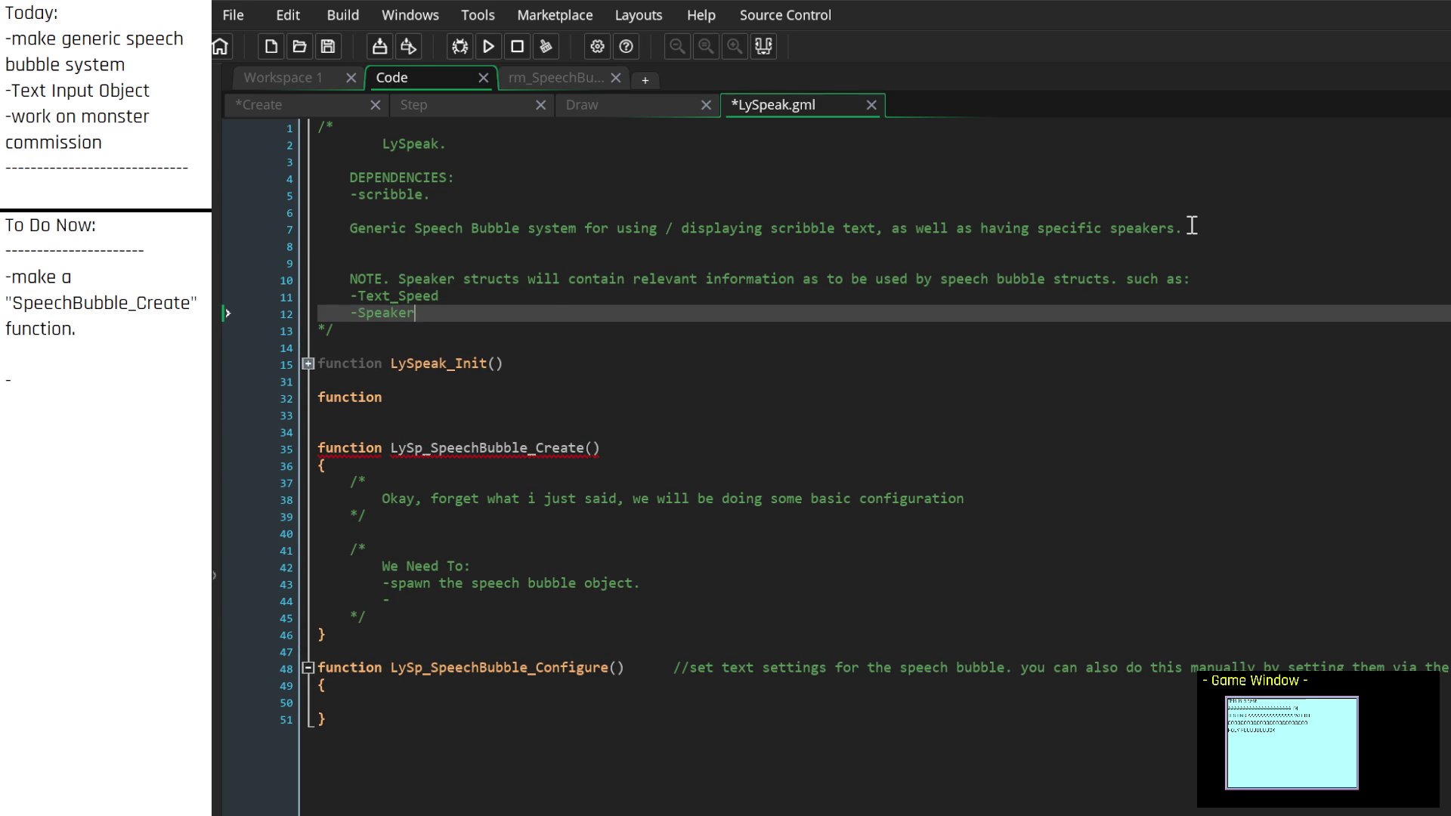
{"action": "type", "text": "Vo"}
{"action": "type", "text": "ice"}
{"action": "type", "text": " to be used by"}
{"action": "key", "text": "Return"}
- Add -Font, -Text Color and -Sprite Fonts if relevant to the speaker struct list
{"action": "type", "text": "-Font"}
{"action": "key", "text": "Return"}
{"action": "type", "text": "-"}
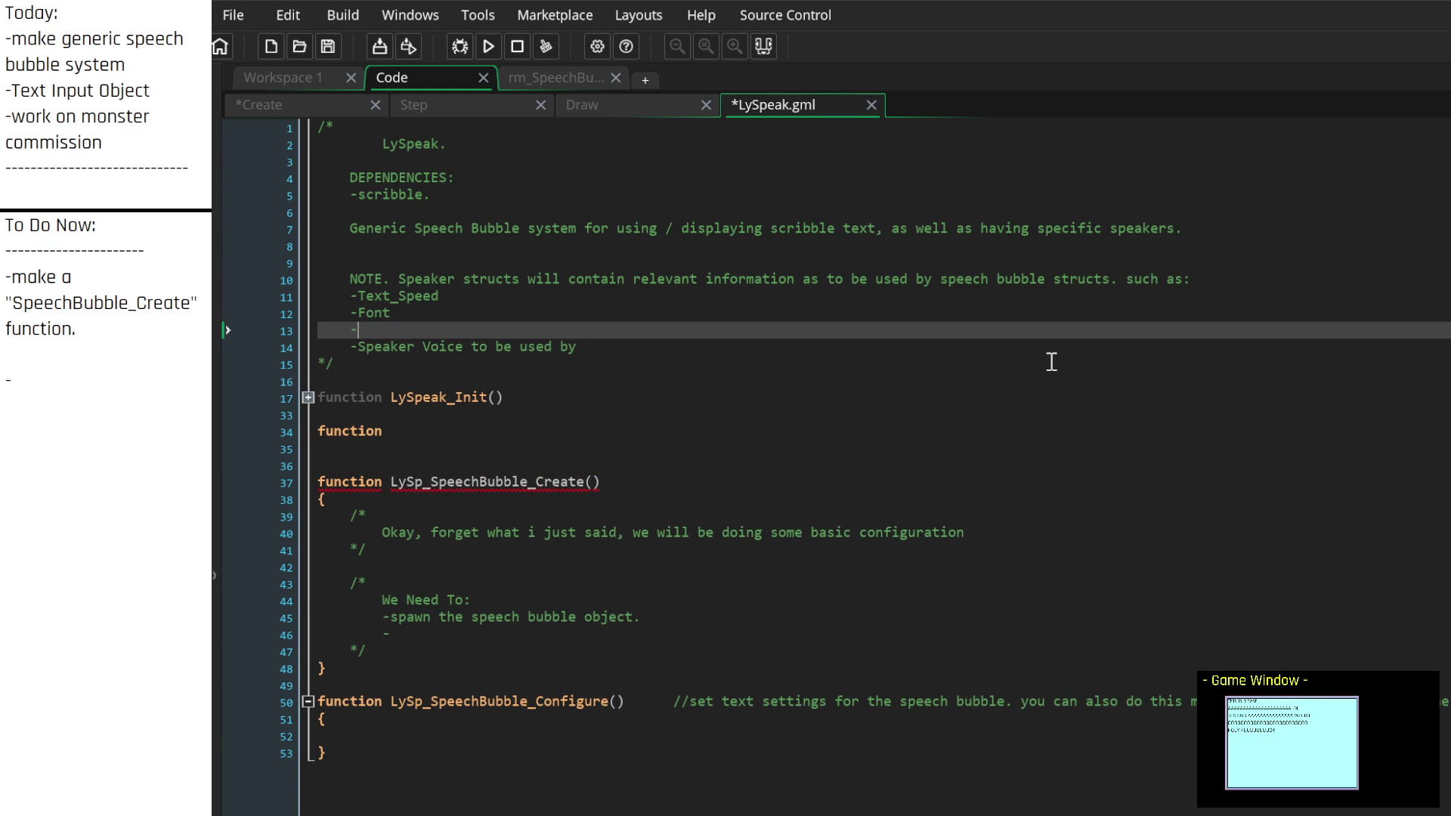
{"action": "type", "text": "Text Color"}
{"action": "key", "text": "Return"}
{"action": "type", "text": "-"}
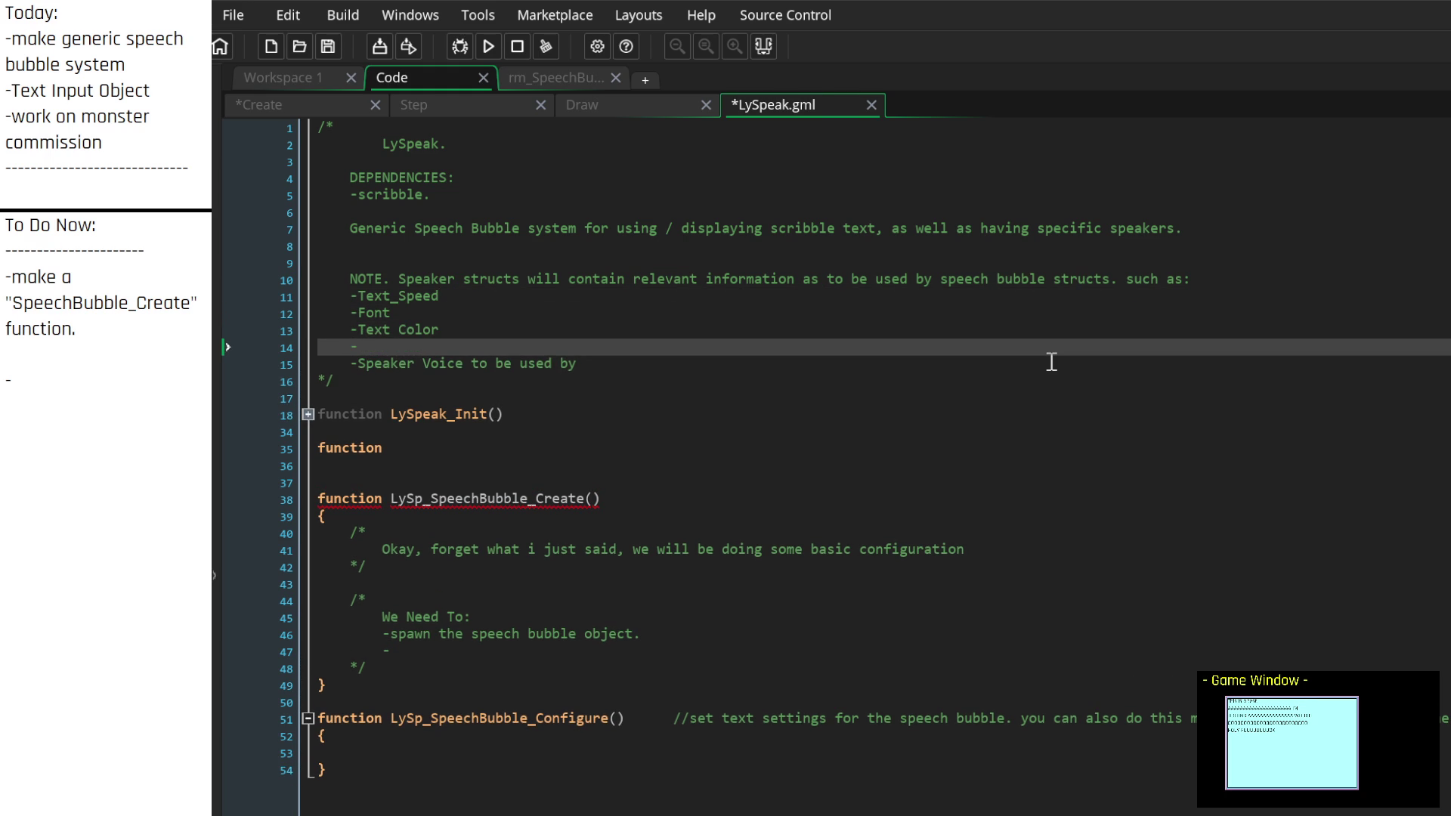
{"action": "type", "text": "Text S"}
{"action": "type", "text": "prites? "}
{"action": "type", "text": "as used by"}
{"action": "key", "text": "BackSpace"}
{"action": "key", "text": "BackSpace"}
{"action": "key", "text": "BackSpace"}
{"action": "type", "text": "Sprite Fonts if relevant."}
- Finish the Speaker Voice line as used by Scribble when speaking, and start a Scribble config-settings item
{"action": "key", "text": "Down"}
{"action": "key", "text": "Down"}
{"action": "left_click", "coordinate": [1050, 362]}
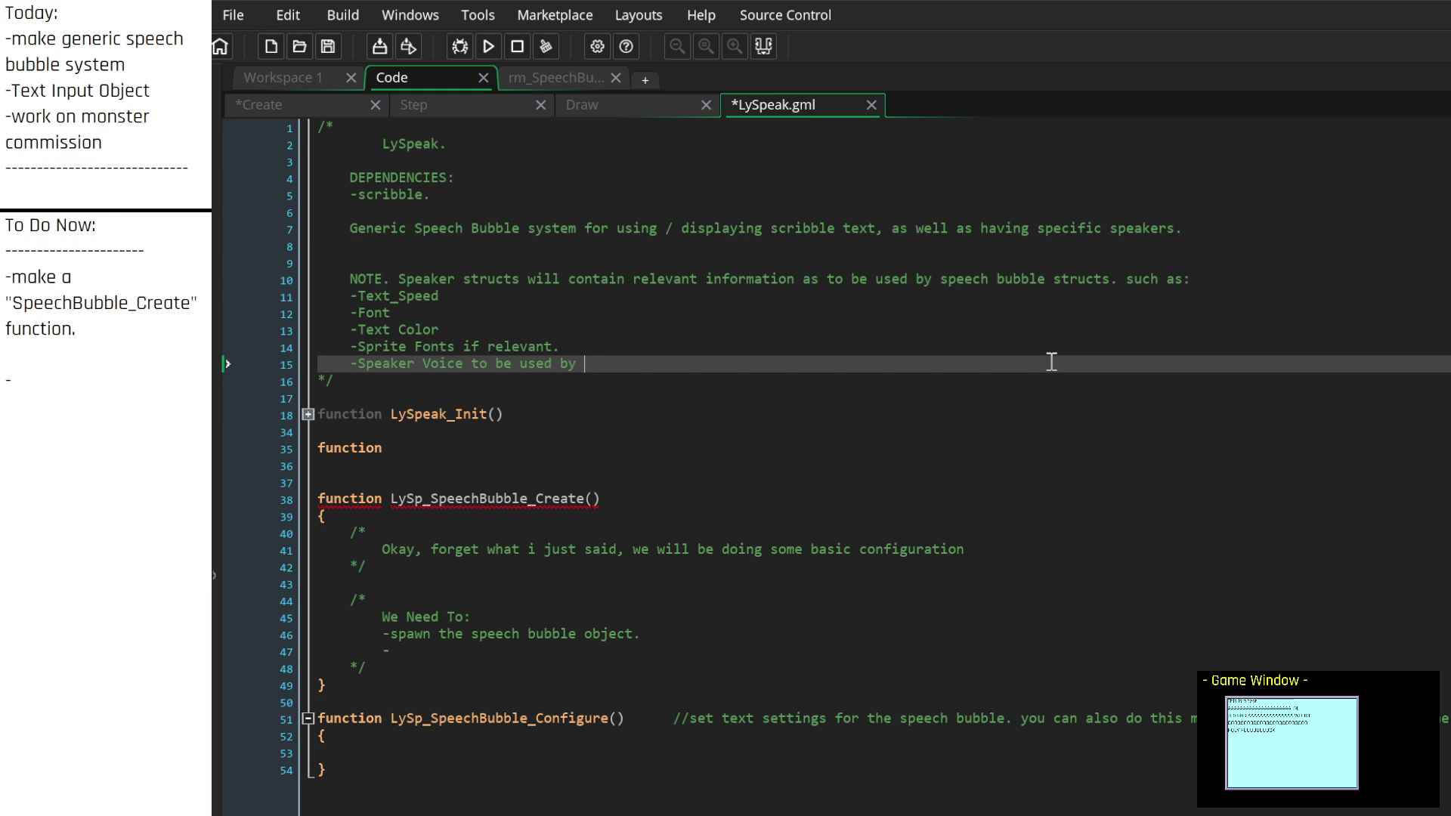
{"action": "type", "text": "Speech"}
{"action": "key", "text": "BackSpace"}
{"action": "key", "text": "BackSpace"}
{"action": "key", "text": "BackSpace"}
{"action": "type", "text": "ake"}
{"action": "key", "text": "BackSpace"}
{"action": "key", "text": "BackSpace"}
{"action": "key", "text": "BackSpace"}
{"action": "type", "text": "ech Bu"}
{"action": "type", "text": "bble"}
{"action": "key", "text": "BackSpace"}
{"action": "key", "text": "BackSpace"}
{"action": "key", "text": "BackSpace"}
{"action": "type", "text": "Scribble"}
{"action": "type", "text": " when speaki"}
{"action": "type", "text": "ng."}
{"action": "key", "text": "Return"}
{"action": "type", "text": "-Basically any "}
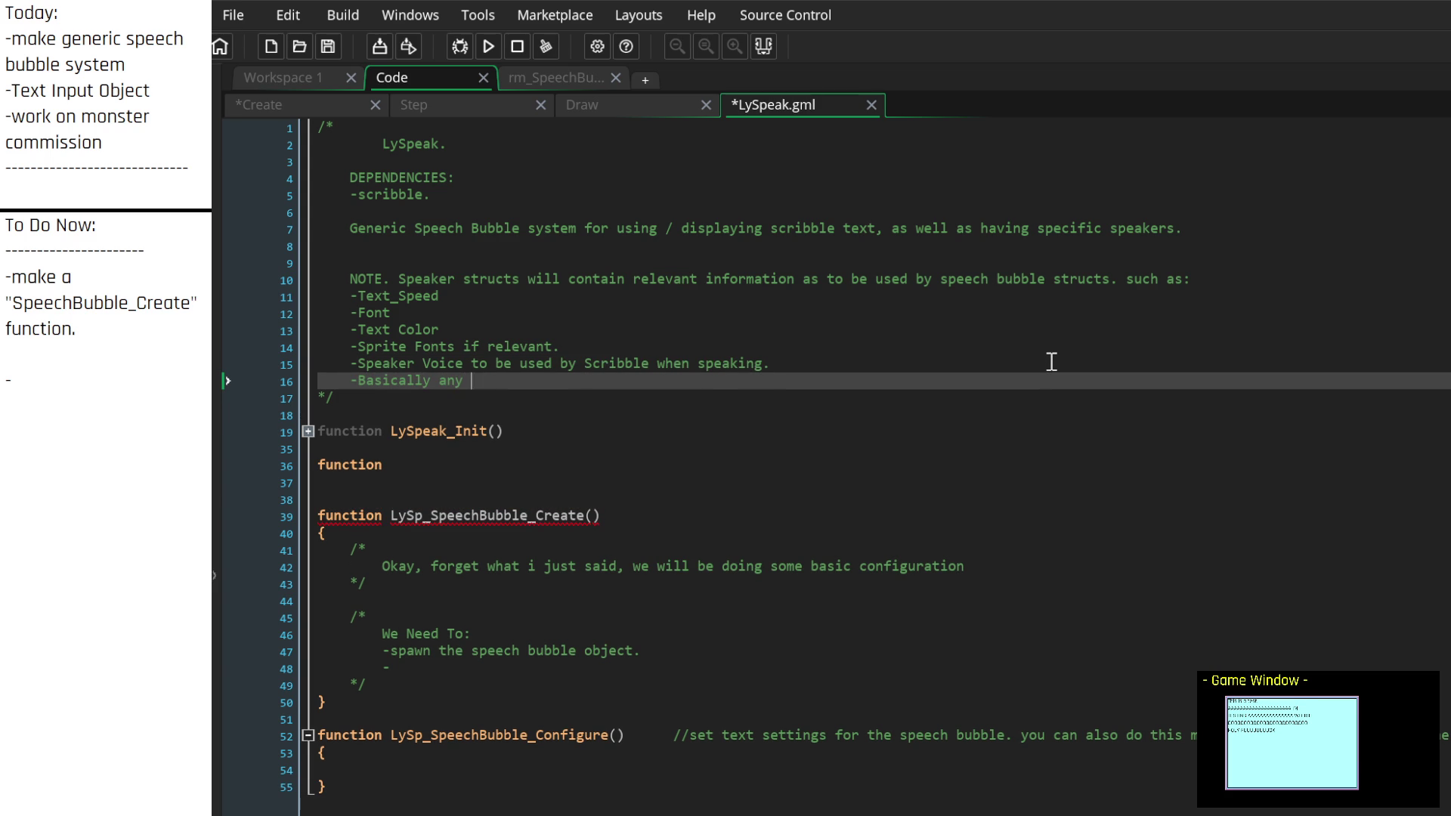
{"action": "type", "text": "and all scribble confi"}
{"action": "type", "text": "g settings wh"}
{"action": "type", "text": "ich are relevant"}
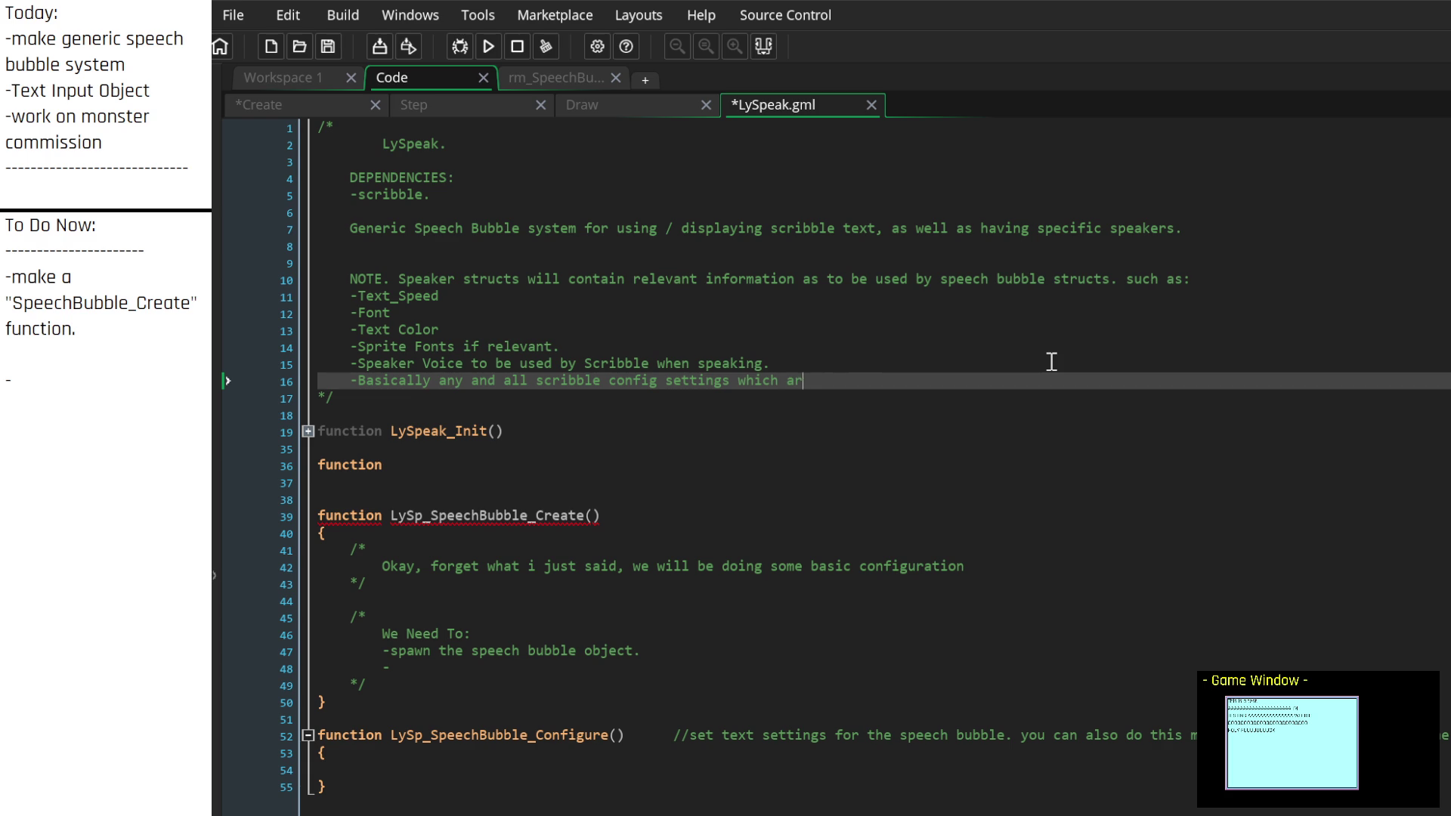
- Draft an ALSO section on character sprites and expressions, then delete it again
{"action": "key", "text": "Return"}
{"action": "key", "text": "Return"}
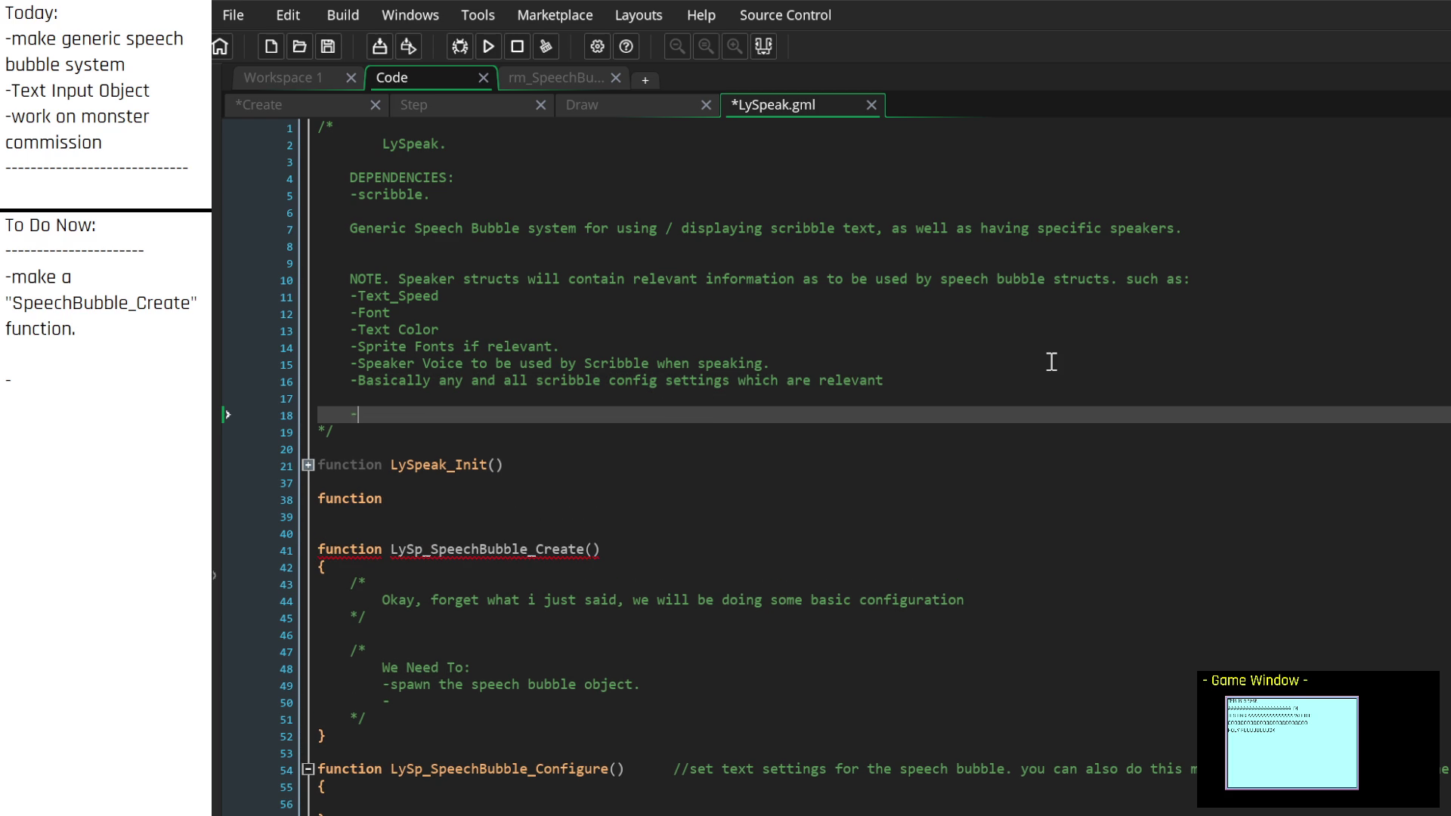
{"action": "type", "text": "ALSO"}
{"action": "key", "text": "Return"}
{"action": "type", "text": "-"}
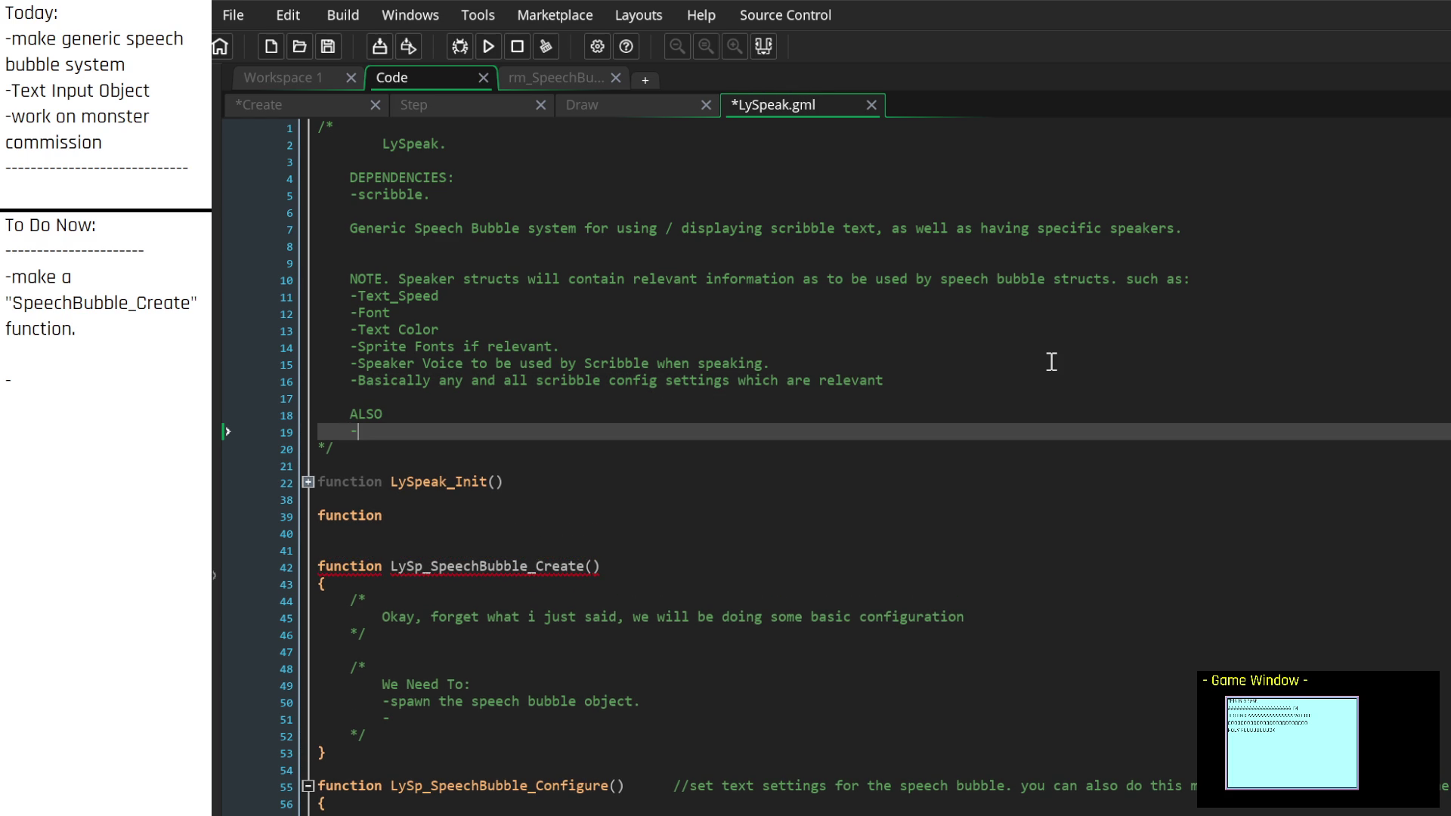
{"action": "type", "text": "character sprites"}
{"action": "key", "text": "Return"}
{"action": "type", "text": "-character exp"}
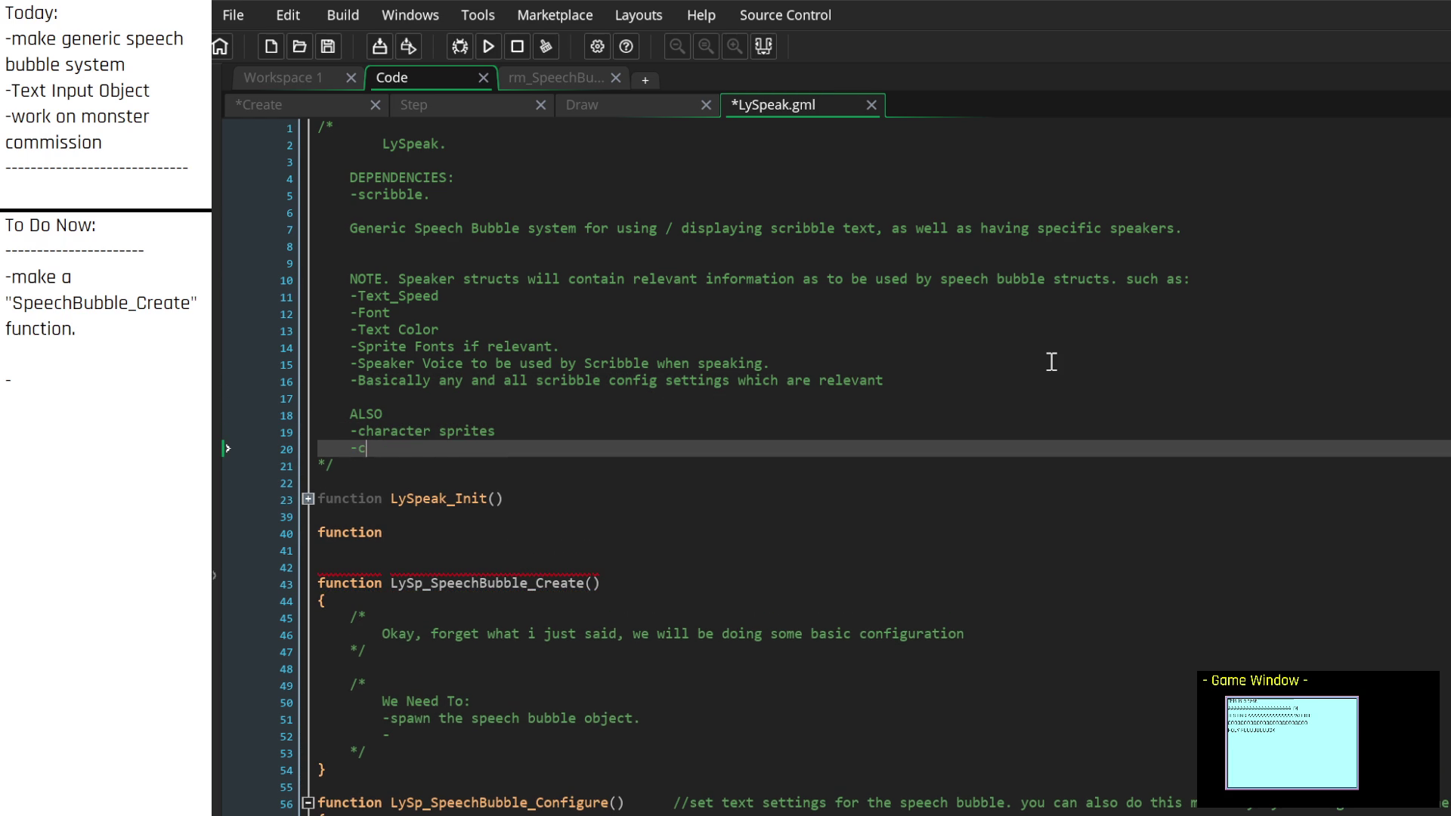
{"action": "type", "text": "ressions?"}
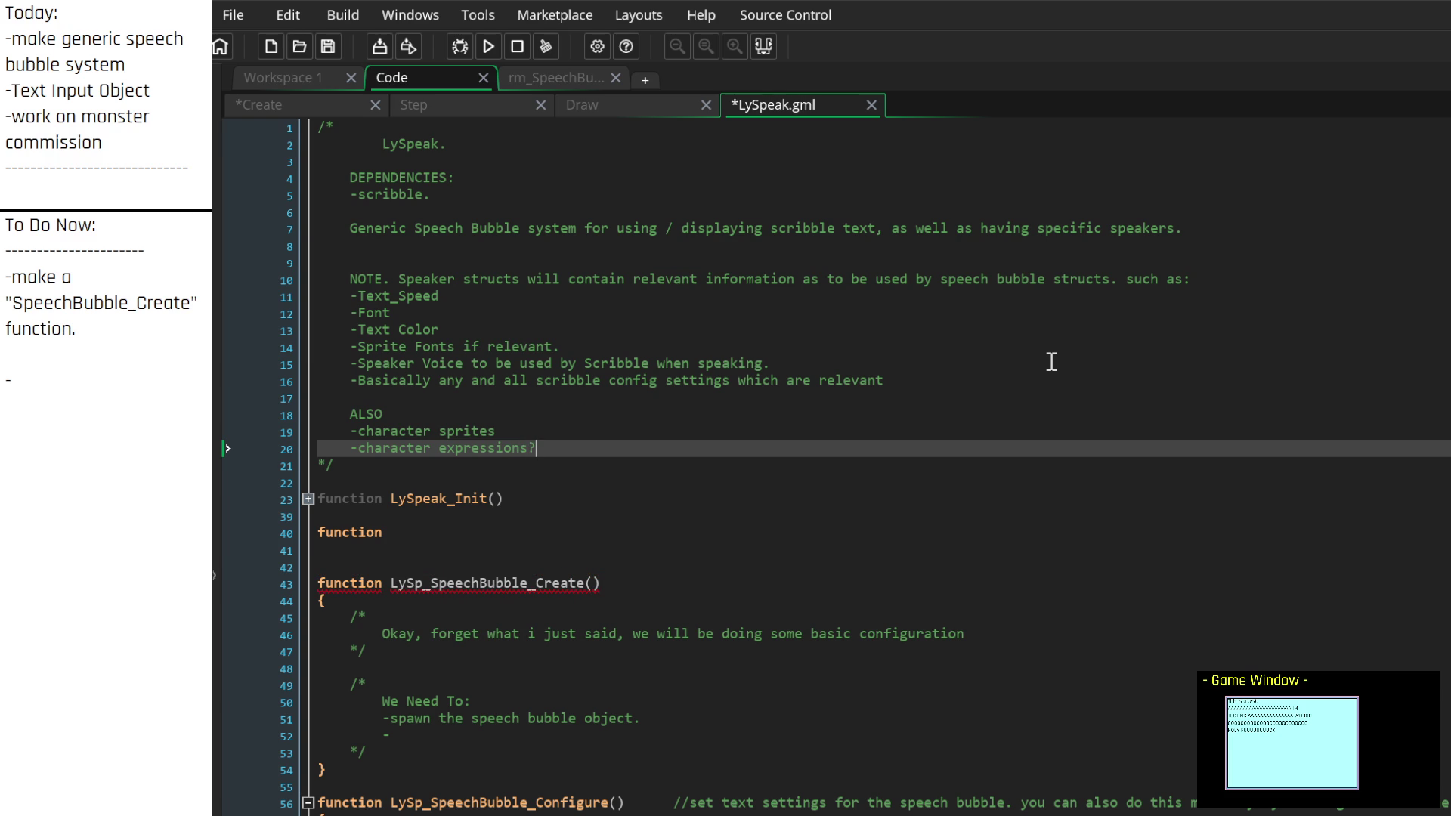
{"action": "key", "text": "Up"}
{"action": "key", "text": "Up"}
{"action": "type", "text": "(unless this part is out of scope for this library."}
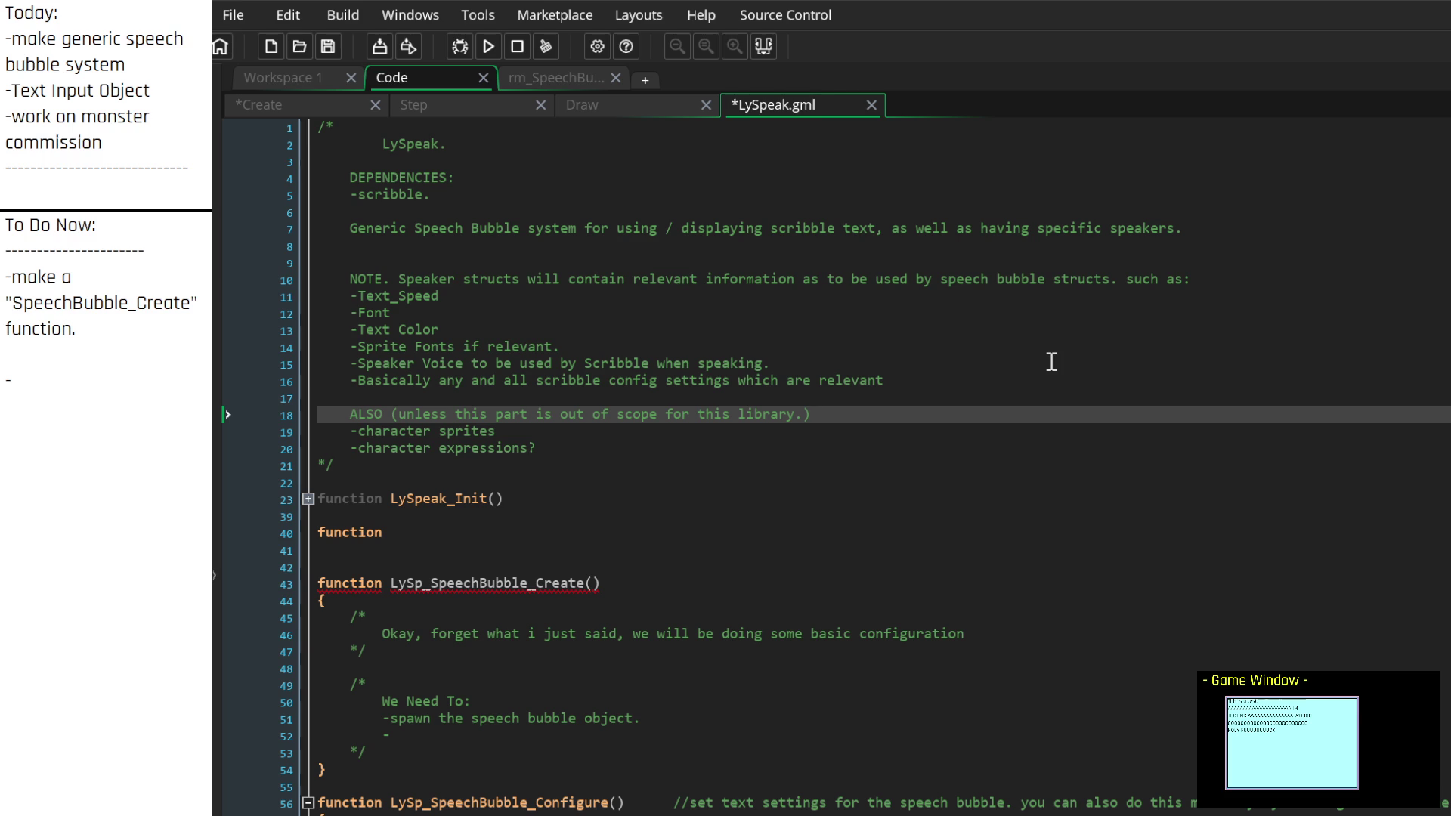
{"action": "key", "text": "Down"}
{"action": "key", "text": "Down"}
{"action": "key", "text": "BackSpace"}
{"action": "key", "text": "BackSpace"}
{"action": "key", "text": "BackSpace"}
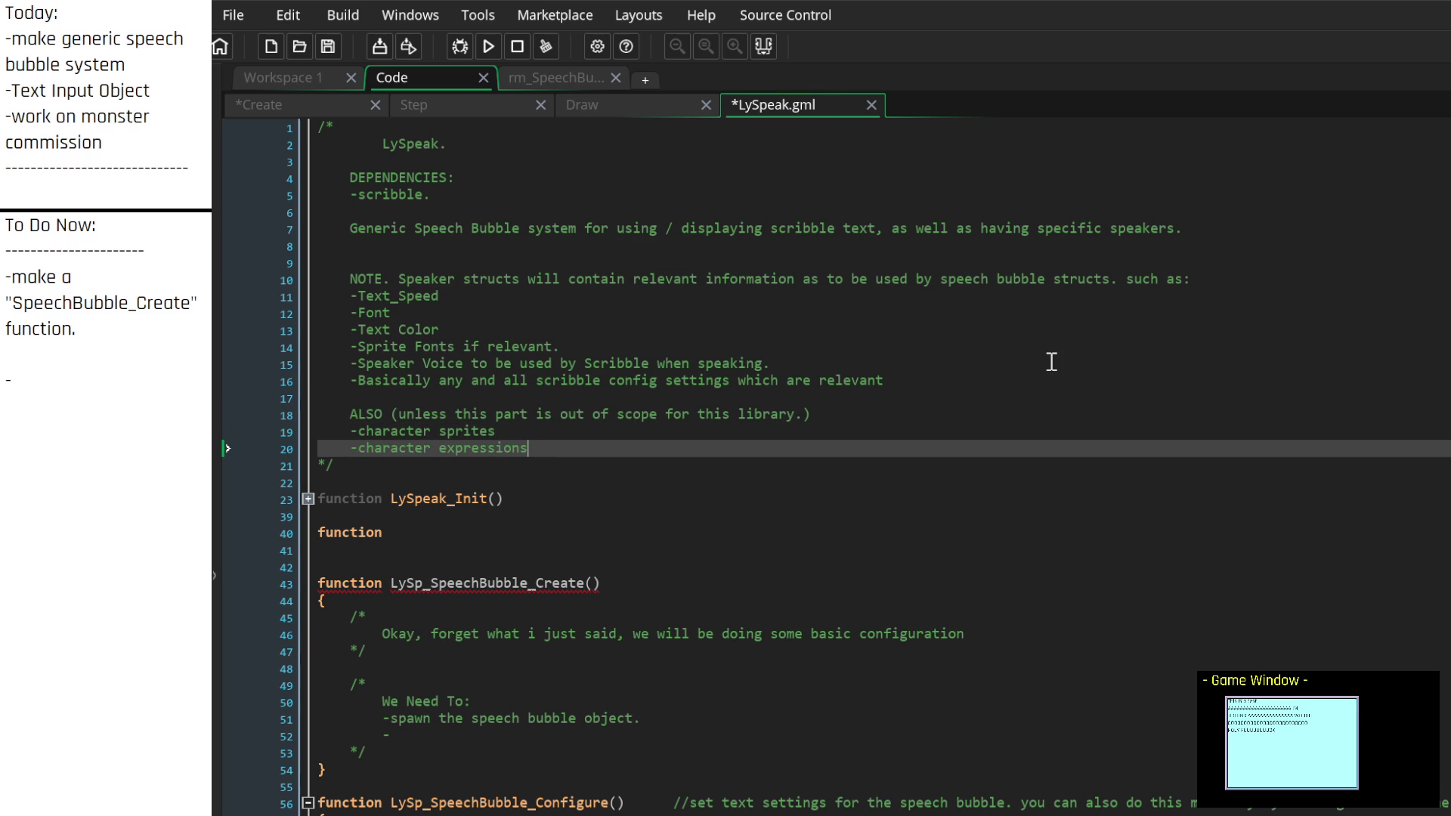
{"action": "key", "text": "BackSpace"}
{"action": "key", "text": "BackSpace"}
{"action": "key", "text": "BackSpace"}
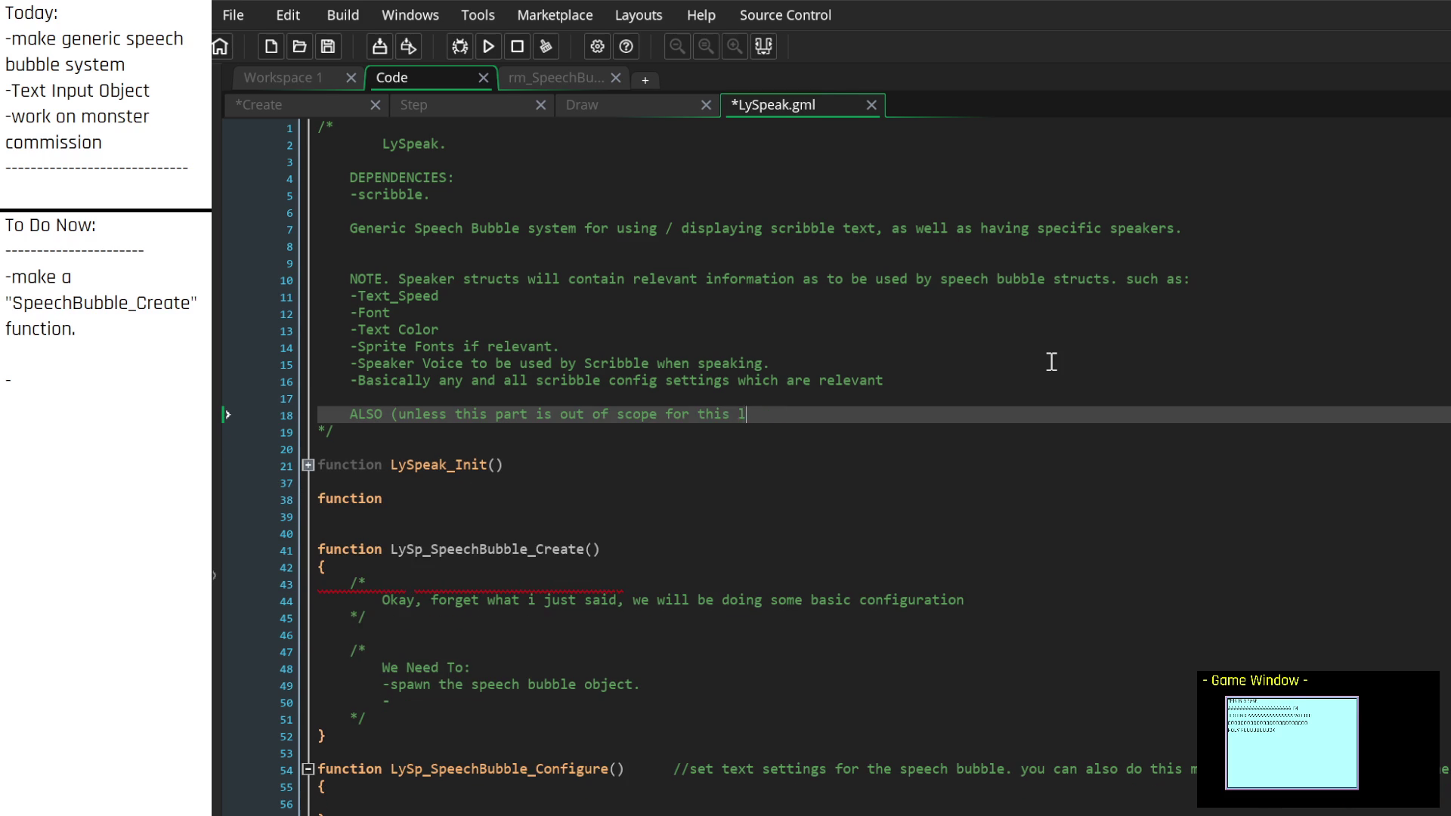
{"action": "key", "text": "BackSpace"}
{"action": "key", "text": "BackSpace"}
{"action": "key", "text": "BackSpace"}
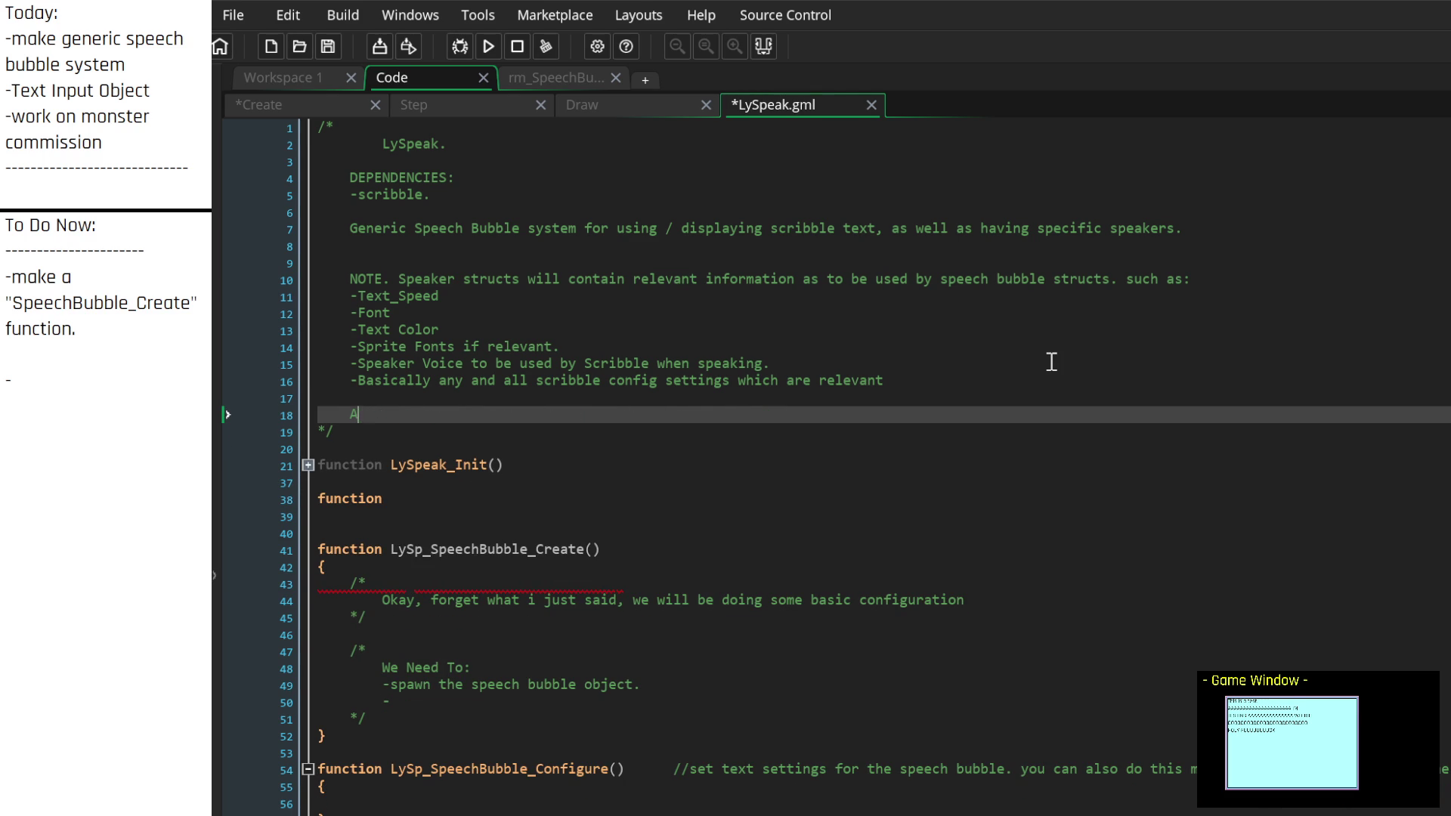
- Add a 'WHAT IT WILL NOT HAVE:' heading with a dash item and tidy the surrounding blank lines
{"action": "type", "text": "WHAT IT WILL NOT HAVE:"}
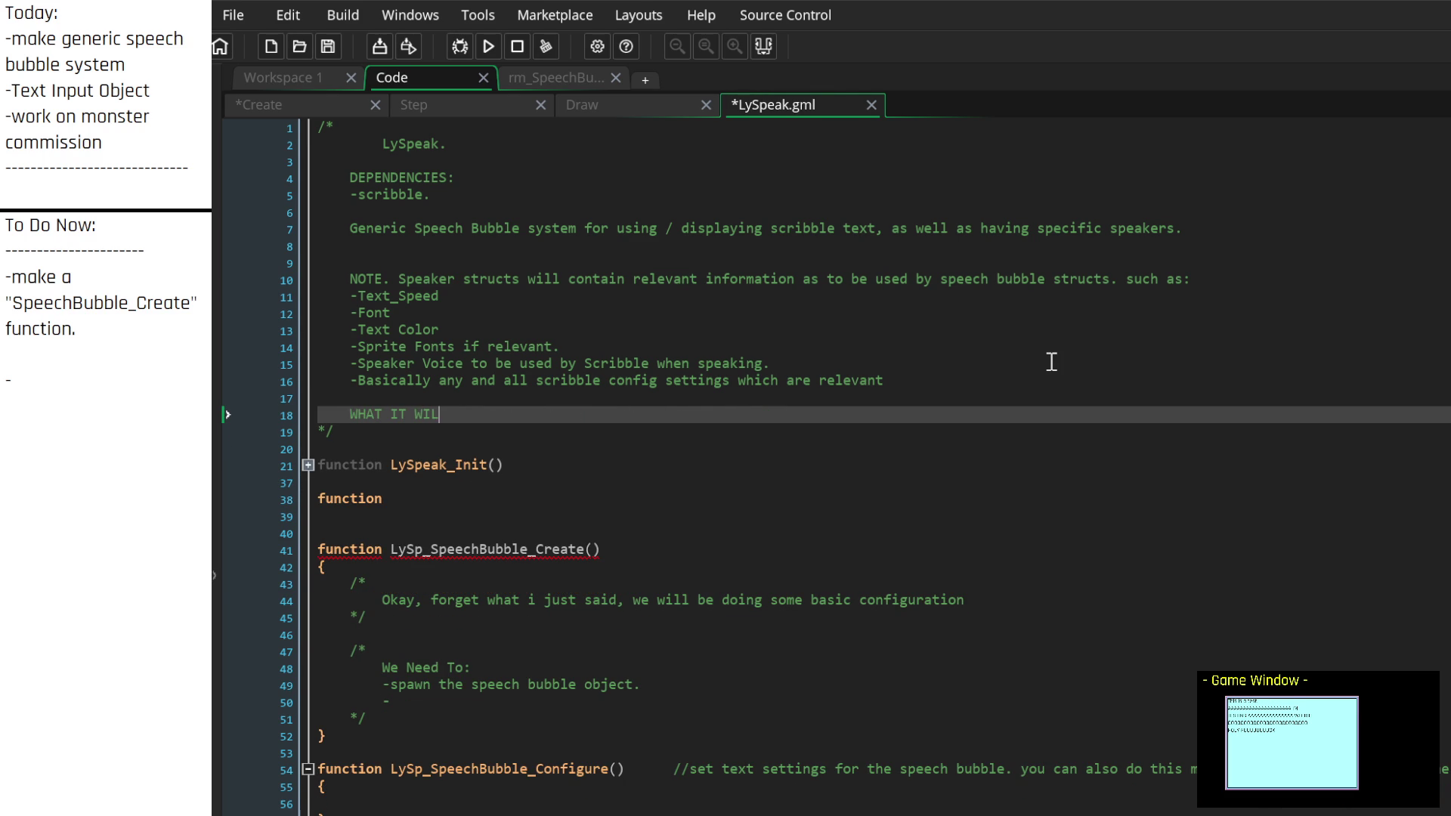
{"action": "key", "text": "Return"}
{"action": "type", "text": "-"}
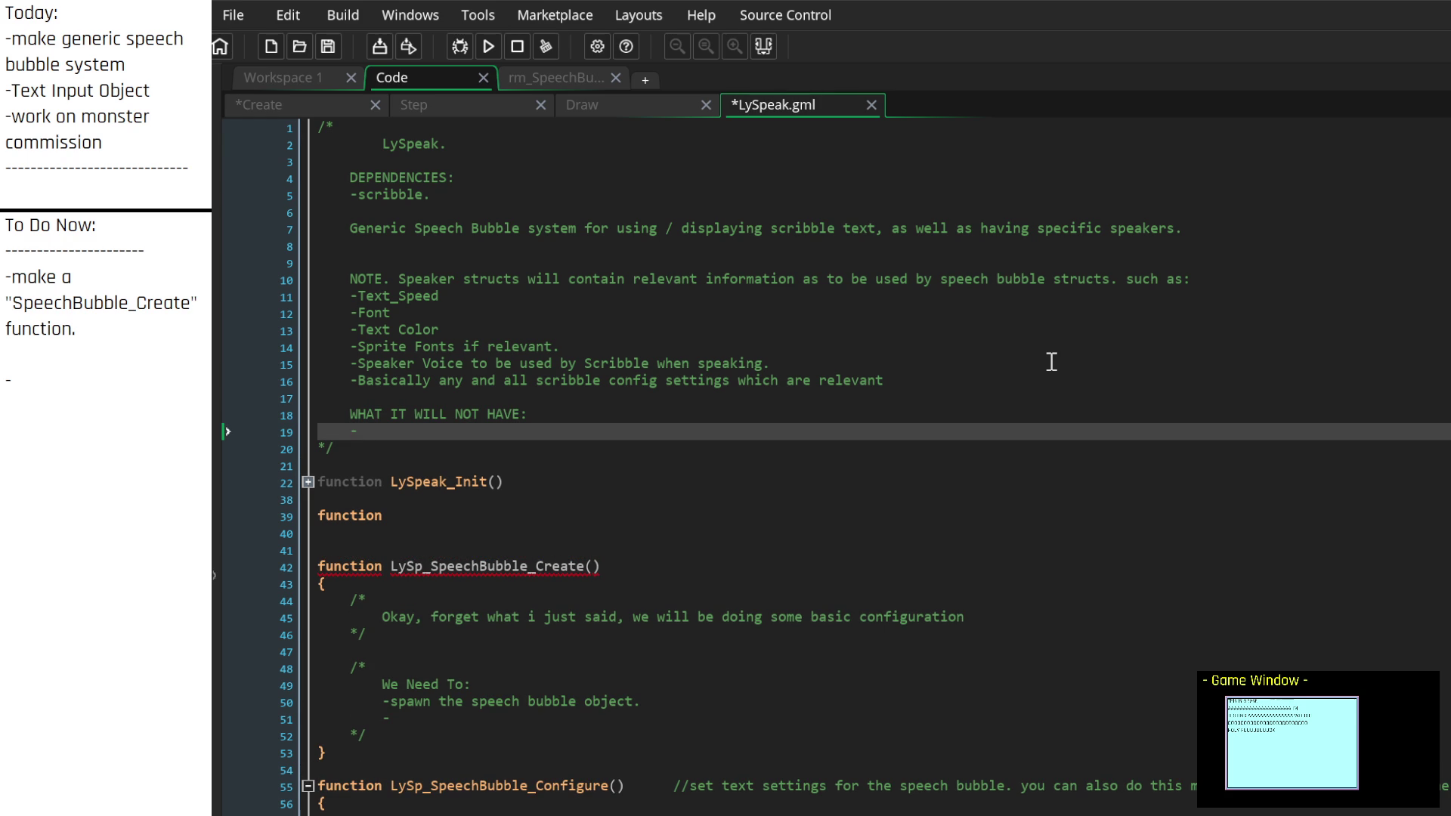
{"action": "key", "text": "Up"}
{"action": "key", "text": "Up"}
{"action": "key", "text": "Return"}
{"action": "key", "text": "Return"}
{"action": "key", "text": "Up"}
{"action": "key", "text": "Up"}
{"action": "type", "text": "-"}
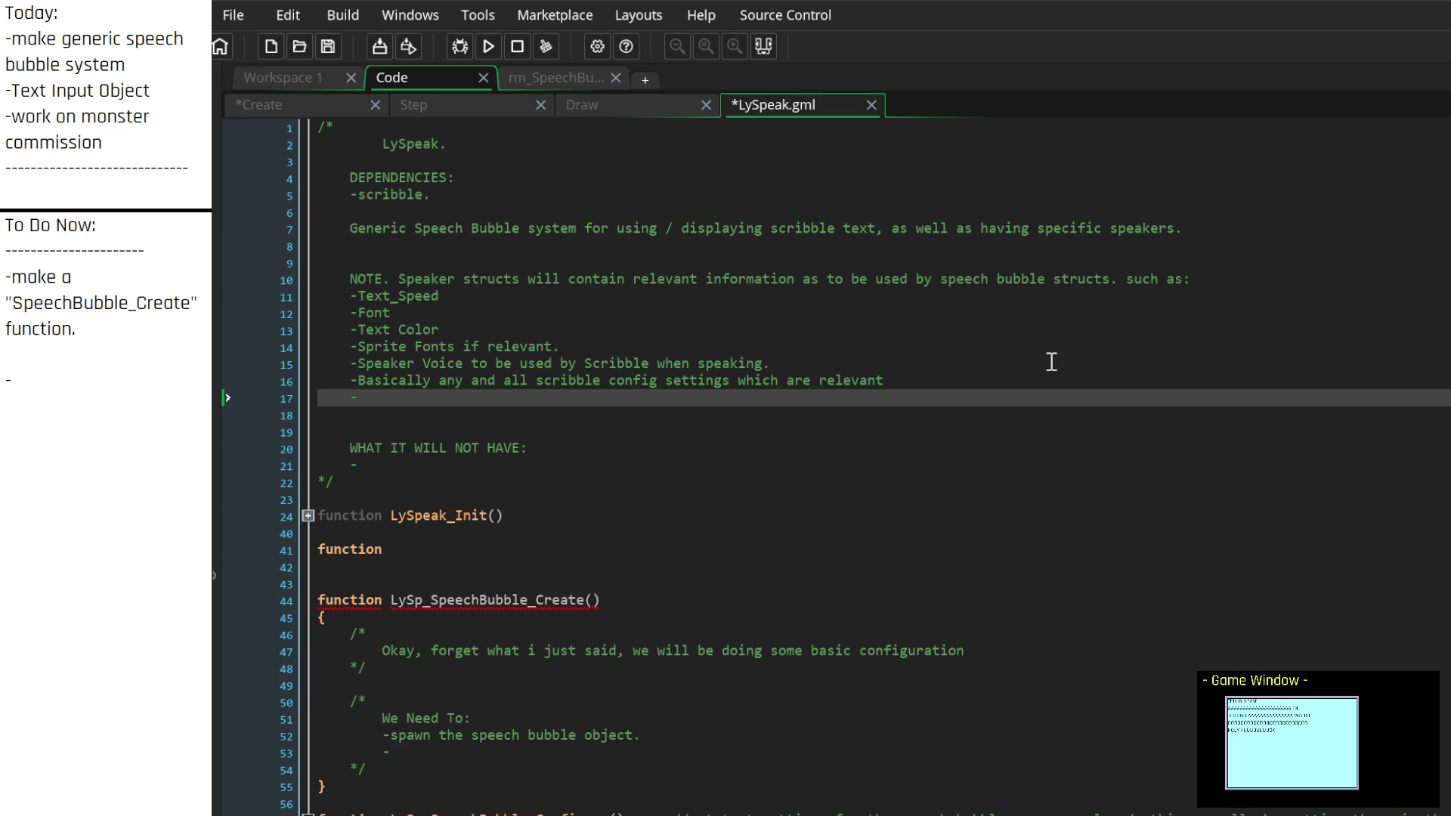
{"action": "key", "text": "BackSpace"}
{"action": "key", "text": "Down"}
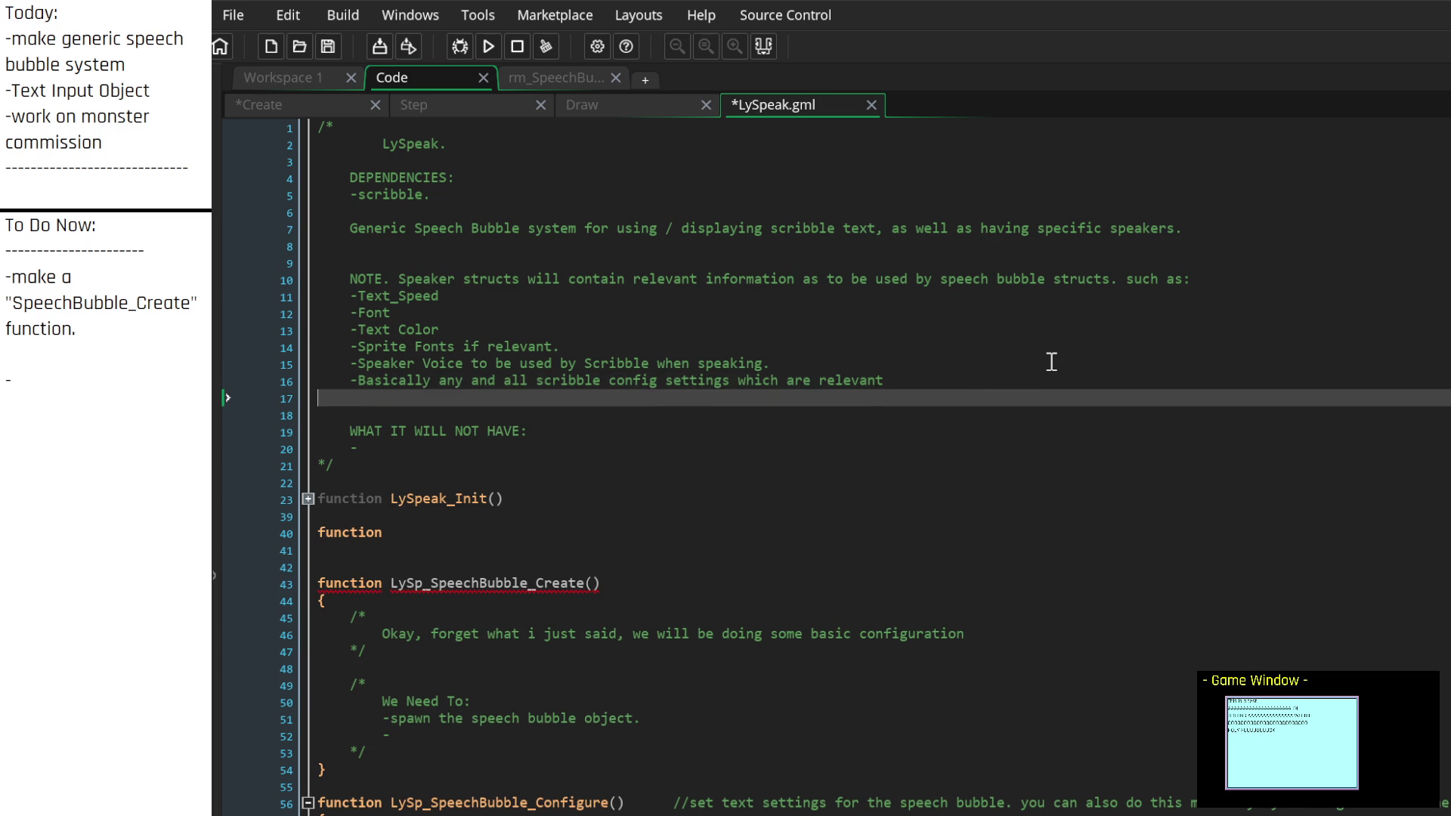
{"action": "key", "text": "BackSpace"}
{"action": "key", "text": "Down"}
{"action": "key", "text": "Down"}
{"action": "key", "text": "Down"}
{"action": "key", "text": "Up"}
{"action": "key", "text": "Up"}
{"action": "key", "text": "Return"}
{"action": "key", "text": "Return"}
{"action": "key", "text": "Up"}
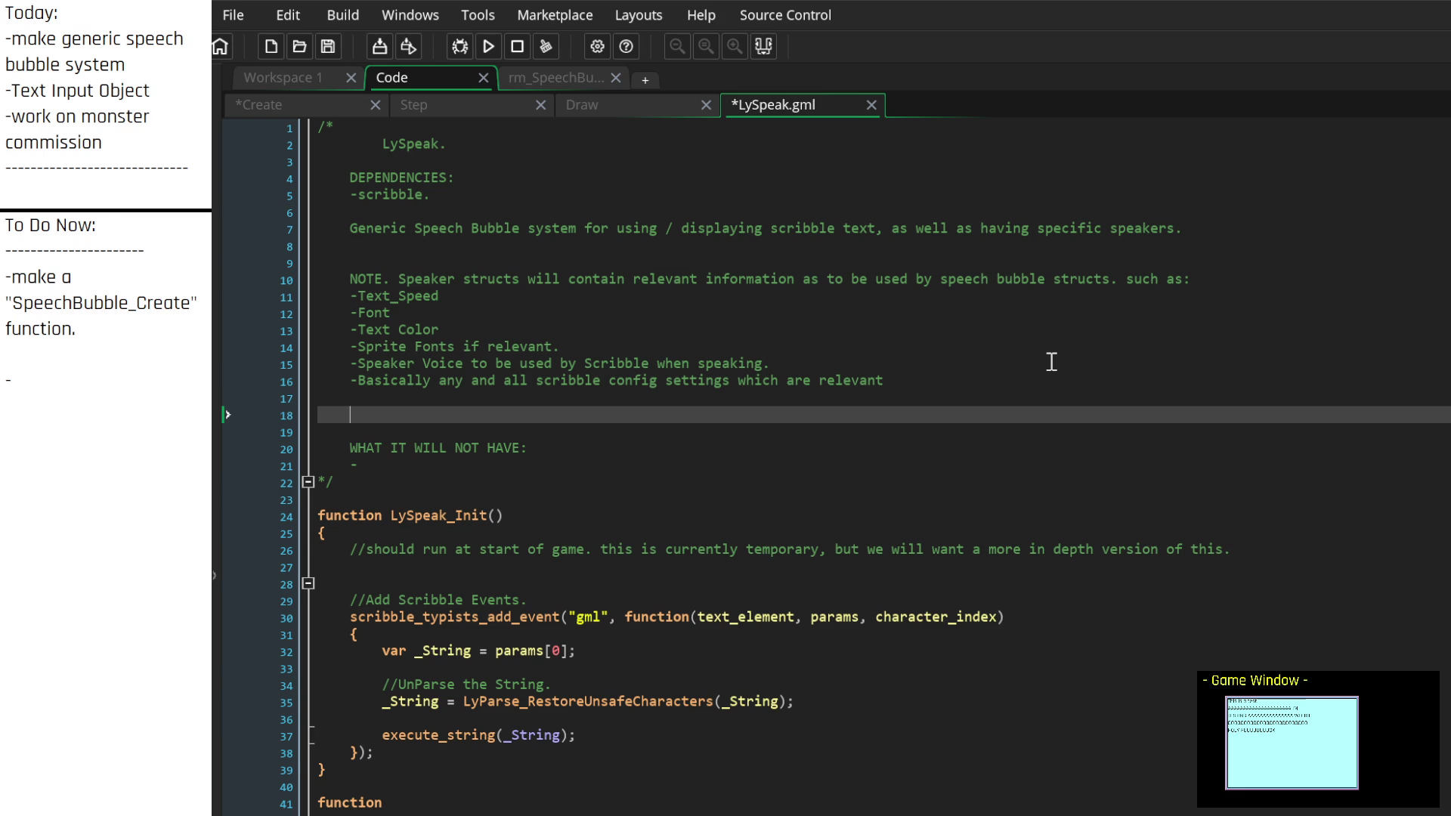
- Add an ALSO: item for speaker talk sprites used by the Portrait object, then create a new object
{"action": "type", "text": "ALSO:"}
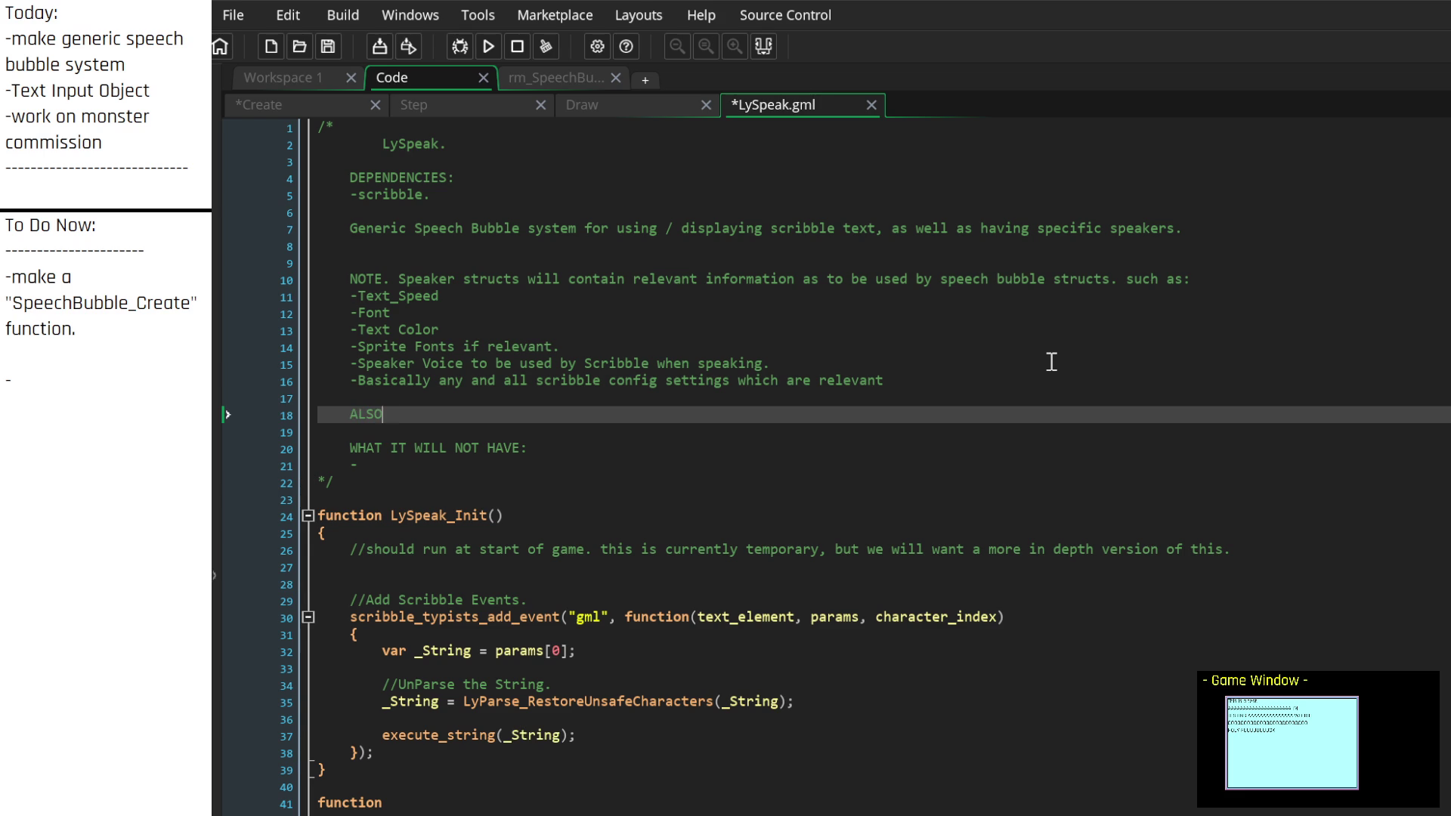
{"action": "key", "text": "Return"}
{"action": "type", "text": "-Speaker "}
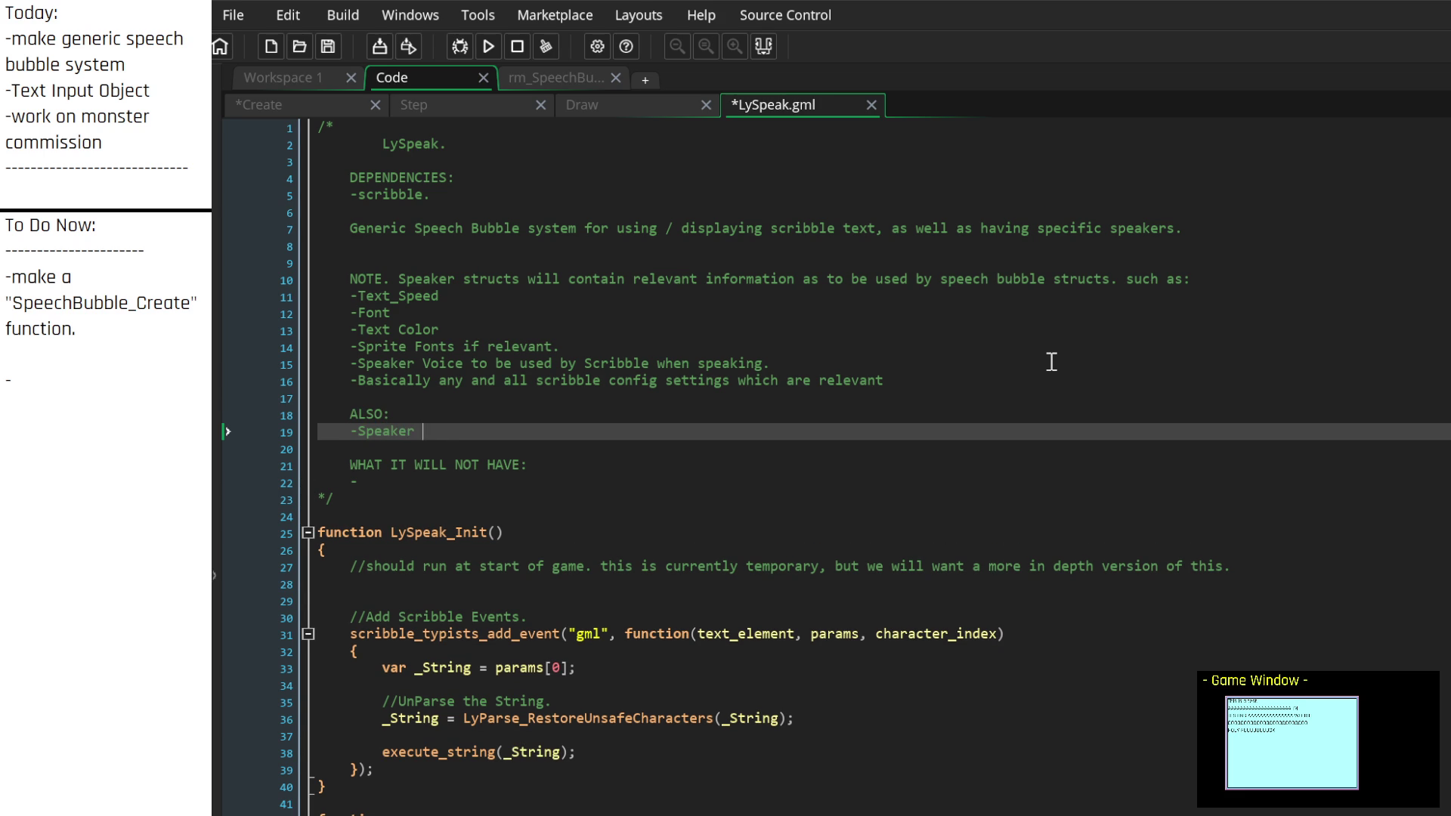
{"action": "type", "text": "talk sprites to be used "}
{"action": "type", "text": "by the"}
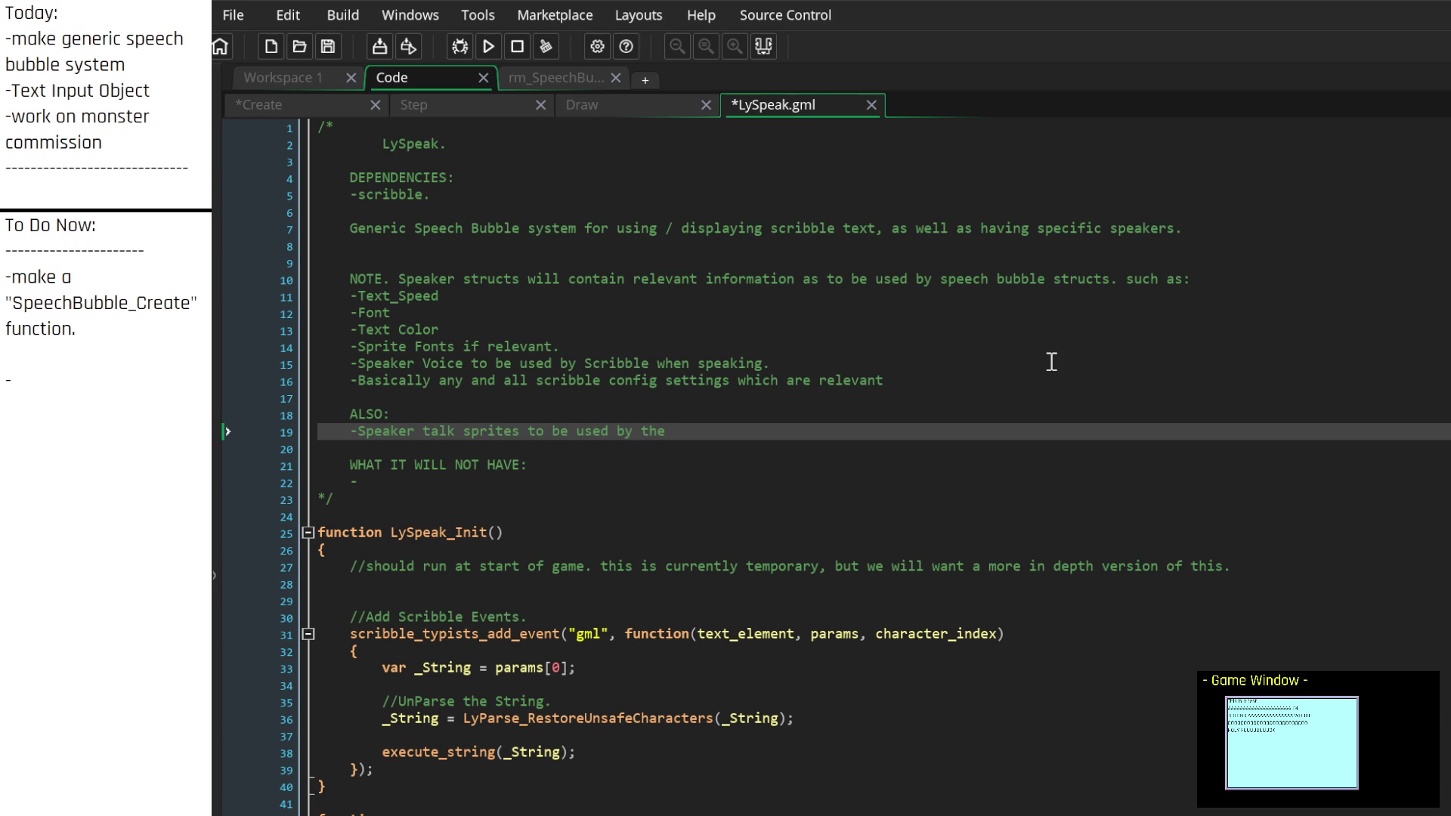
{"action": "type", "text": "Whatsit "}
{"action": "type", "text": "calle"}
{"action": "key", "text": "BackSpace"}
{"action": "key", "text": "BackSpace"}
{"action": "key", "text": "BackSpace"}
{"action": "type", "text": "Portrait ob"}
{"action": "type", "text": "ject/"}
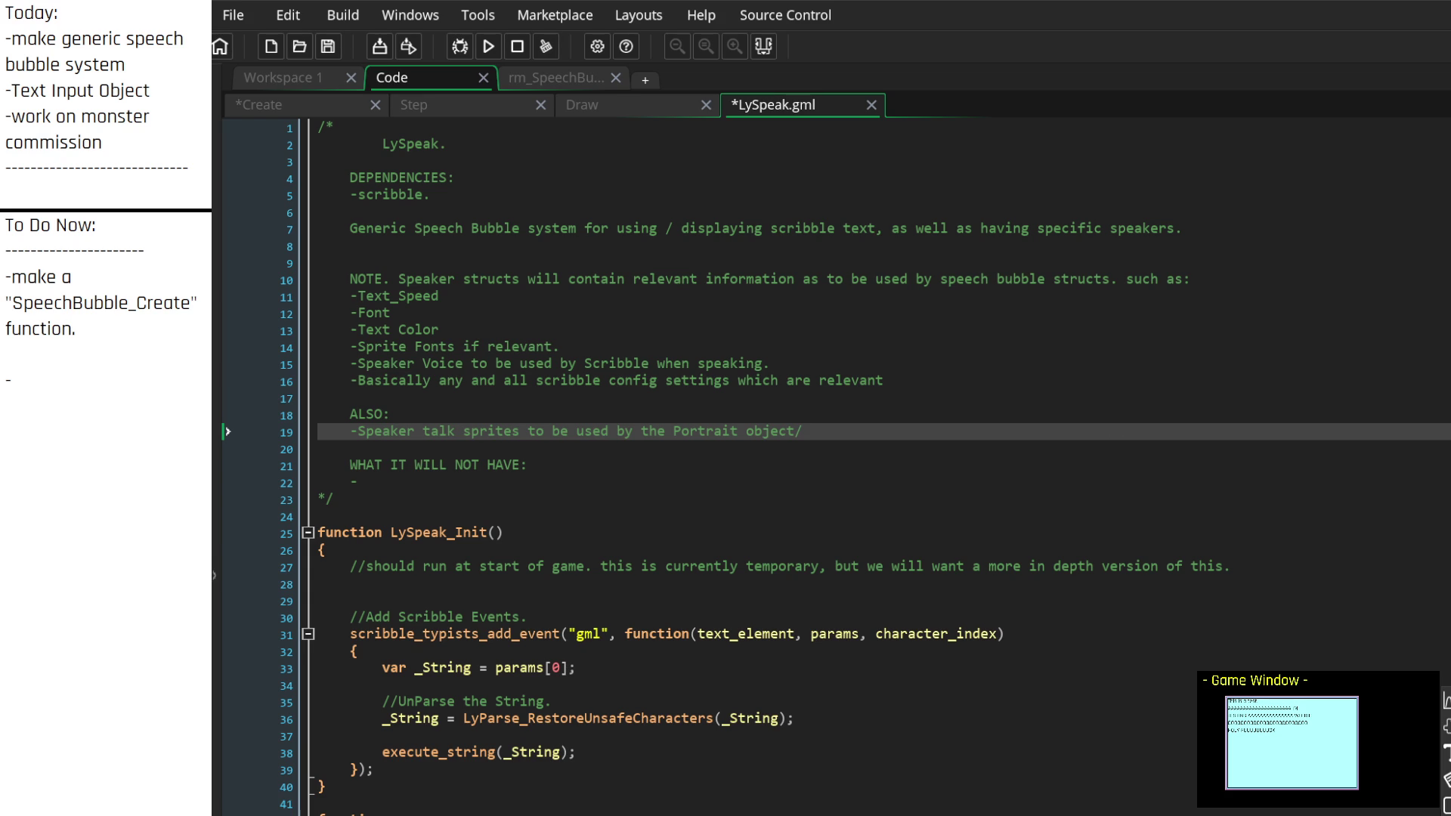
{"action": "key", "text": "alt+o"}
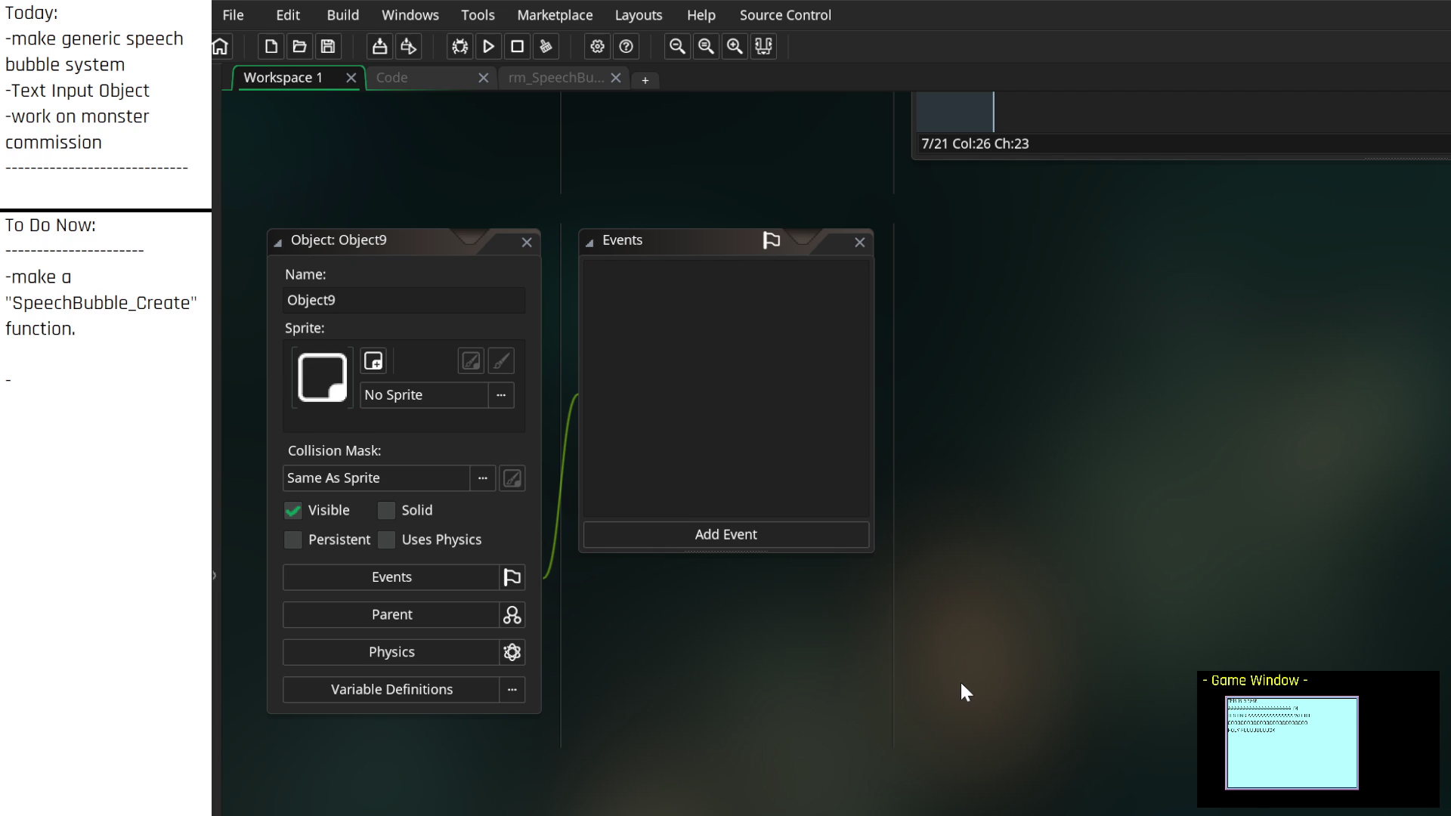
- Add a Create event whose code starts with a /* THIS OBJECT IS TO BE USED FOR */ comment
{"action": "left_click", "coordinate": [760, 534]}
{"action": "left_click", "coordinate": [788, 549]}
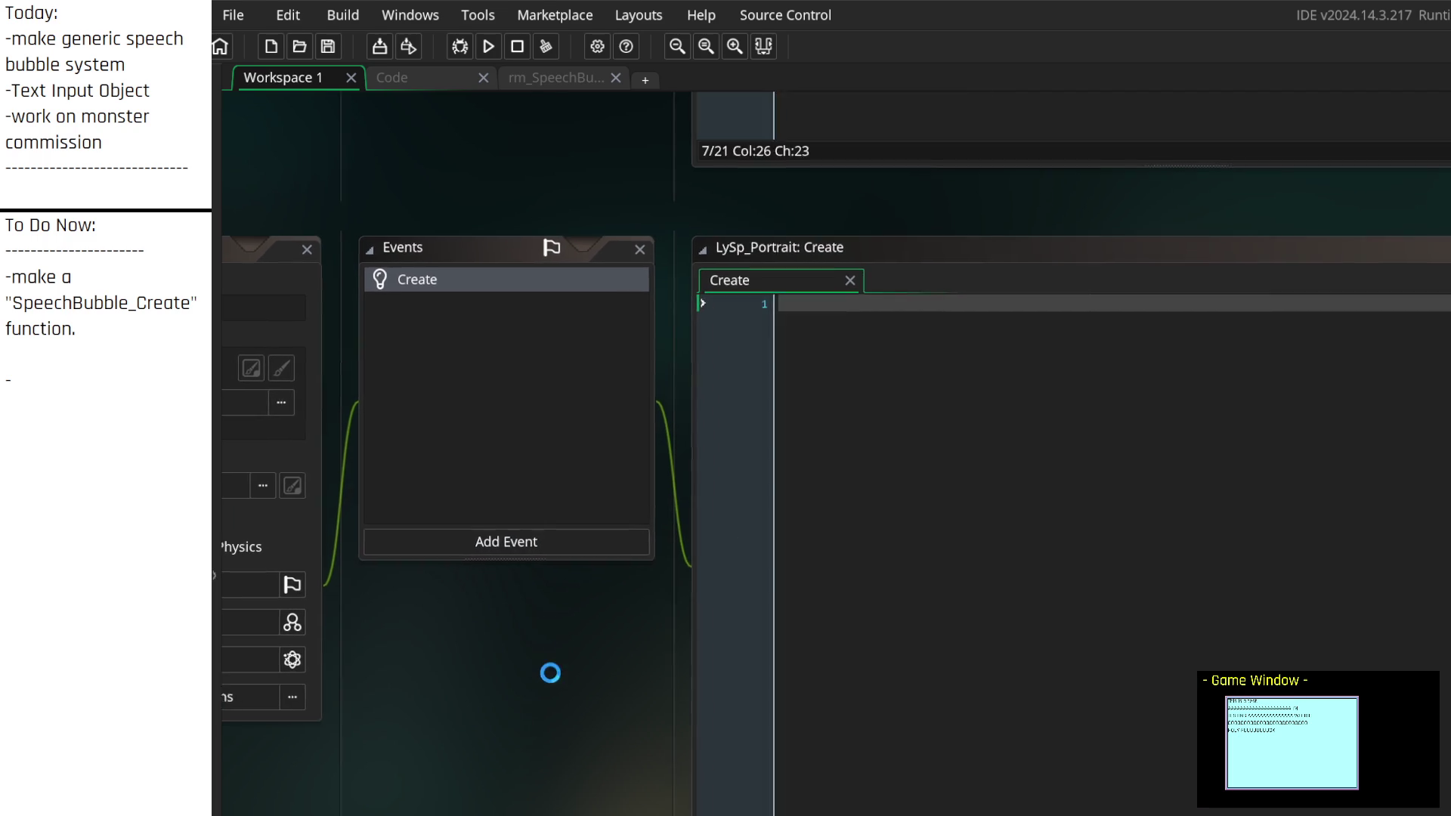
{"action": "type", "text": "/*"}
{"action": "key", "text": "Return"}
{"action": "key", "text": "Return"}
{"action": "key", "text": "Return"}
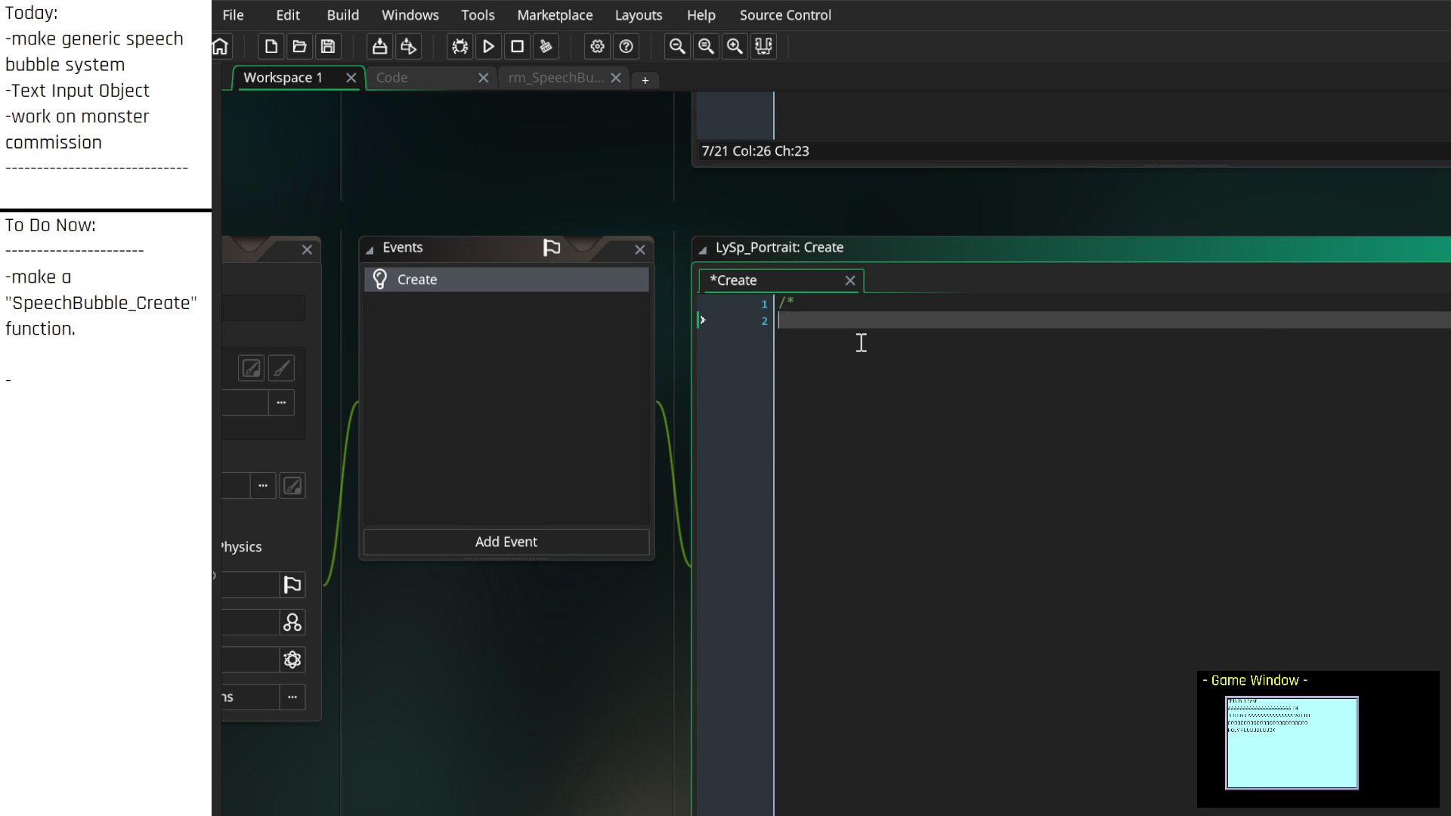
{"action": "type", "text": "*/"}
{"action": "key", "text": "Up"}
{"action": "key", "text": "BackSpace"}
{"action": "key", "text": "BackSpace"}
{"action": "type", "text": "THIS OBJEC"}
{"action": "type", "text": "T IS TO BE US"}
{"action": "type", "text": "ED FOR"}
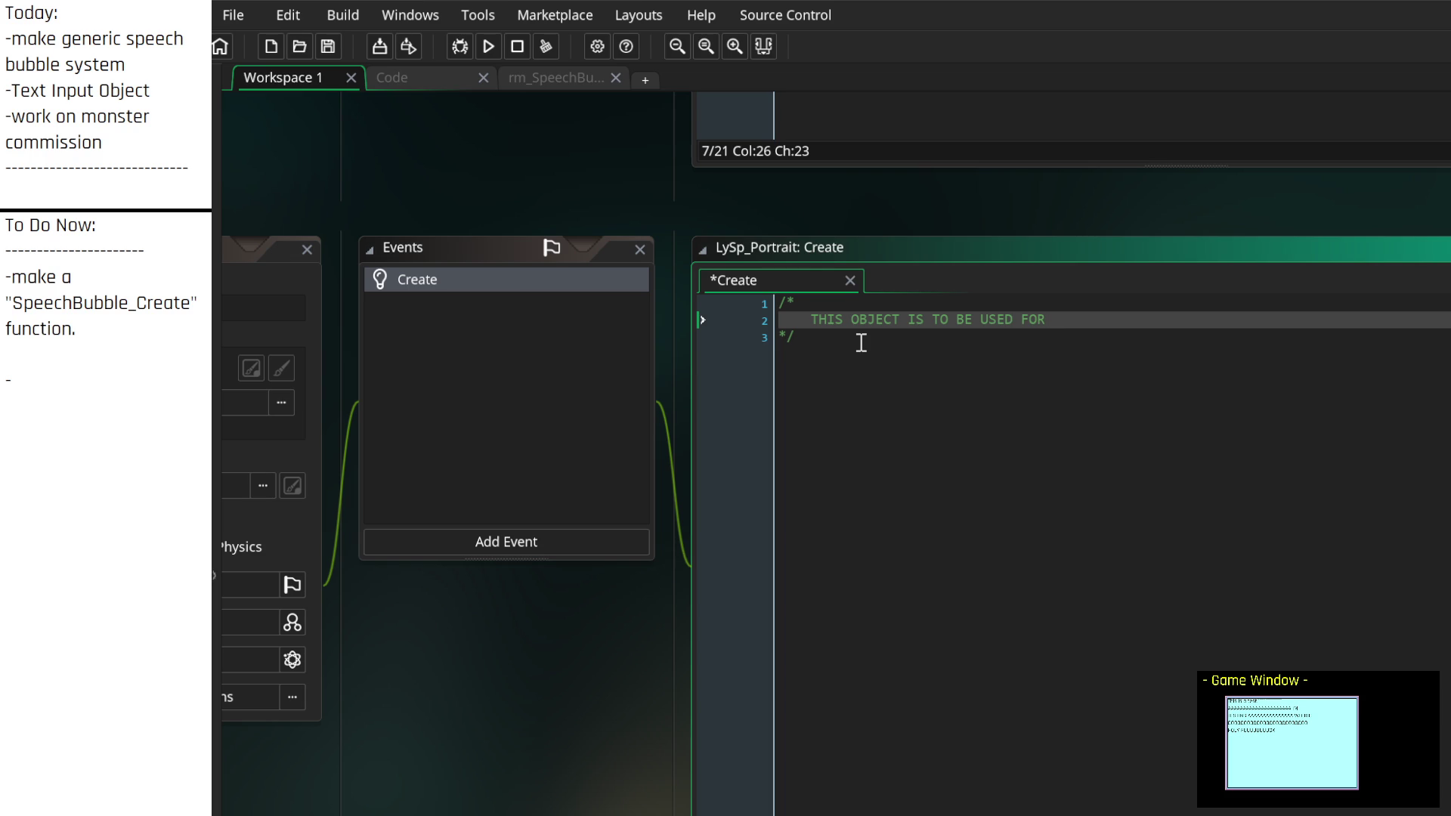
{"action": "mouse_move", "coordinate": [76, 329]}
{"action": "left_mouse_down"}
{"action": "mouse_move", "coordinate": [30, 276]}
{"action": "mouse_move", "coordinate": [11, 277]}
{"action": "left_mouse_up"}
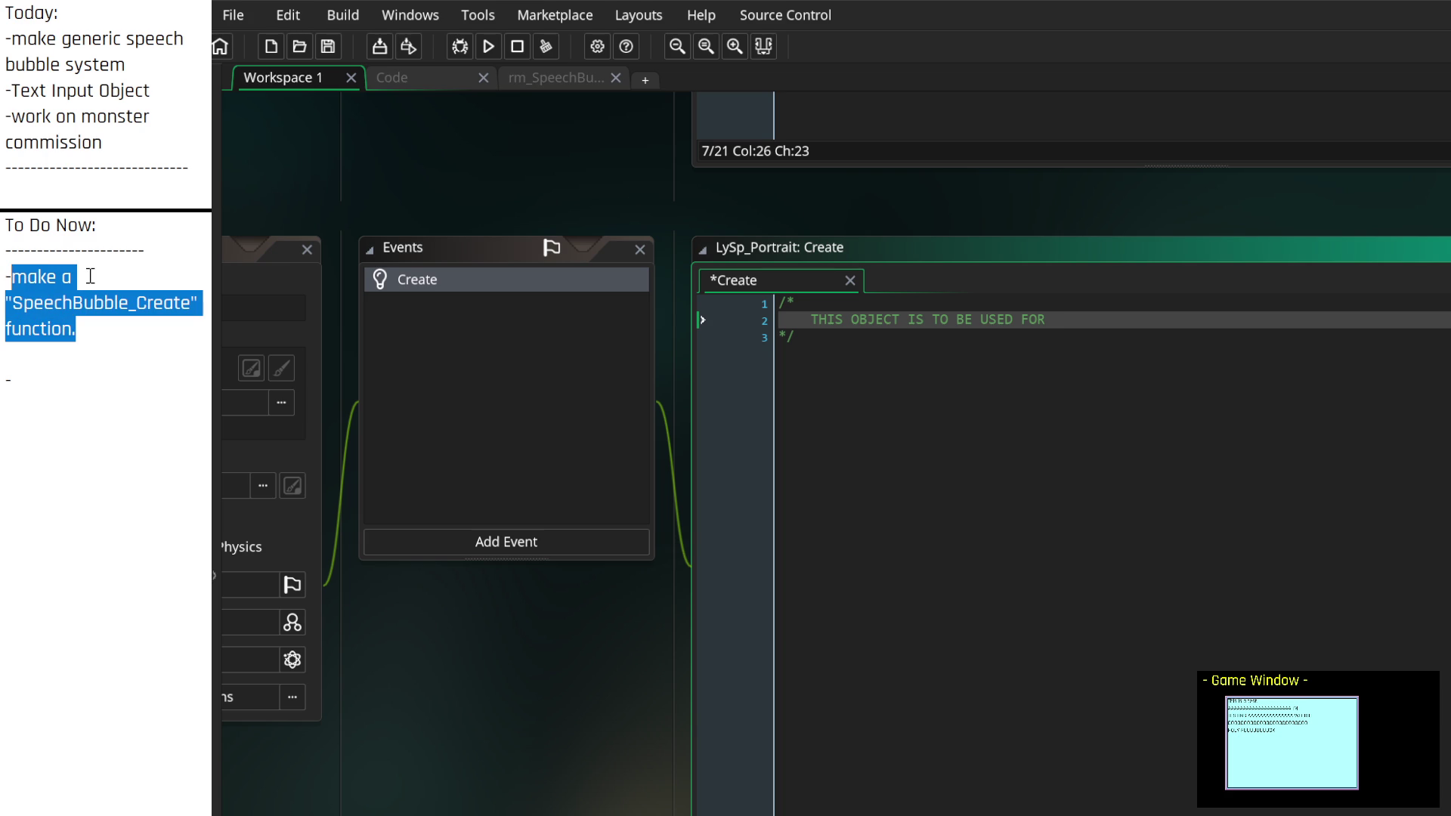
- Rewrite the to-do as 'make a concrete outline of this library and what i need… to clear up the confusion i was having.'
{"action": "key", "text": "BackSpace"}
{"action": "type", "text": "make a concrete outline of this library and wha"}
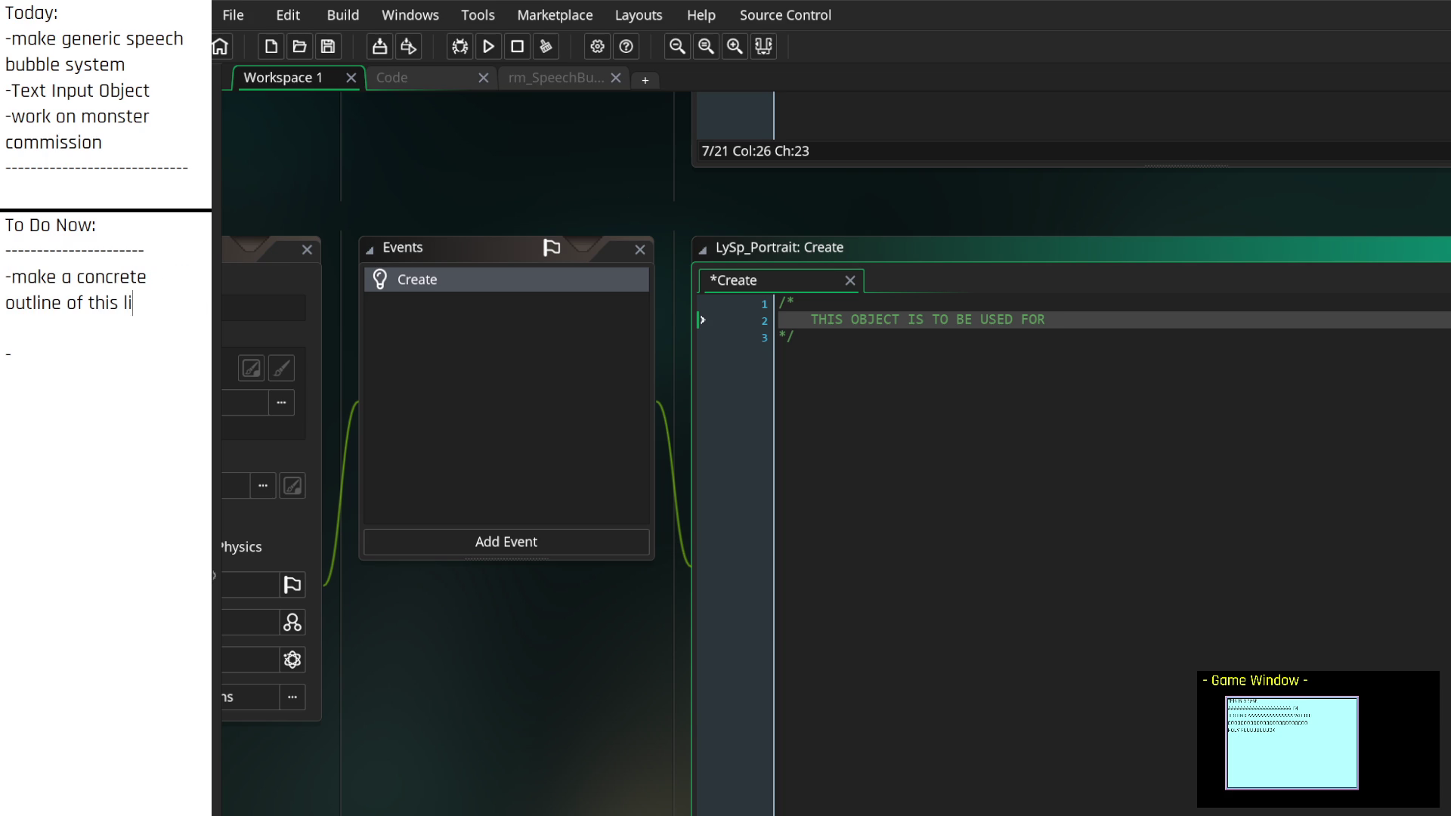
{"action": "type", "text": "t i"}
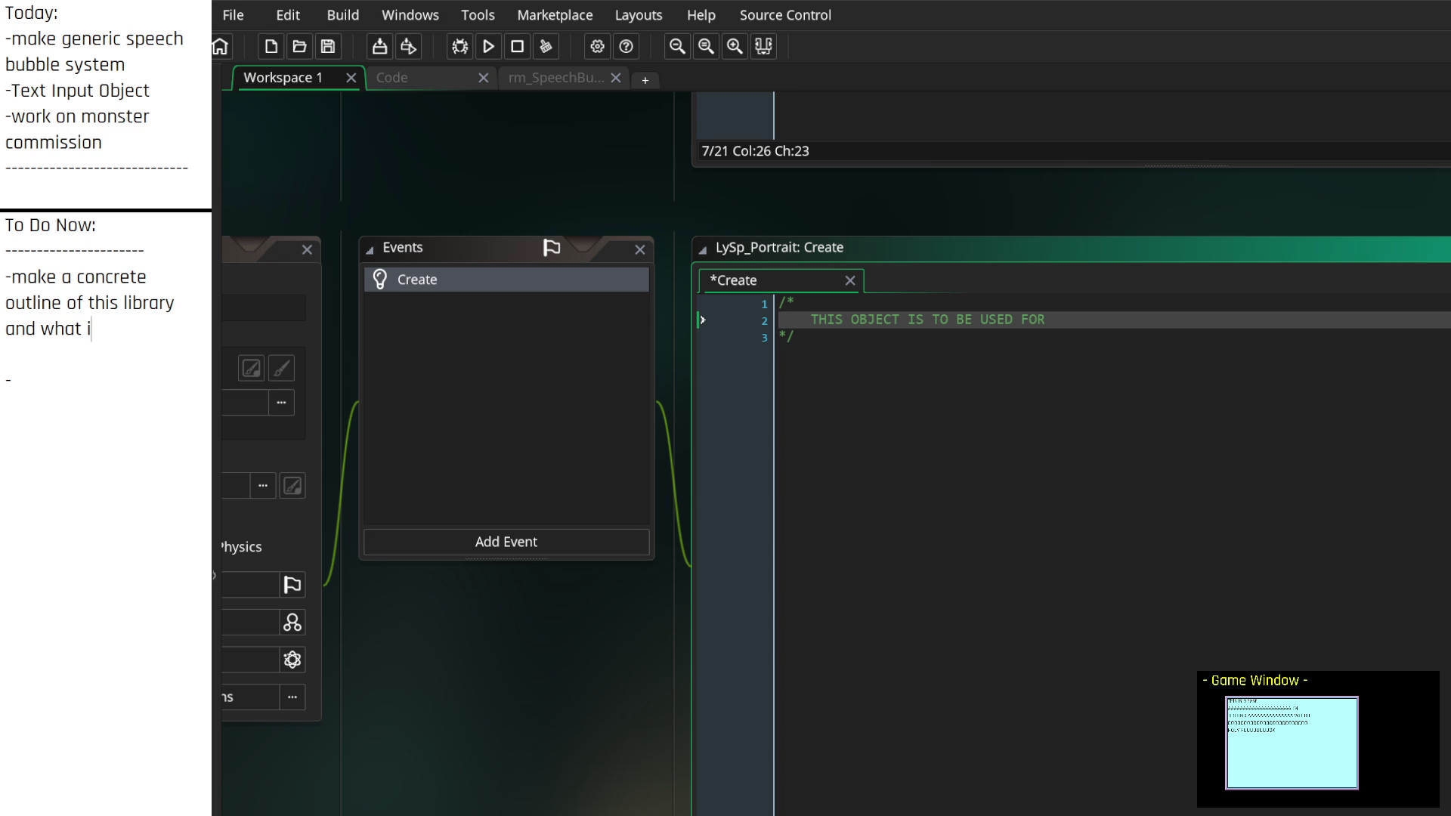
{"action": "type", "text": " need. there"}
{"action": "key", "text": "BackSpace"}
{"action": "key", "text": "BackSpace"}
{"action": "key", "text": "BackSpace"}
{"action": "key", "text": "BackSpace"}
{"action": "key", "text": "BackSpace"}
{"action": "type", "text": "to clear up the co"}
{"action": "type", "text": "nfusi"}
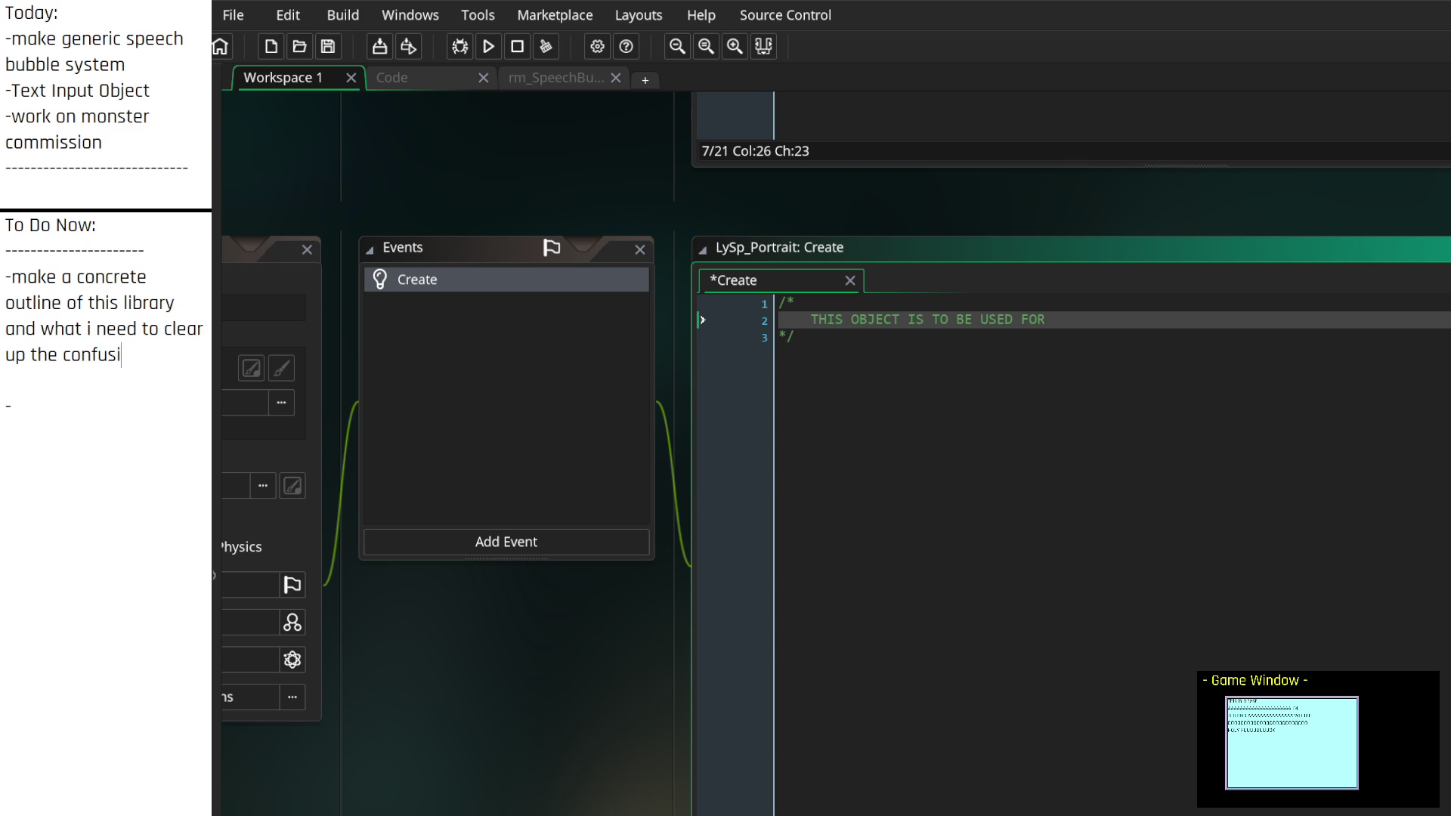
{"action": "type", "text": "on i was having."}
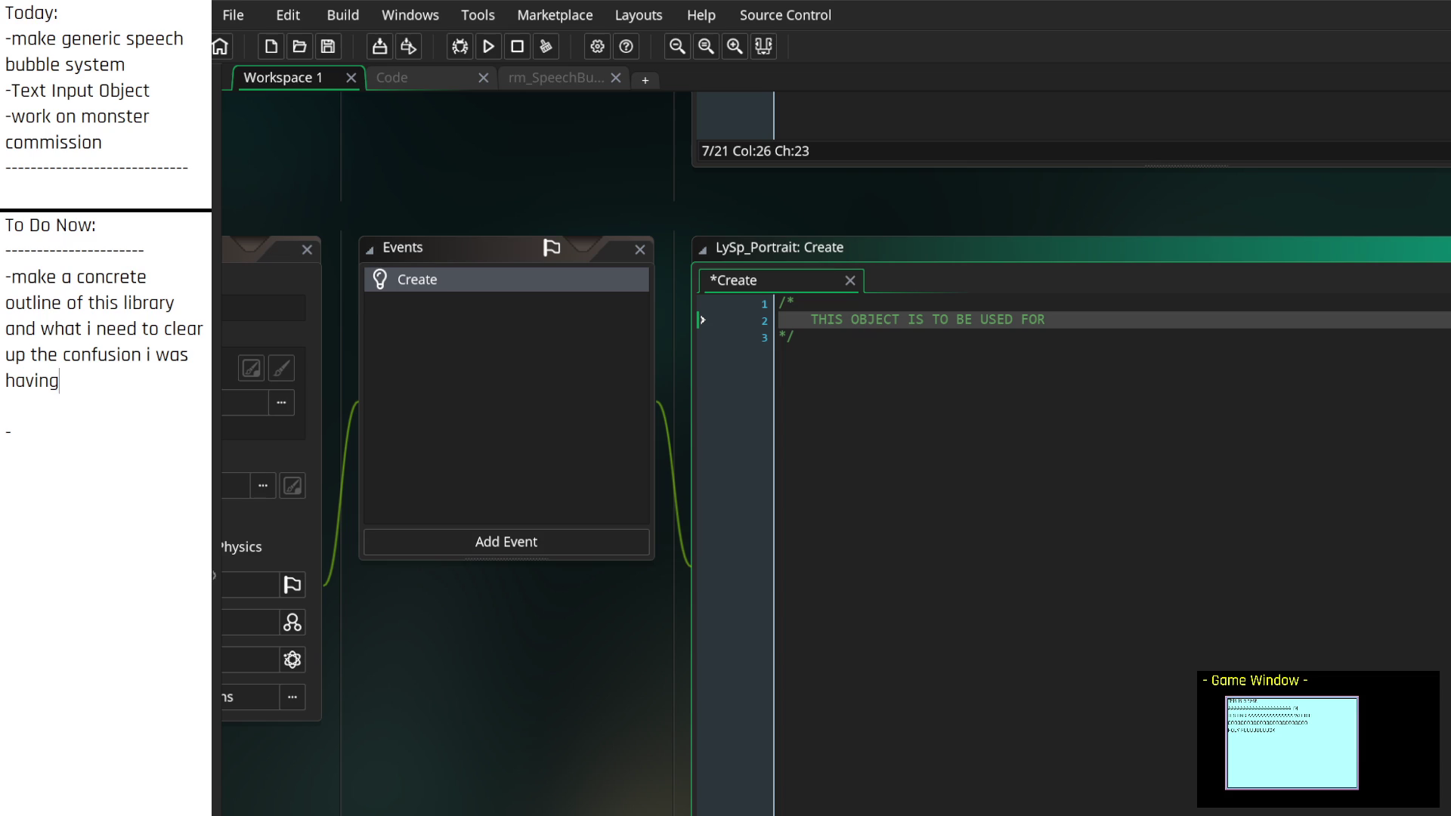
{"action": "key", "text": "Down"}
{"action": "key", "text": "Delete"}
{"action": "key", "text": "Return"}
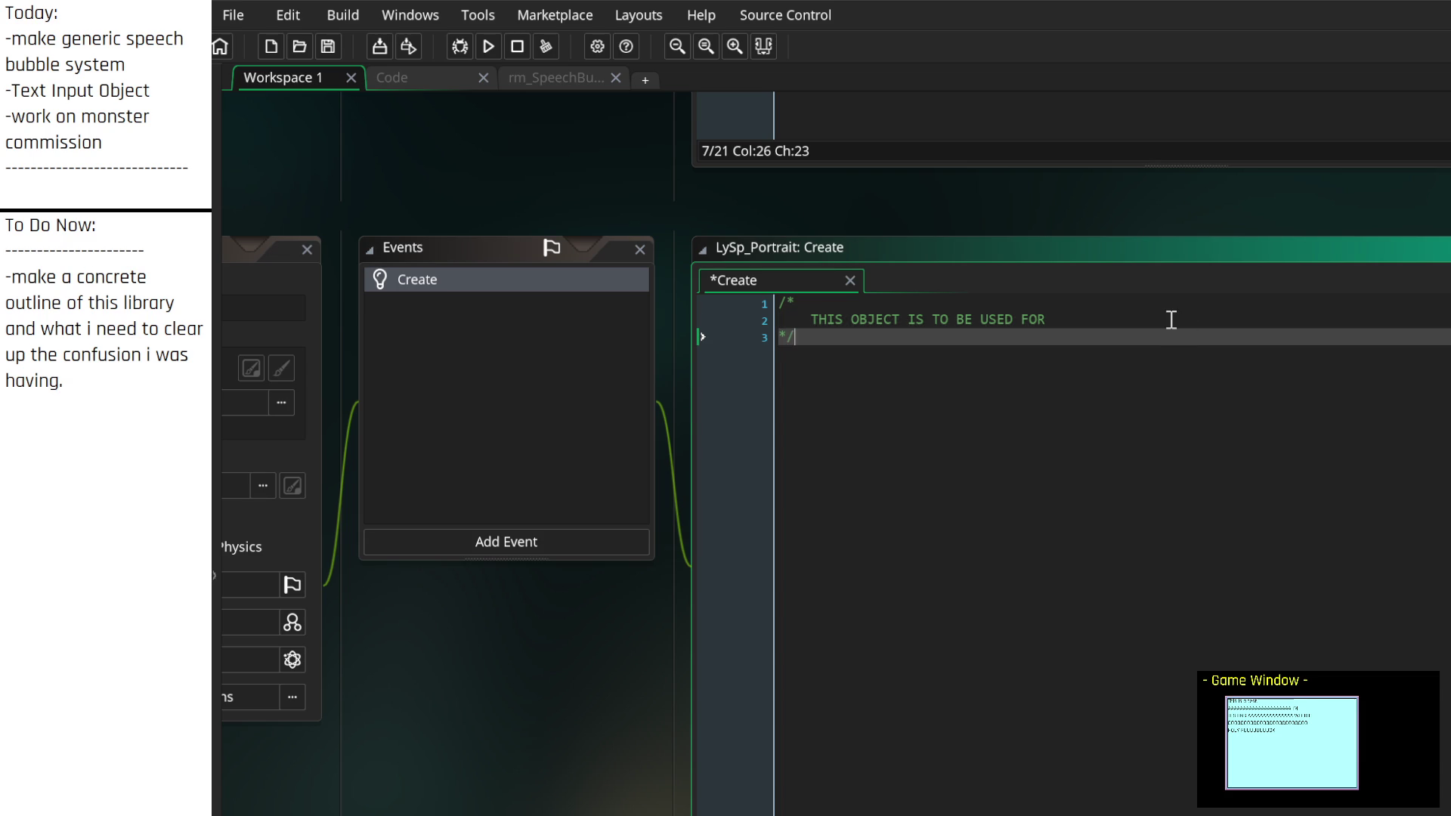
- Reword the comment to 'THIS OBJECT IS MEANT FOR:' and '-displaying the talk sprites of a character that's talking.'
{"action": "left_click", "coordinate": [1171, 321]}
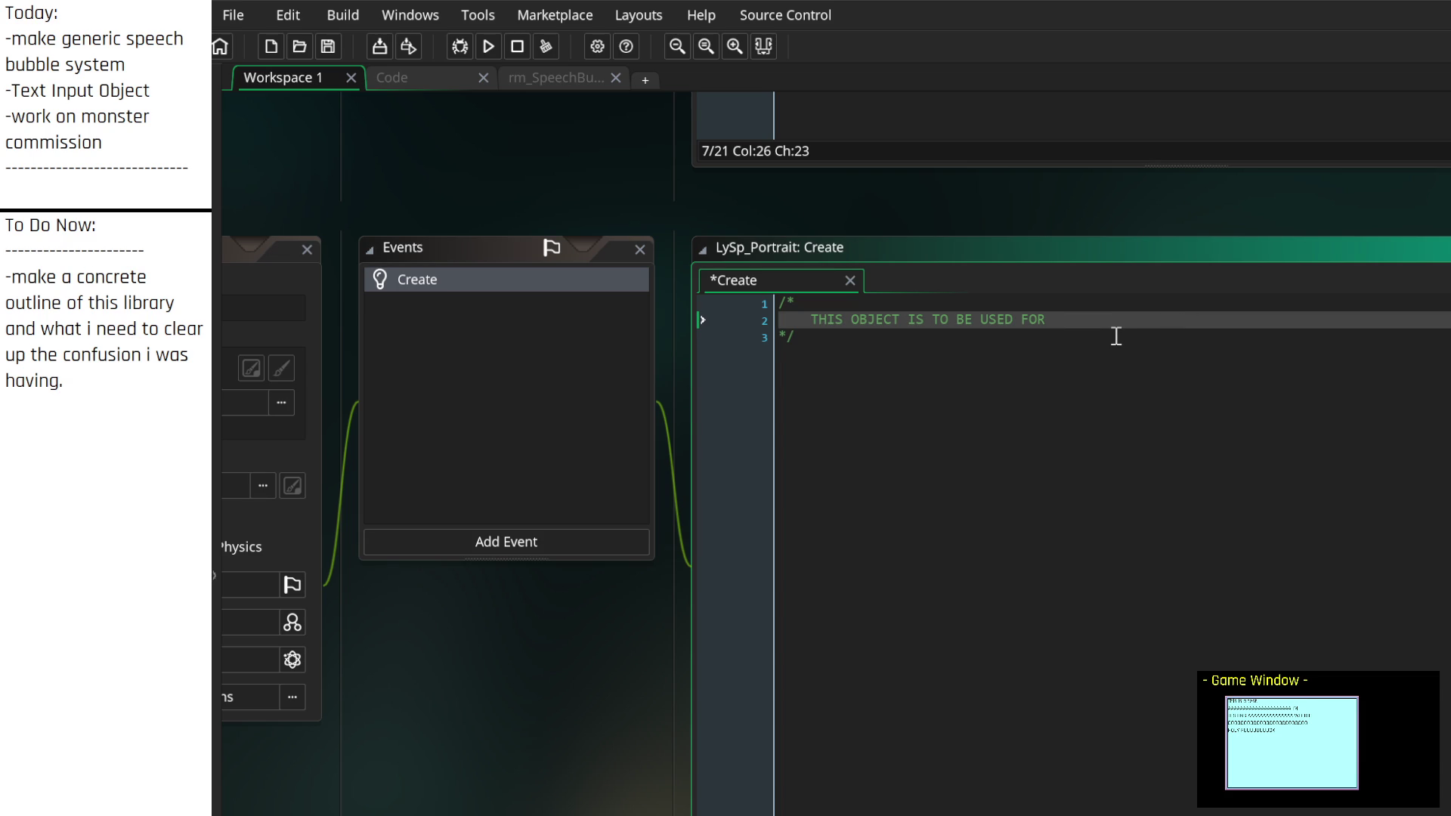
{"action": "key", "text": "BackSpace"}
{"action": "key", "text": "BackSpace"}
{"action": "key", "text": "BackSpace"}
{"action": "key", "text": "BackSpace"}
{"action": "key", "text": "BackSpace"}
{"action": "type", "text": "HIS"}
{"action": "type", "text": " OBJECT IS MEANT "}
{"action": "type", "text": "FOR;"}
{"action": "key", "text": "Return"}
{"action": "type", "text": "-displaying the talk sprites of a s"}
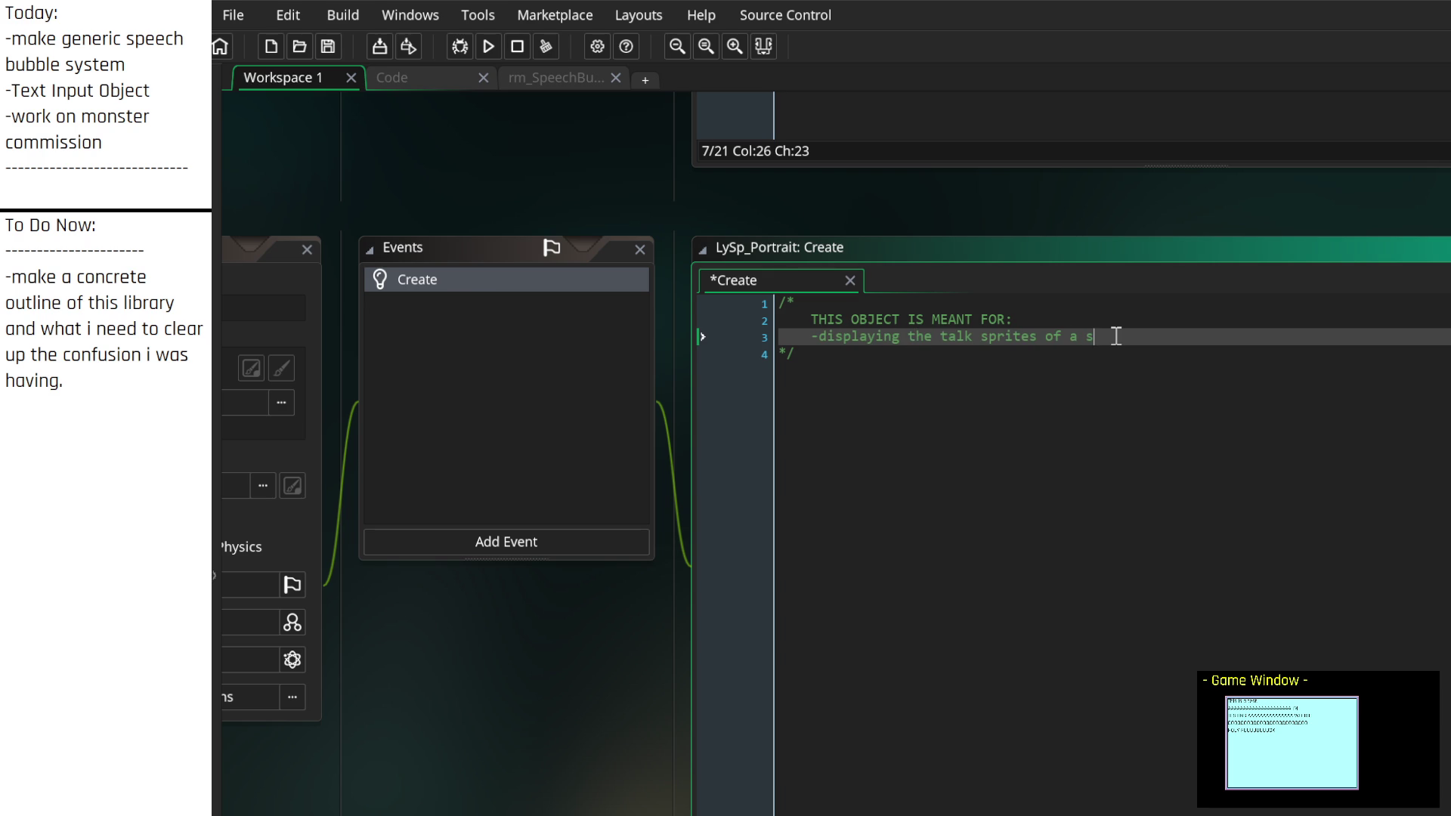
{"action": "key", "text": "BackSpace"}
{"action": "type", "text": "speaker"}
{"action": "key", "text": "BackSpace"}
{"action": "key", "text": "BackSpace"}
{"action": "key", "text": "BackSpace"}
{"action": "type", "text": "chara"}
{"action": "type", "text": "cter that's talk"}
{"action": "type", "text": "ing."}
- Begin a 'Should be able to:' list whose first item starts '-switch between'
{"action": "key", "text": "Return"}
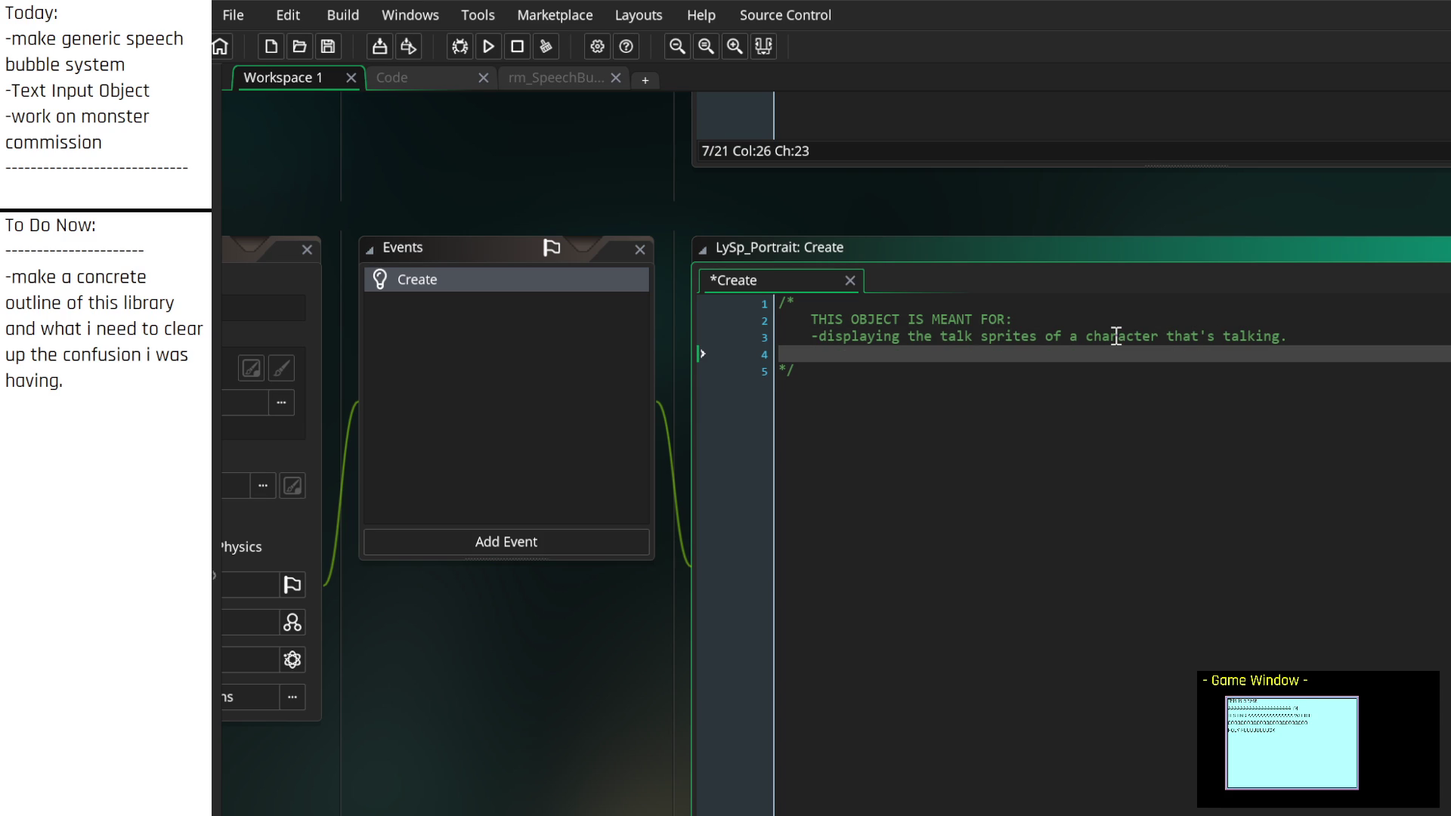
{"action": "type", "text": "-"}
{"action": "type", "text": "displaying "}
{"action": "type", "text": "an"}
{"action": "key", "text": "BackSpace"}
{"action": "key", "text": "BackSpace"}
{"action": "key", "text": "BackSpace"}
{"action": "key", "text": "BackSpace"}
{"action": "key", "text": "BackSpace"}
{"action": "key", "text": "Return"}
{"action": "key", "text": "Return"}
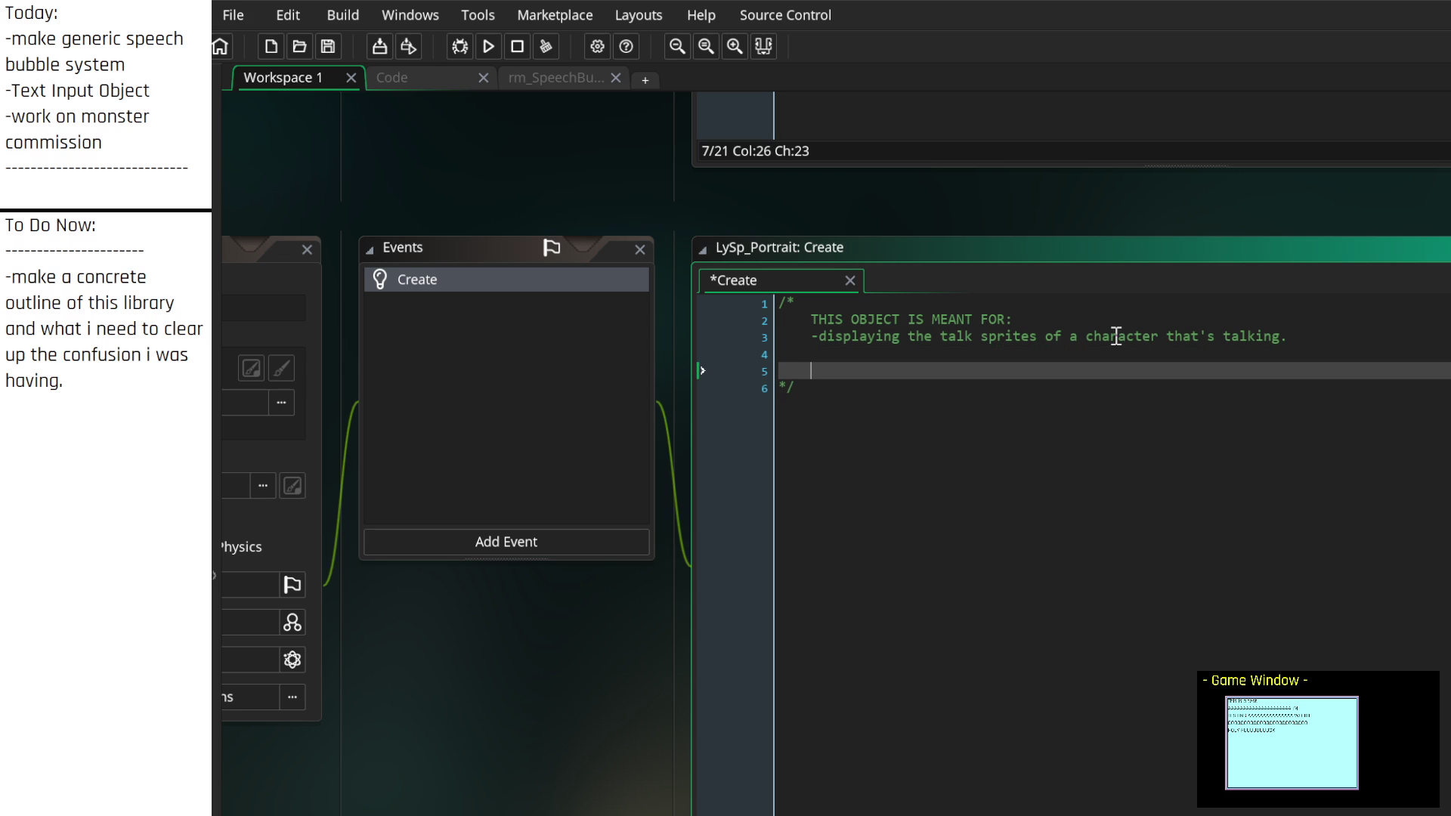
{"action": "type", "text": "Should be able toL"}
{"action": "key", "text": "Return"}
{"action": "key", "text": "BackSpace"}
{"action": "key", "text": "BackSpace"}
{"action": "type", "text": ":"}
{"action": "key", "text": "Return"}
{"action": "type", "text": "-switch between"}
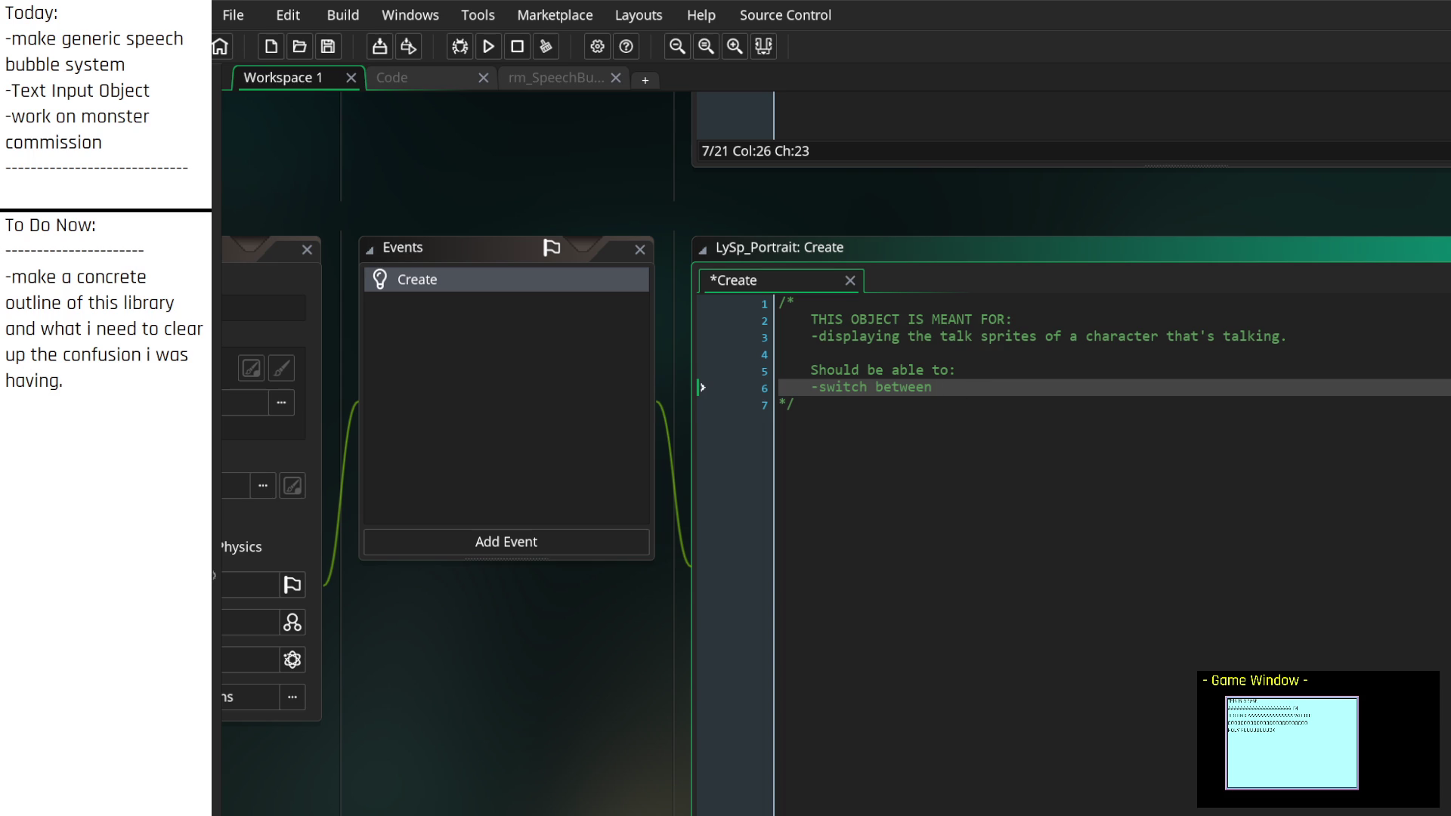
- Finish the item as switching between different sprites via a scribble-triggerable method, then add 'play specific animations.'
{"action": "mouse_move", "coordinate": [1289, 202]}
{"action": "left_mouse_down"}
{"action": "mouse_move", "coordinate": [1259, 175]}
{"action": "mouse_move", "coordinate": [1094, 174]}
{"action": "mouse_move", "coordinate": [992, 100]}
{"action": "left_mouse_up"}
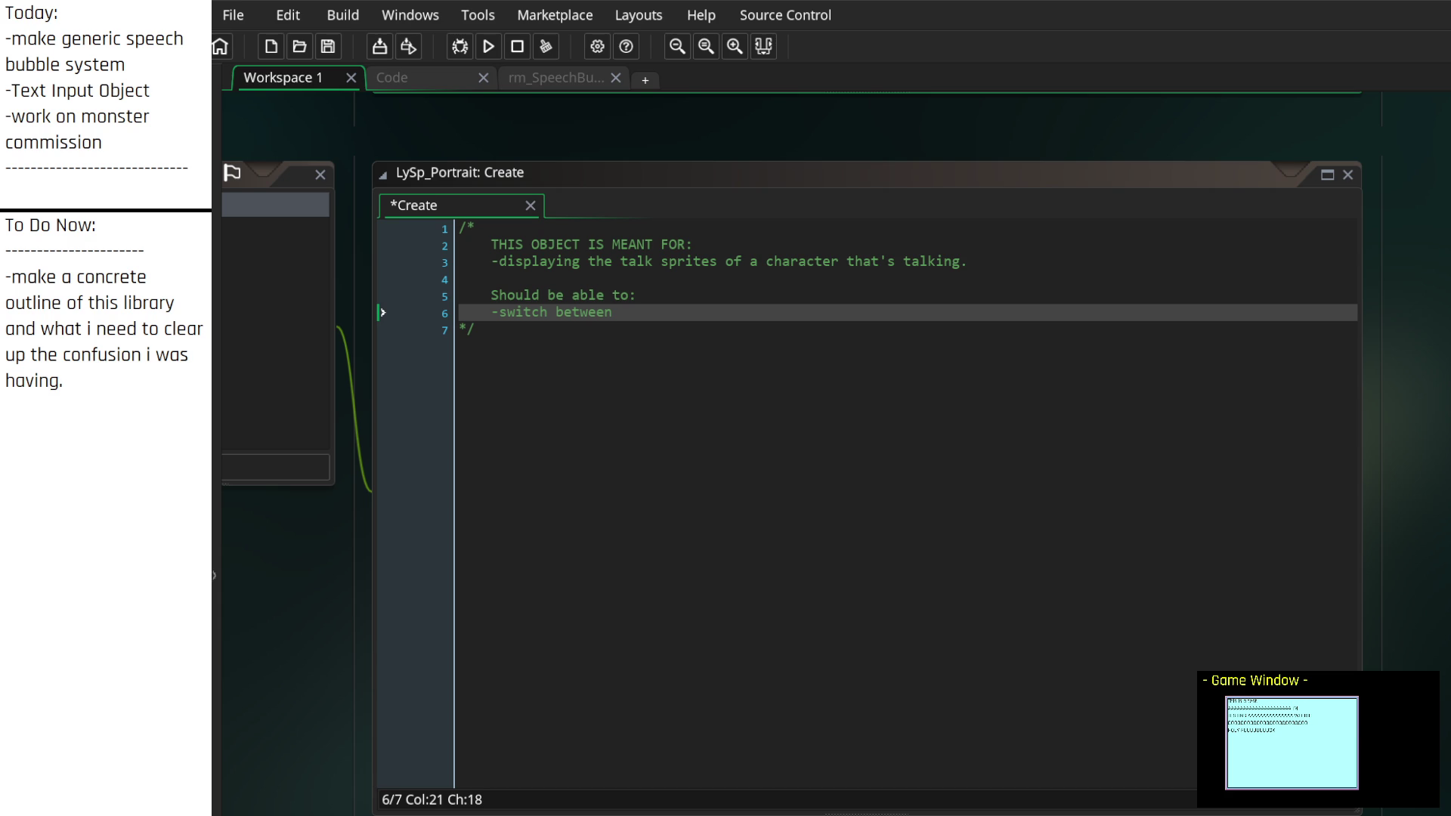
{"action": "left_click", "coordinate": [673, 314]}
{"action": "type", "text": "different sp"}
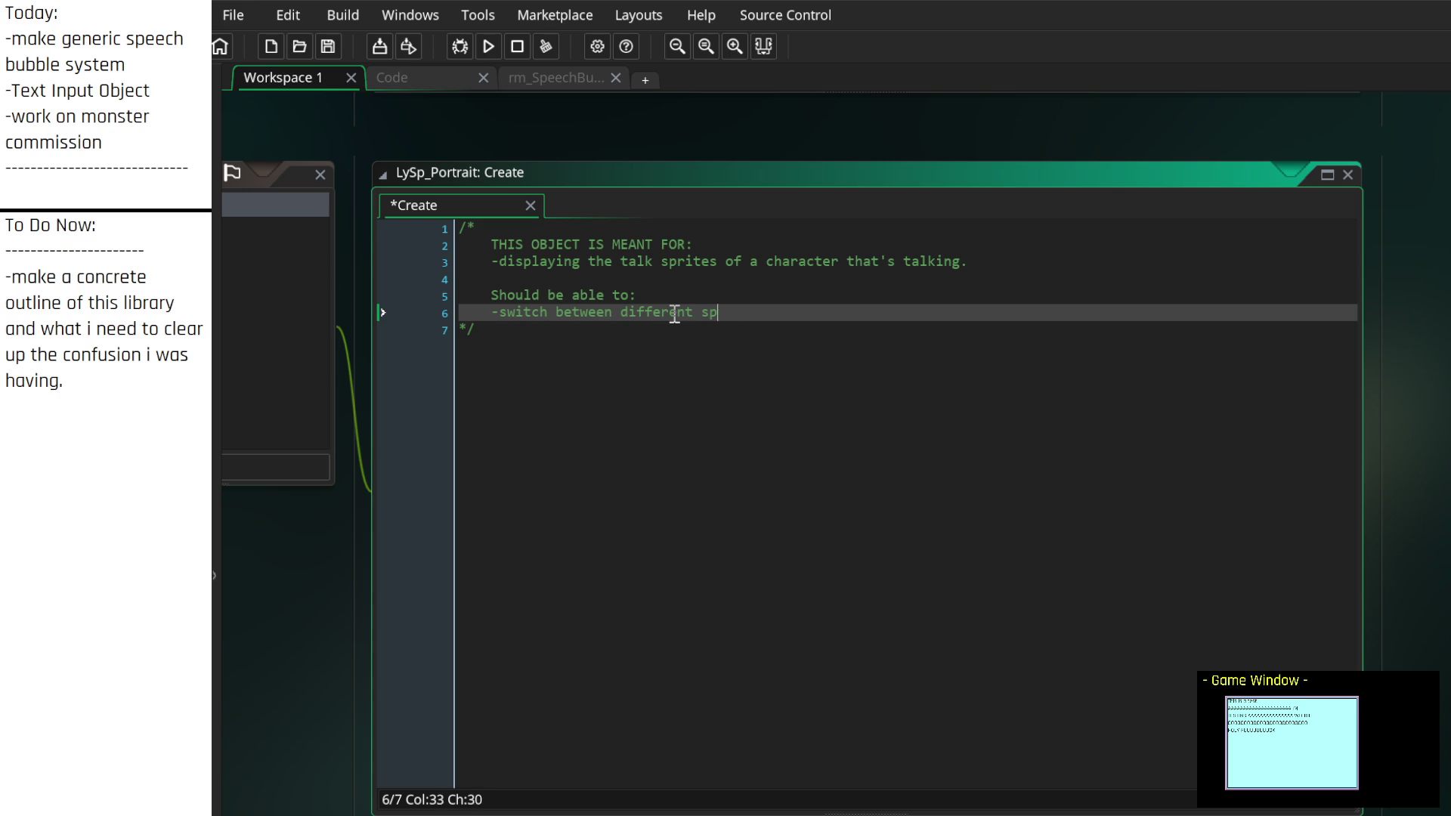
{"action": "type", "text": "rites, as controlled by a method"}
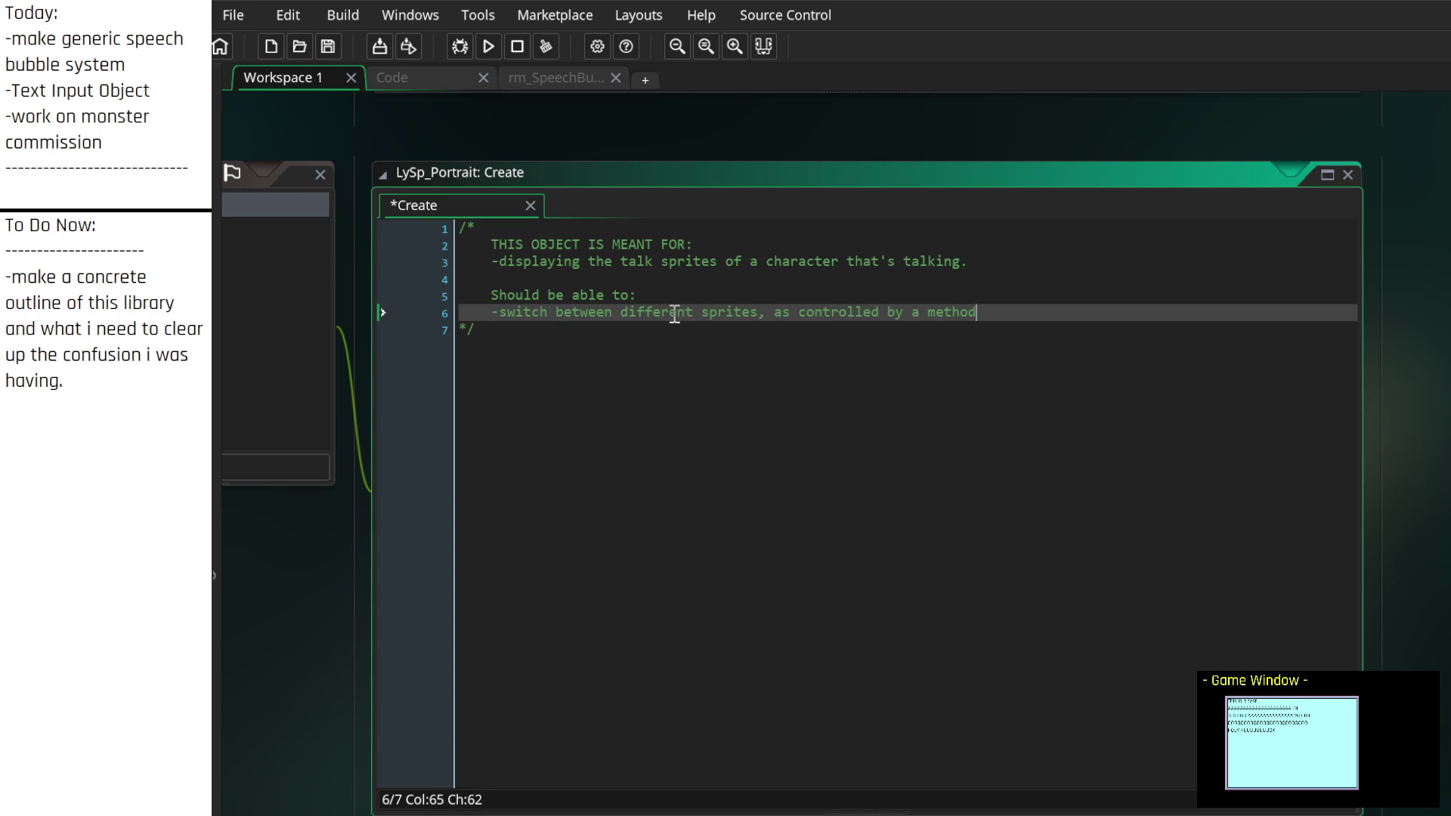
{"action": "type", "text": ". (which "}
{"action": "type", "text": "can be "}
{"action": "type", "text": "triggered vi"}
{"action": "type", "text": "a "}
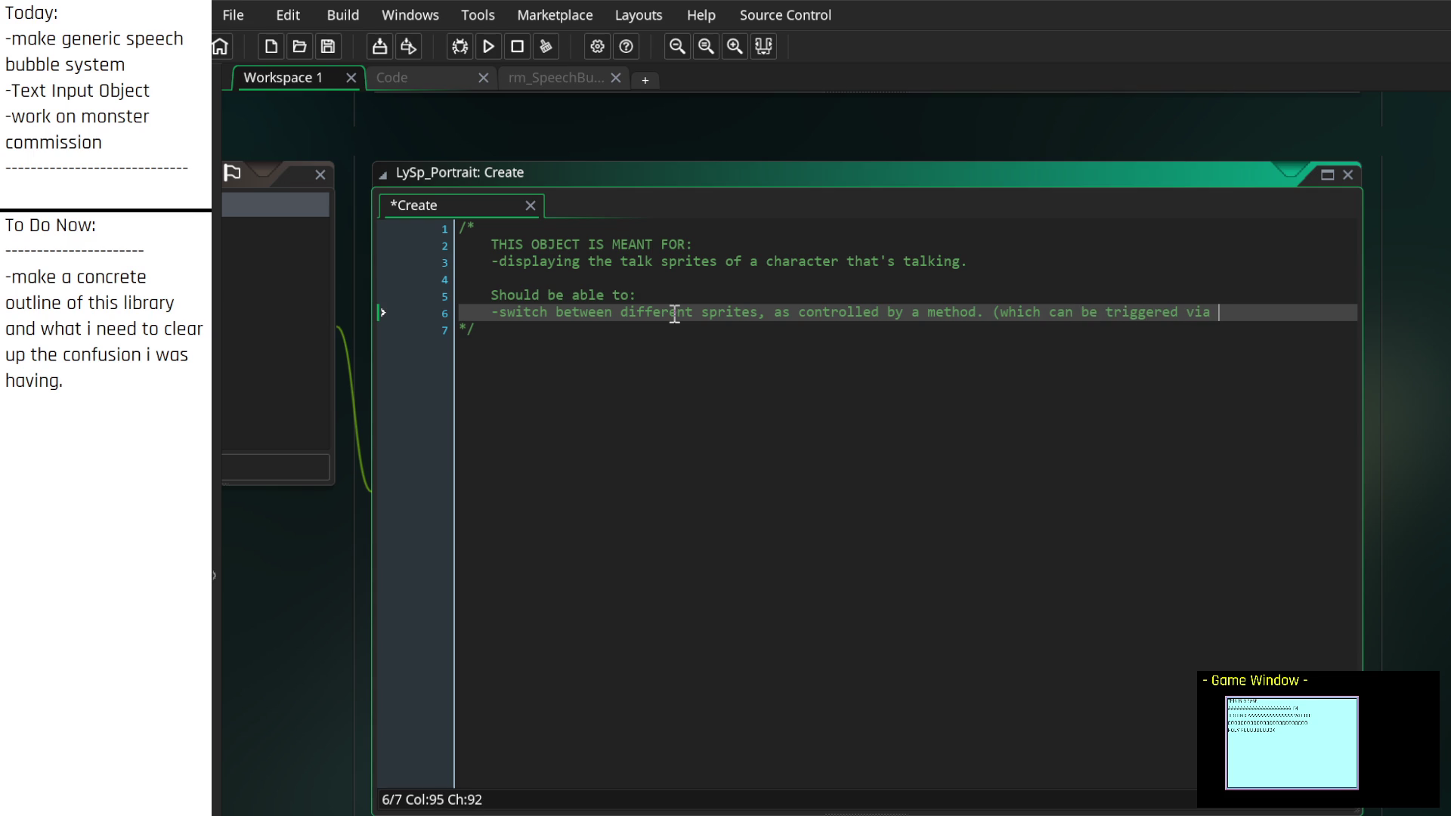
{"action": "type", "text": "scribble script)"}
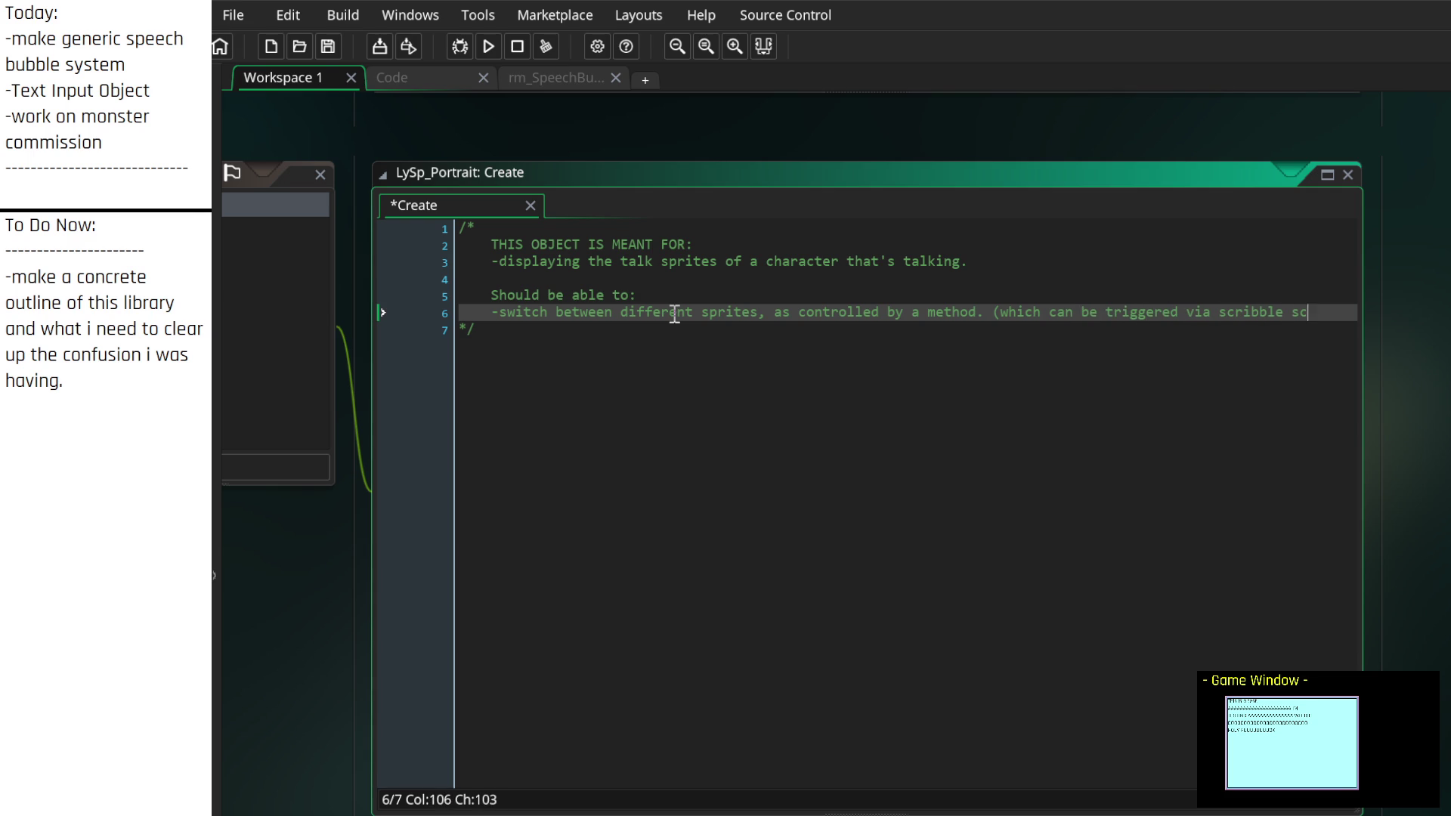
{"action": "key", "text": "Return"}
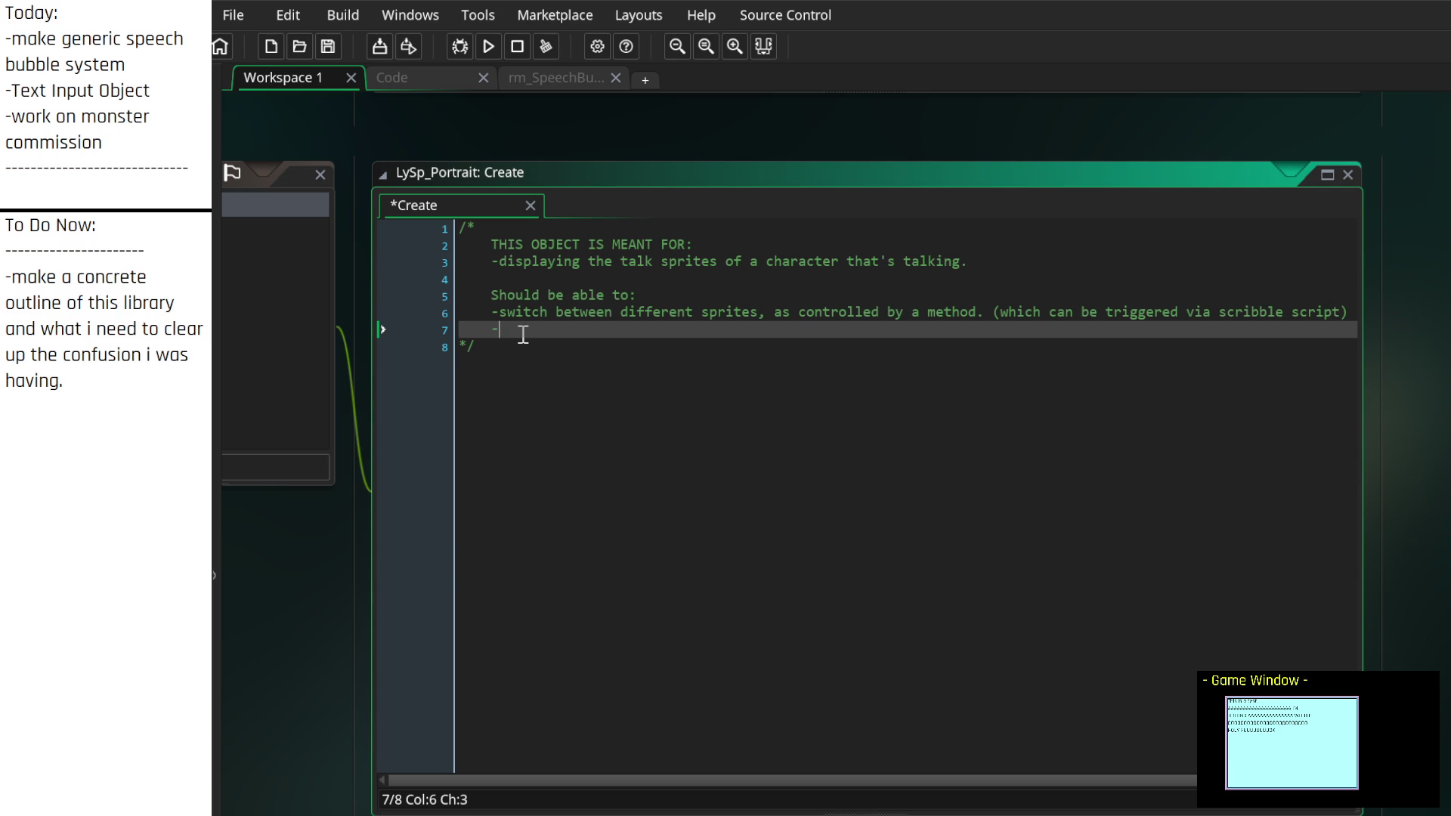
{"action": "type", "text": "play specific"}
{"action": "type", "text": " animations."}
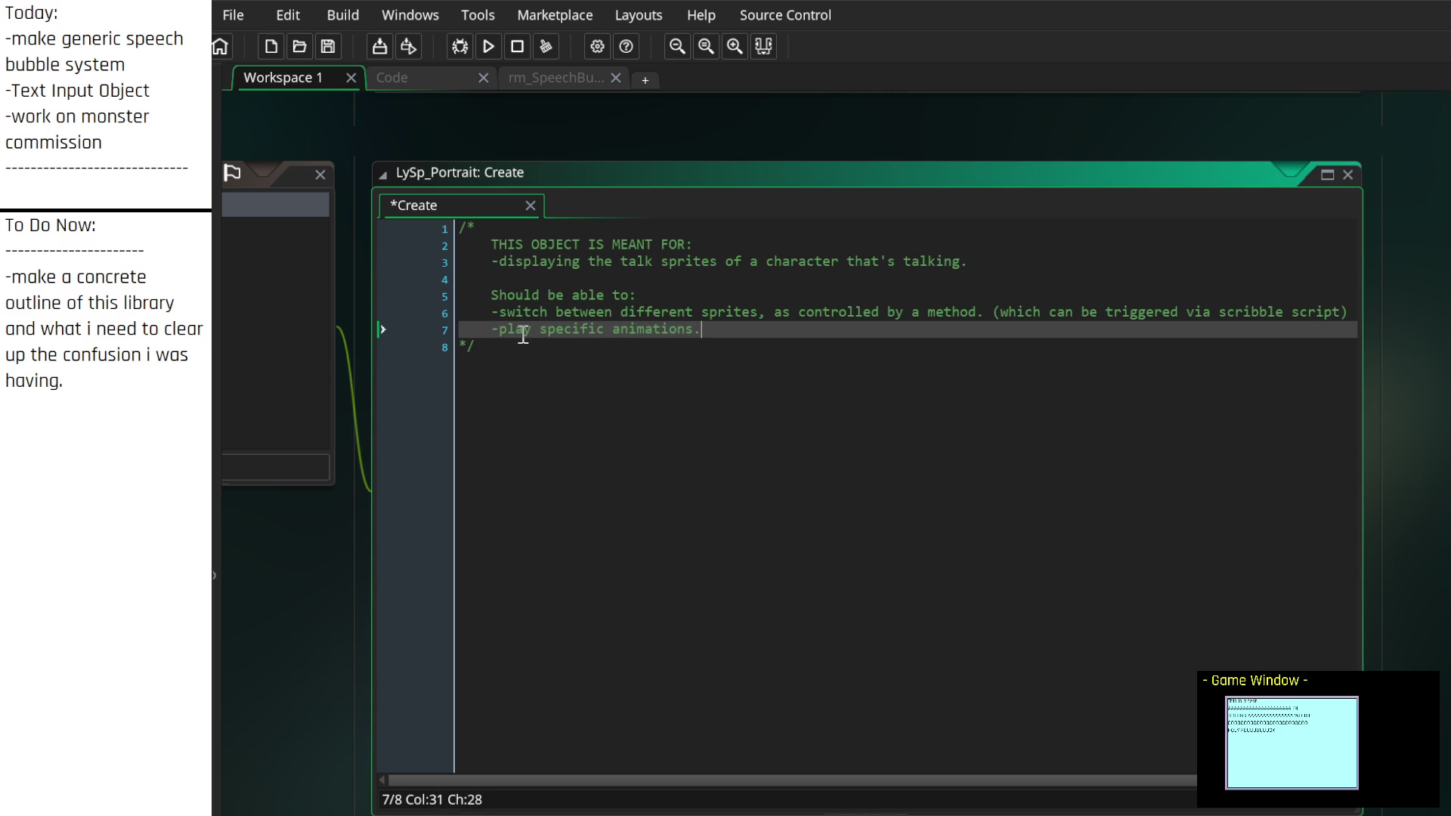
- Add a 'hold on let me refer to my older notes...' line below the animations item
{"action": "key", "text": "Return"}
{"action": "key", "text": "Return"}
{"action": "type", "text": "hold on"}
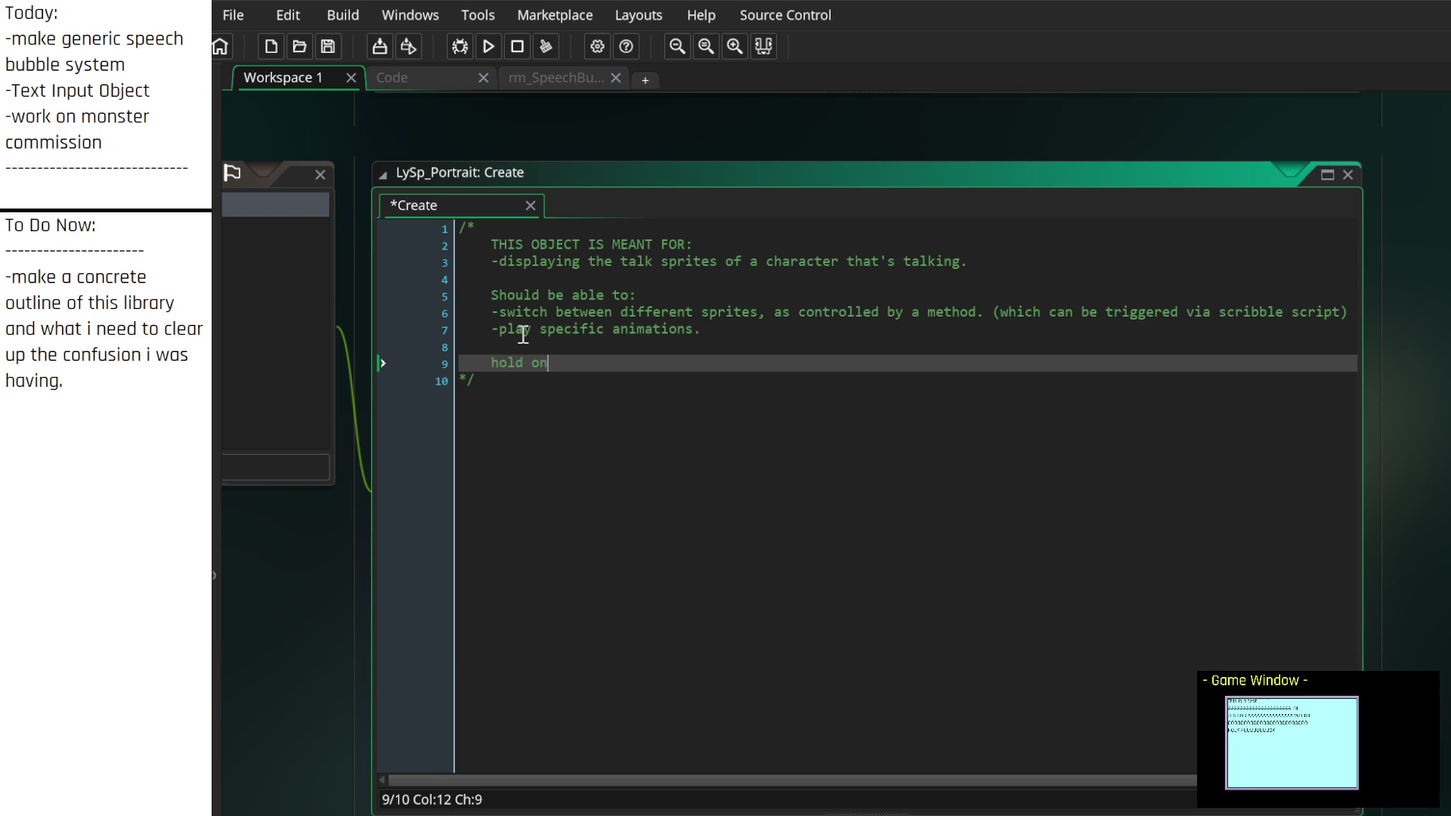
{"action": "type", "text": " let me refer to my o"}
{"action": "type", "text": "lder notes..."}
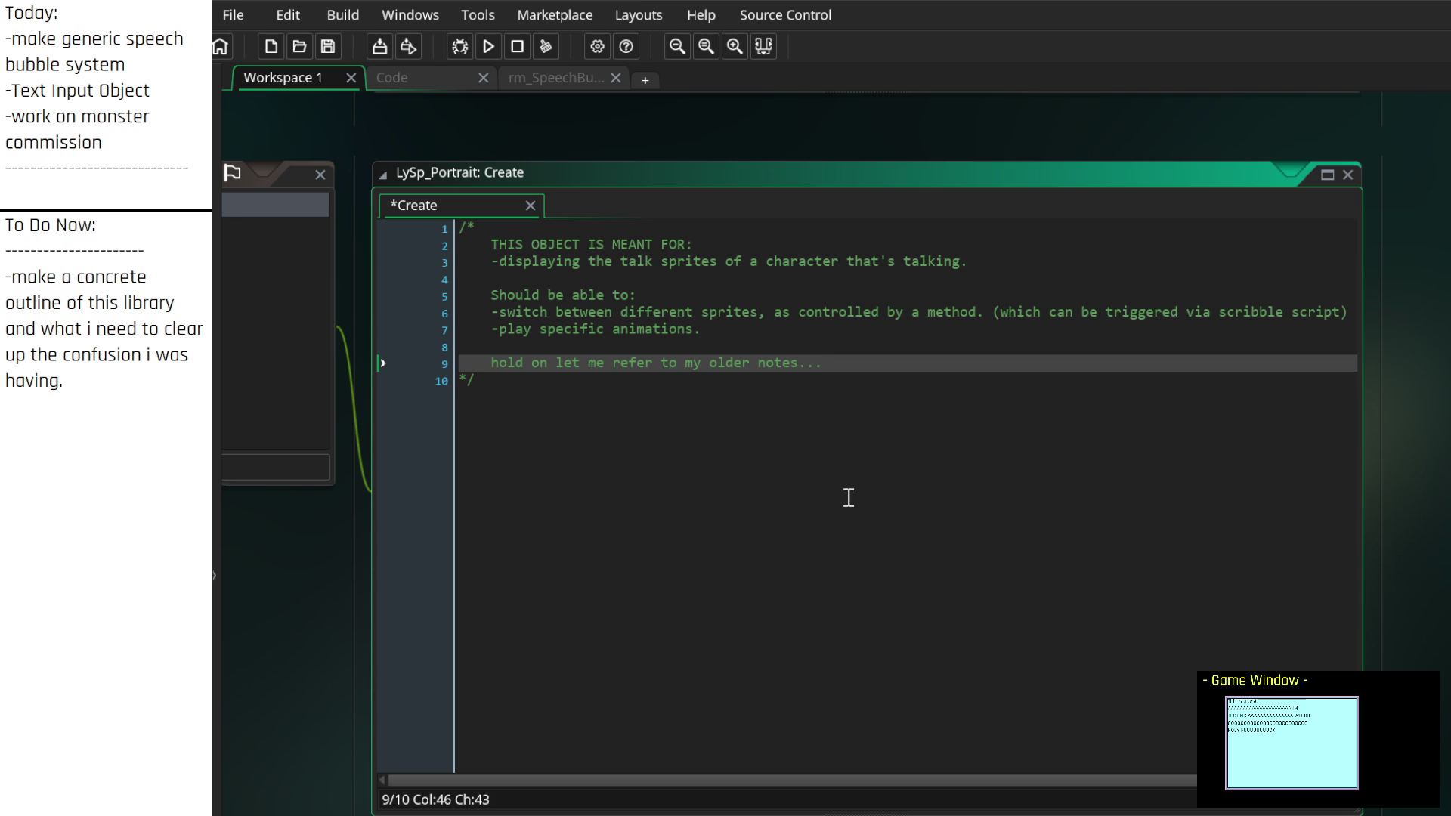
{"action": "left_click", "coordinate": [760, 333]}
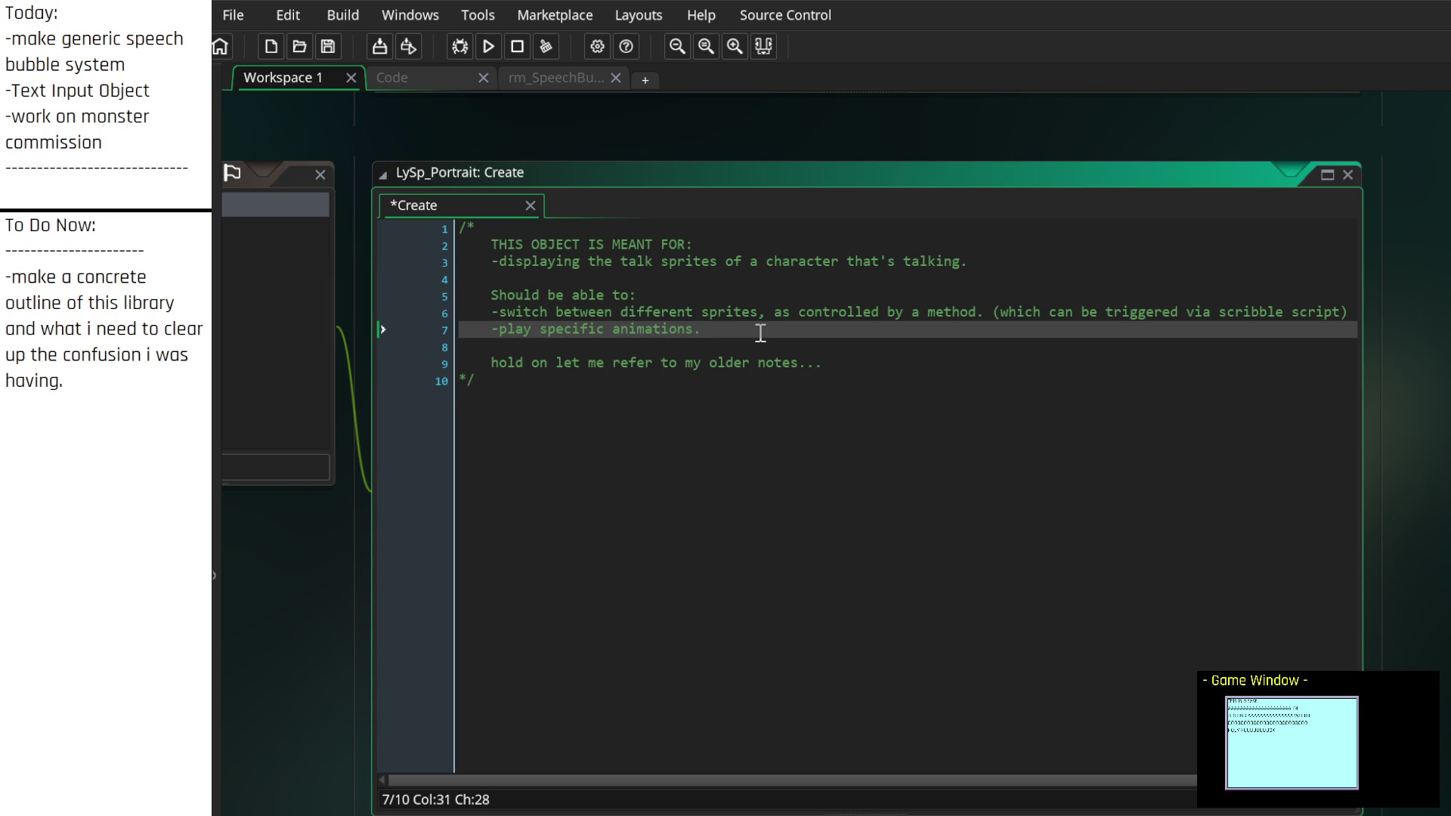
{"action": "key", "text": "Left"}
{"action": "key", "text": "Right"}
- End the animations item with ', as dictated by an animation sequence asset.' and open blank lines below
{"action": "key", "text": "BackSpace"}
{"action": "type", "text": ", as dictated by an ani"}
{"action": "type", "text": "mation sequence "}
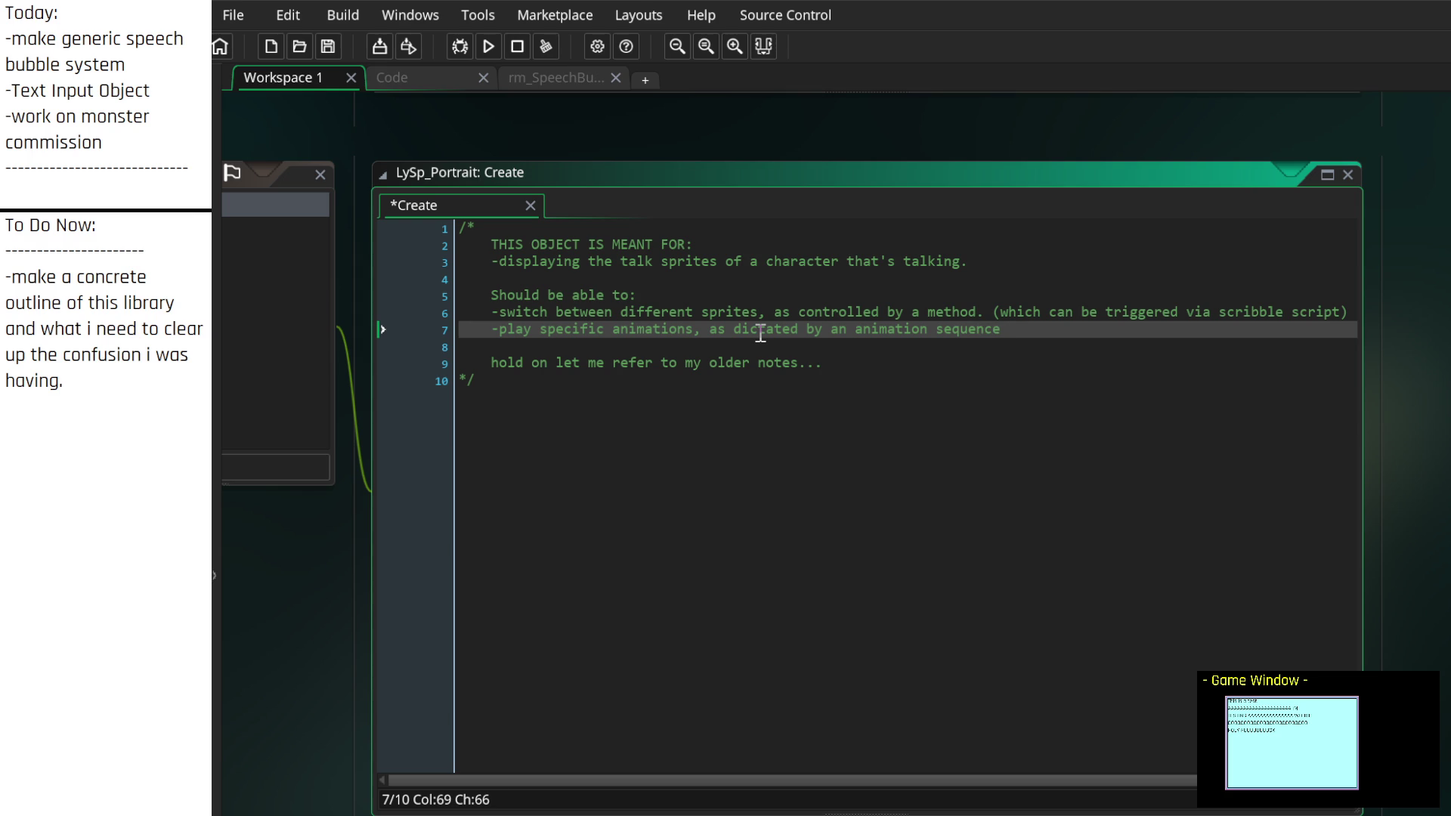
{"action": "type", "text": "asset."}
{"action": "key", "text": "Return"}
{"action": "key", "text": "Return"}
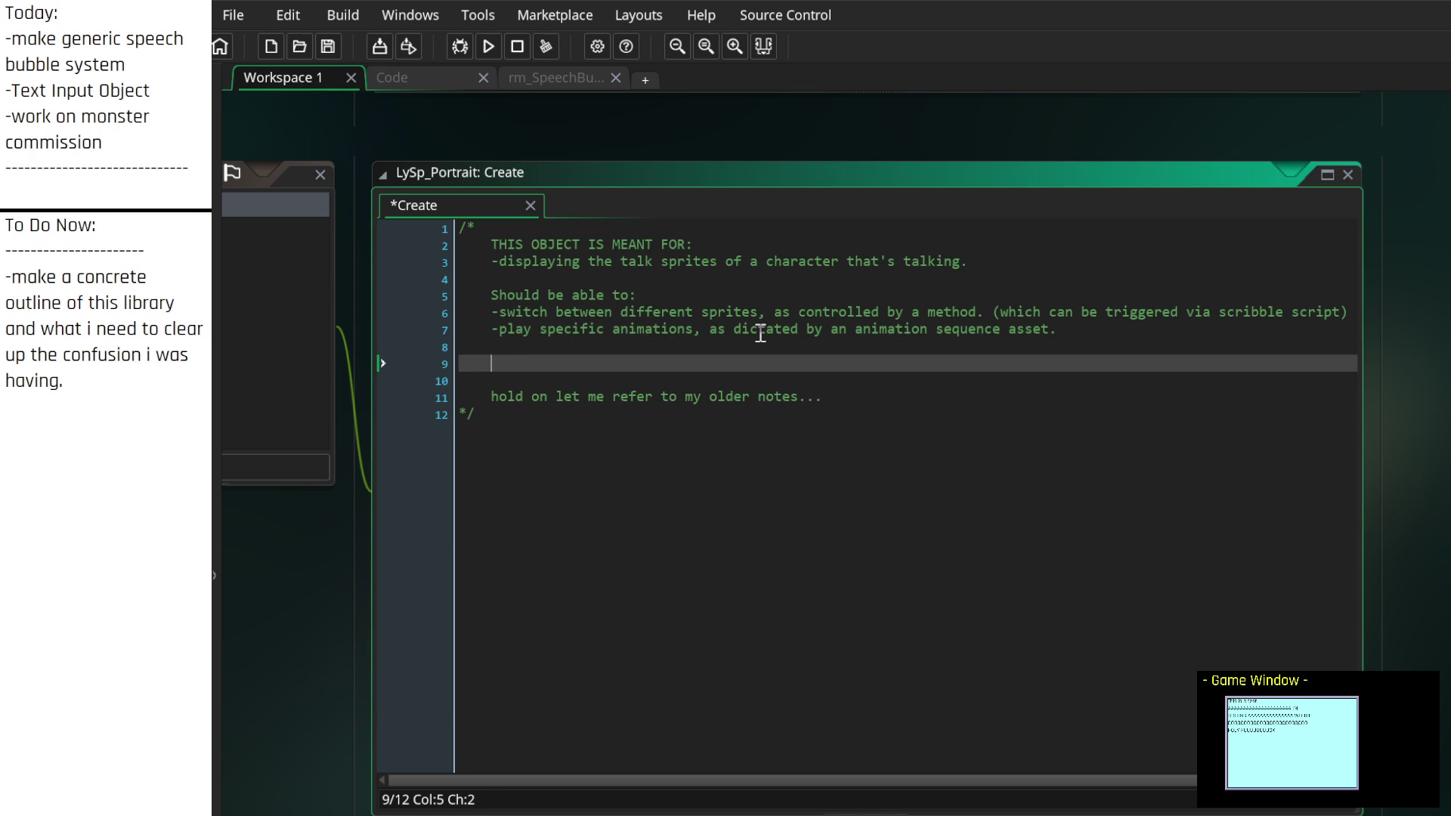
- Start a note: 'so, let's say we have an array of animations (structs) which can be triggered'
{"action": "type", "text": "-so, "}
{"action": "type", "text": "let"}
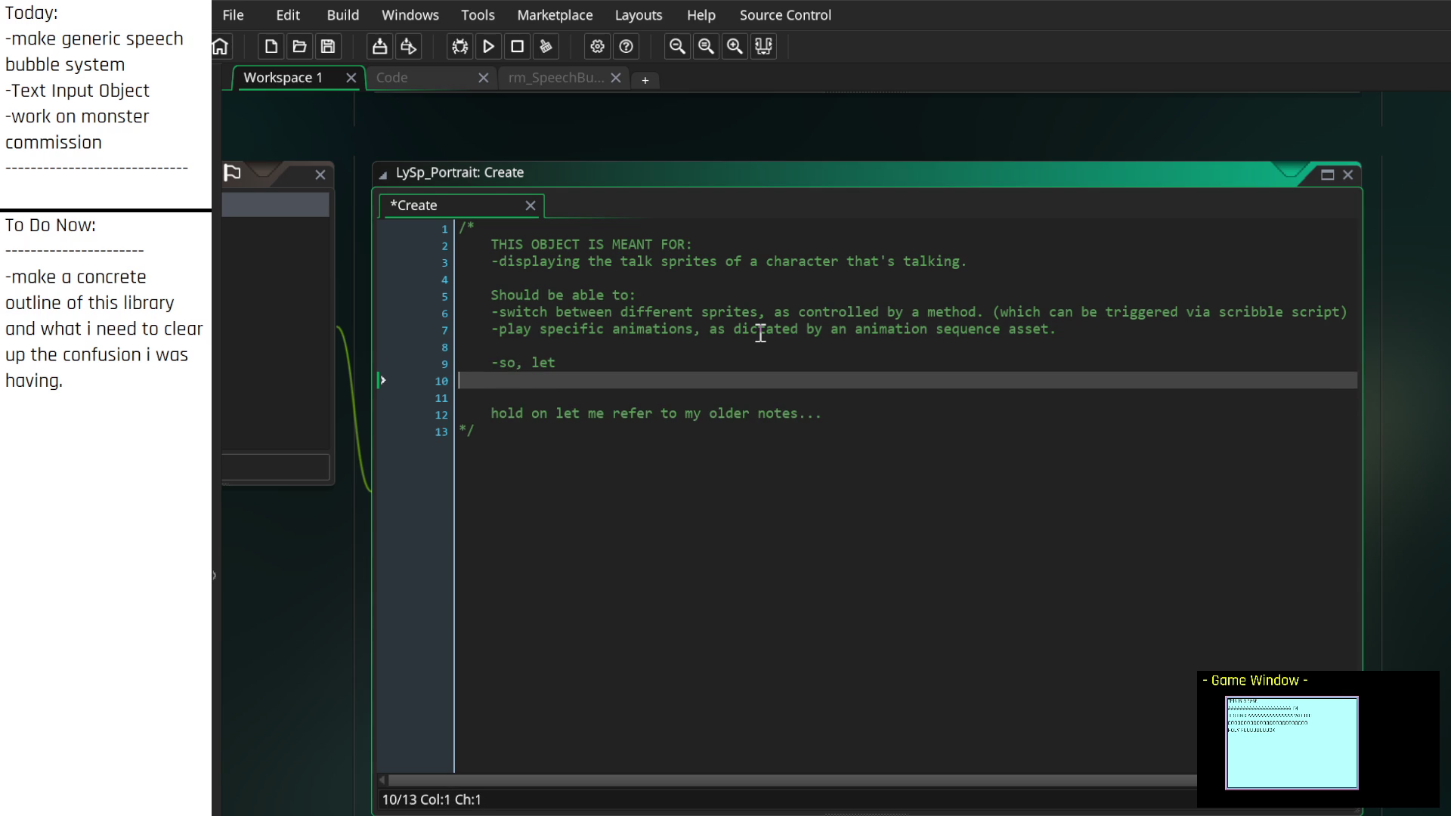
{"action": "type", "text": "'s say we "}
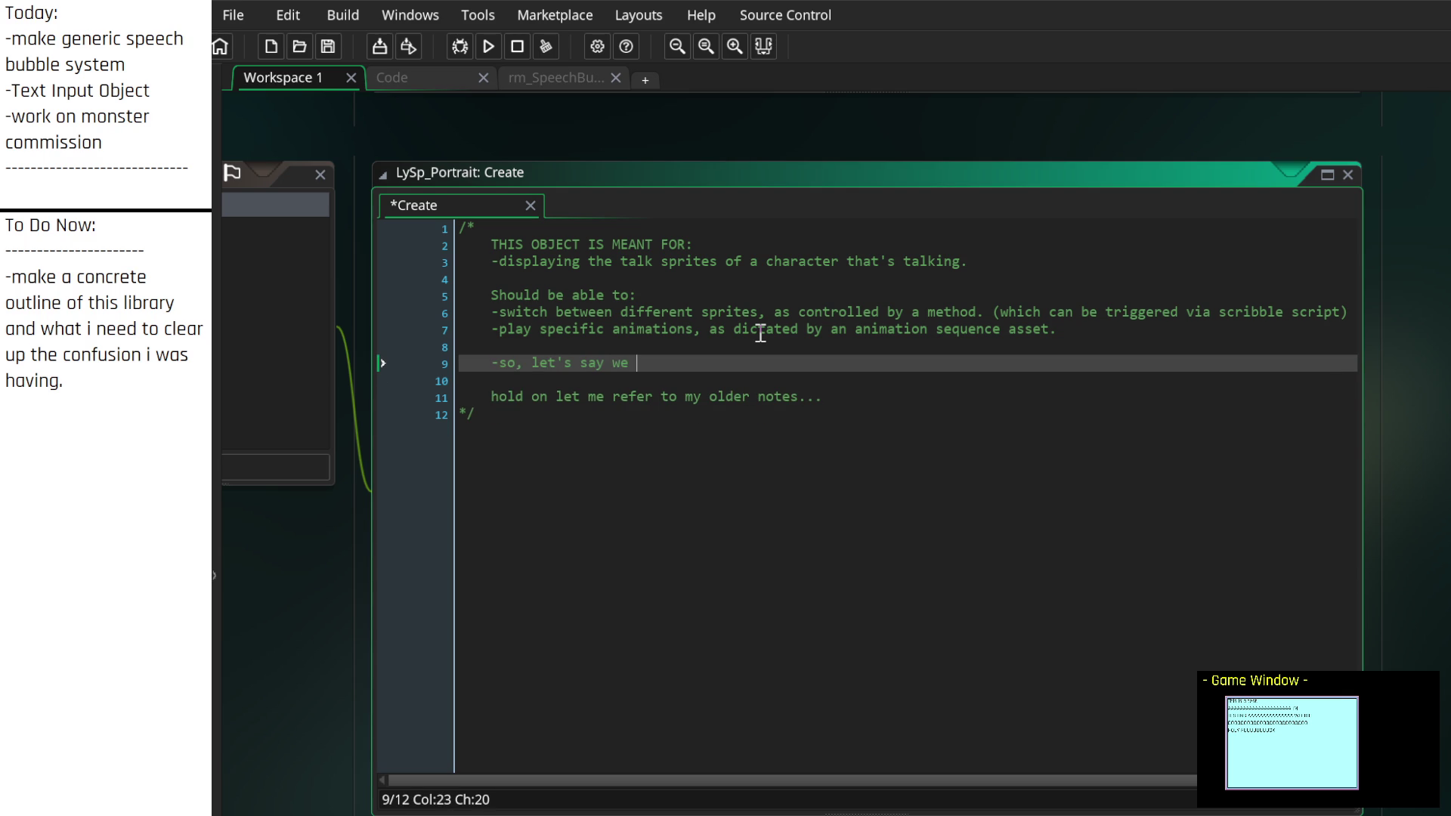
{"action": "type", "text": "have an array of ani"}
{"action": "type", "text": "mations,"}
{"action": "type", "text": " each"}
{"action": "key", "text": "BackSpace"}
{"action": "key", "text": "BackSpace"}
{"action": "key", "text": "BackSpace"}
{"action": "type", "text": "structs"}
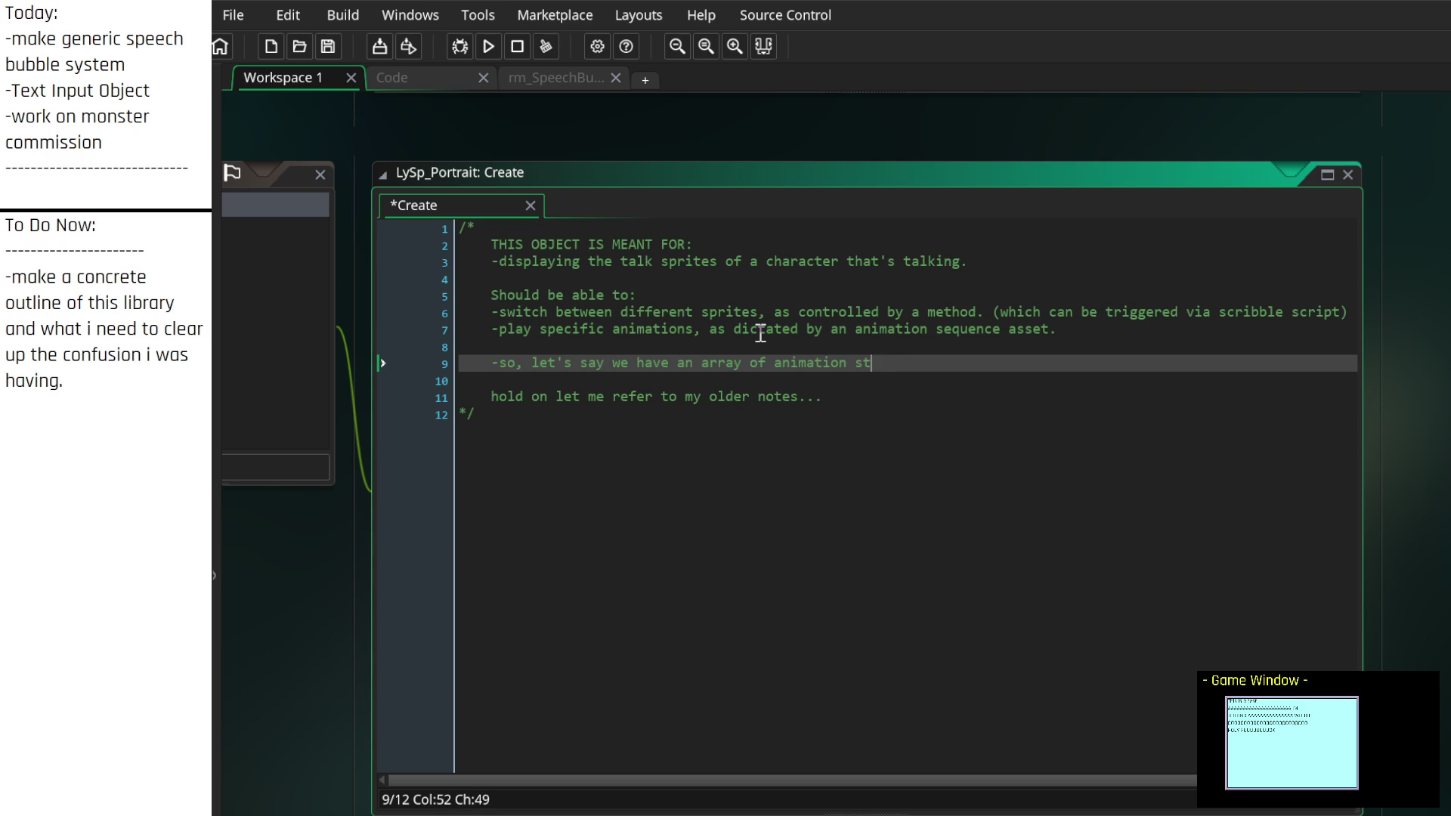
{"action": "key", "text": "BackSpace"}
{"action": "key", "text": "BackSpace"}
{"action": "key", "text": "BackSpace"}
{"action": "type", "text": "(structs)"}
{"action": "type", "text": " which can"}
{"action": "type", "text": " be triggered."}
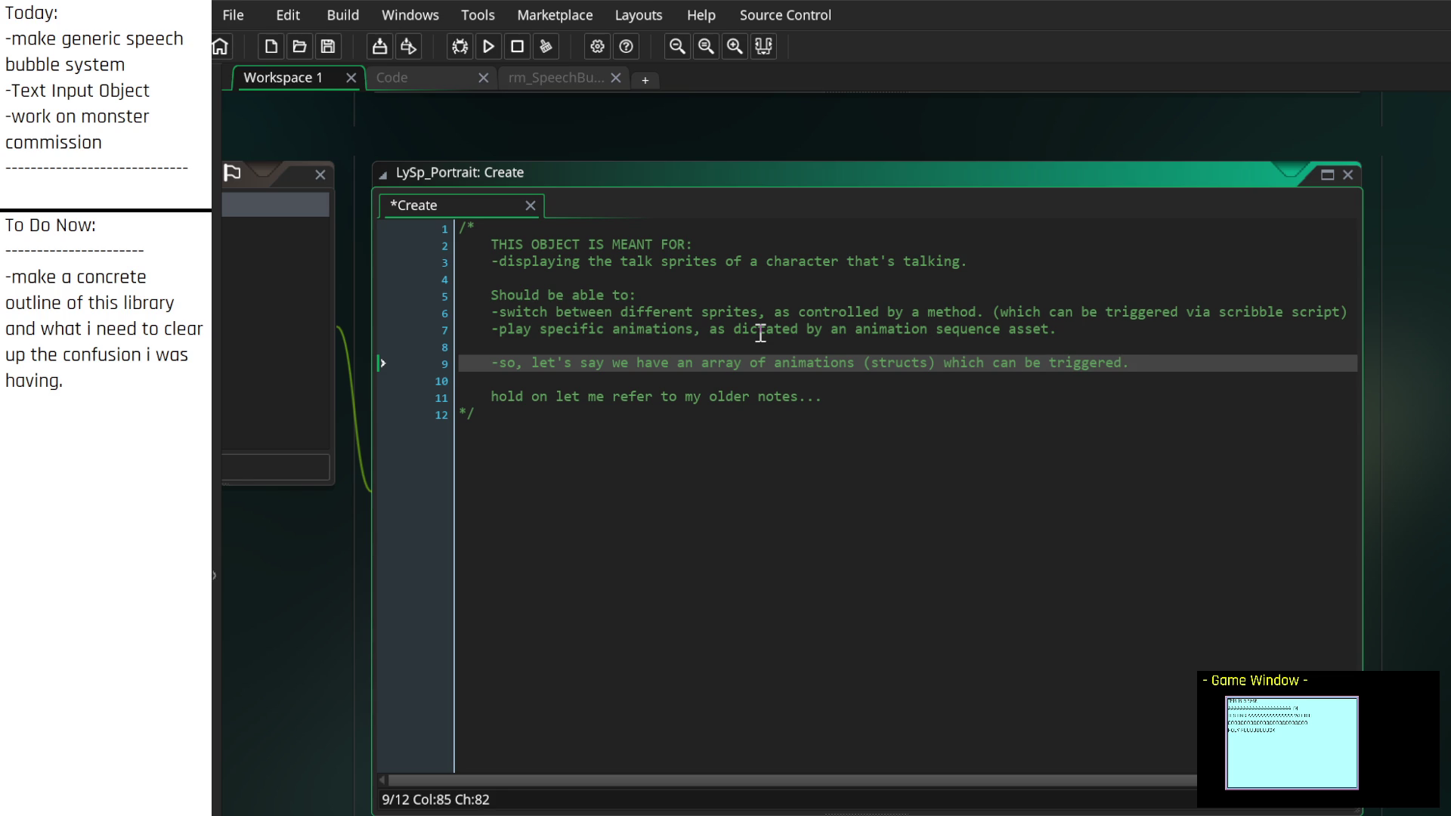
- Finish the note, 'triggering an animation will cause this object to play that sequence.', then switch to LySpeak.gml
{"action": "type", "text": "triggering an a"}
{"action": "type", "text": "nimation"}
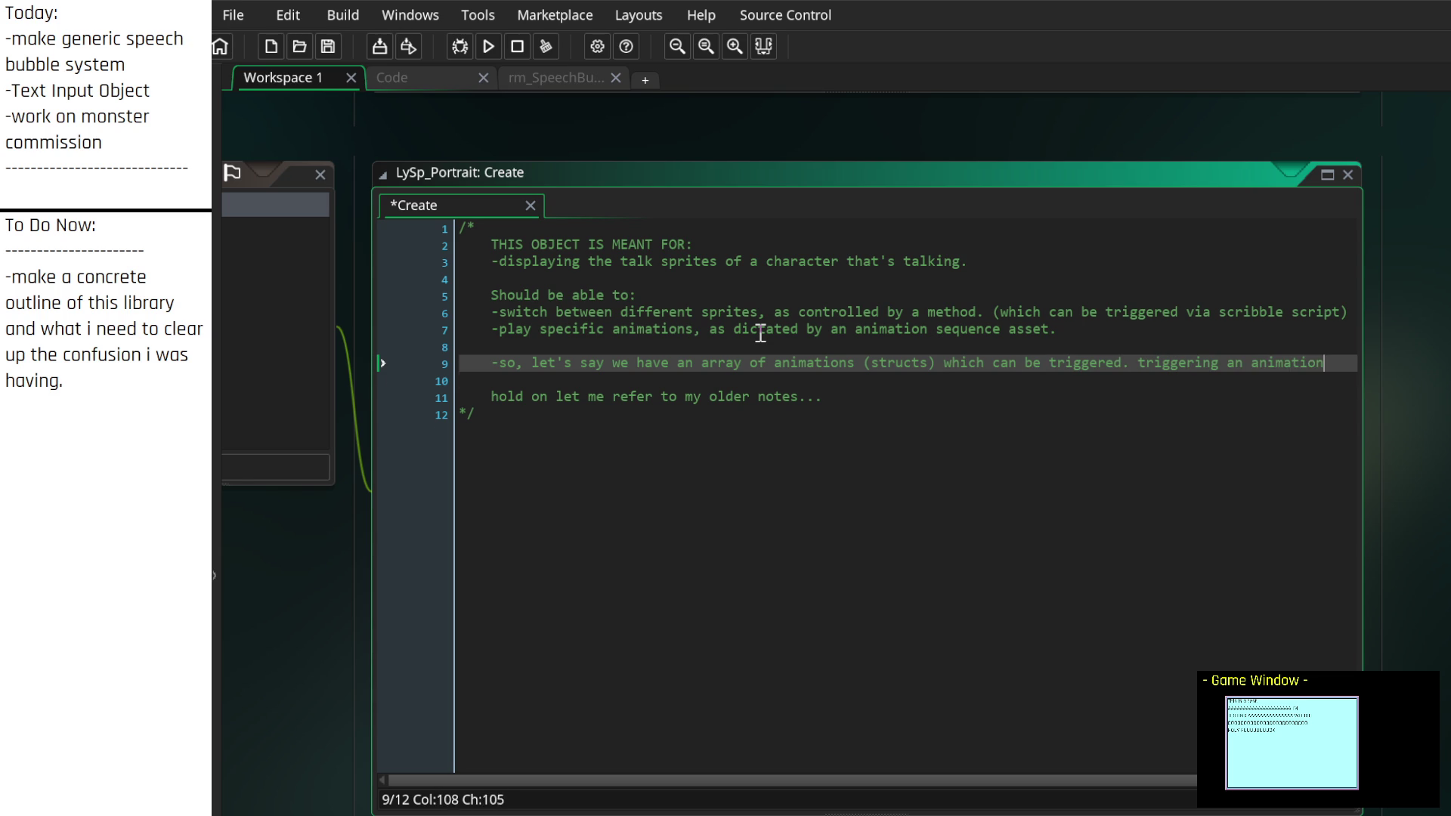
{"action": "key", "text": "Return"}
{"action": "type", "text": "will cause this objec"}
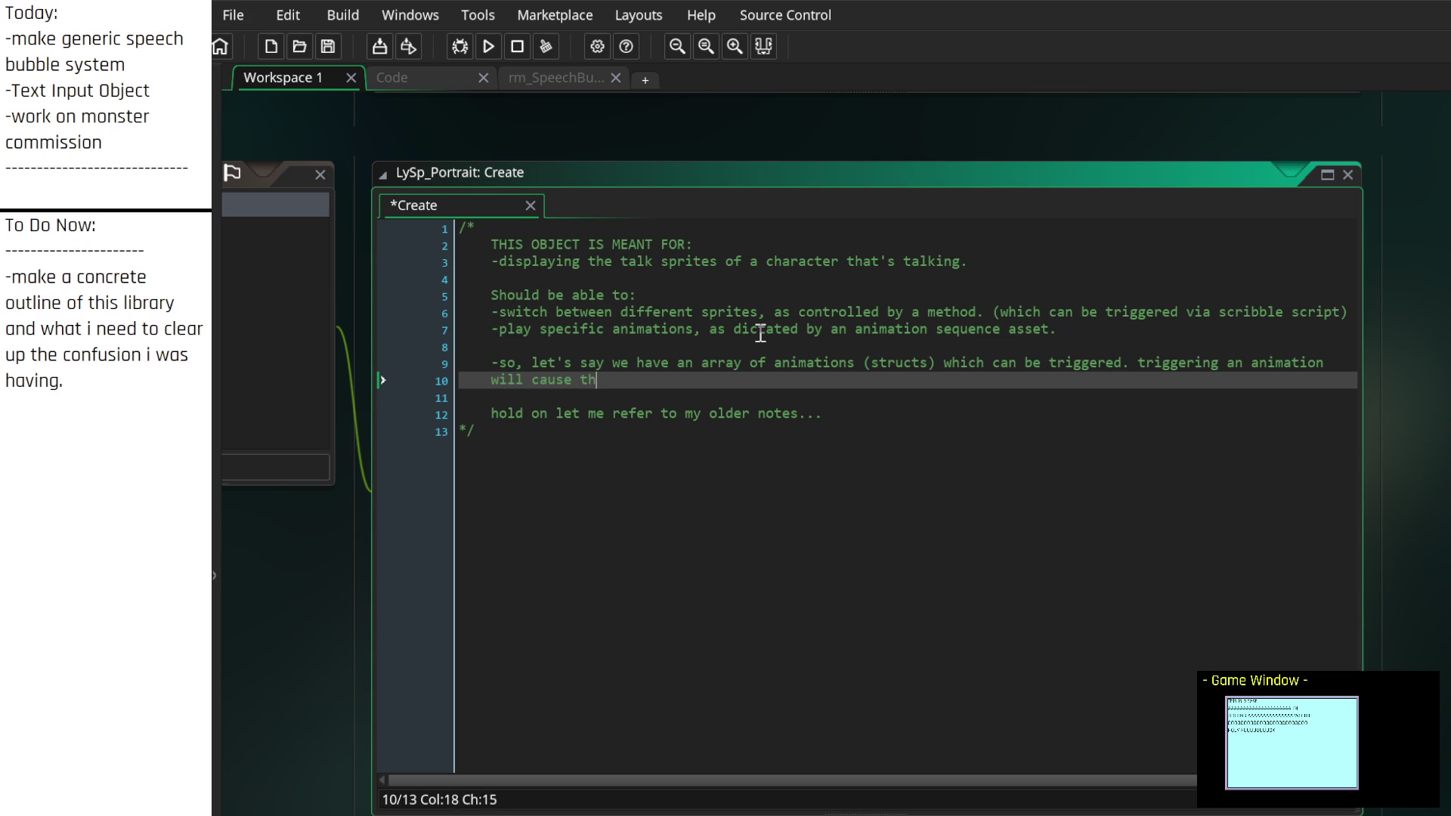
{"action": "type", "text": "t to"}
{"action": "key", "text": "Home"}
{"action": "key", "text": "End"}
{"action": "type", "text": "play that"}
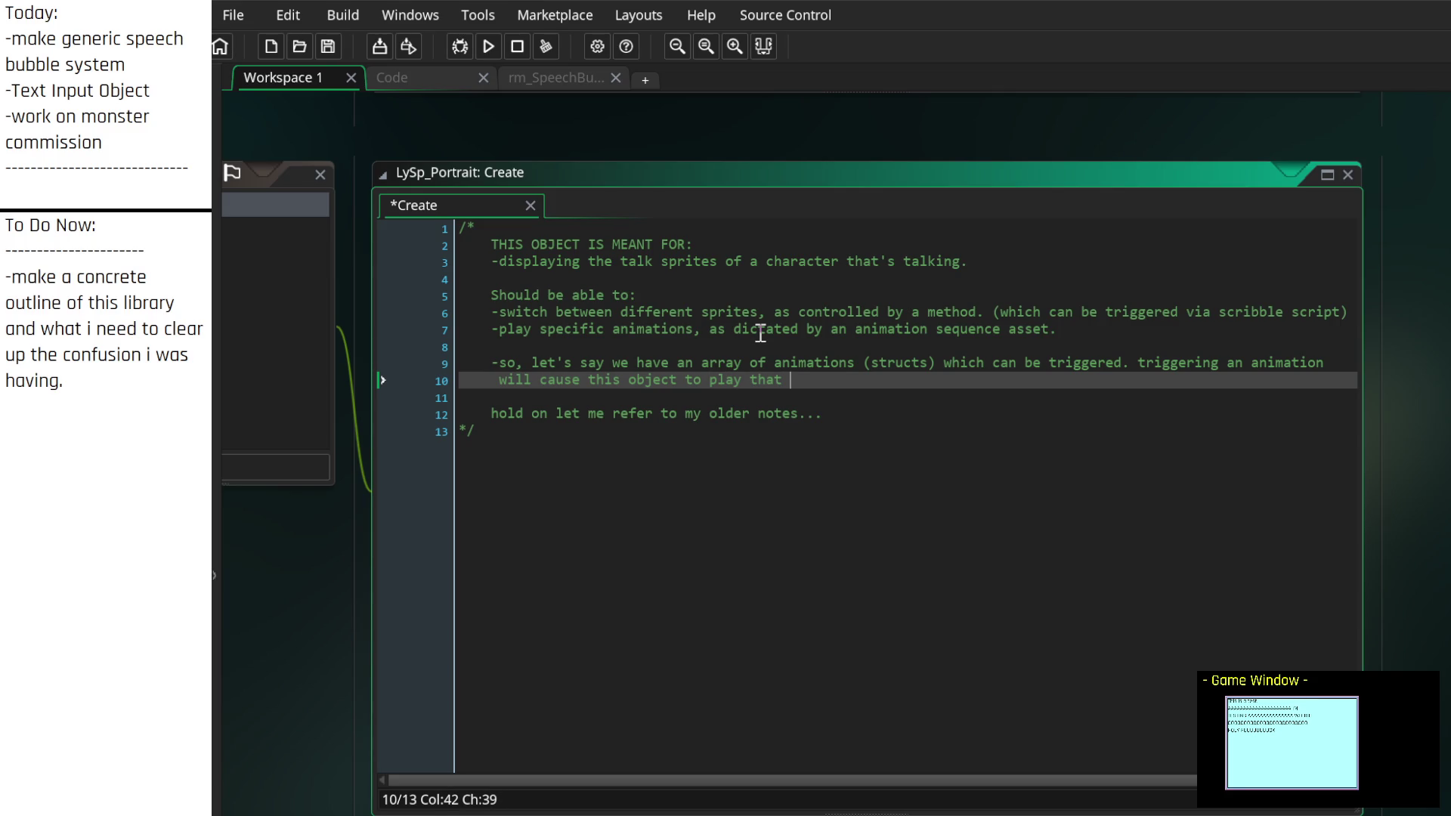
{"action": "type", "text": " sequenc"}
{"action": "key", "text": "BackSpace"}
{"action": "key", "text": "BackSpace"}
{"action": "key", "text": "BackSpace"}
{"action": "type", "text": "sequen"}
{"action": "type", "text": "ce,"}
{"action": "key", "text": "BackSpace"}
{"action": "type", "text": "."}
{"action": "mouse_move", "coordinate": [876, 437]}
{"action": "left_mouse_down"}
{"action": "mouse_move", "coordinate": [325, 243]}
{"action": "mouse_move", "coordinate": [324, 223]}
{"action": "left_mouse_up"}
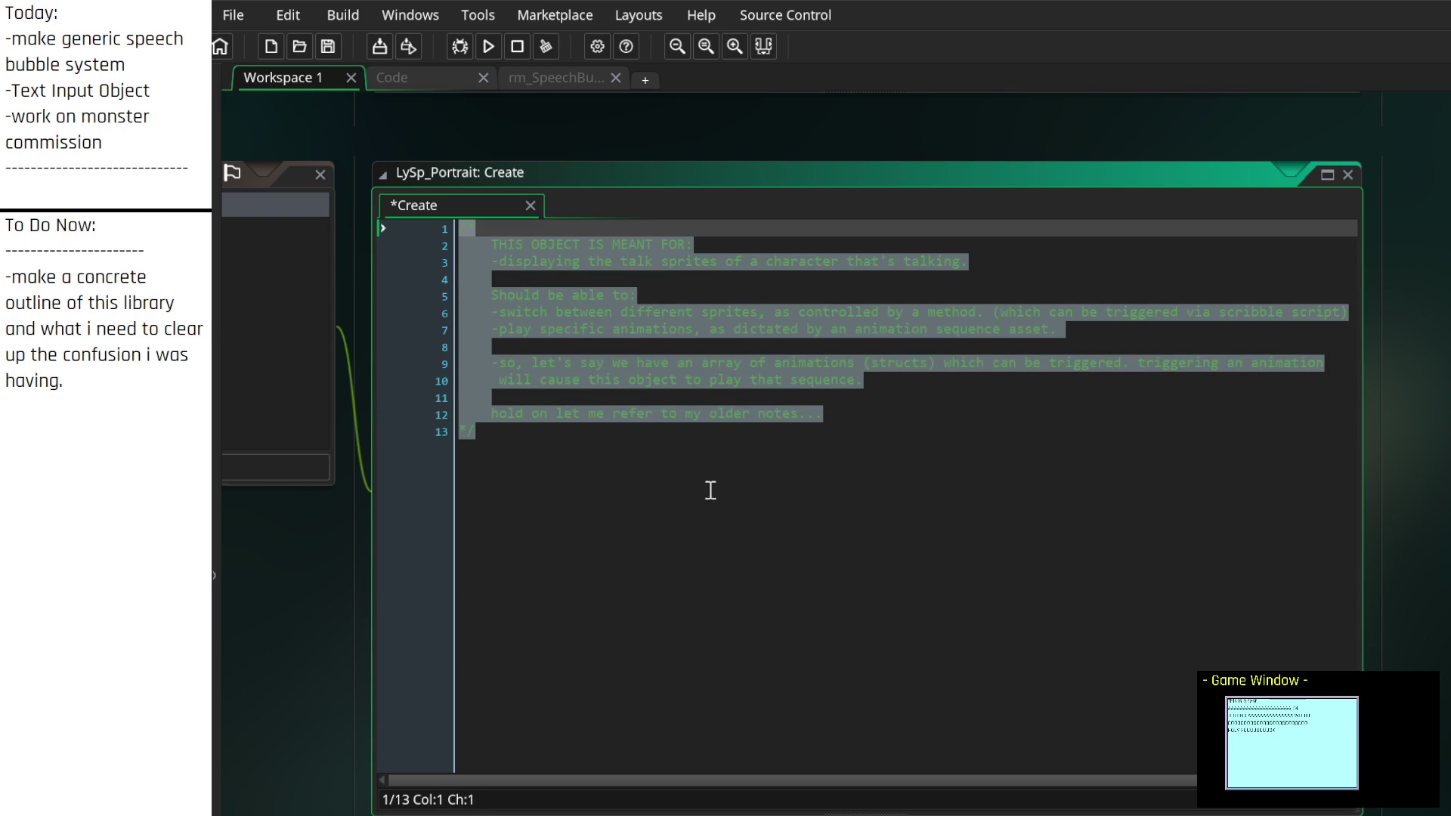
{"action": "key", "text": "ctrl+Tab"}
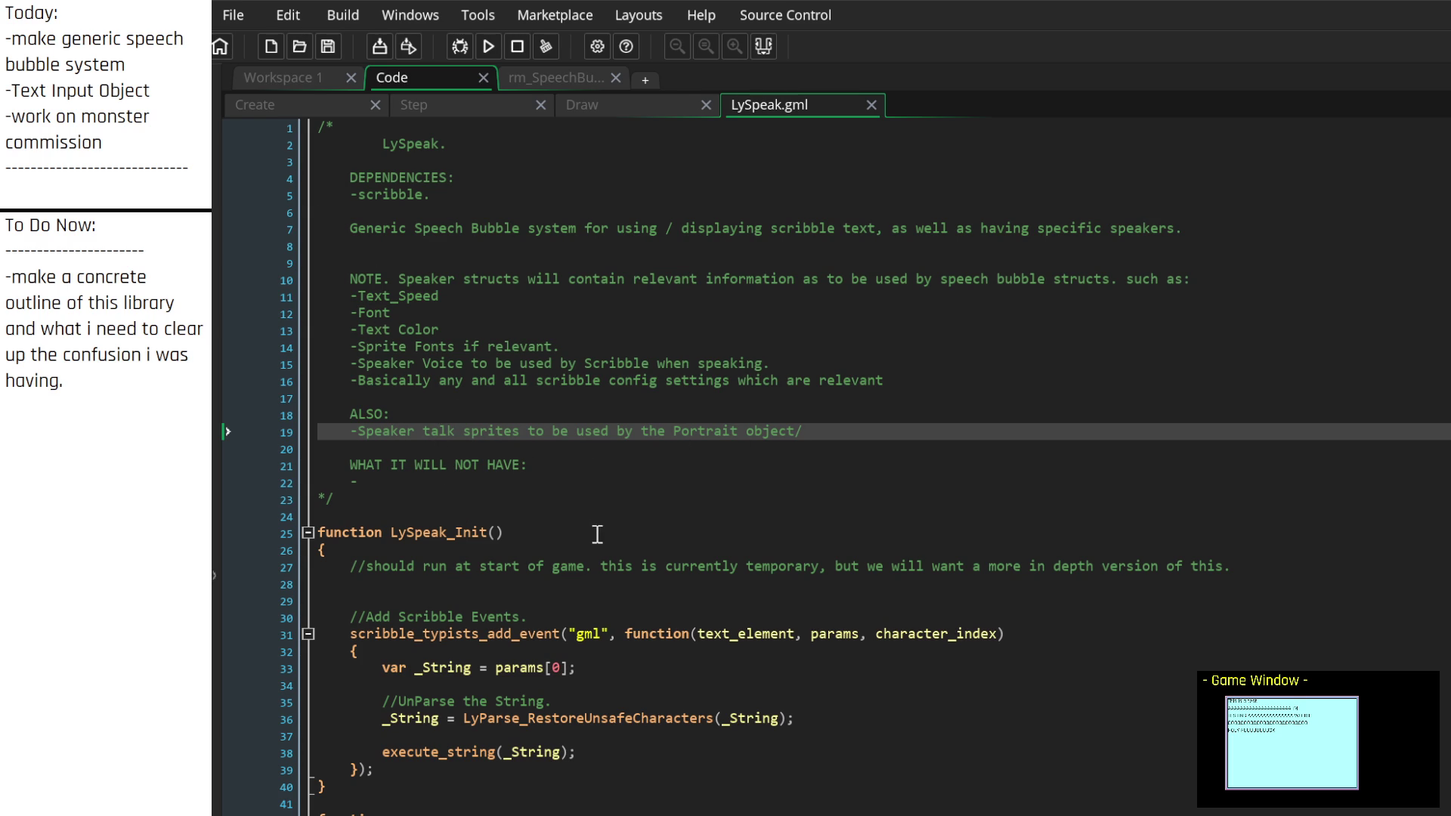
- Delete the 'WHAT IT WILL NOT HAVE' block and its leftover empty lines from the header comment
{"action": "key", "text": "Down"}
{"action": "key", "text": "Down"}
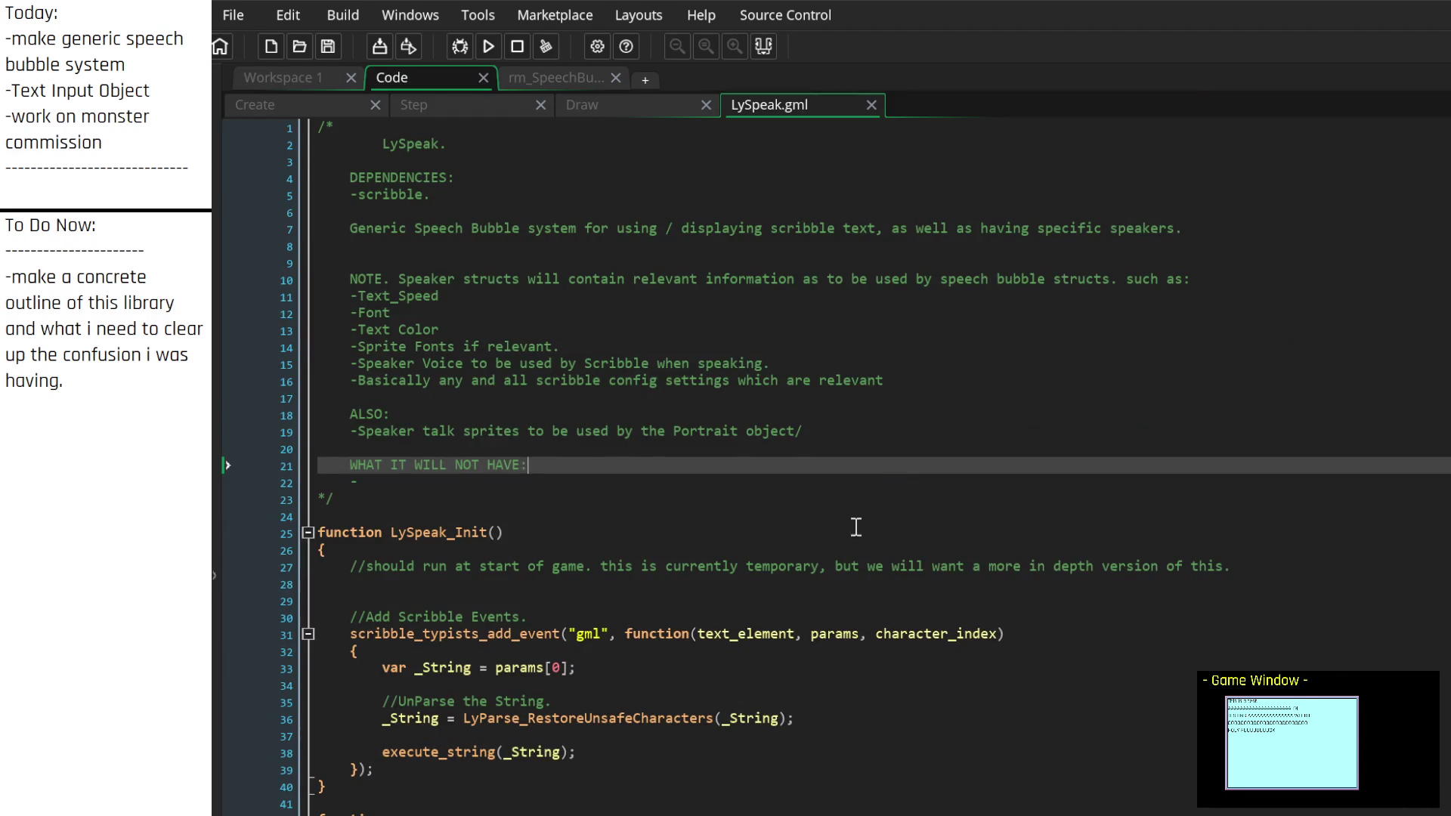
{"action": "left_click", "coordinate": [497, 444]}
{"action": "left_click", "coordinate": [554, 482]}
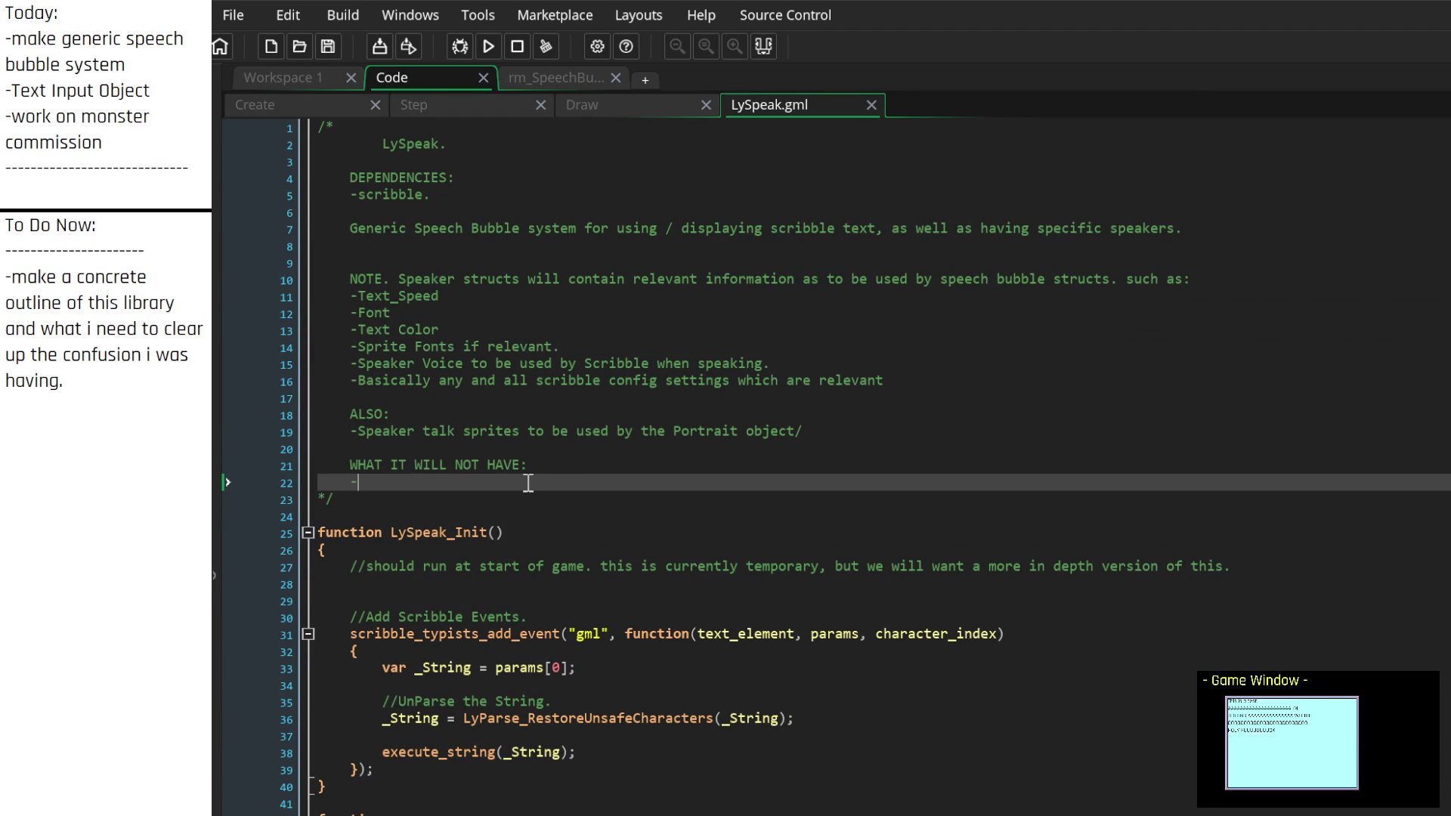
{"action": "key", "text": "shift+Up"}
{"action": "key", "text": "shift+Up"}
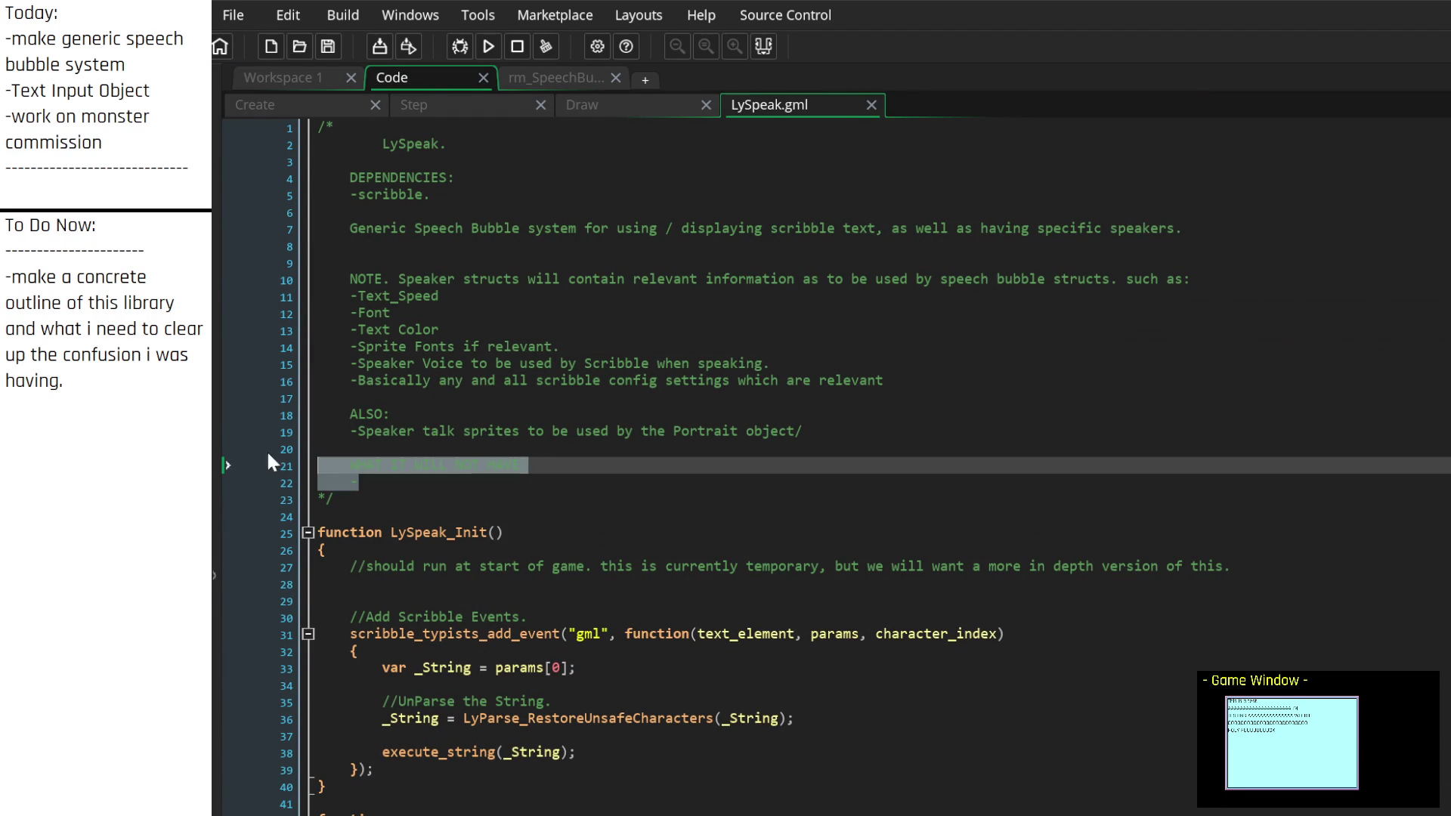
{"action": "key", "text": "BackSpace"}
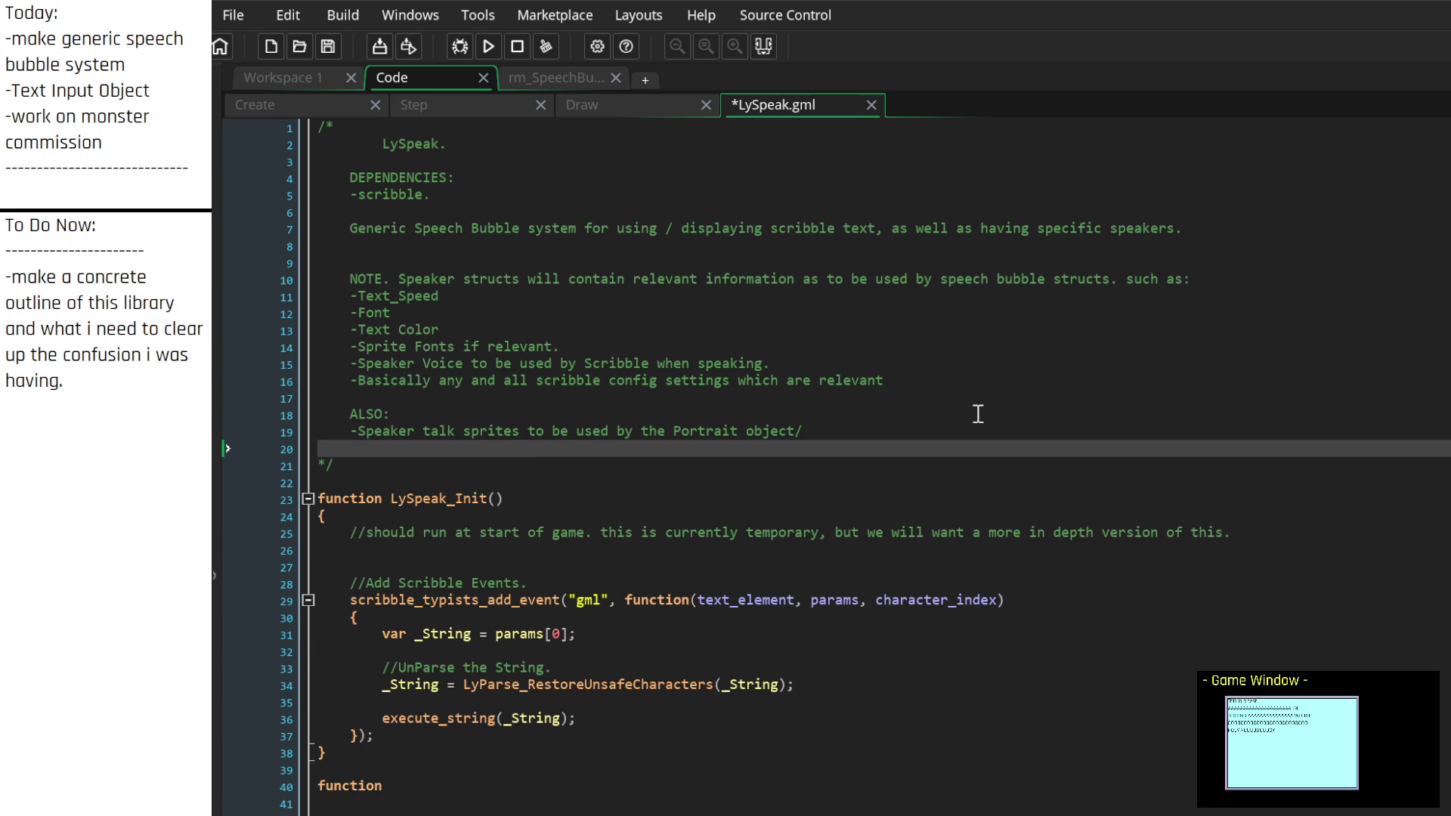
{"action": "key", "text": "BackSpace"}
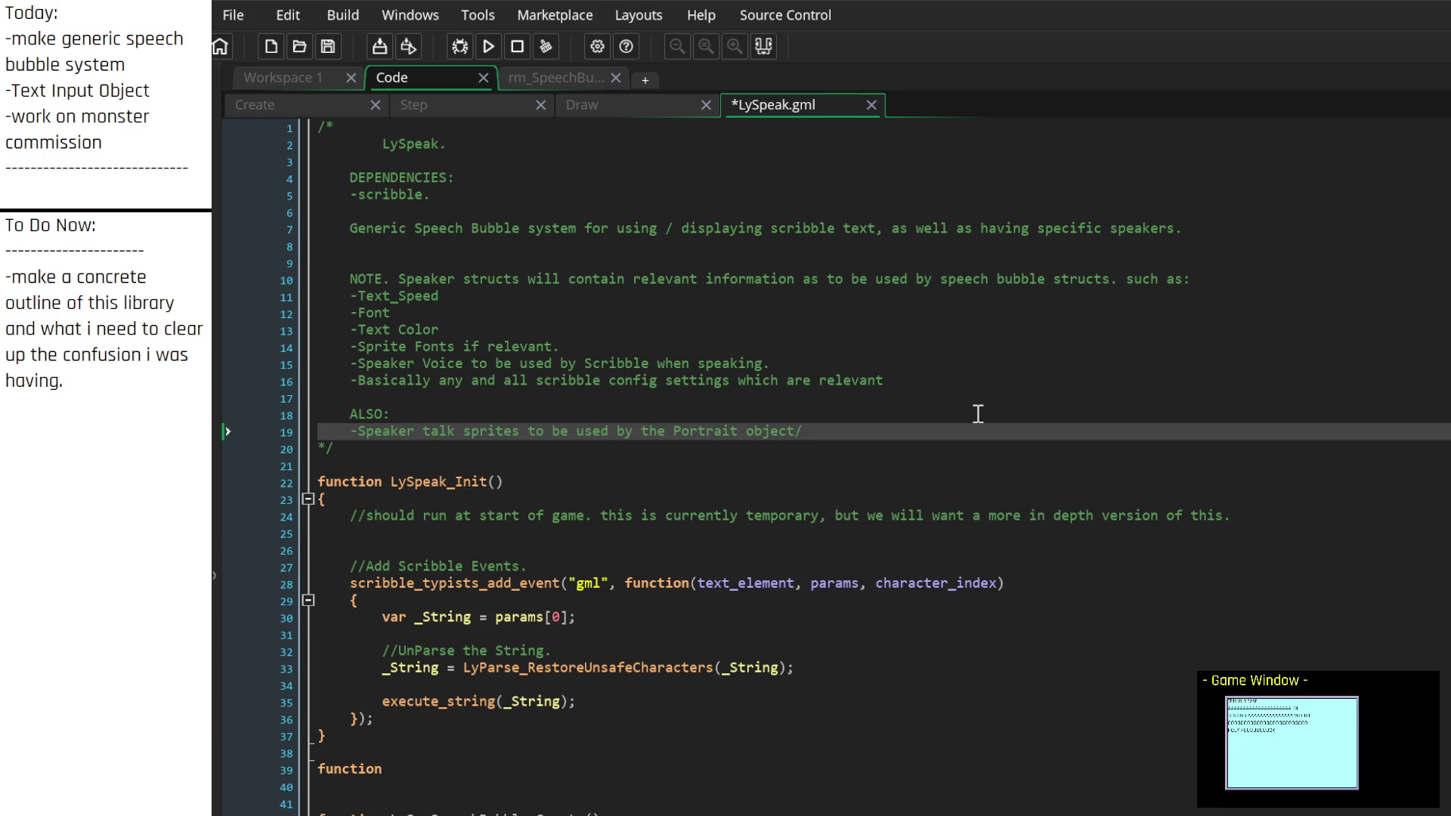
{"action": "key", "text": "Up"}
{"action": "key", "text": "Up"}
{"action": "key", "text": "Up"}
{"action": "key", "text": "Up"}
{"action": "key", "text": "Up"}
{"action": "key", "text": "Up"}
{"action": "key", "text": "Down"}
{"action": "key", "text": "Down"}
{"action": "key", "text": "Down"}
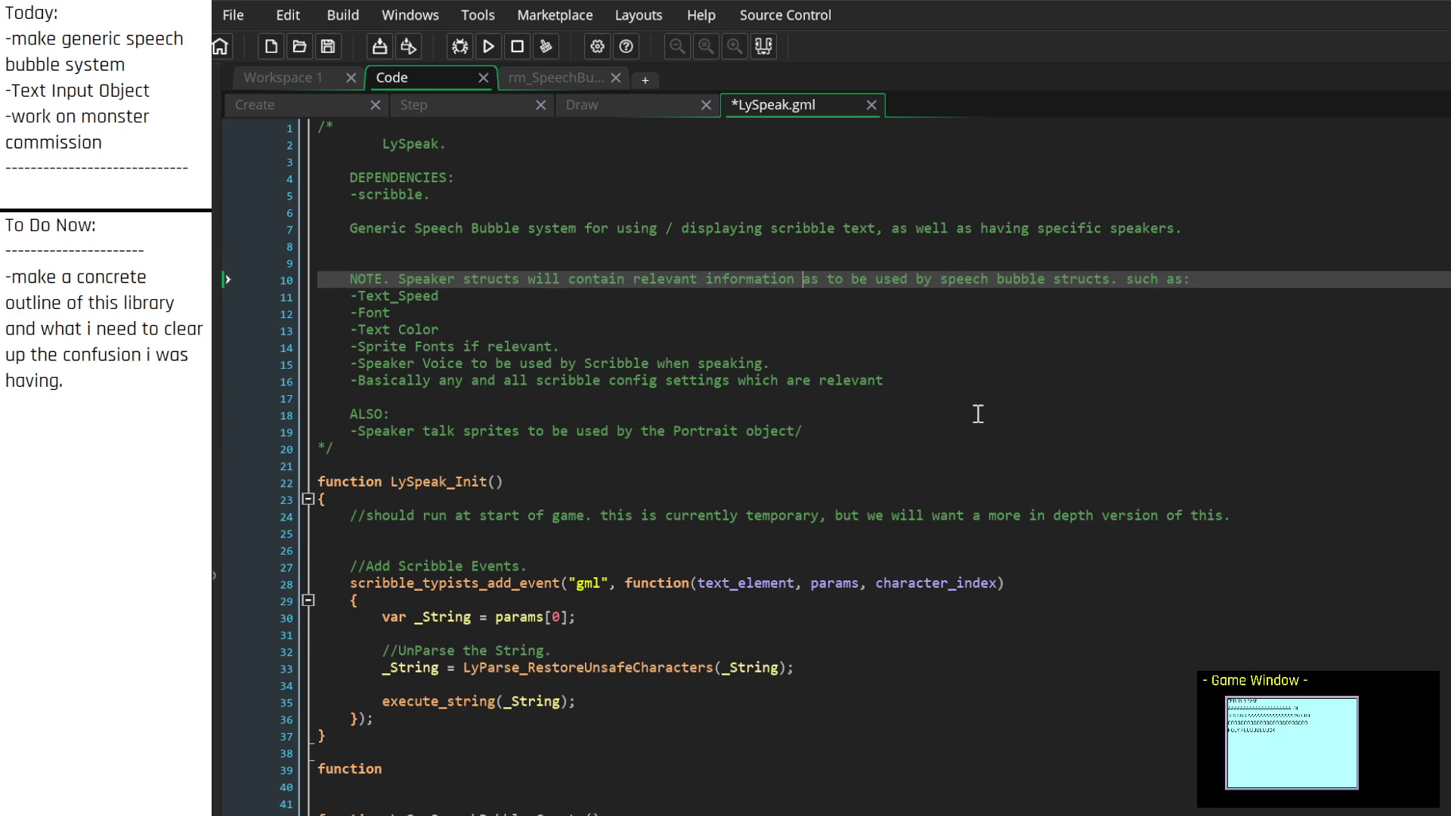
{"action": "key", "text": "End"}
{"action": "key", "text": "Down"}
{"action": "key", "text": "Down"}
{"action": "key", "text": "Tab"}
- Add a dashed divider line below the Portrait talk-sprites note
{"action": "left_click", "coordinate": [308, 482]}
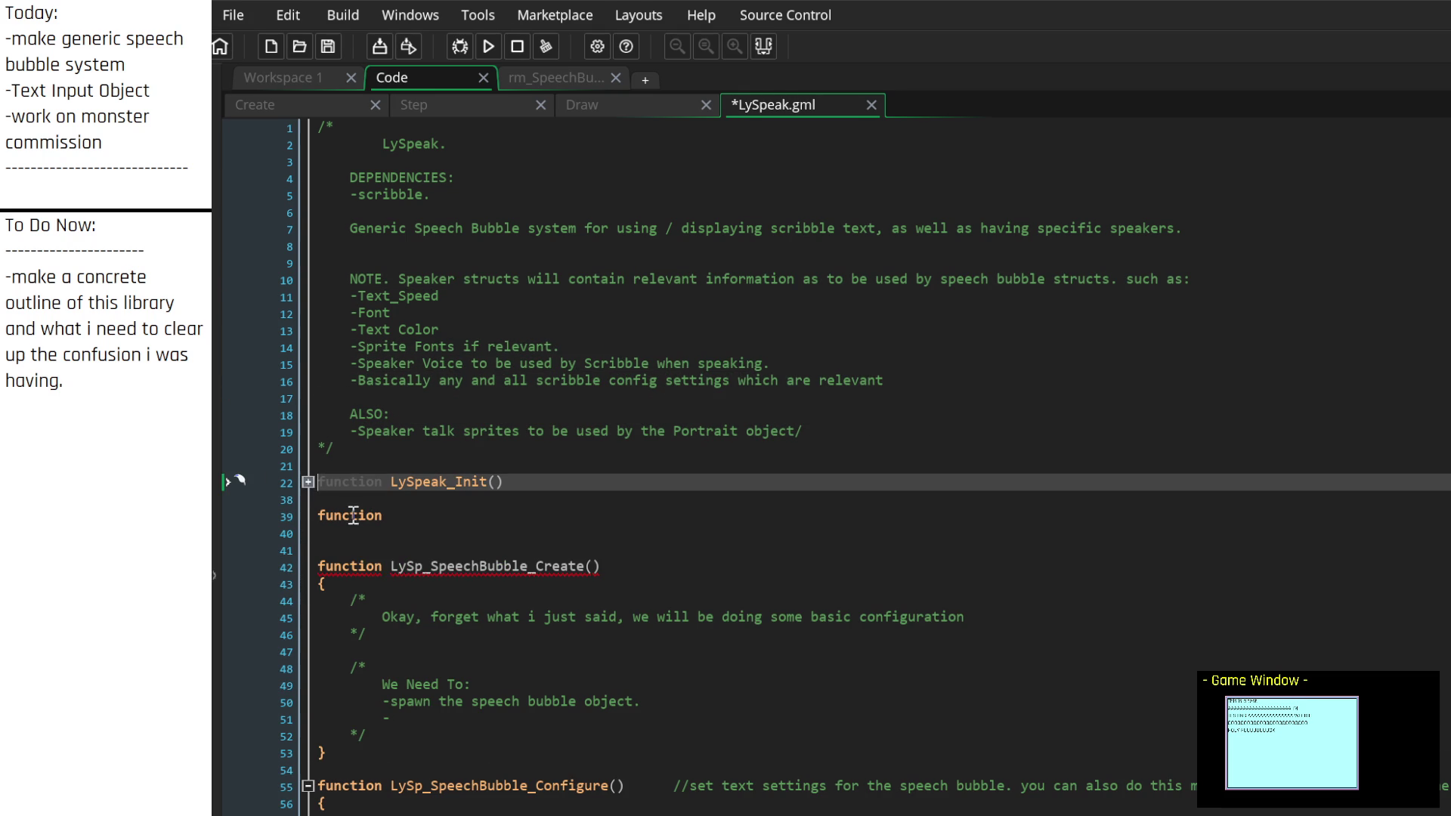
{"action": "mouse_move", "coordinate": [431, 516]}
{"action": "left_mouse_down"}
{"action": "mouse_move", "coordinate": [324, 500]}
{"action": "mouse_move", "coordinate": [280, 521]}
{"action": "left_mouse_up"}
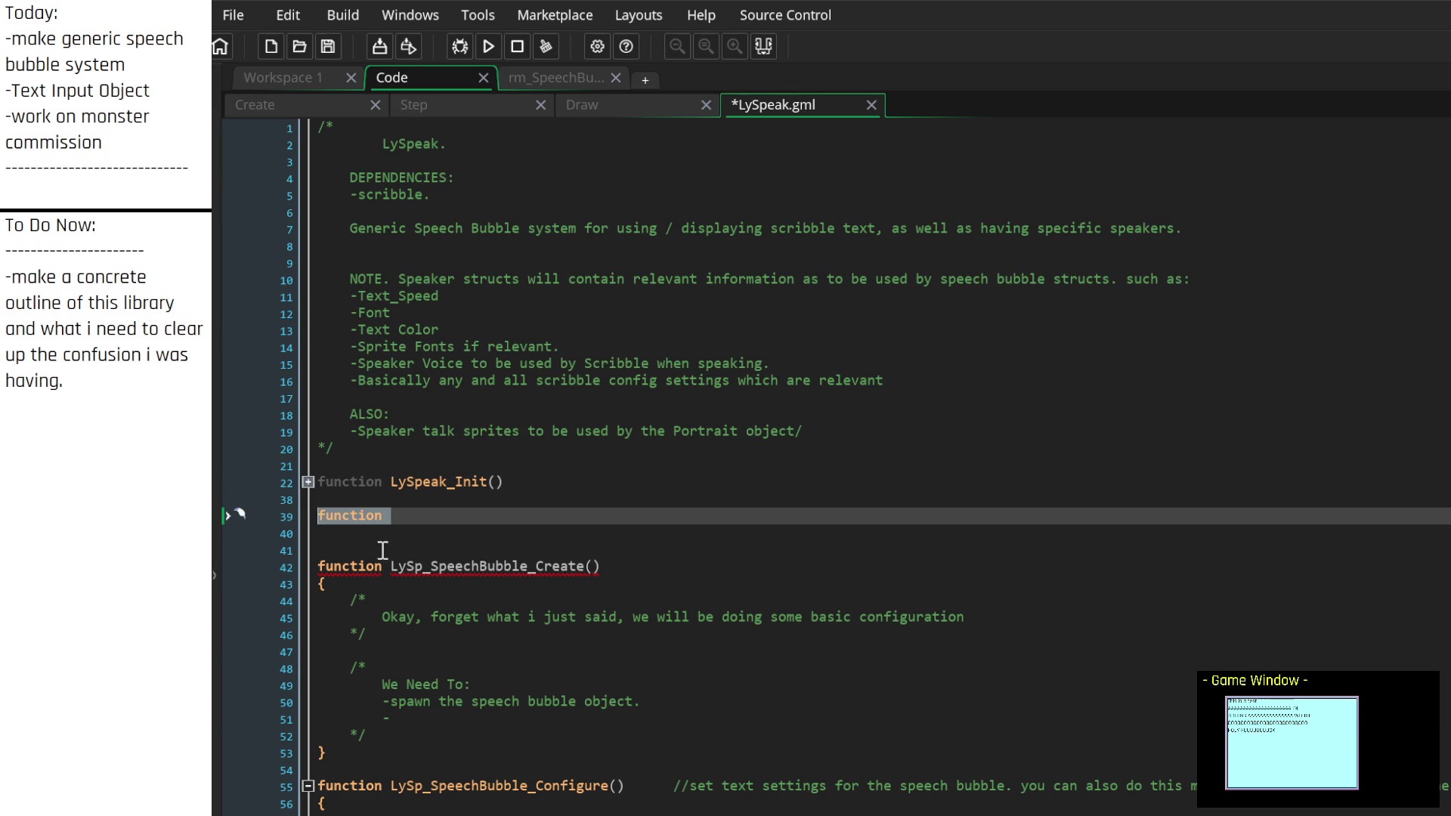
{"action": "left_click", "coordinate": [125, 386]}
{"action": "left_click", "coordinate": [900, 431]}
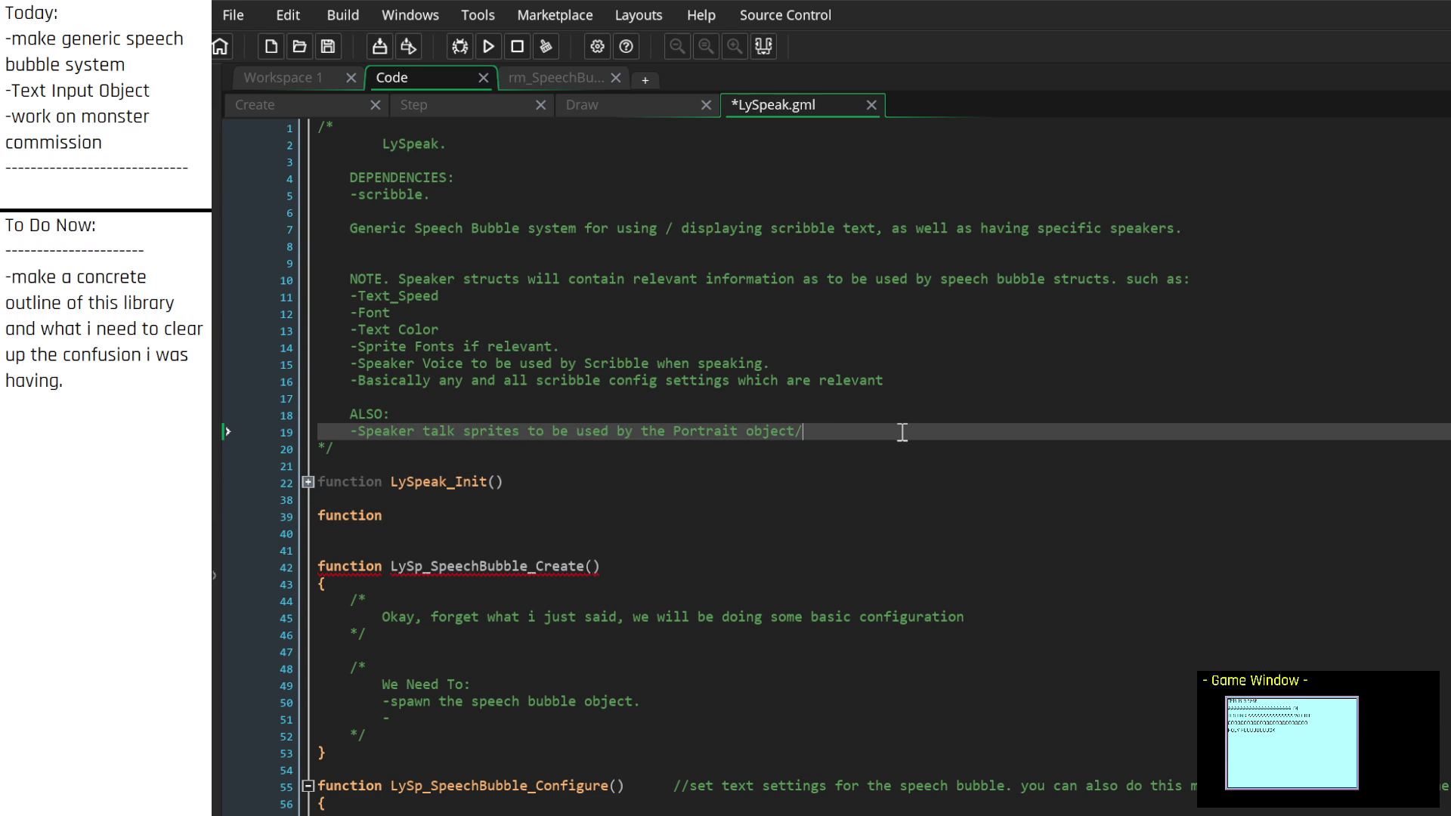
{"action": "key", "text": "Return"}
{"action": "type", "text": "--------------------------------------------------------------------"}
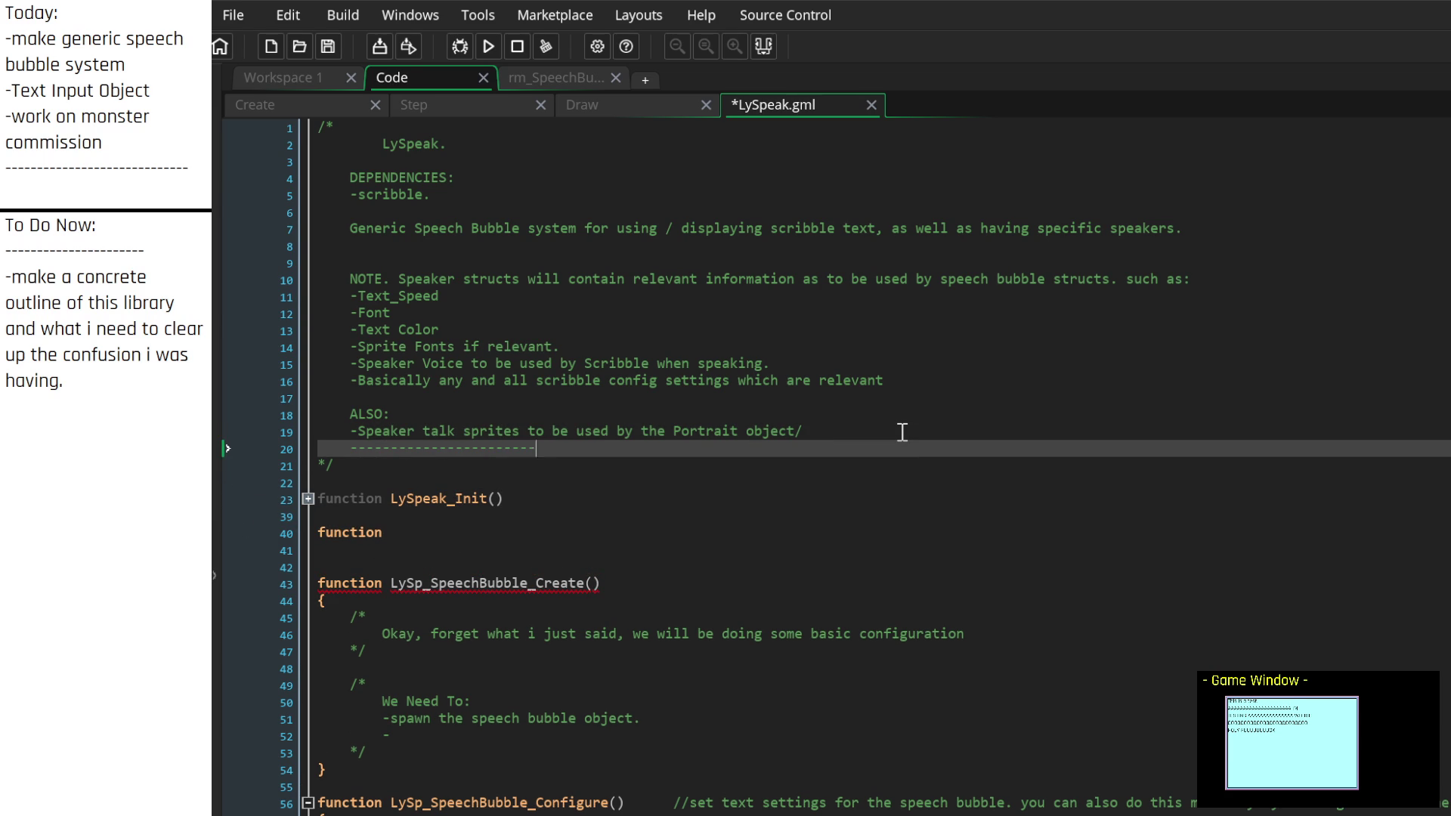
{"action": "type", "text": "----------------------------------------"}
- Unindent the divider and add a 'Stuff I need to make:' heading beneath it
{"action": "left_click", "coordinate": [902, 431]}
{"action": "key", "text": "Down"}
{"action": "key", "text": "shift+Tab"}
{"action": "key", "text": "End"}
{"action": "key", "text": "Return"}
{"action": "key", "text": "Return"}
{"action": "key", "text": "Return"}
{"action": "key", "text": "Return"}
{"action": "key", "text": "Return"}
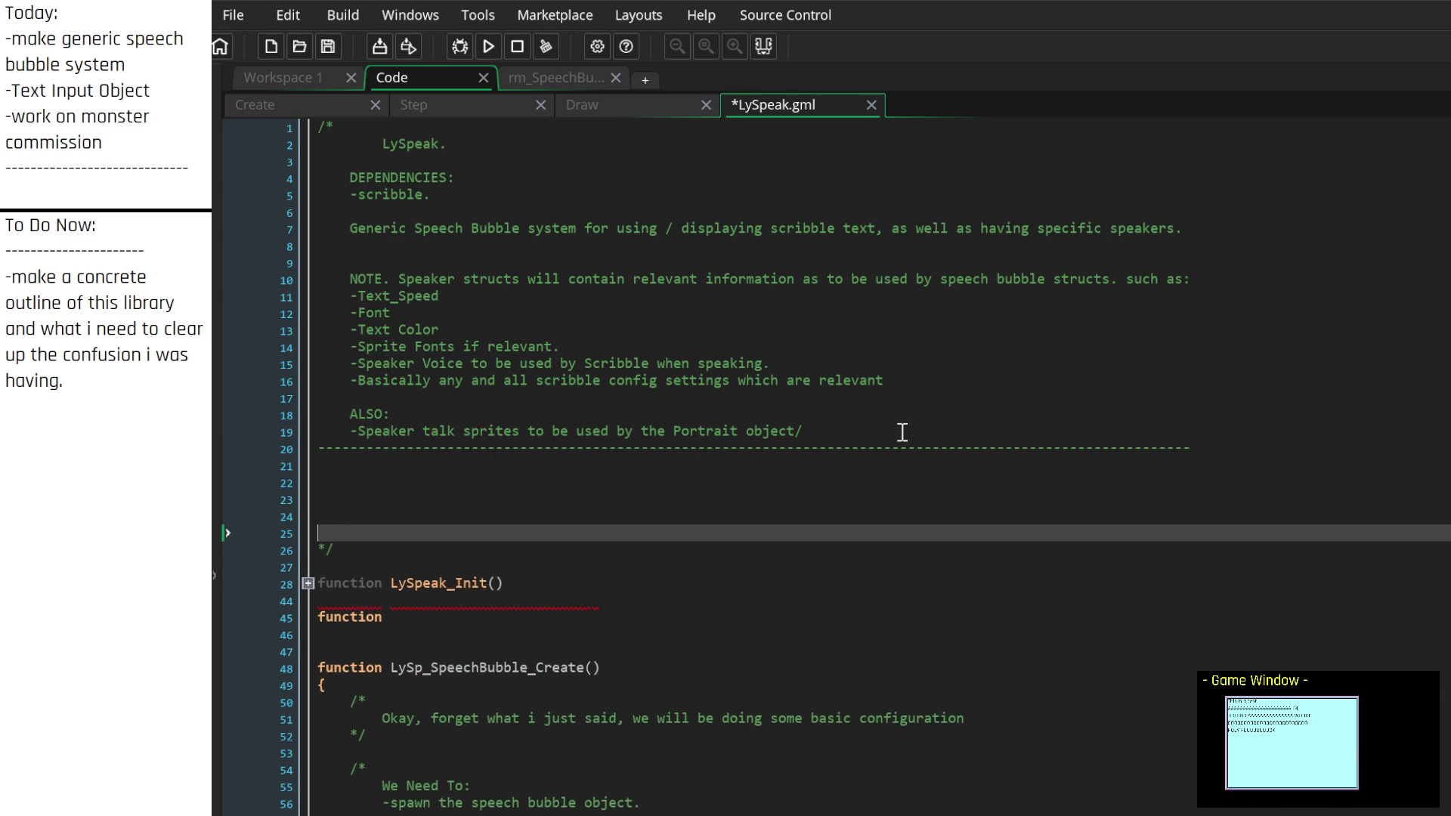
{"action": "key", "text": "Up"}
{"action": "key", "text": "Up"}
{"action": "key", "text": "Up"}
{"action": "key", "text": "Up"}
{"action": "key", "text": "Up"}
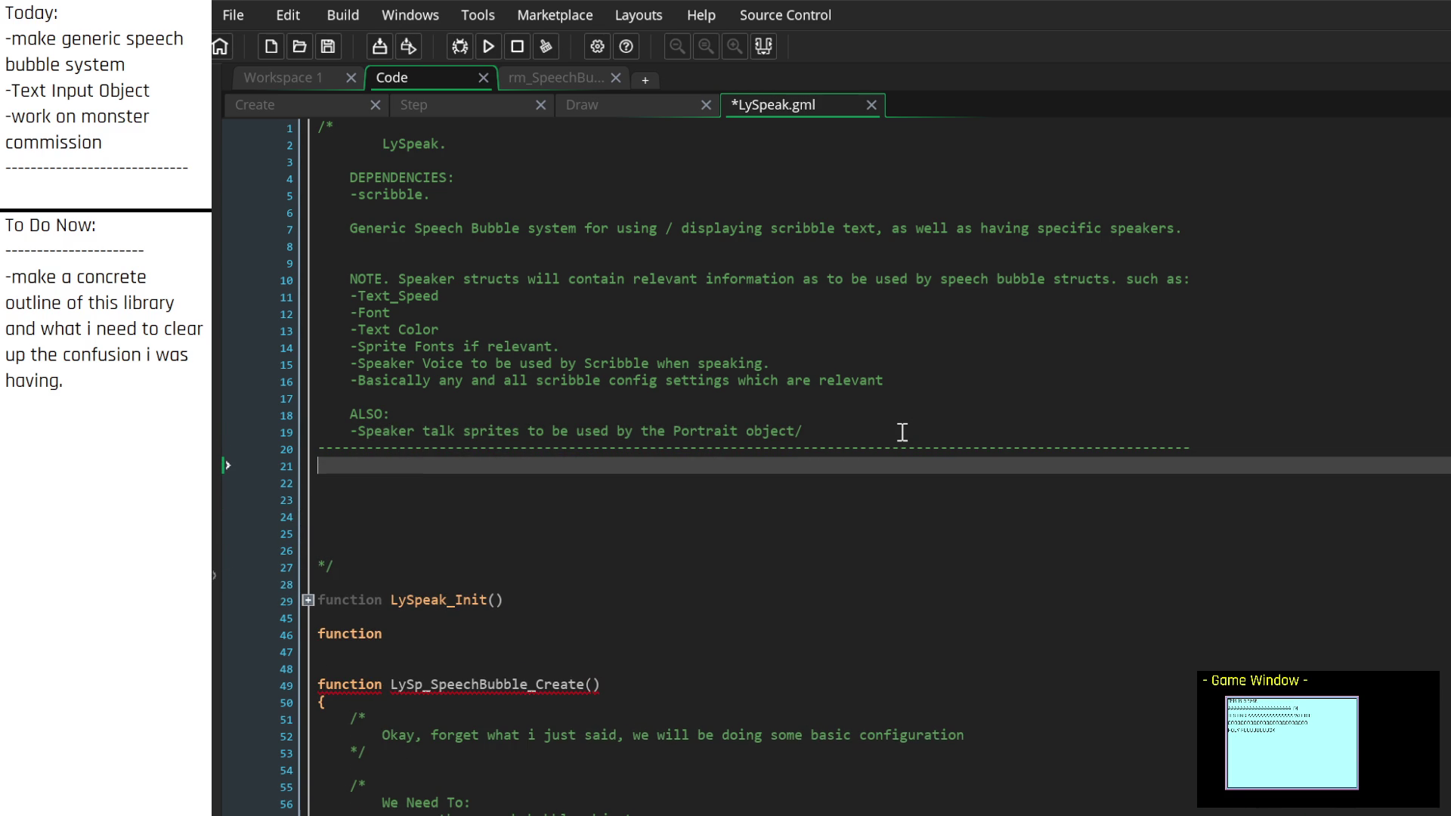
{"action": "type", "text": "Stuff I need to make now:"}
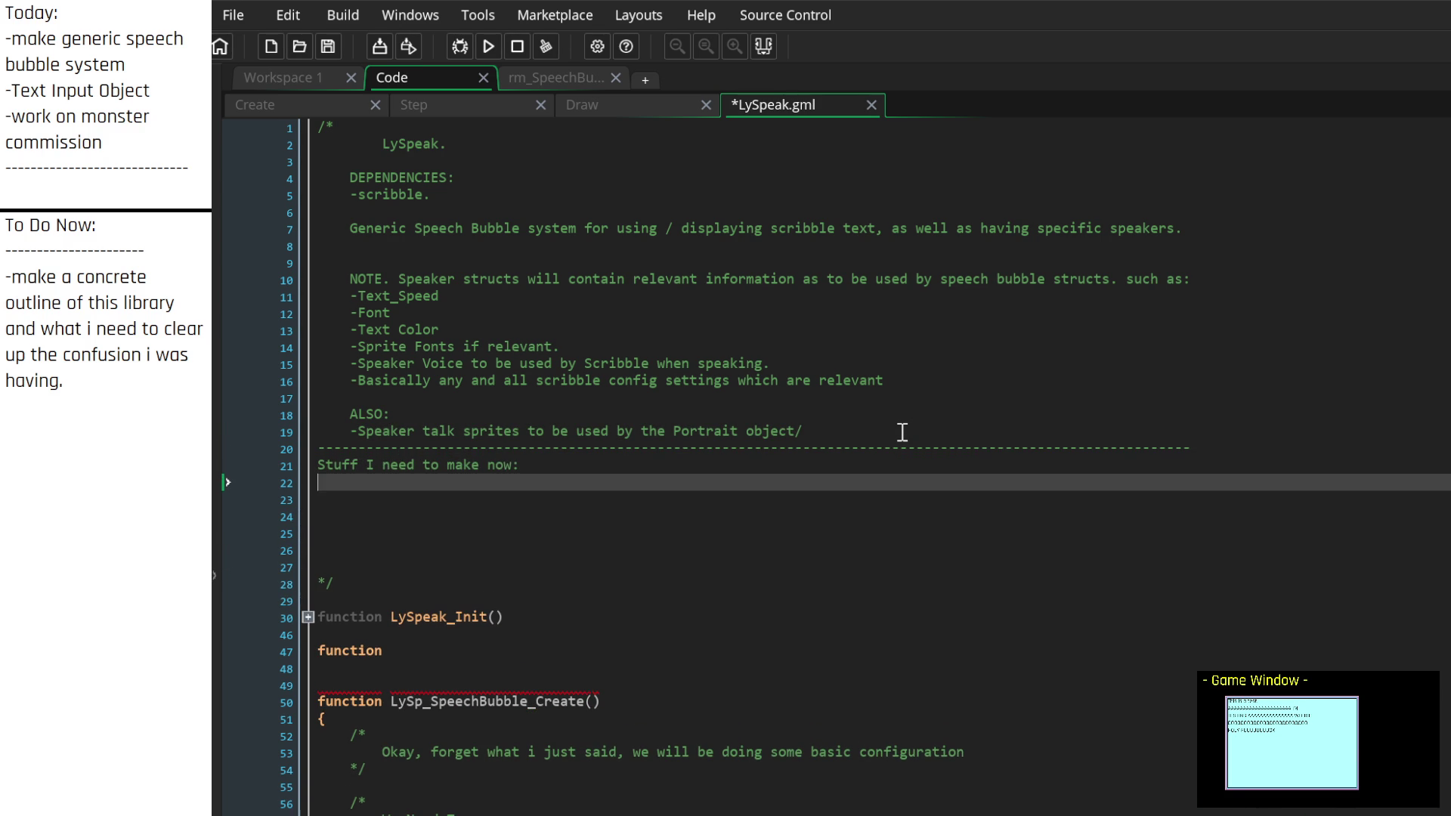
{"action": "key", "text": "BackSpace"}
{"action": "key", "text": "BackSpace"}
{"action": "key", "text": "BackSpace"}
{"action": "type", "text": ":"}
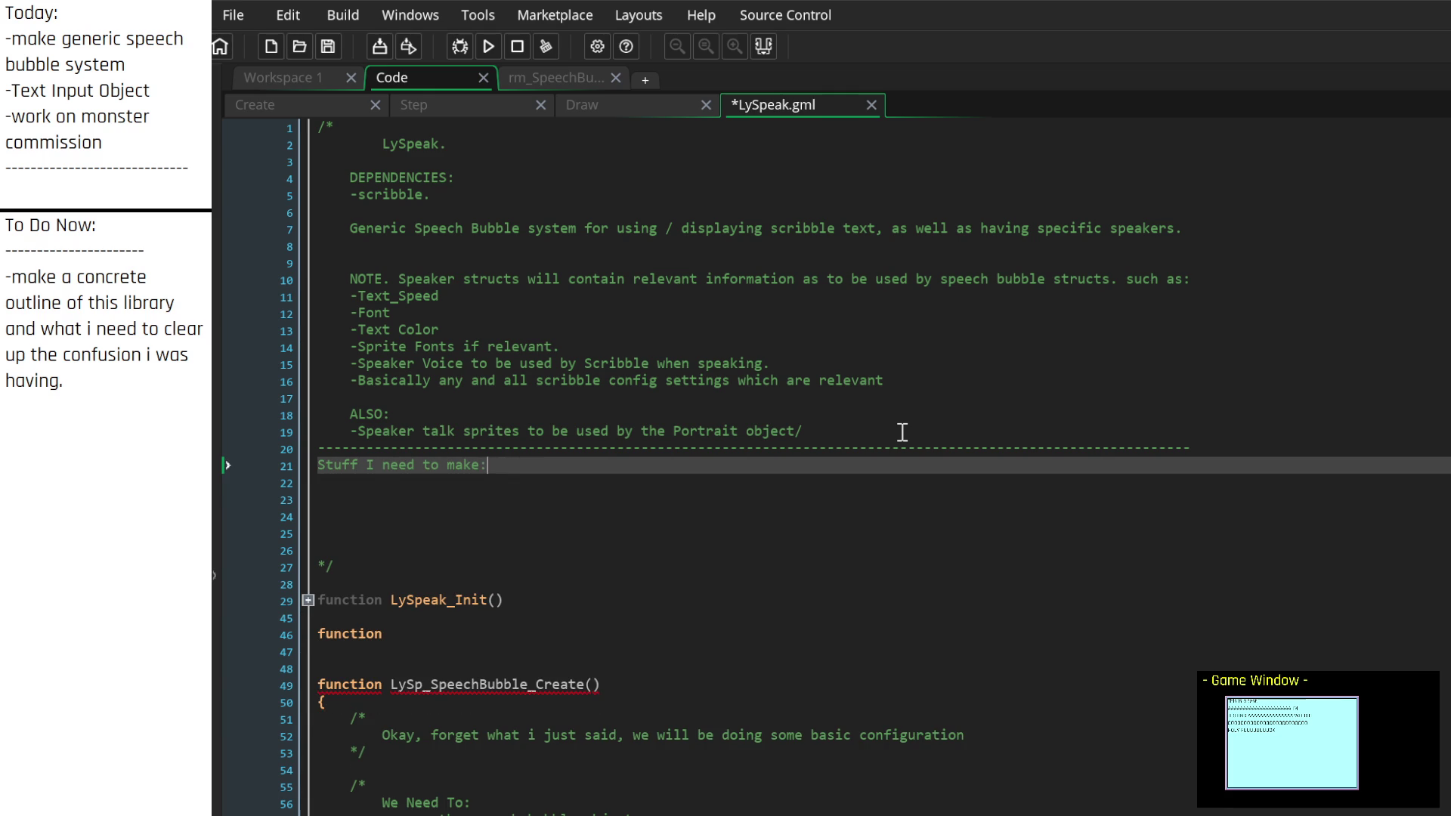
{"action": "key", "text": "Return"}
{"action": "key", "text": "Return"}
- List '-SpeechBubble_Create - spawn a speech bubble, and Give it a speaker.' under the heading
{"action": "type", "text": "-C"}
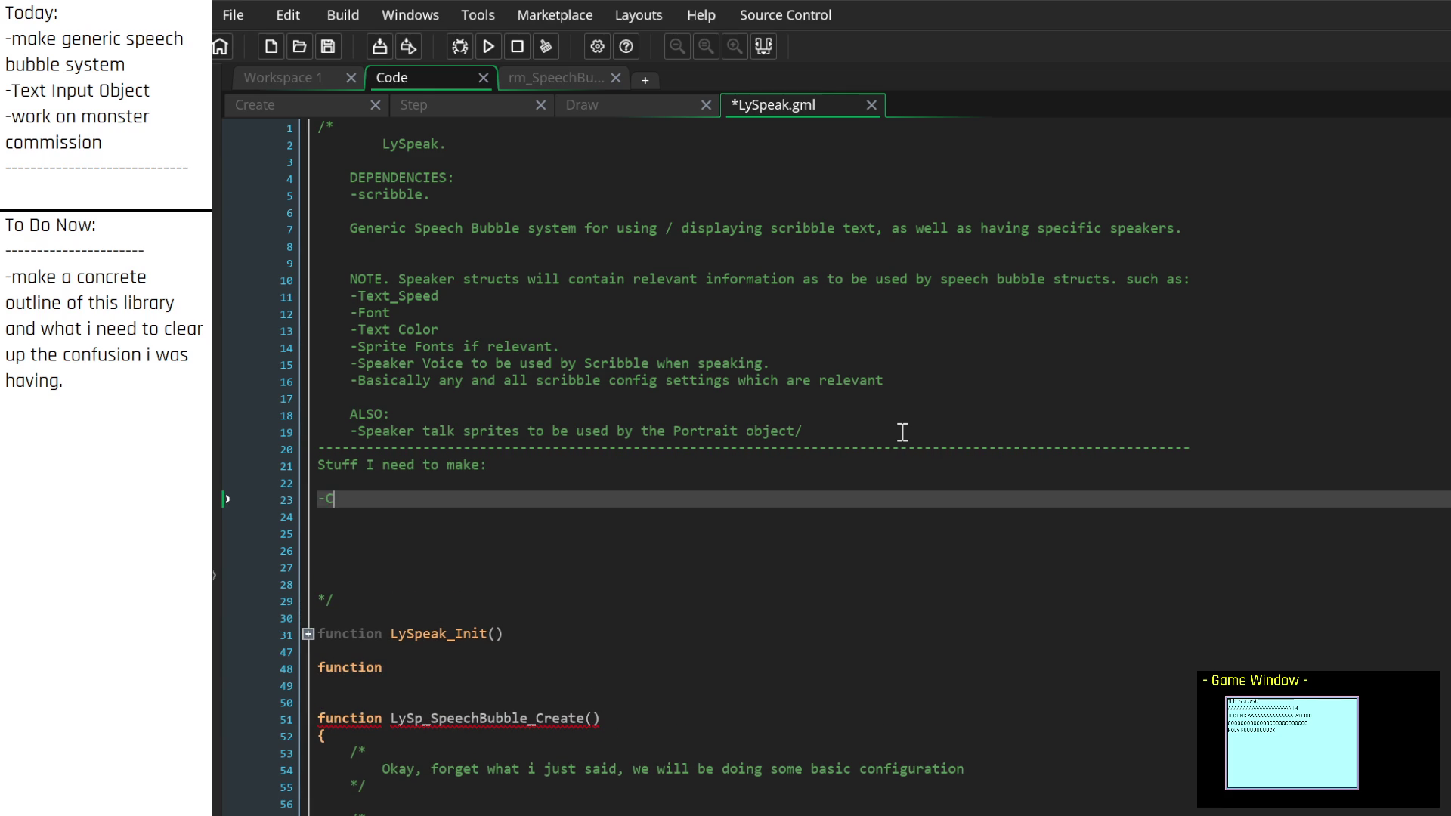
{"action": "key", "text": "BackSpace"}
{"action": "type", "text": "SpeechBubb"}
{"action": "type", "text": "le_Create - "}
{"action": "type", "text": "spawn a speech"}
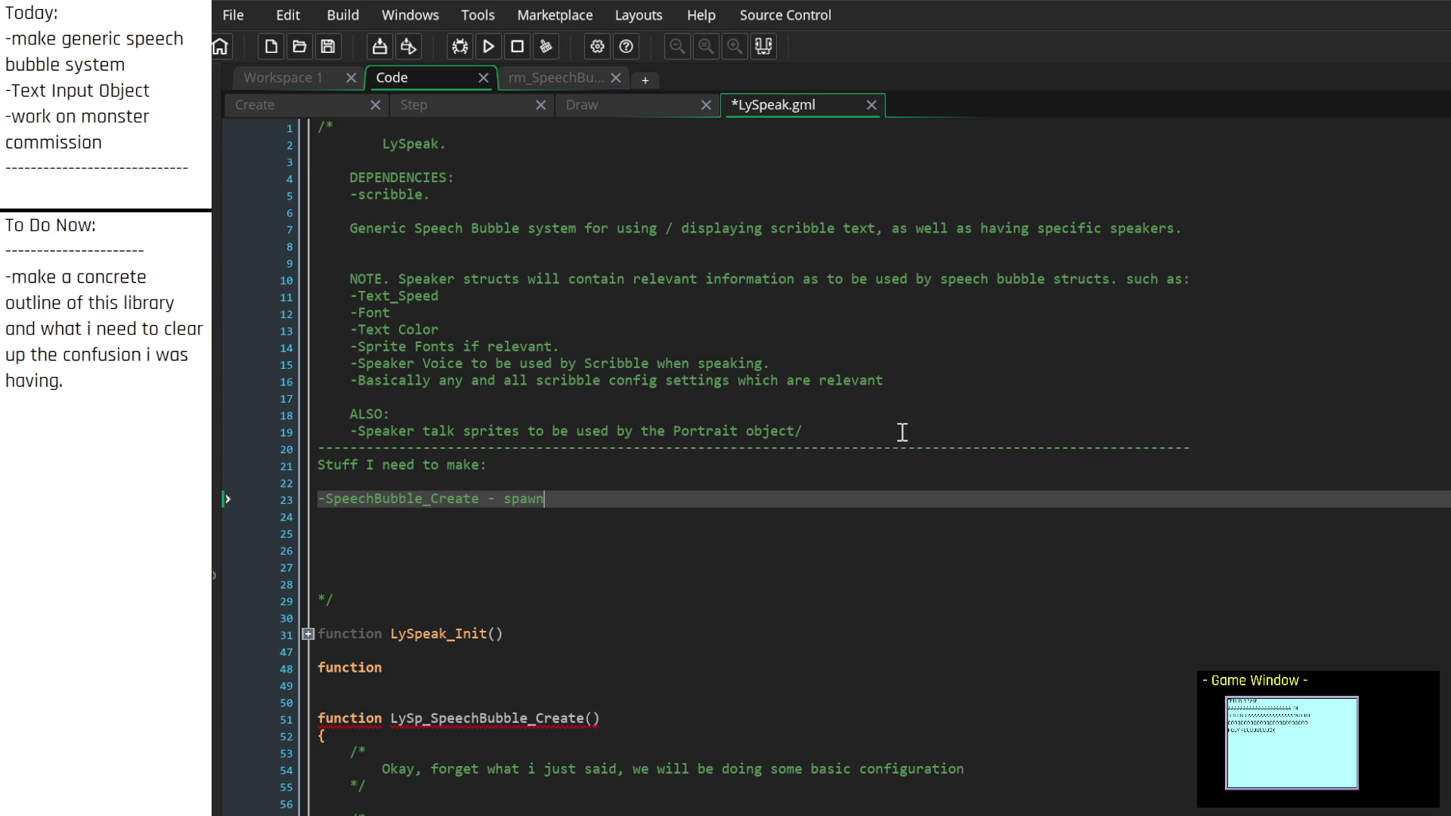
{"action": "type", "text": " bubble, and"}
{"action": "type", "text": " Give it a spe"}
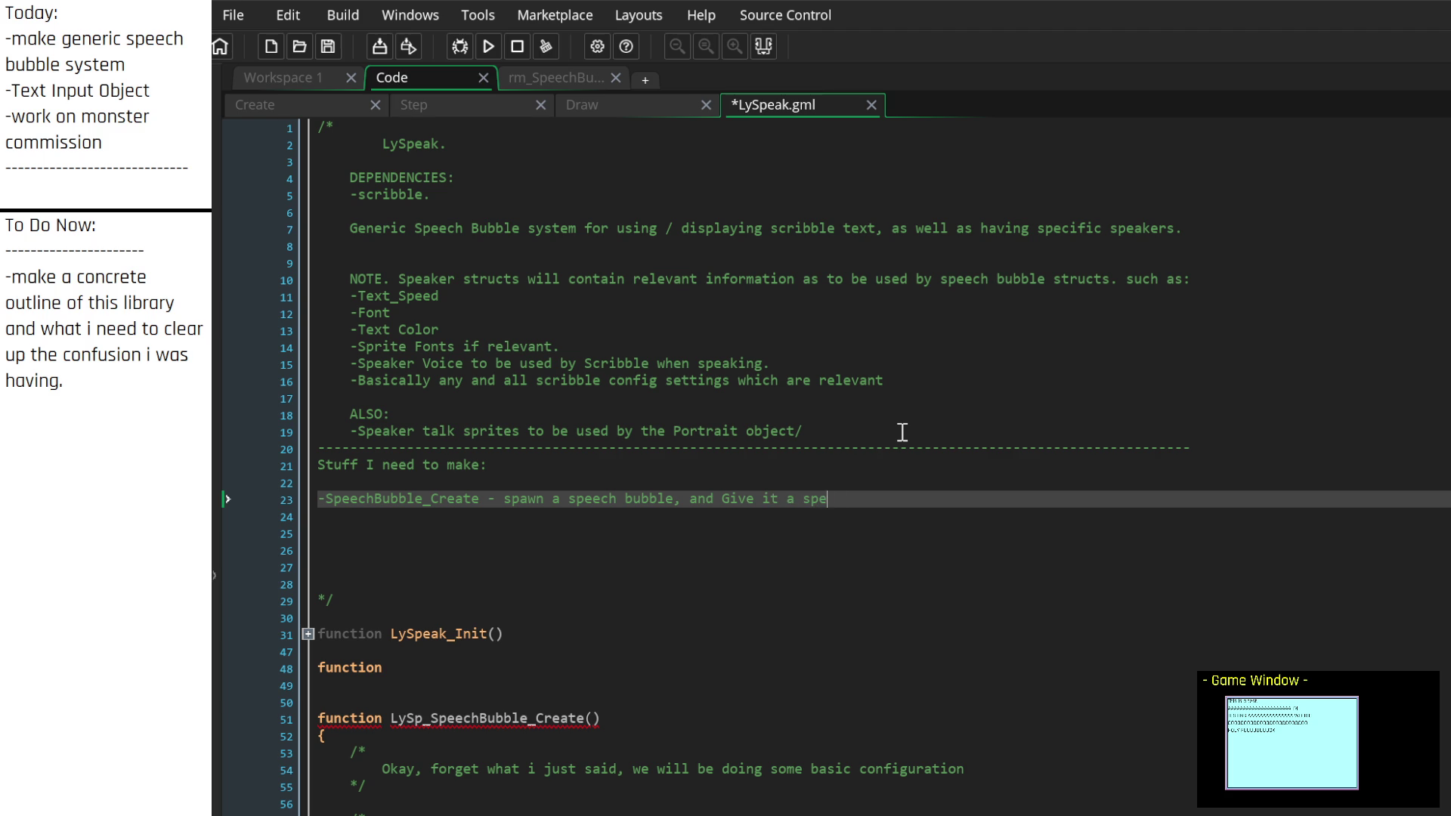
{"action": "type", "text": "aker,"}
{"action": "key", "text": "BackSpace"}
{"action": "type", "text": "."}
{"action": "key", "text": "Up"}
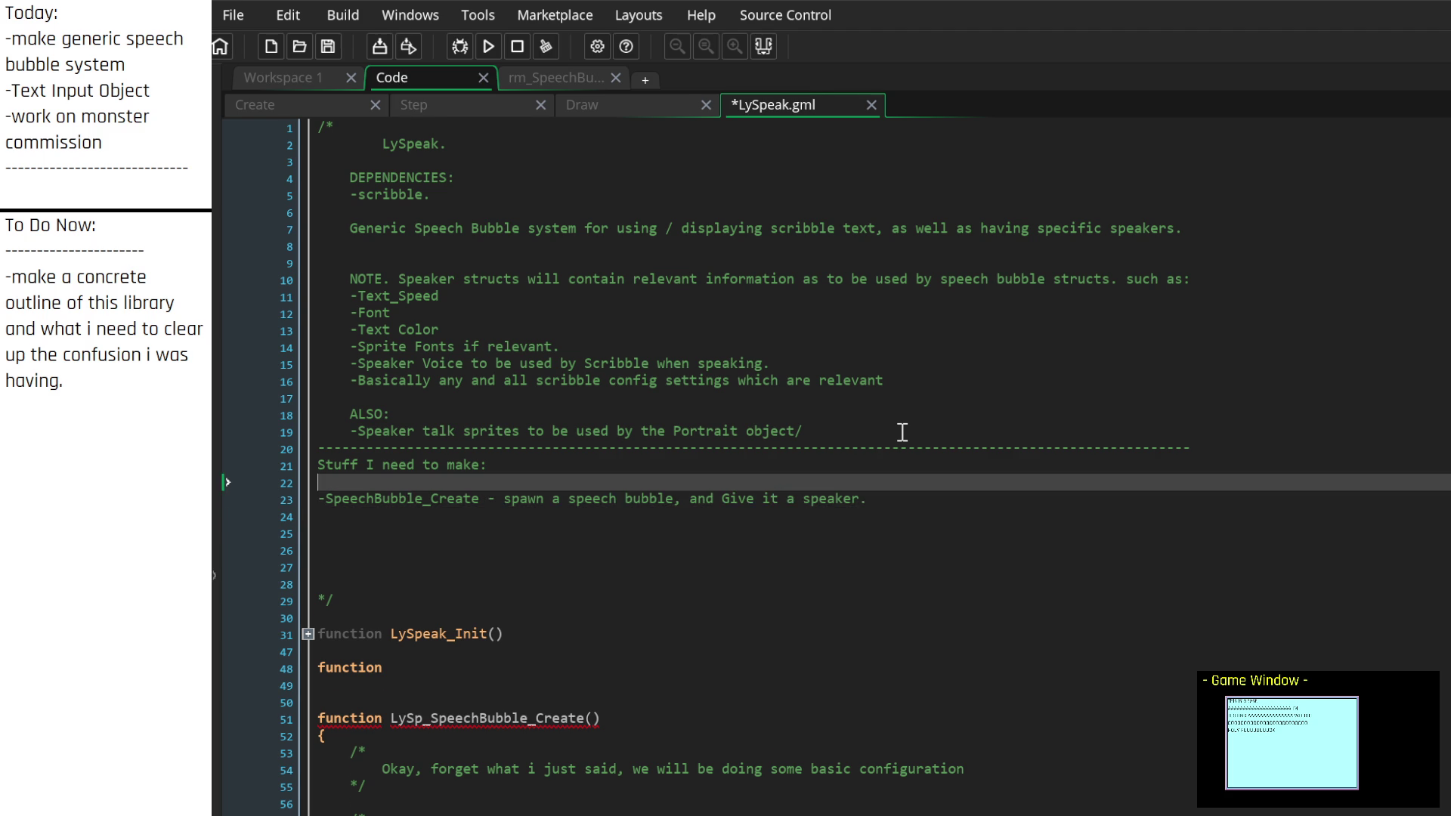
- Insert '-create Speaker constructor.' as a new entry above SpeechBubble_Create
{"action": "key", "text": "Return"}
{"action": "key", "text": "Return"}
{"action": "key", "text": "Up"}
{"action": "key", "text": "Up"}
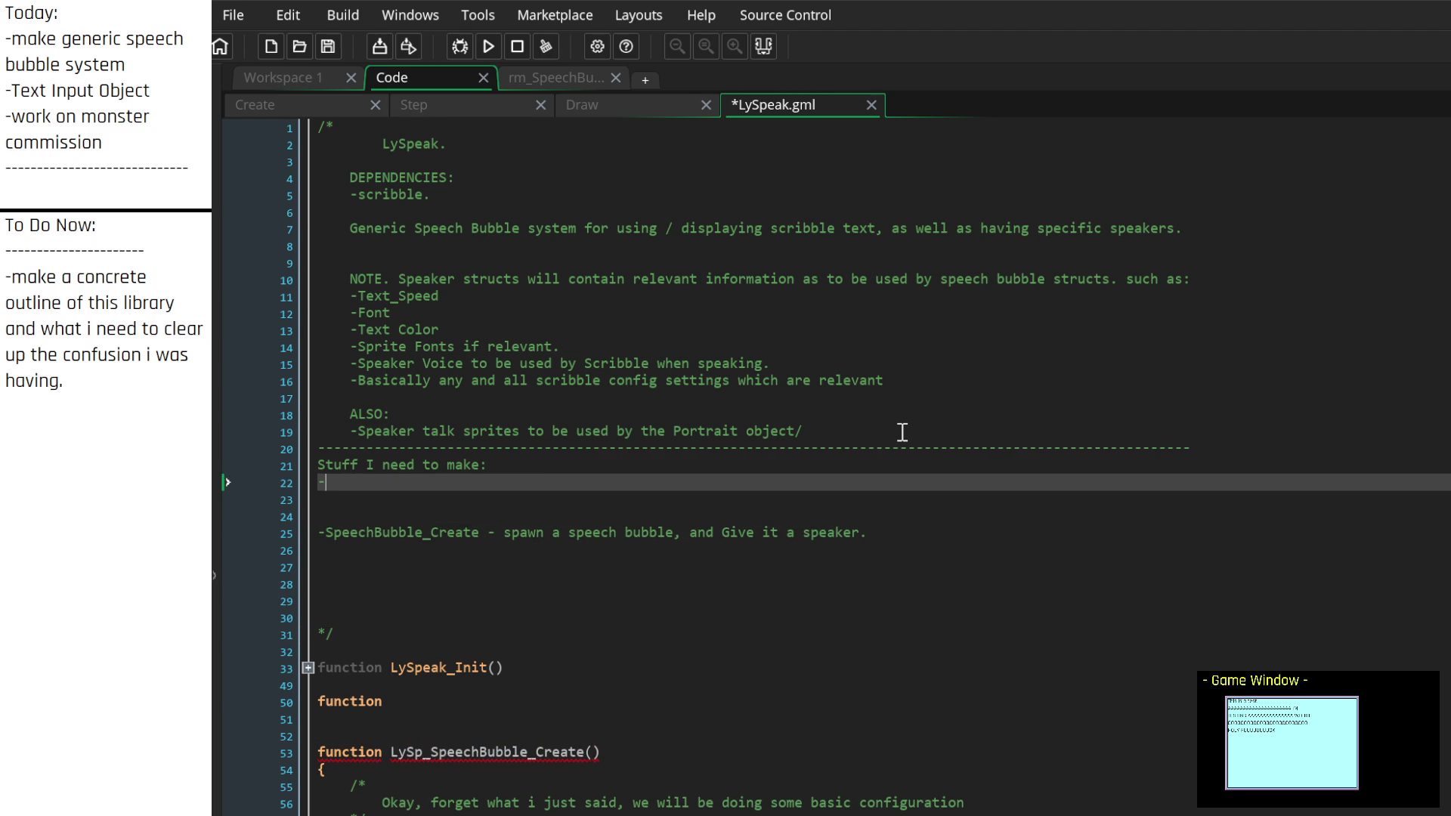
{"action": "key", "text": "BackSpace"}
{"action": "key", "text": "Down"}
{"action": "type", "text": "-create speech"}
{"action": "key", "text": "BackSpace"}
{"action": "key", "text": "BackSpace"}
{"action": "key", "text": "BackSpace"}
{"action": "type", "text": "Speaker"}
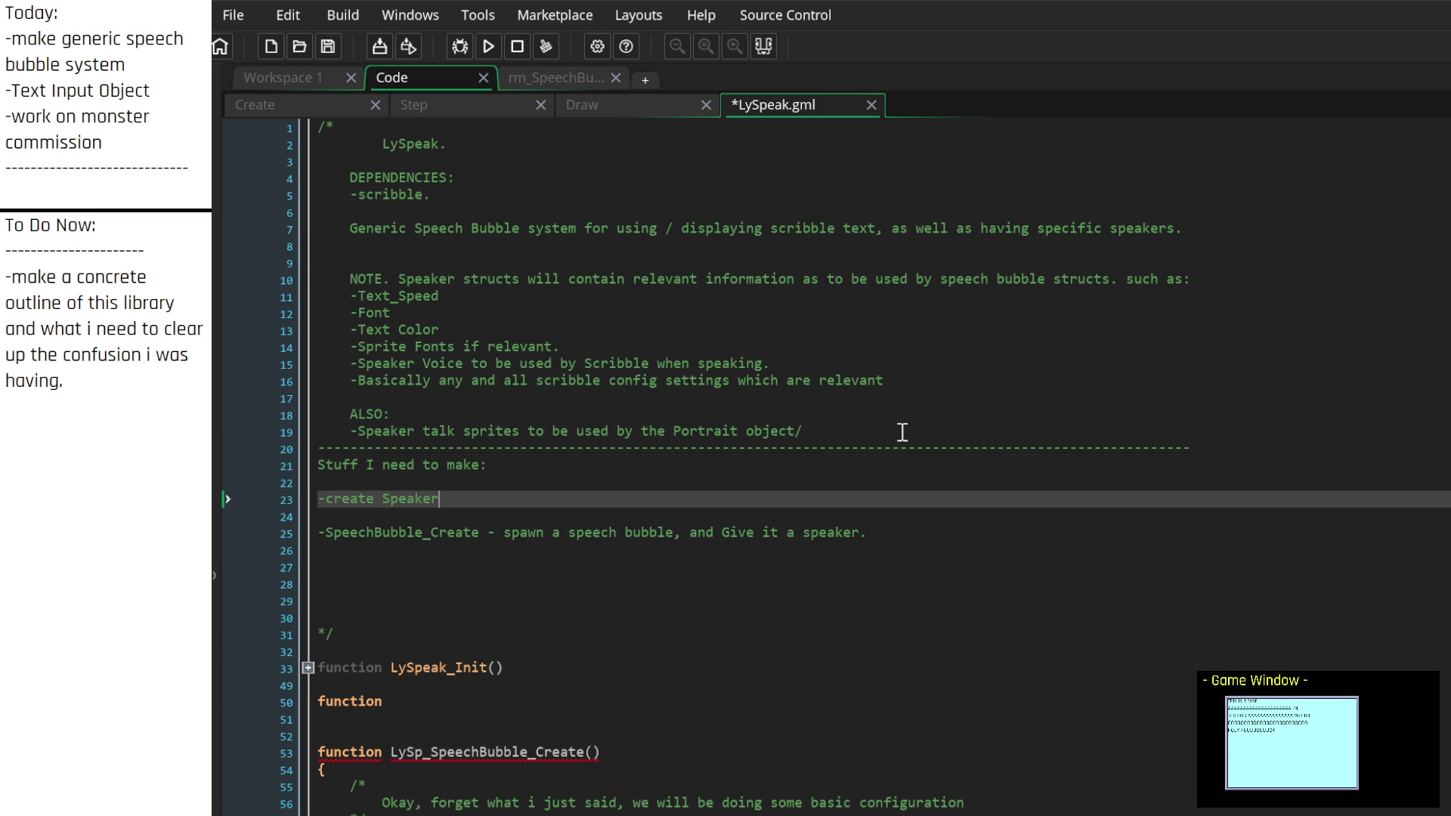
{"action": "type", "text": " stru"}
{"action": "key", "text": "BackSpace"}
{"action": "key", "text": "BackSpace"}
{"action": "key", "text": "BackSpace"}
{"action": "type", "text": "constructor."}
{"action": "left_click", "coordinate": [576, 512]}
{"action": "left_click", "coordinate": [586, 495]}
{"action": "key", "text": "Down"}
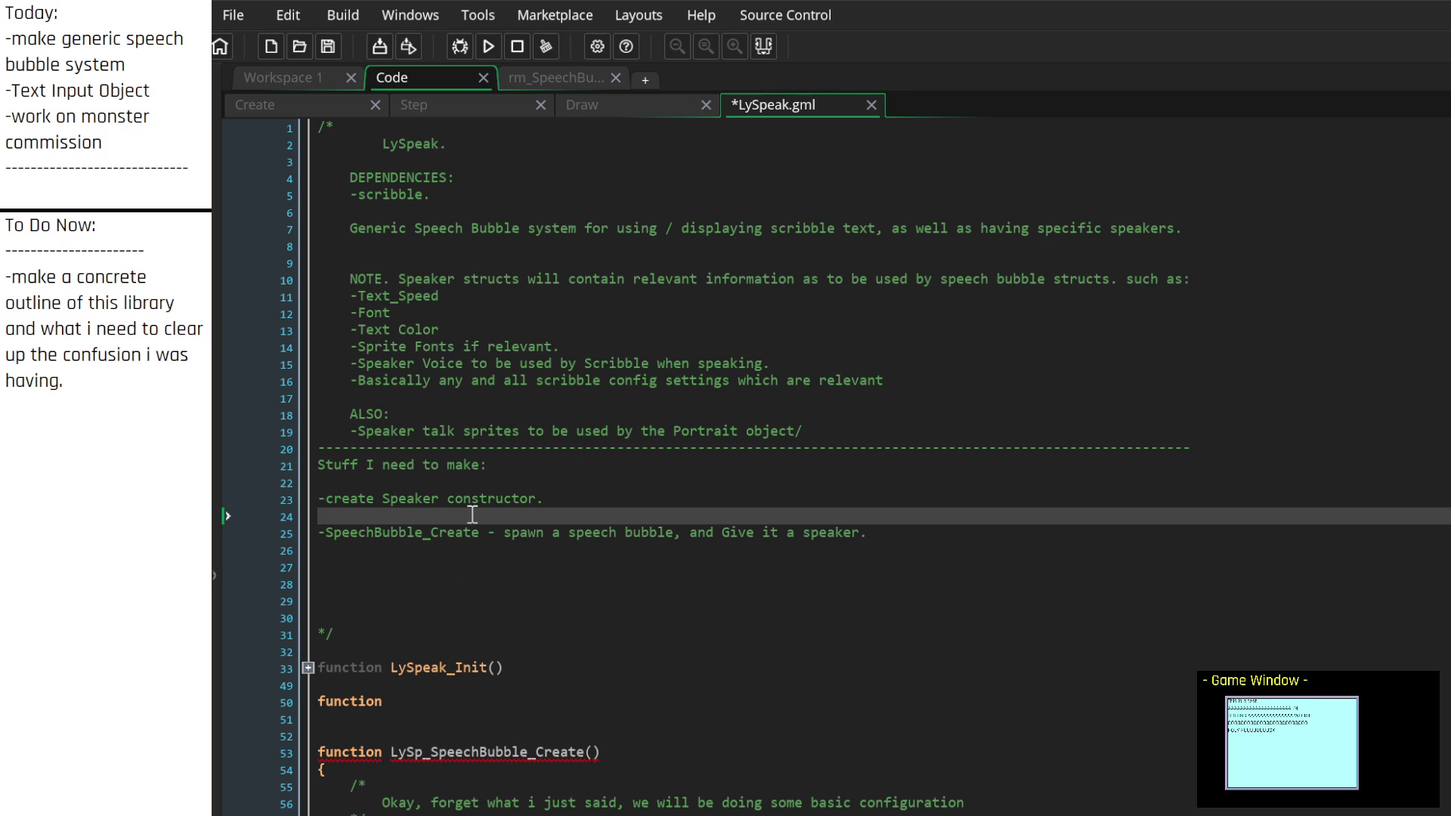
{"action": "left_click", "coordinate": [593, 498]}
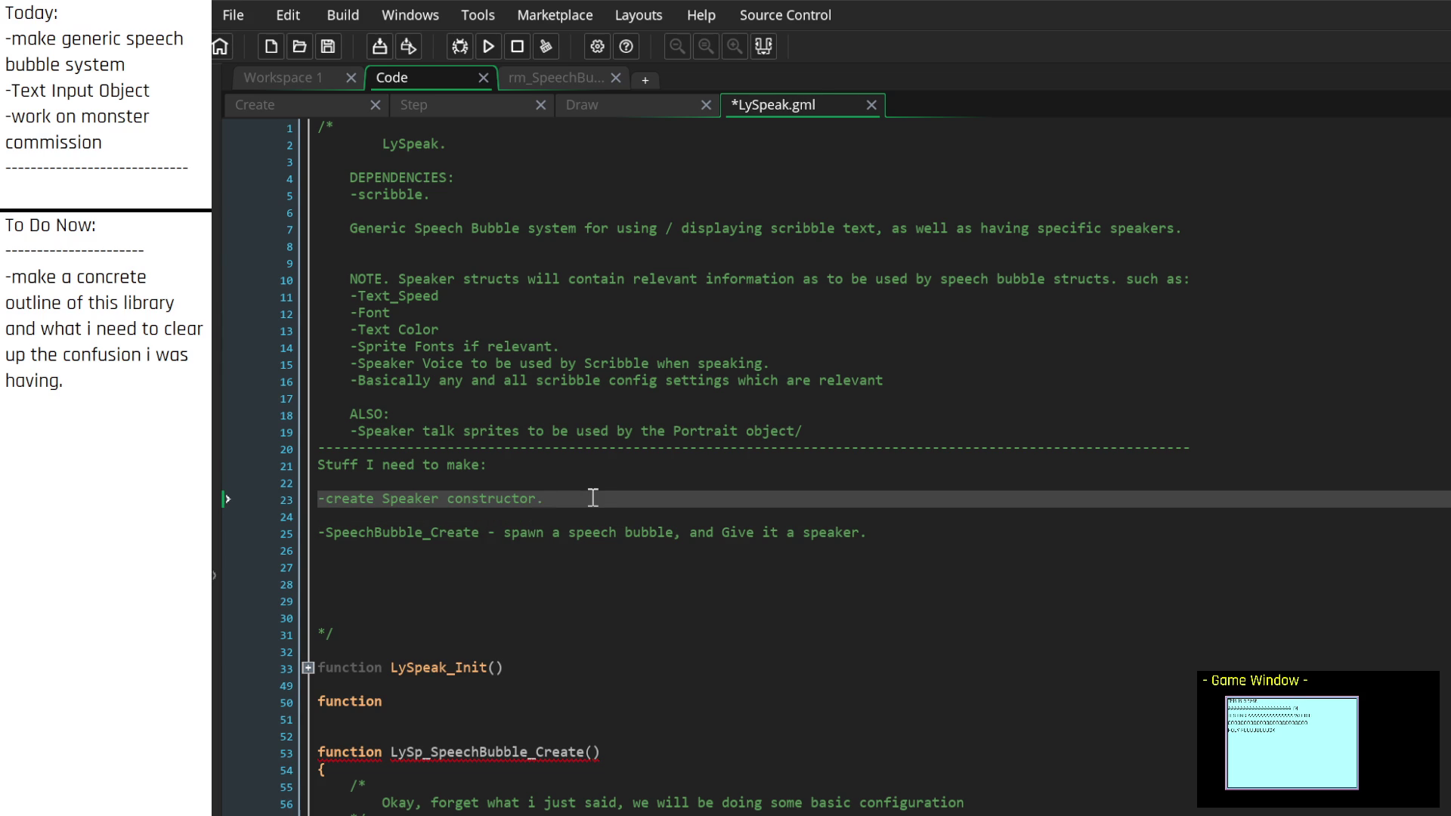
{"action": "key", "text": "Down"}
{"action": "key", "text": "Down"}
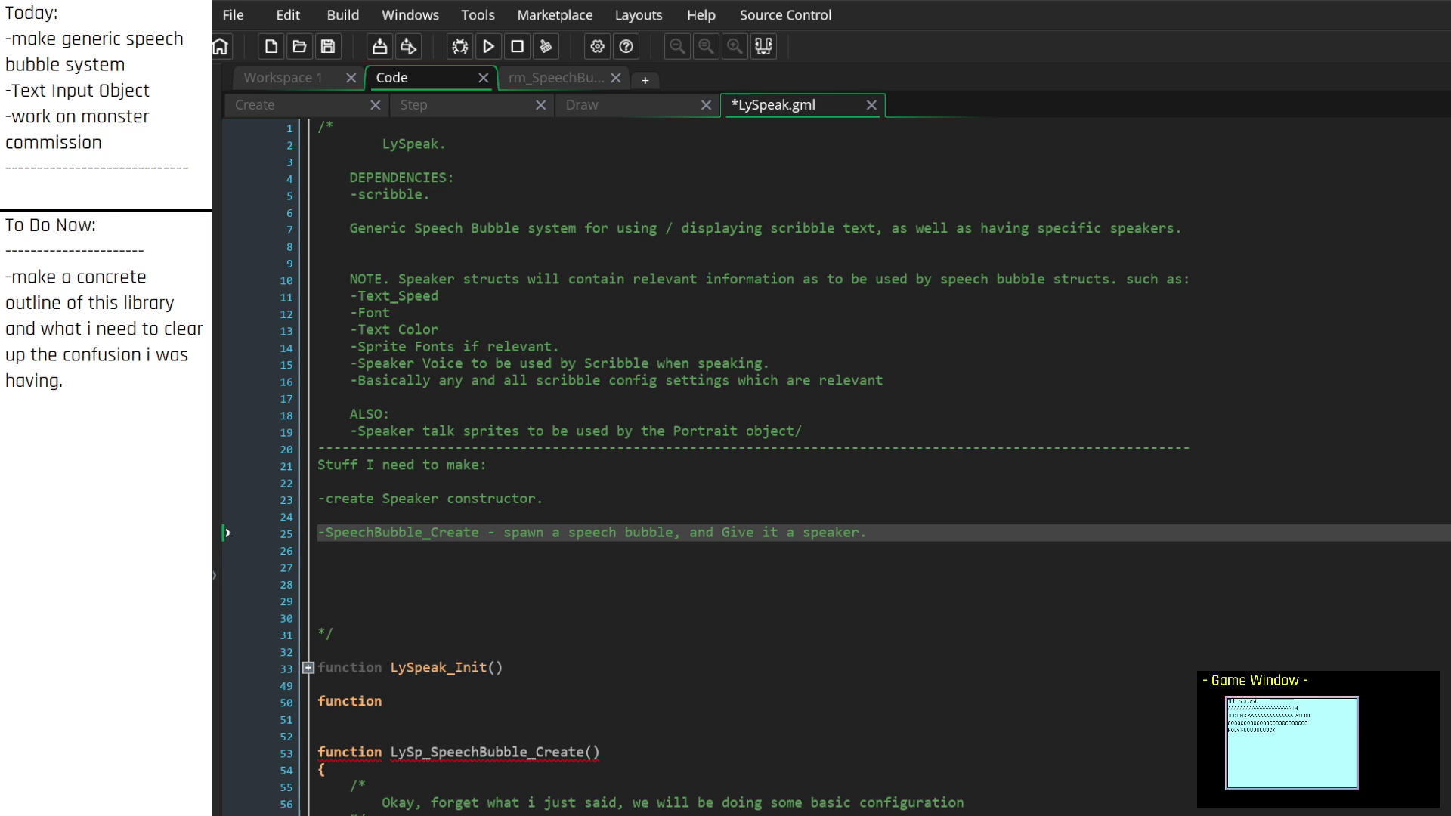
- Move to empty line 26 of the to-make list, briefly expanding and re-collapsing LySpeak_Init
{"action": "left_click", "coordinate": [566, 550]}
{"action": "left_click", "coordinate": [878, 531]}
{"action": "left_click", "coordinate": [867, 516]}
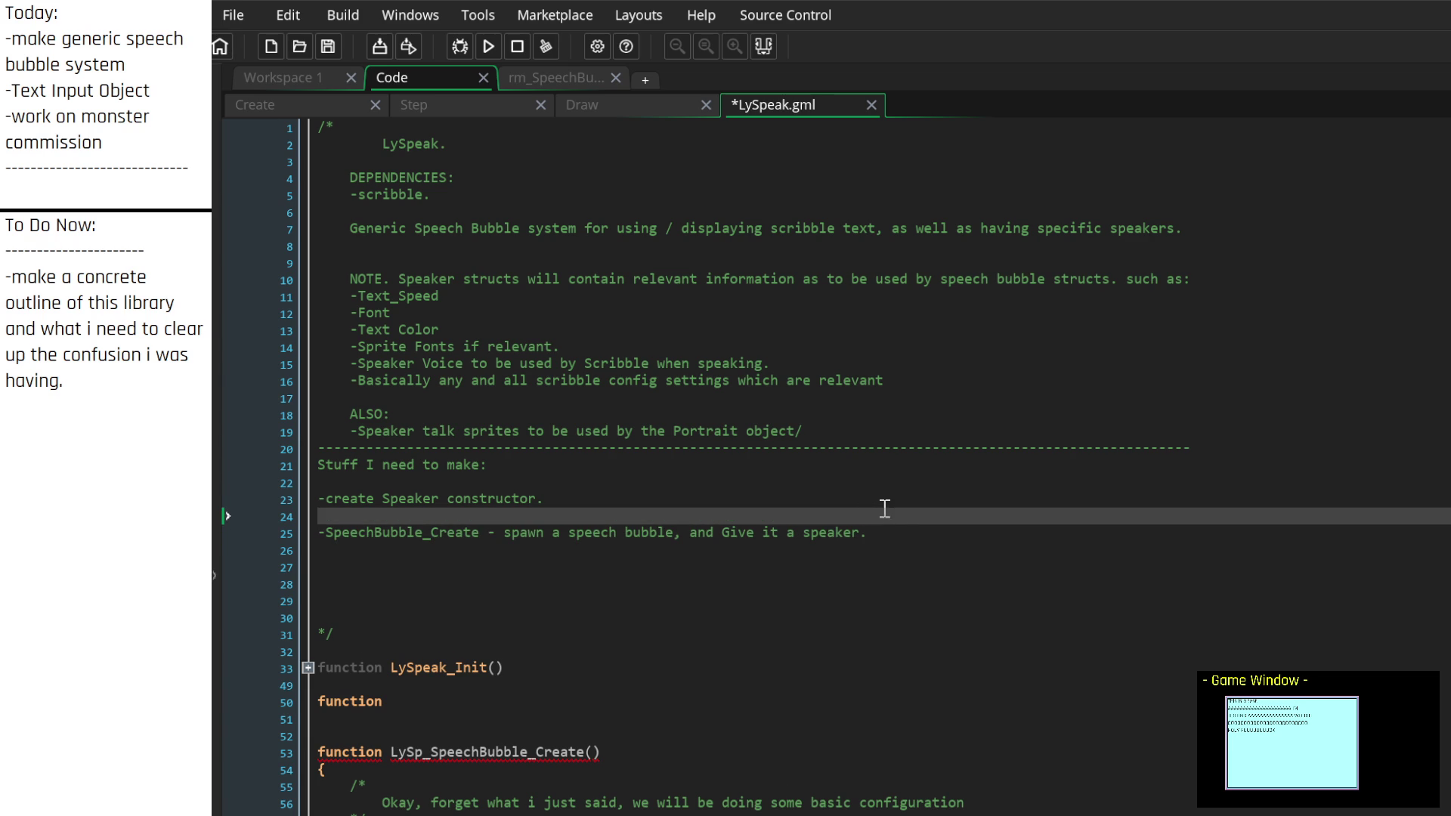
{"action": "left_click", "coordinate": [901, 529]}
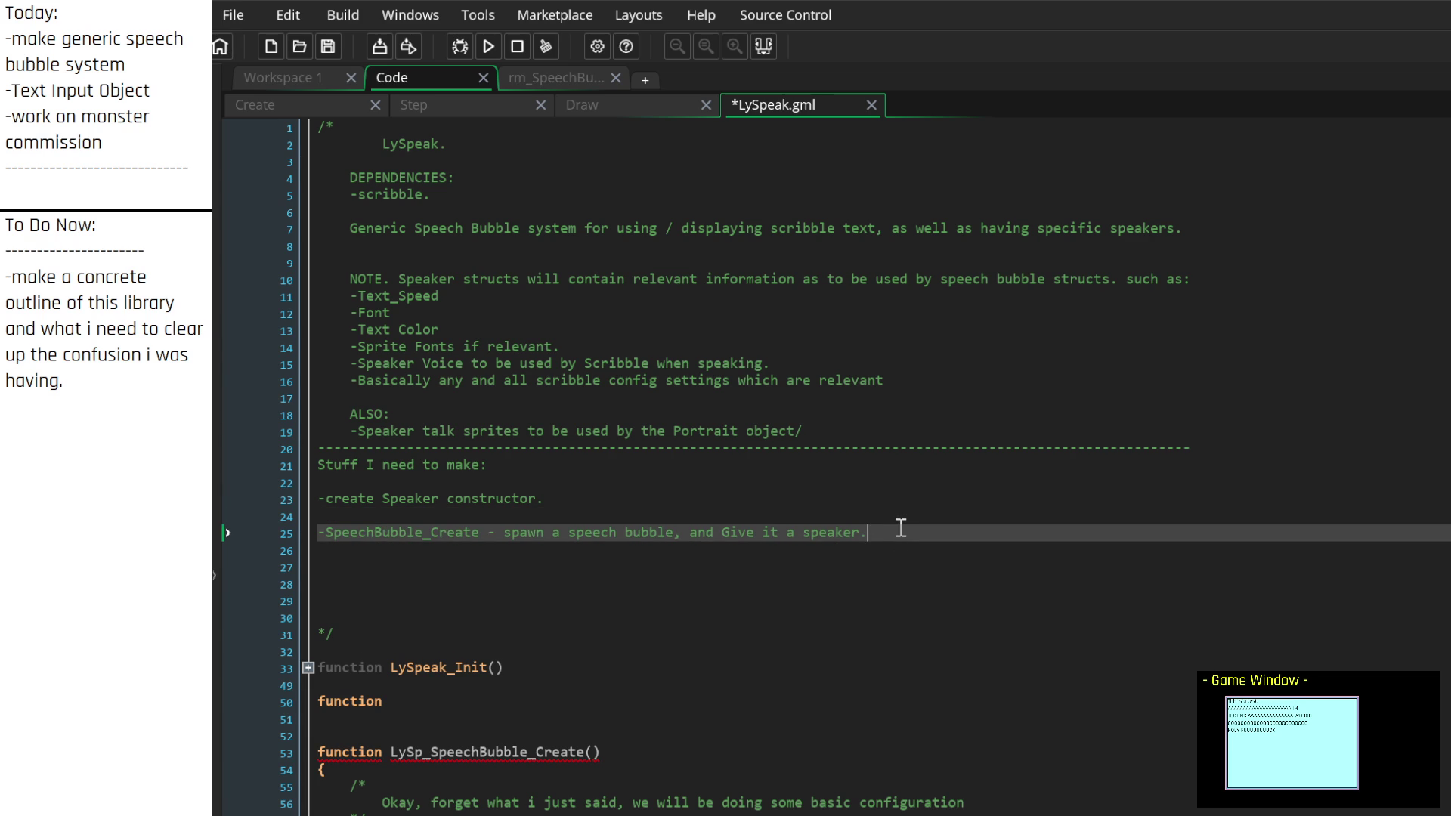
{"action": "key", "text": "Down"}
{"action": "key", "text": "Up"}
{"action": "key", "text": "Up"}
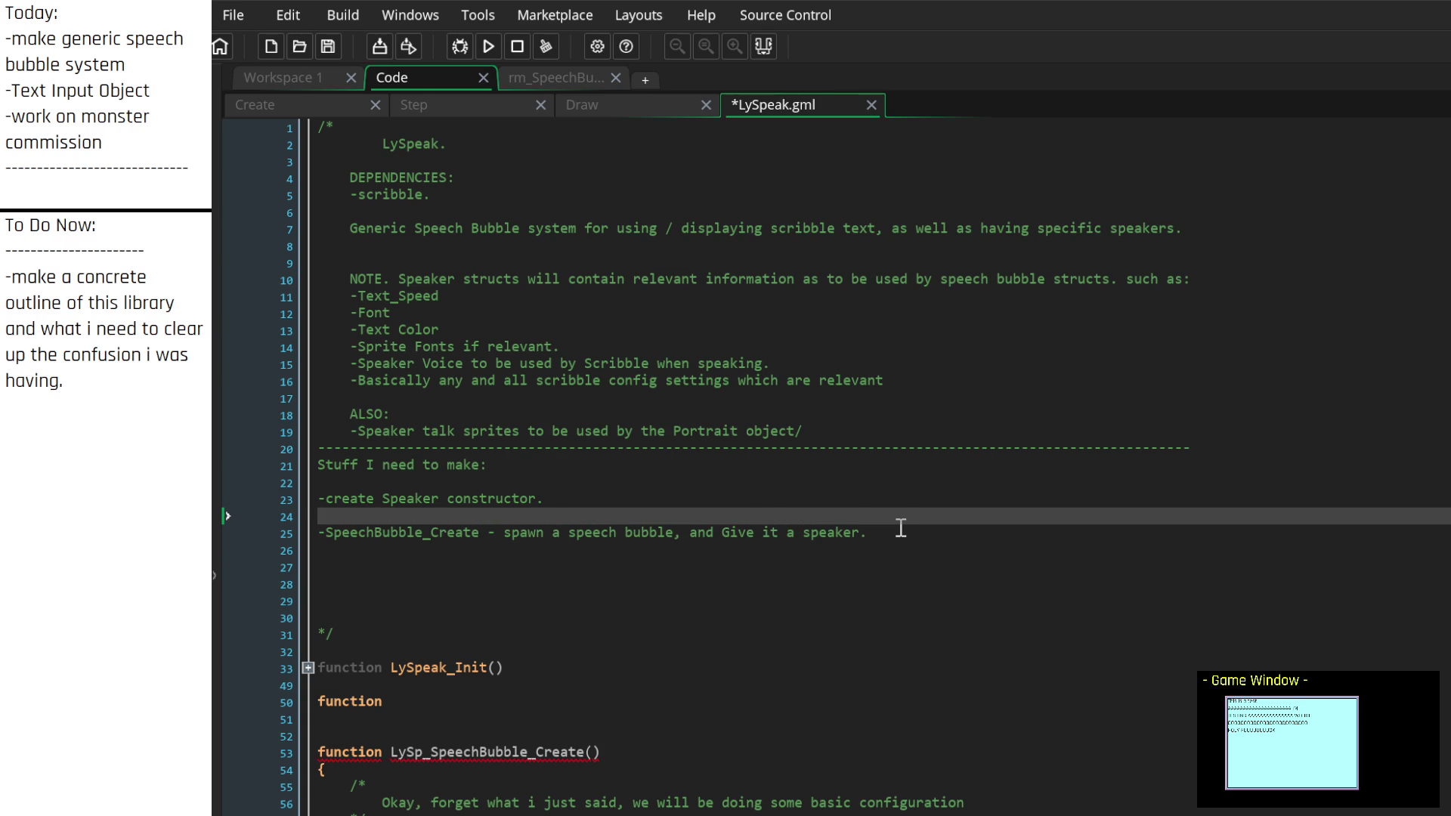
{"action": "key", "text": "Down"}
{"action": "key", "text": "Down"}
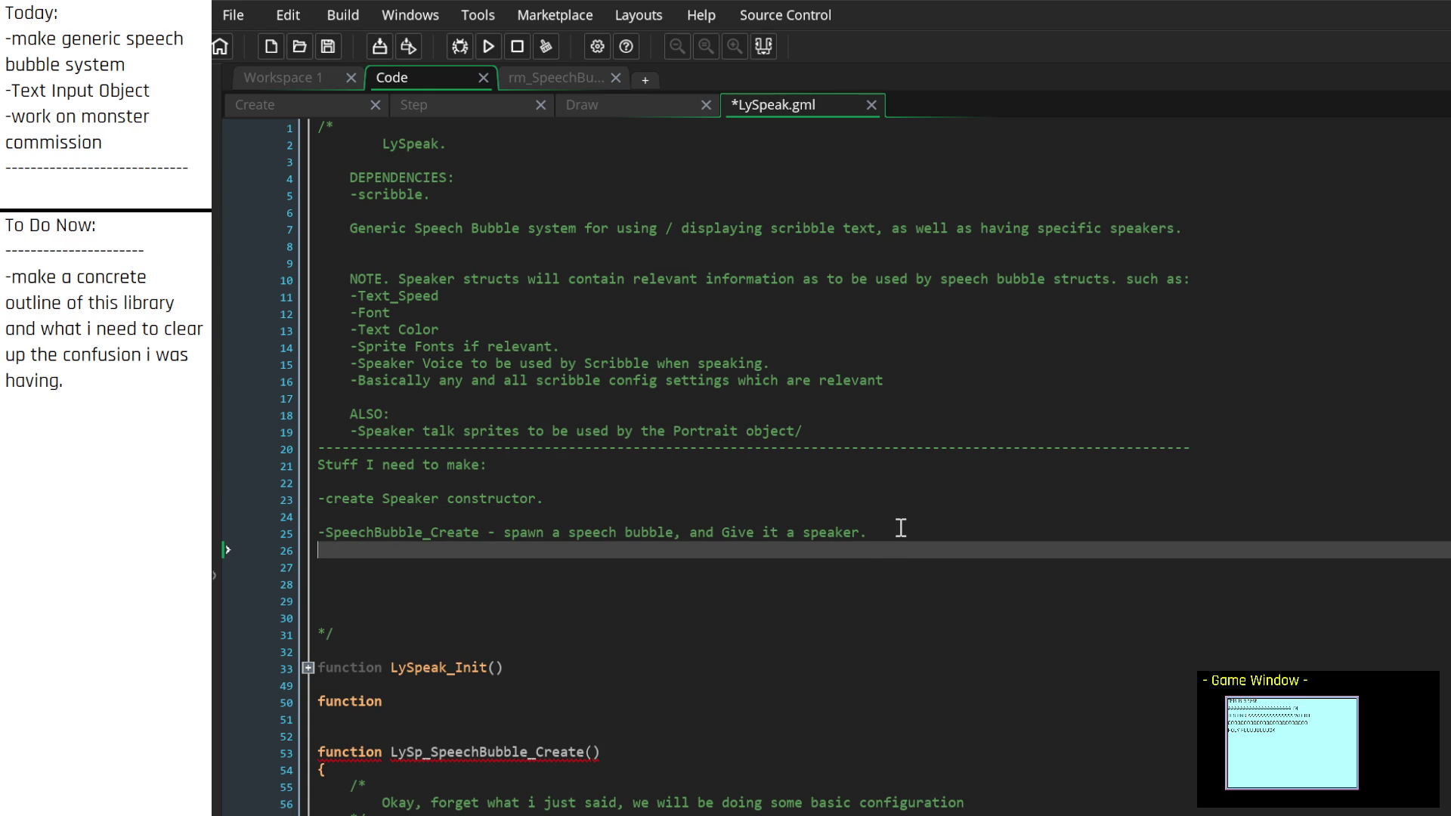
{"action": "left_click", "coordinate": [308, 667]}
{"action": "scroll", "coordinate": [382, 670], "scroll_direction": "down", "scroll_amount": 3}
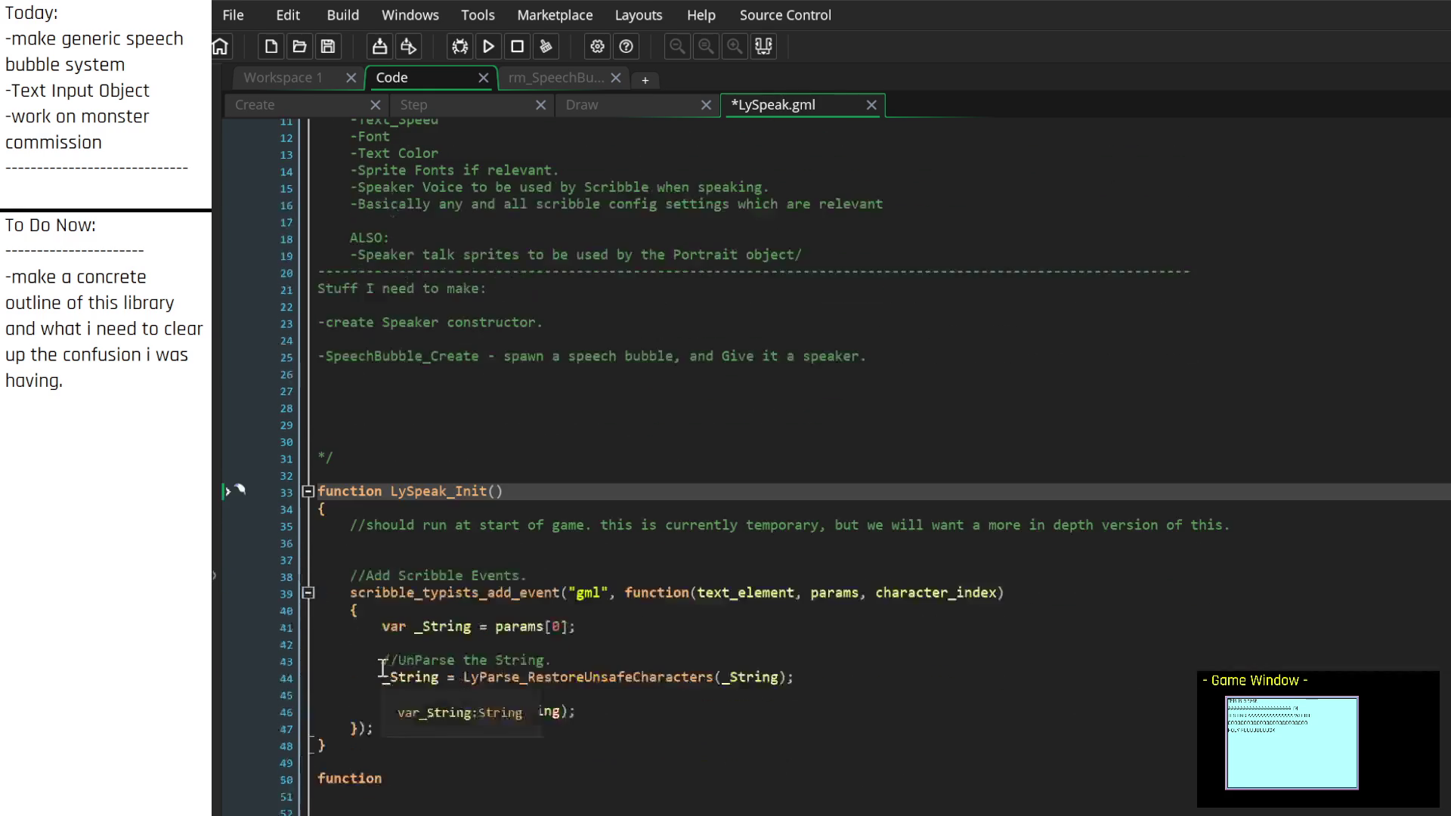
{"action": "left_click", "coordinate": [308, 492]}
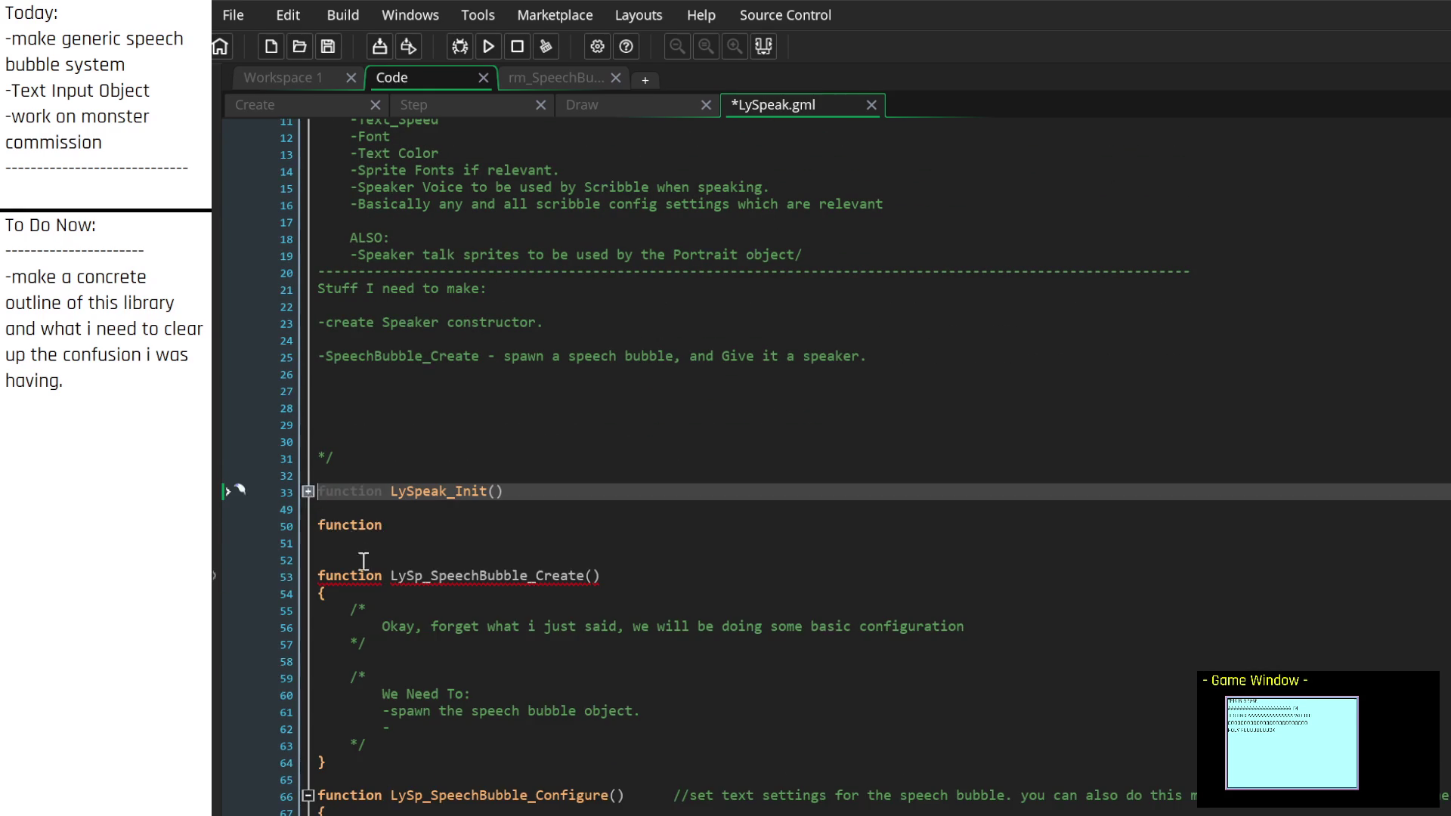
{"action": "scroll", "coordinate": [360, 555], "scroll_direction": "up", "scroll_amount": 3}
- Add '-Initialize all LySpeak scribble commands. this should perhaps be done in the constructor? unsure.'
{"action": "left_click", "coordinate": [392, 516]}
{"action": "left_click", "coordinate": [399, 549]}
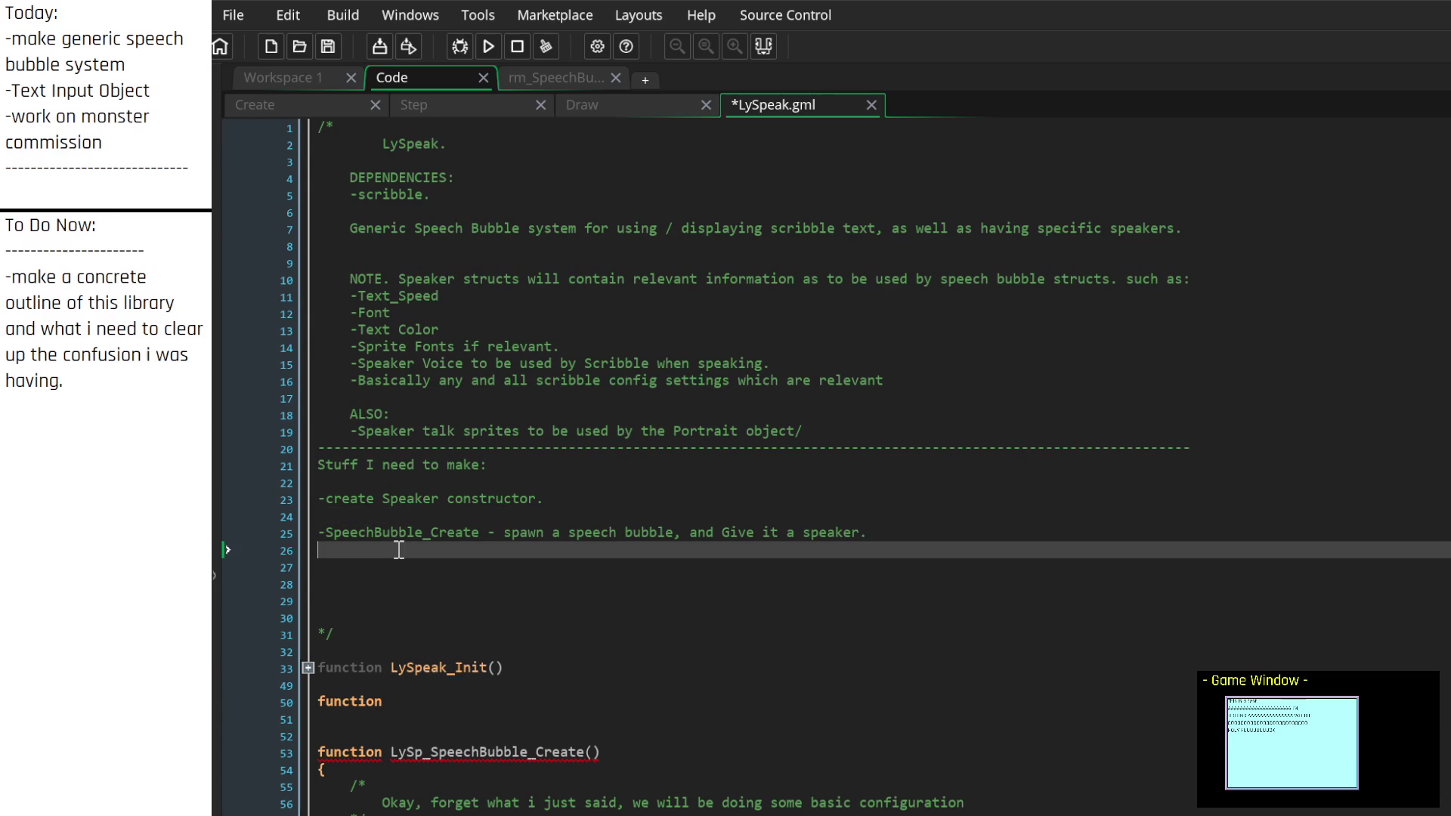
{"action": "type", "text": "-"}
{"action": "type", "text": "Initialize al"}
{"action": "type", "text": "l Ly"}
{"action": "type", "text": "Spea"}
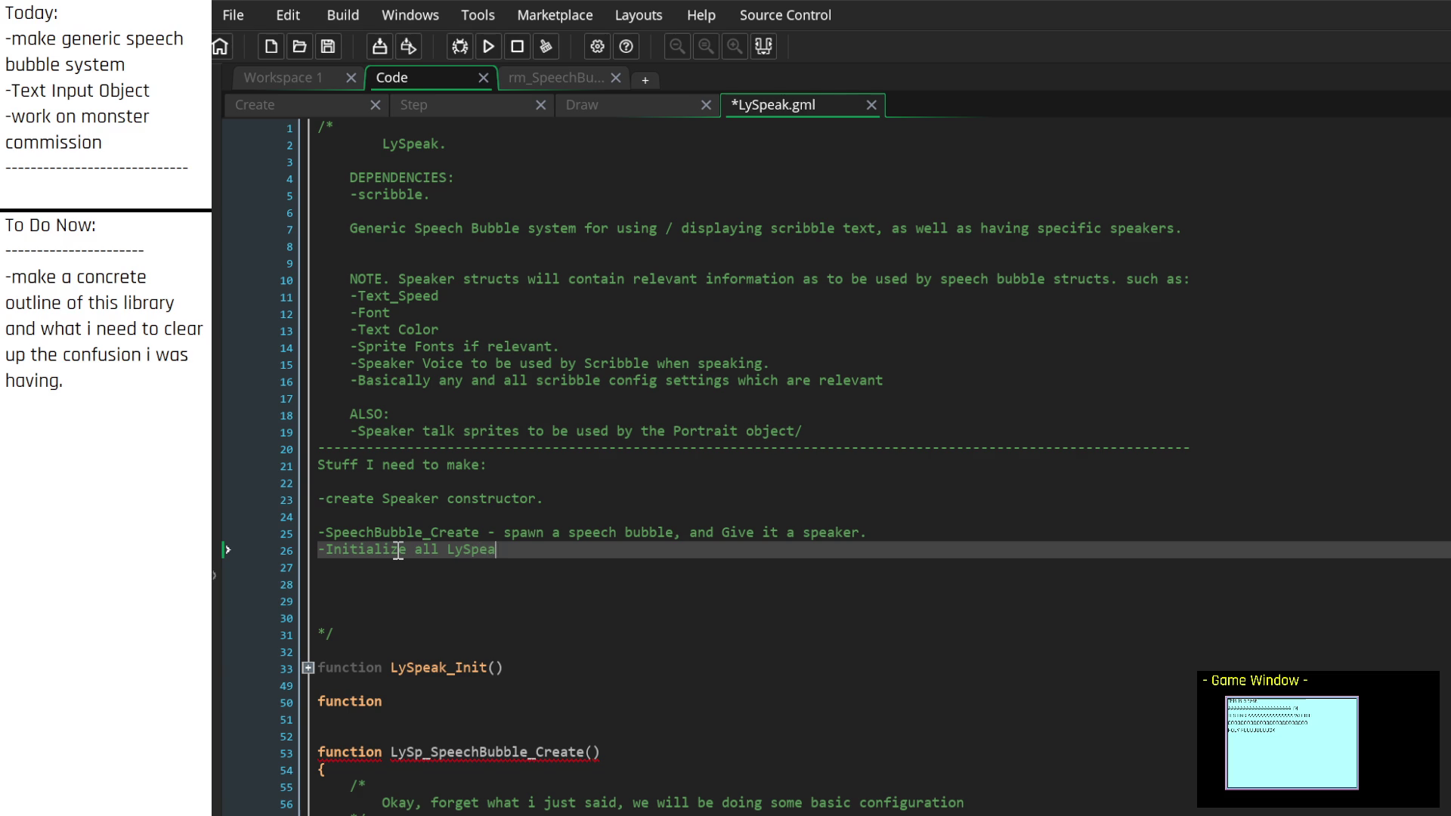
{"action": "type", "text": "k scribble commands."}
{"action": "type", "text": " this shoul"}
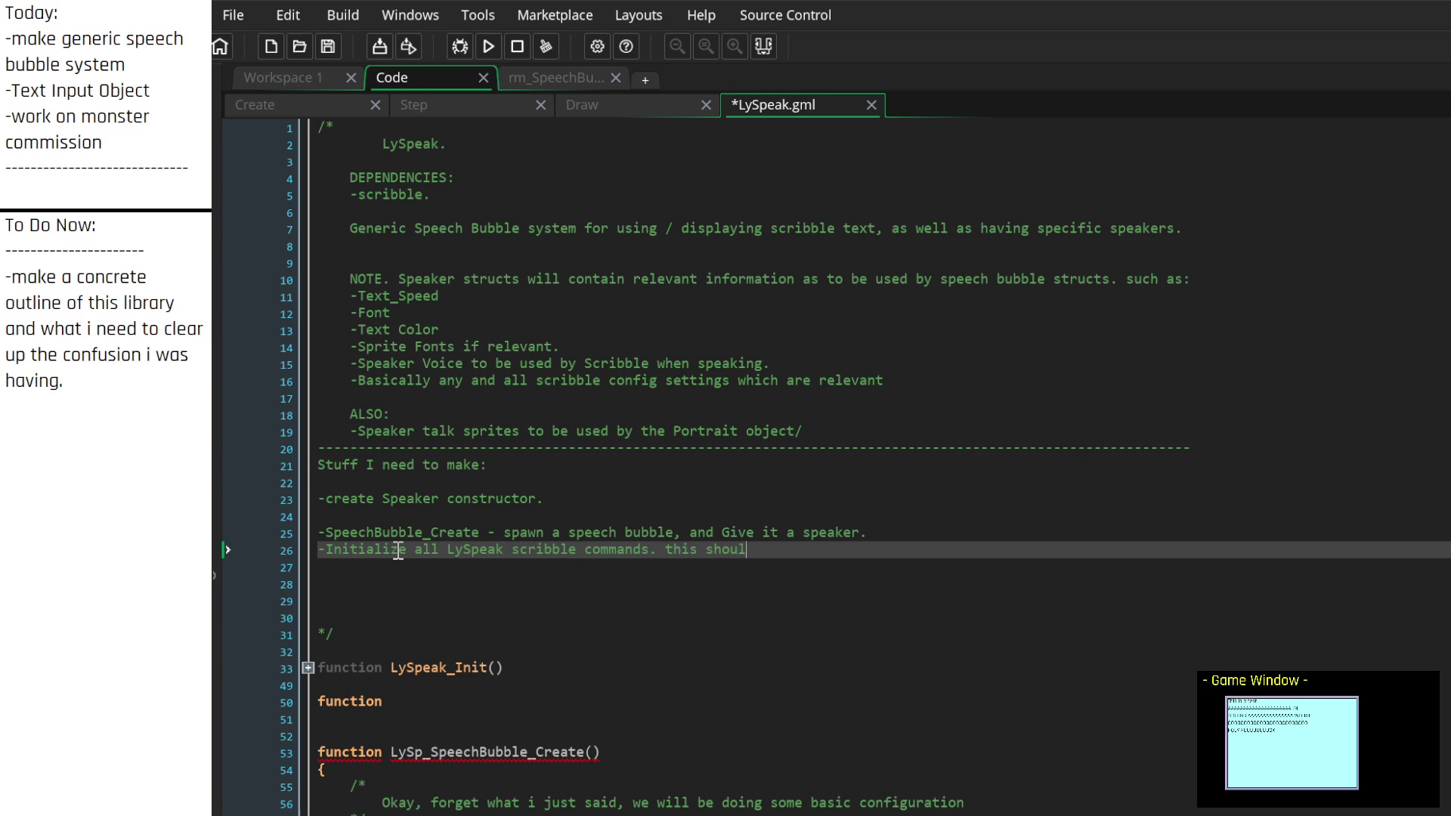
{"action": "type", "text": "d perhaps be done in"}
{"action": "type", "text": " the "}
{"action": "type", "text": "co"}
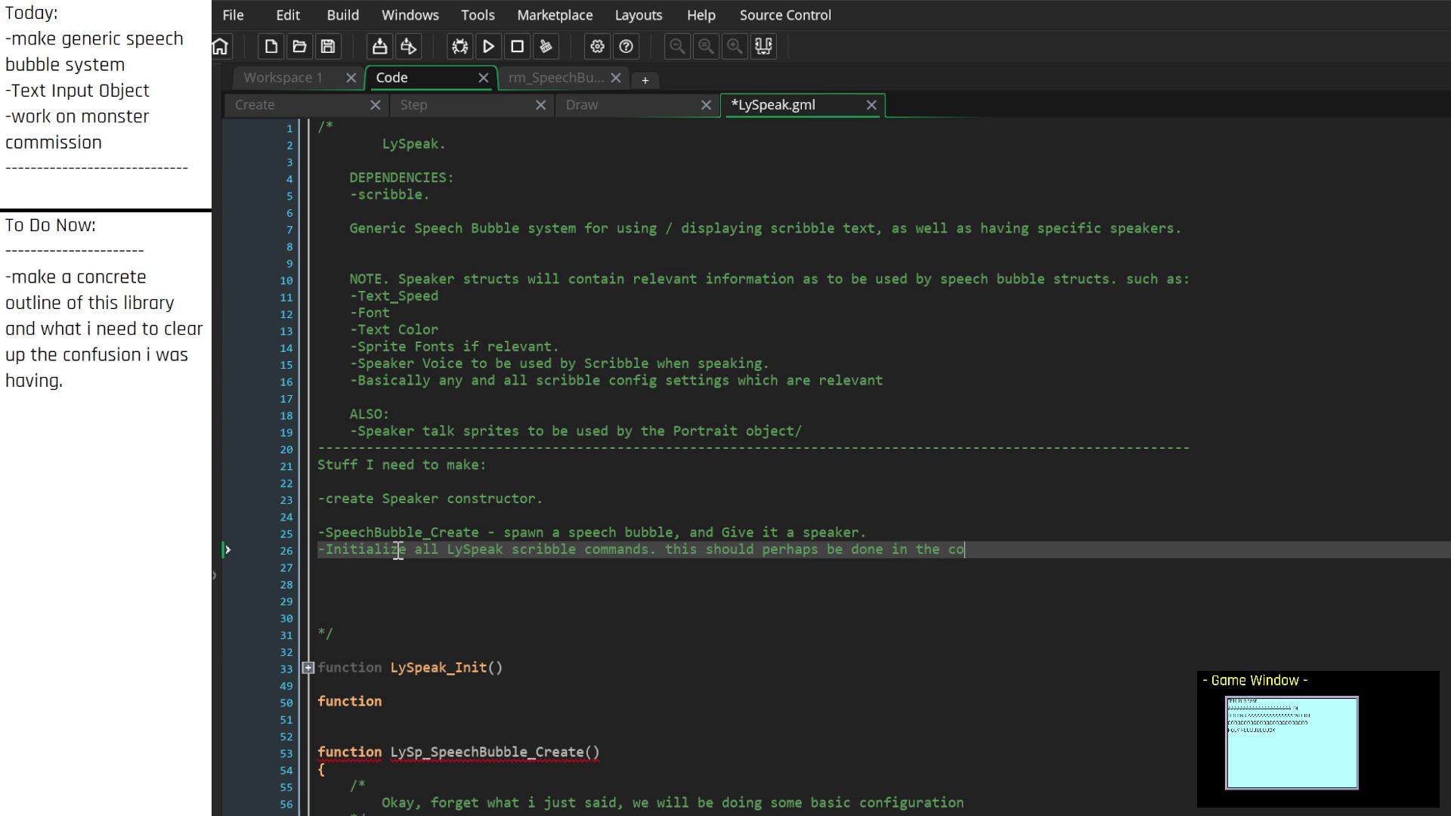
{"action": "type", "text": "nstructor?"}
{"action": "type", "text": " unsure."}
{"action": "scroll", "coordinate": [518, 744], "scroll_direction": "down", "scroll_amount": 5}
{"action": "left_click", "coordinate": [308, 428]}
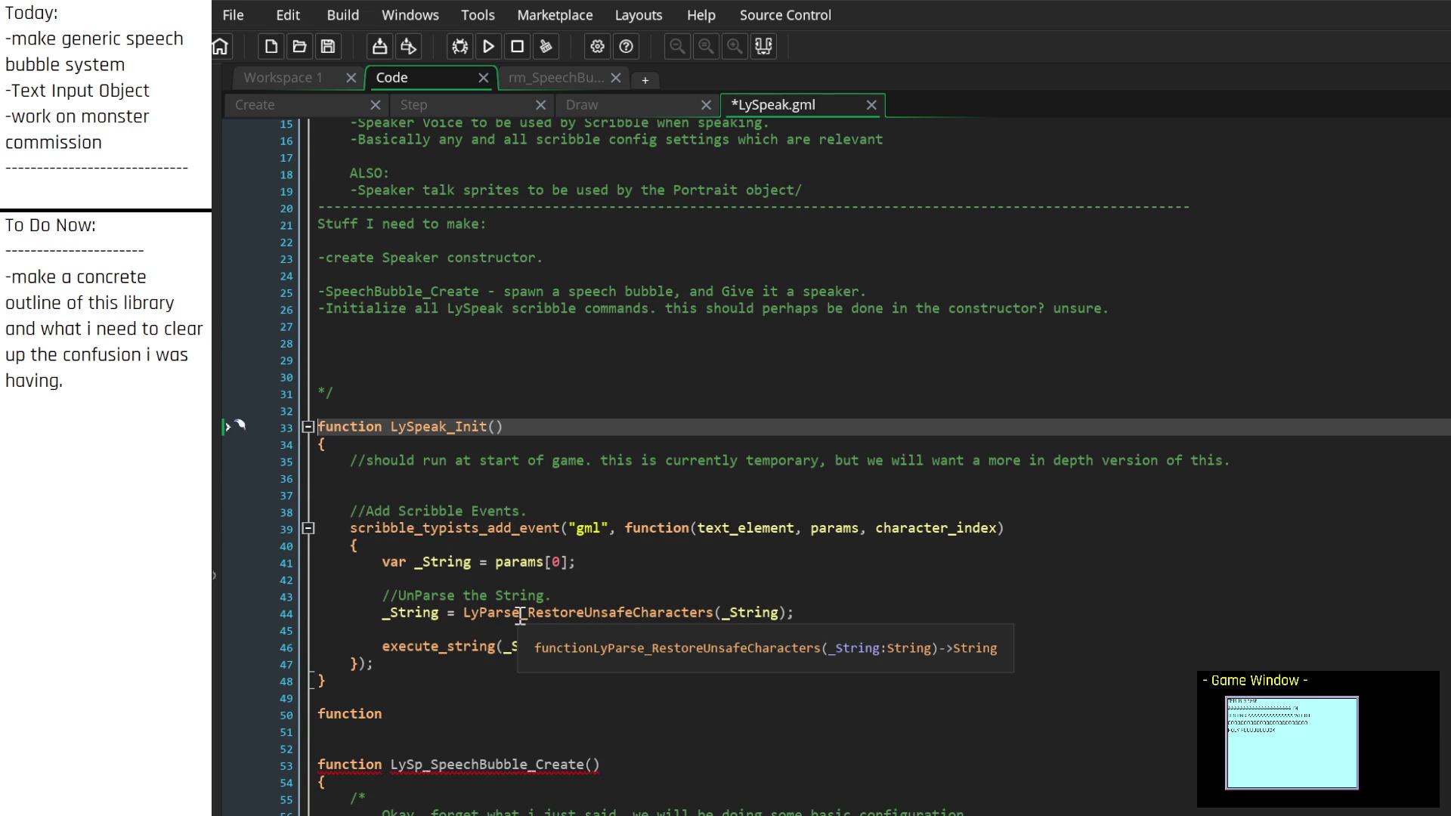
- Inspect the scribble_typists_add_event definition, then close it
{"action": "middle_click", "coordinate": [499, 527]}
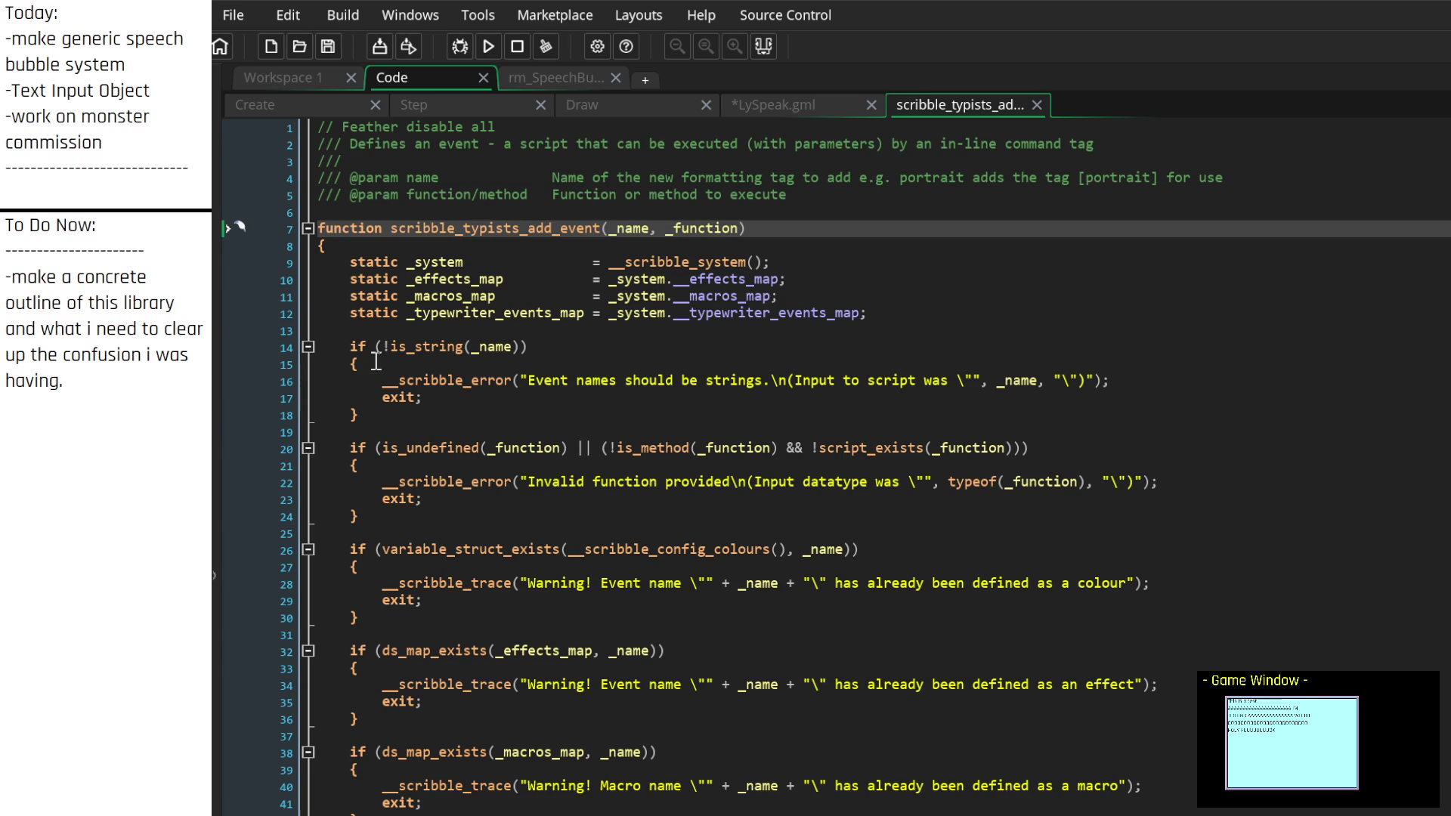
{"action": "scroll", "coordinate": [403, 369], "scroll_direction": "down", "scroll_amount": 4}
{"action": "scroll", "coordinate": [406, 373], "scroll_direction": "down", "scroll_amount": 3}
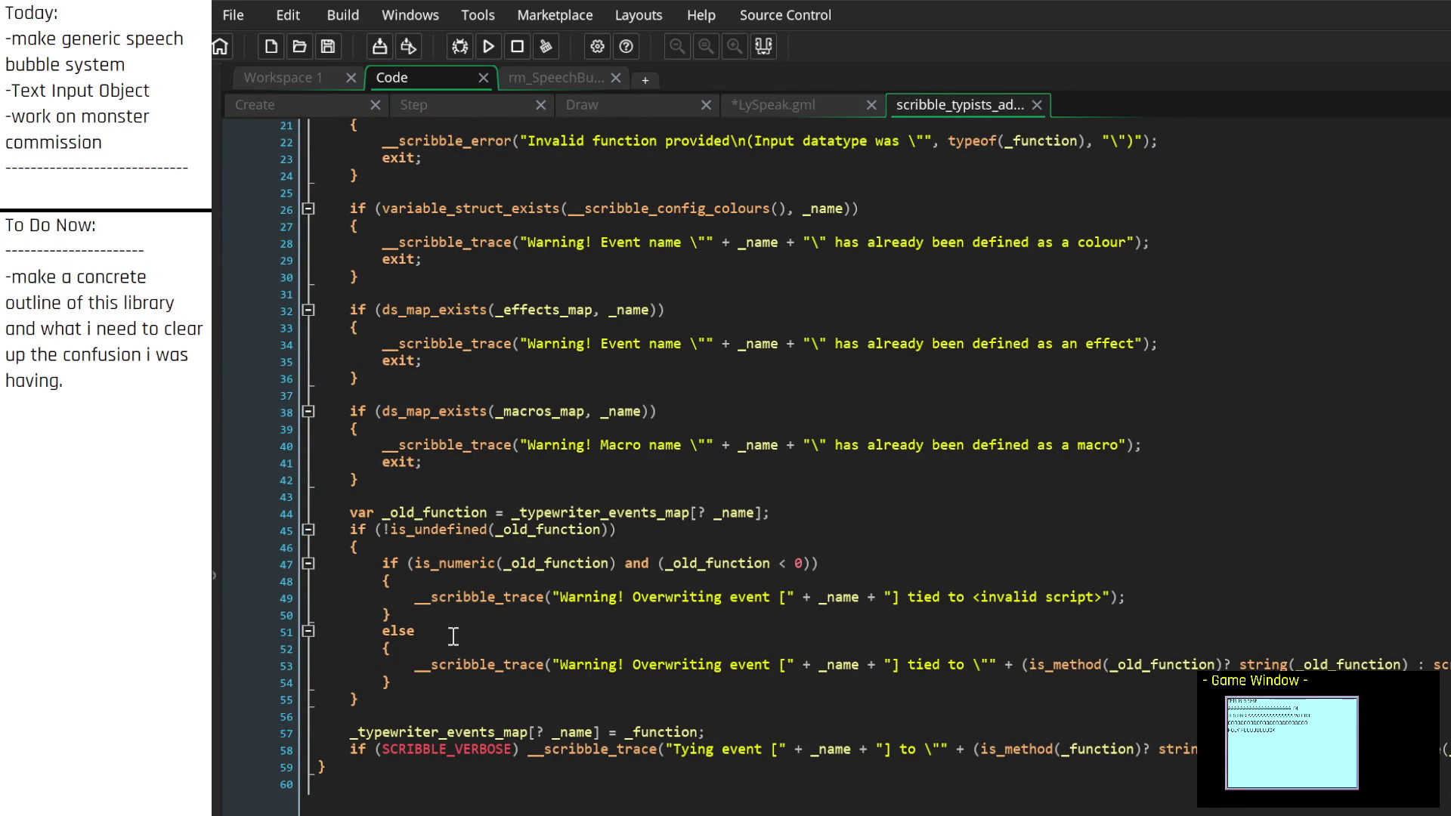
{"action": "scroll", "coordinate": [453, 596], "scroll_direction": "up", "scroll_amount": 6}
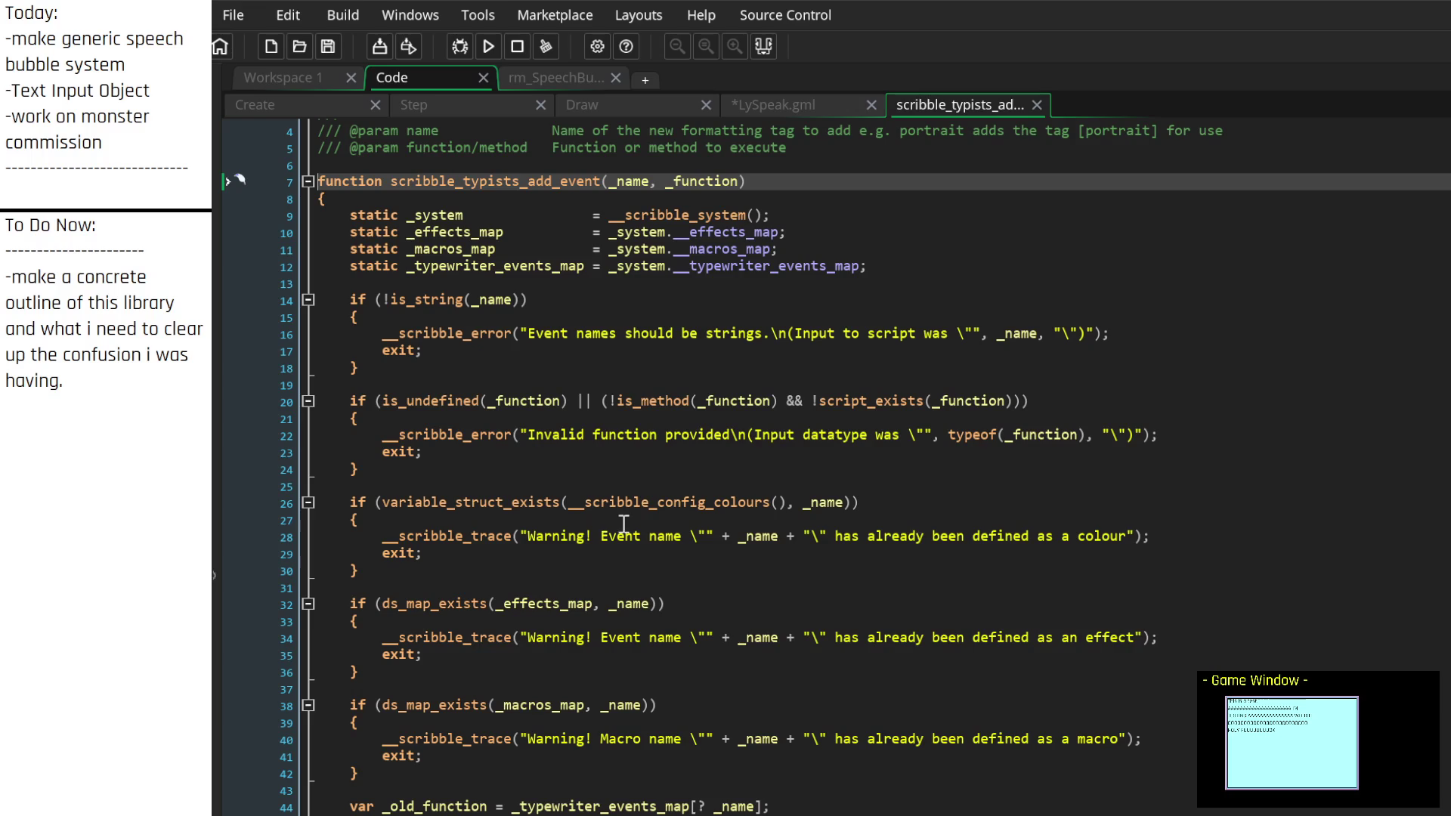
{"action": "scroll", "coordinate": [869, 529], "scroll_direction": "up", "scroll_amount": 1}
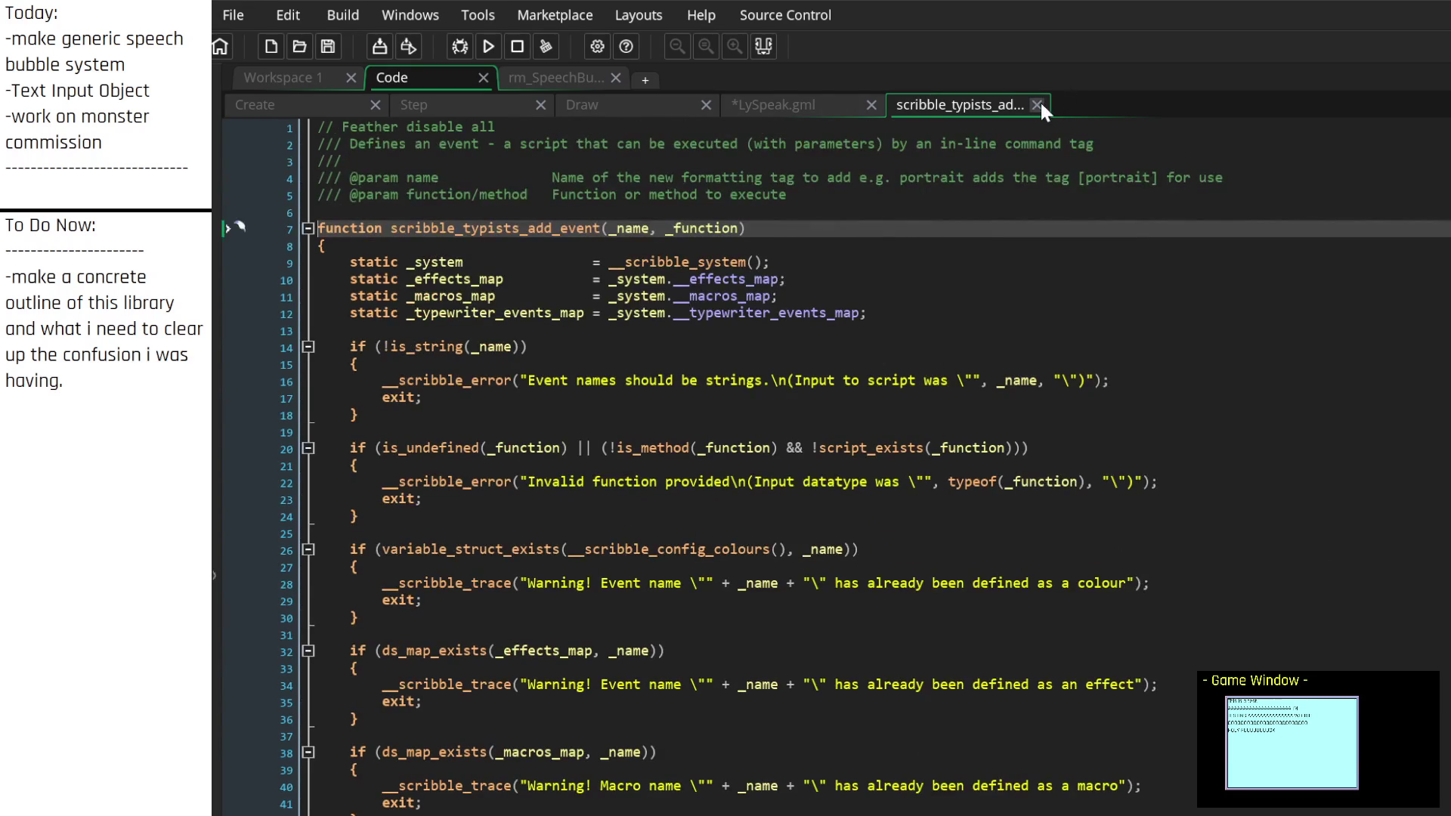
{"action": "left_click", "coordinate": [1036, 105]}
{"action": "scroll", "coordinate": [559, 550], "scroll_direction": "up", "scroll_amount": 2}
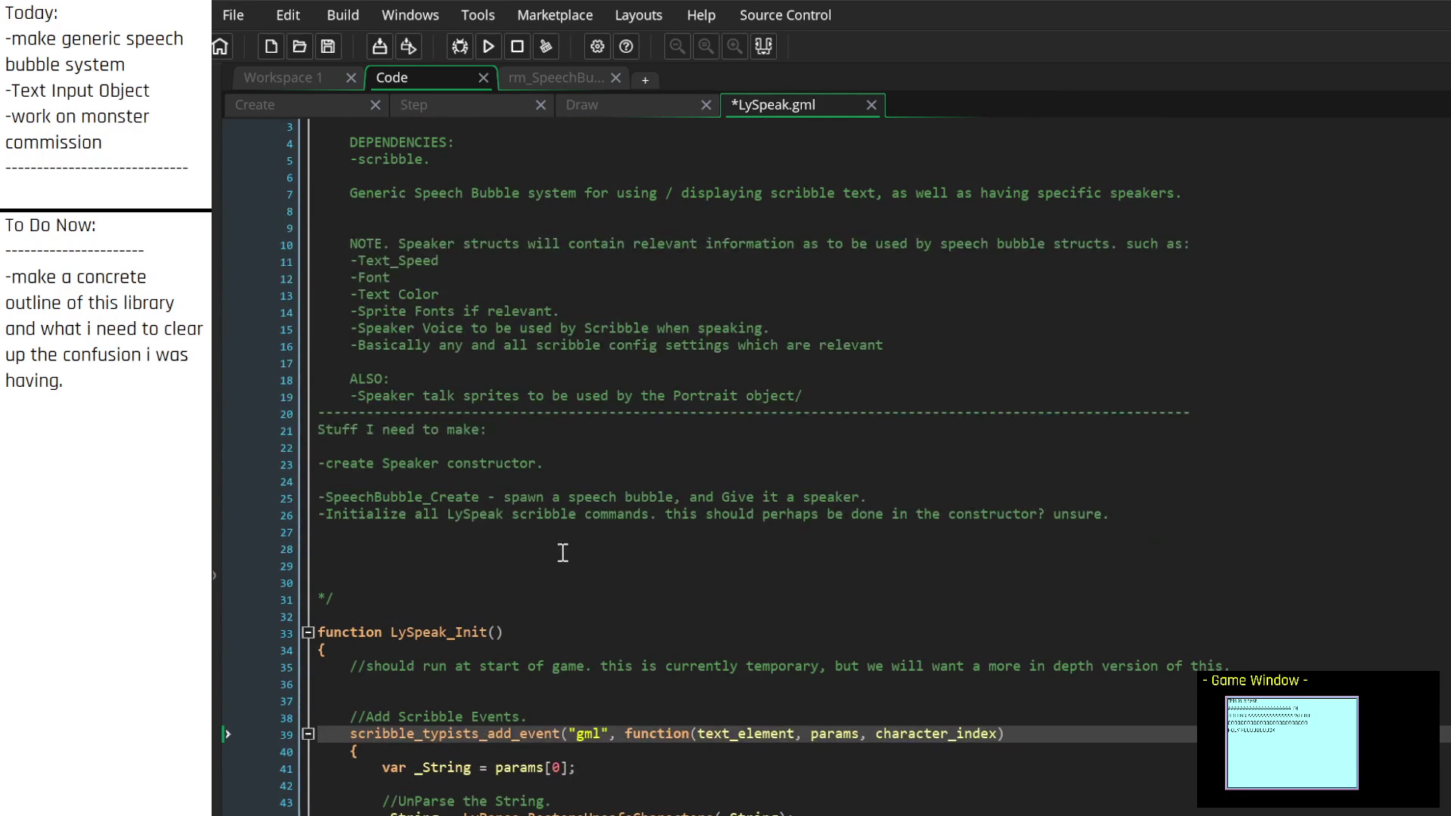
{"action": "scroll", "coordinate": [557, 554], "scroll_direction": "down", "scroll_amount": 3}
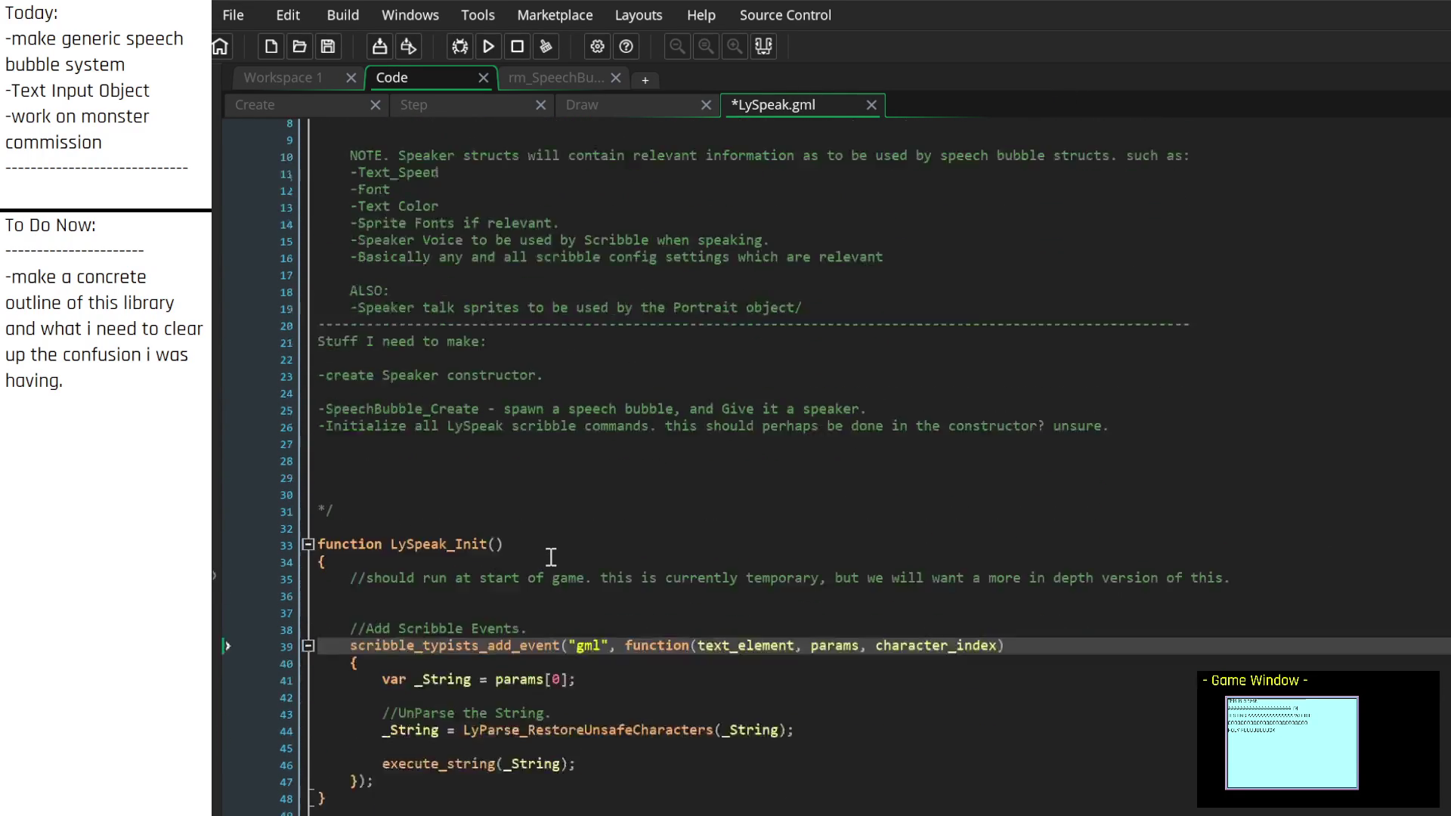
- Clear the stray 'function' line and insert blank lines above LySpeak_Init
{"action": "left_click", "coordinate": [322, 502]}
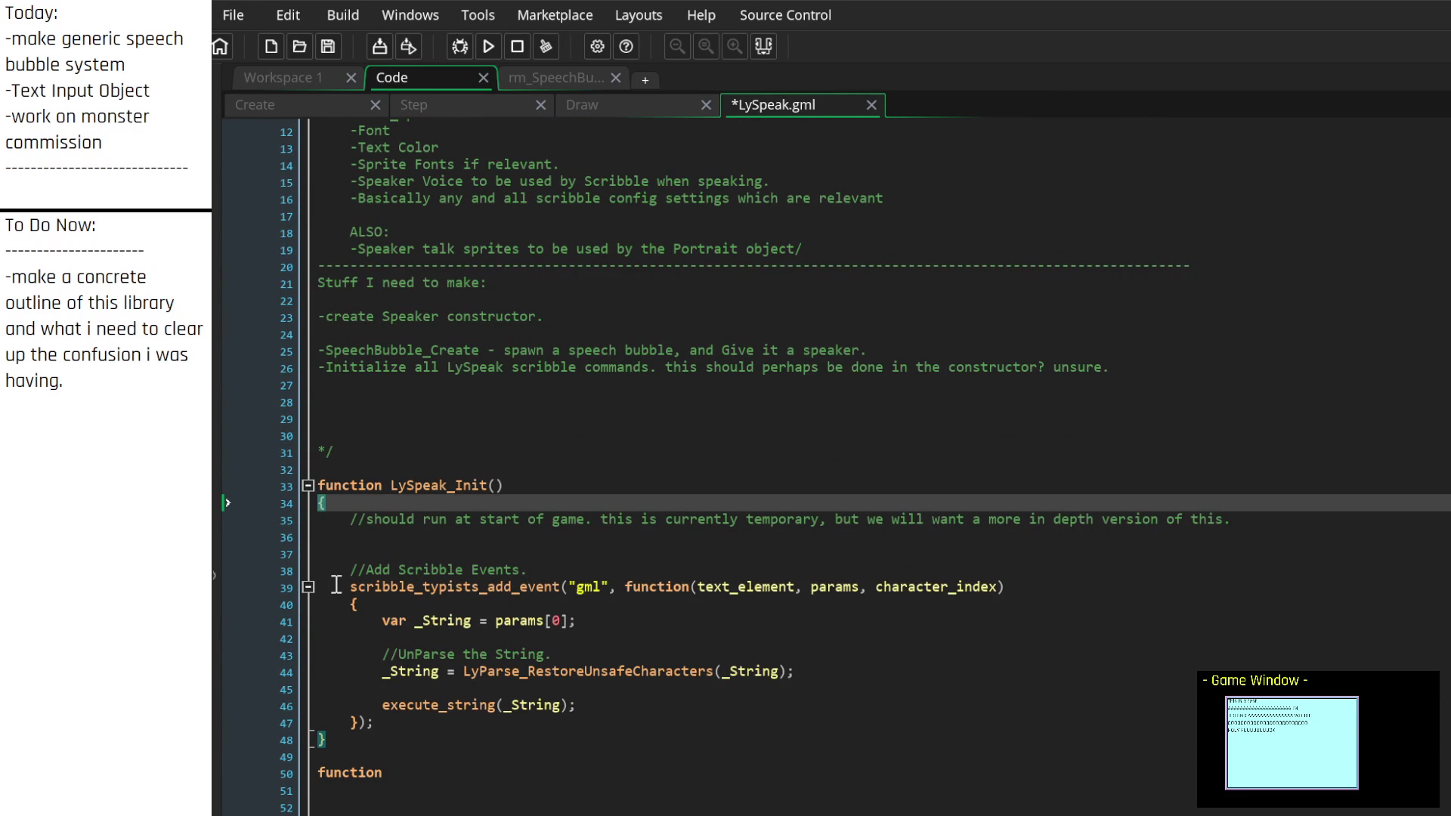
{"action": "left_click", "coordinate": [355, 605]}
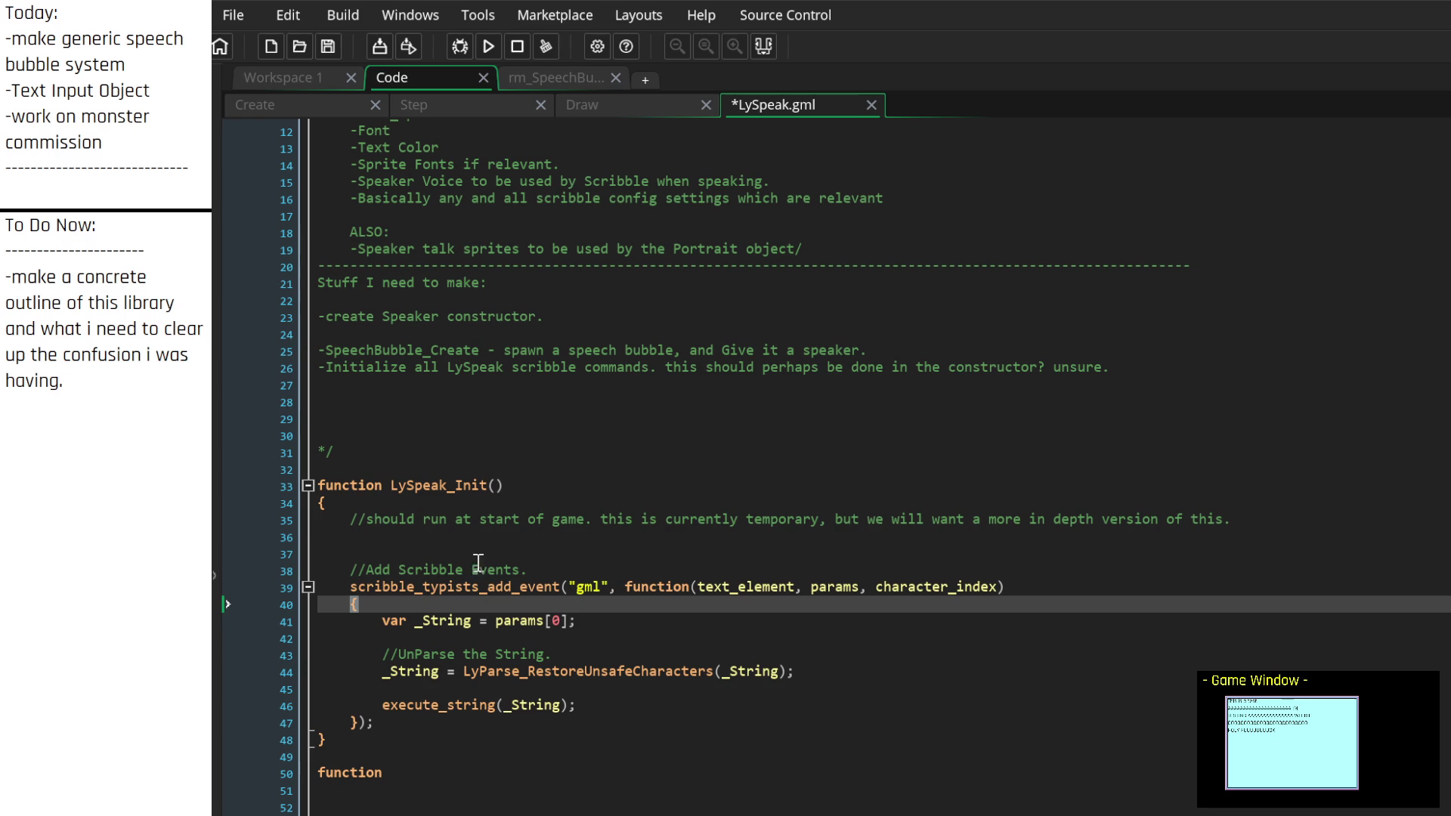
{"action": "left_click", "coordinate": [308, 486]}
{"action": "scroll", "coordinate": [476, 571], "scroll_direction": "up", "scroll_amount": 3}
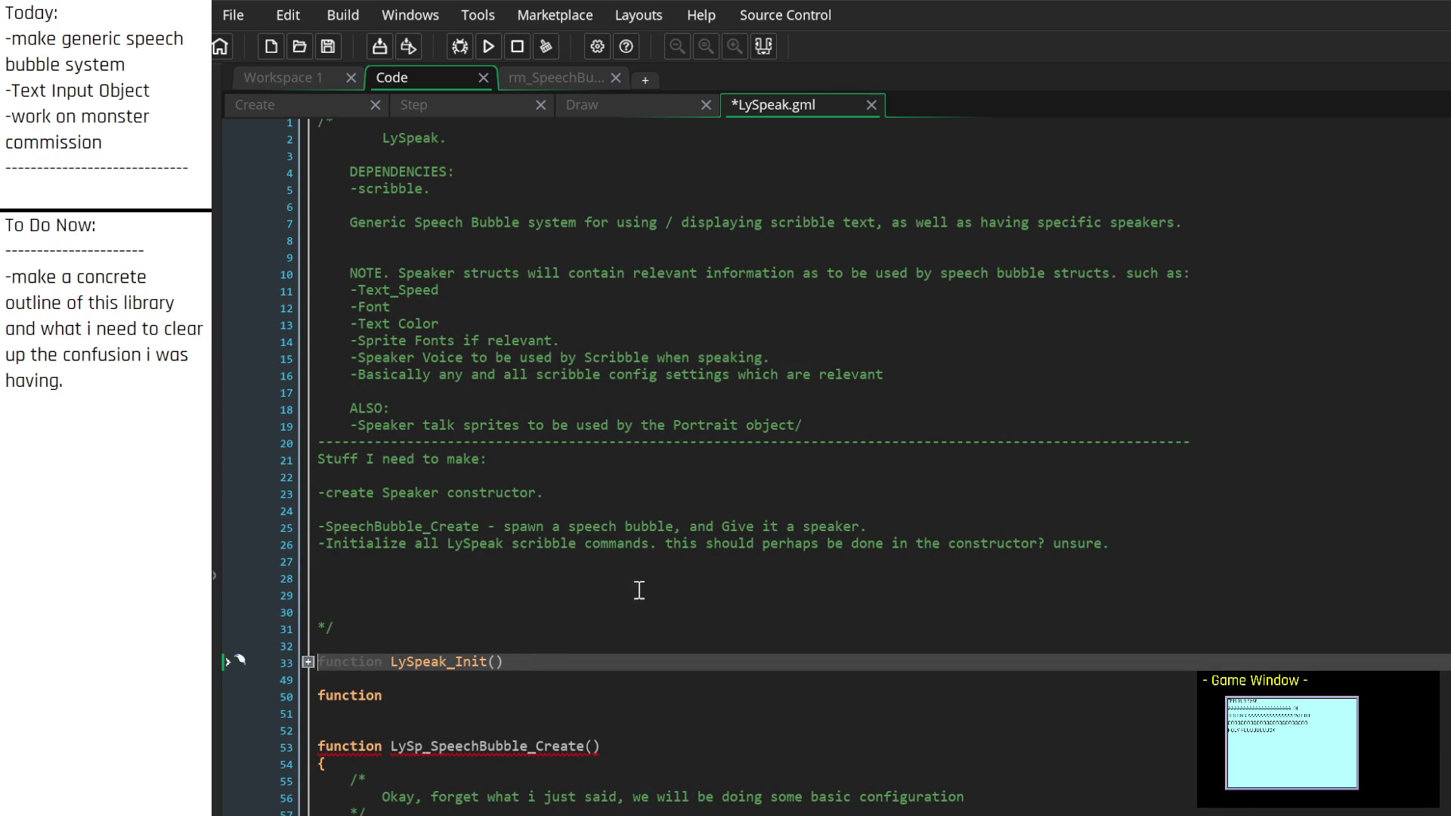
{"action": "left_click", "coordinate": [404, 696]}
{"action": "scroll", "coordinate": [436, 665], "scroll_direction": "down", "scroll_amount": 2}
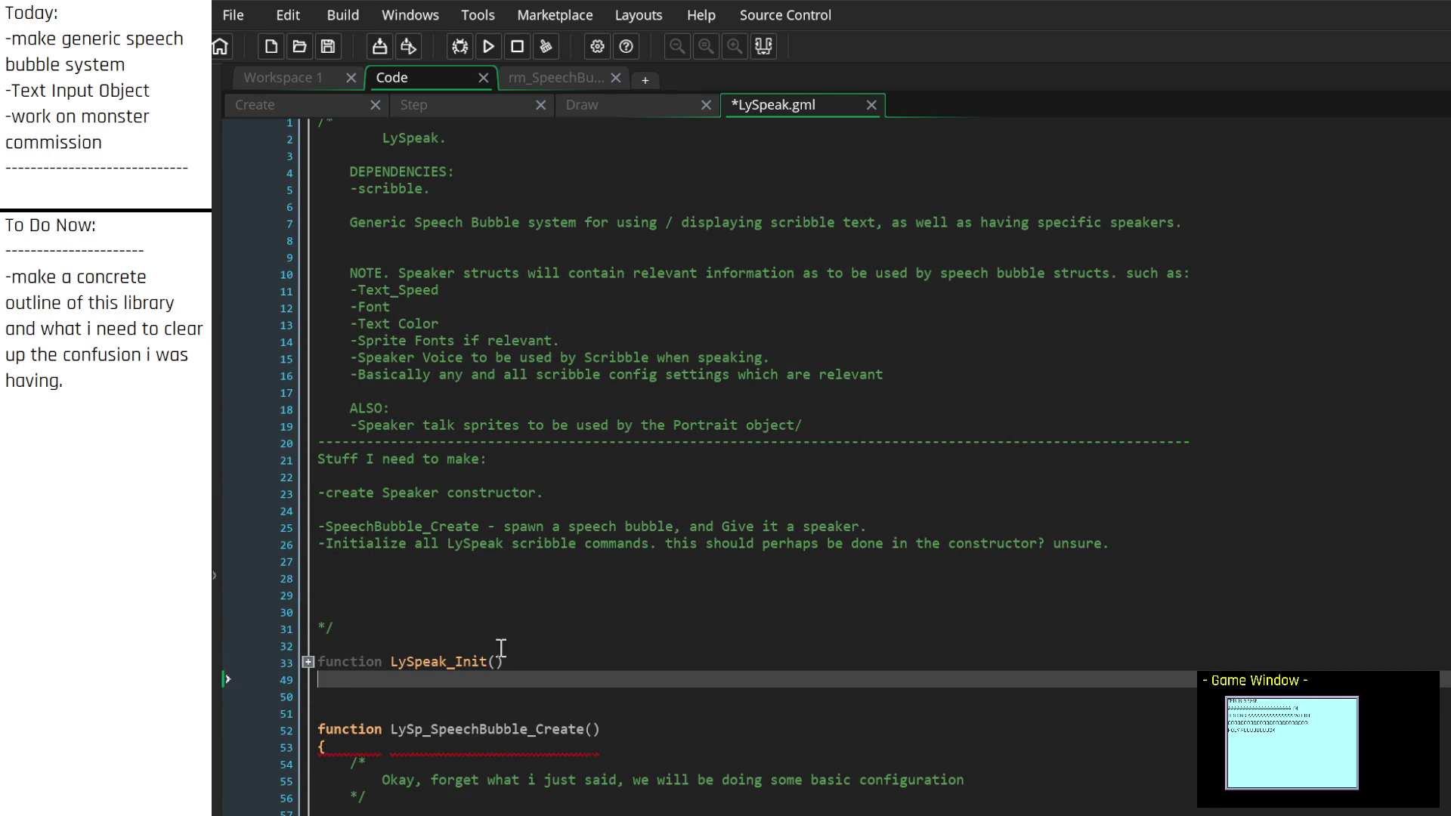
{"action": "left_click", "coordinate": [498, 649]}
{"action": "left_click", "coordinate": [307, 578]}
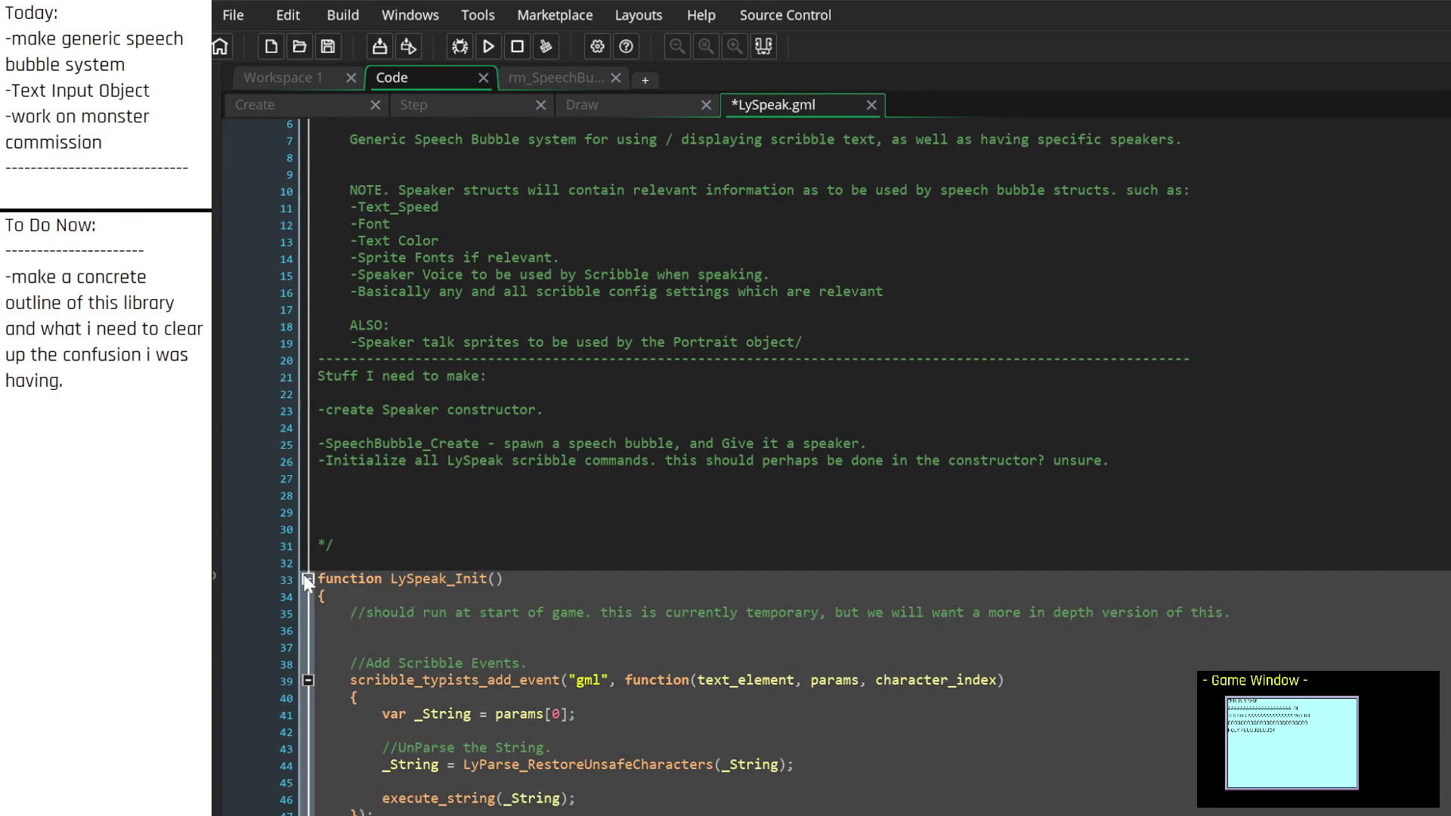
{"action": "left_click", "coordinate": [345, 608]}
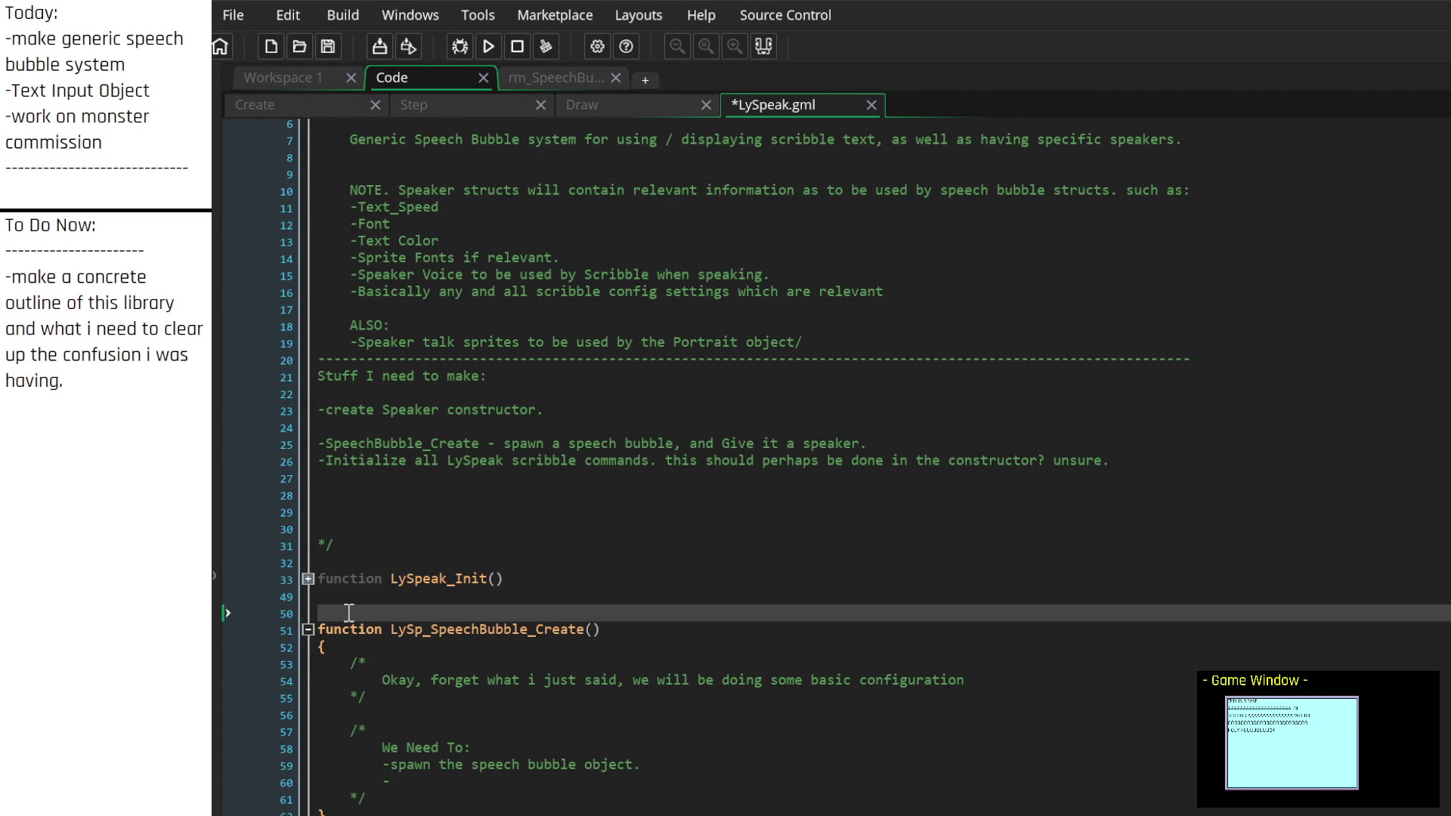
{"action": "key", "text": "Up"}
{"action": "key", "text": "Up"}
{"action": "key", "text": "Up"}
{"action": "key", "text": "Up"}
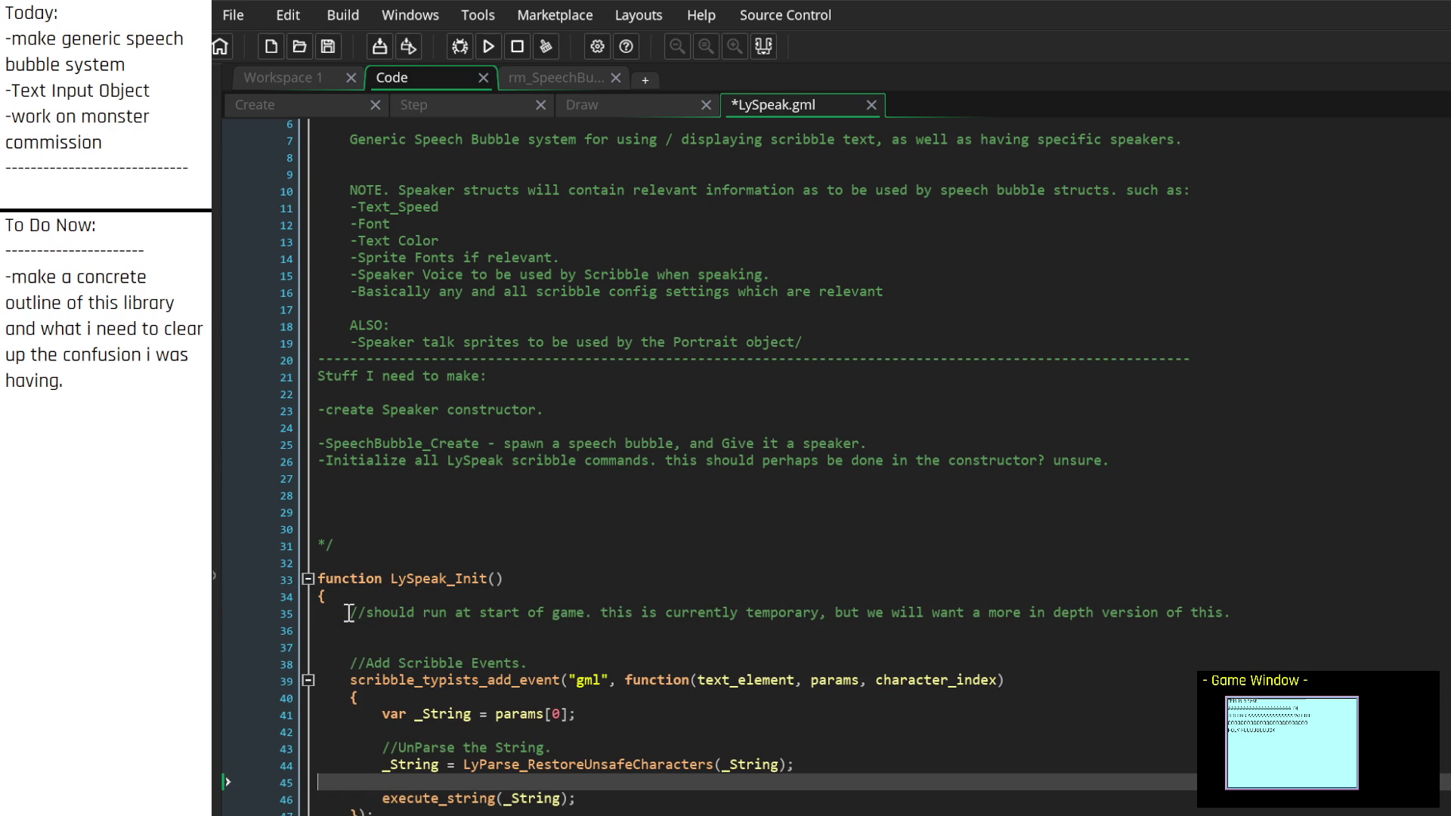
{"action": "key", "text": "Return"}
{"action": "key", "text": "Return"}
{"action": "key", "text": "Return"}
{"action": "key", "text": "Return"}
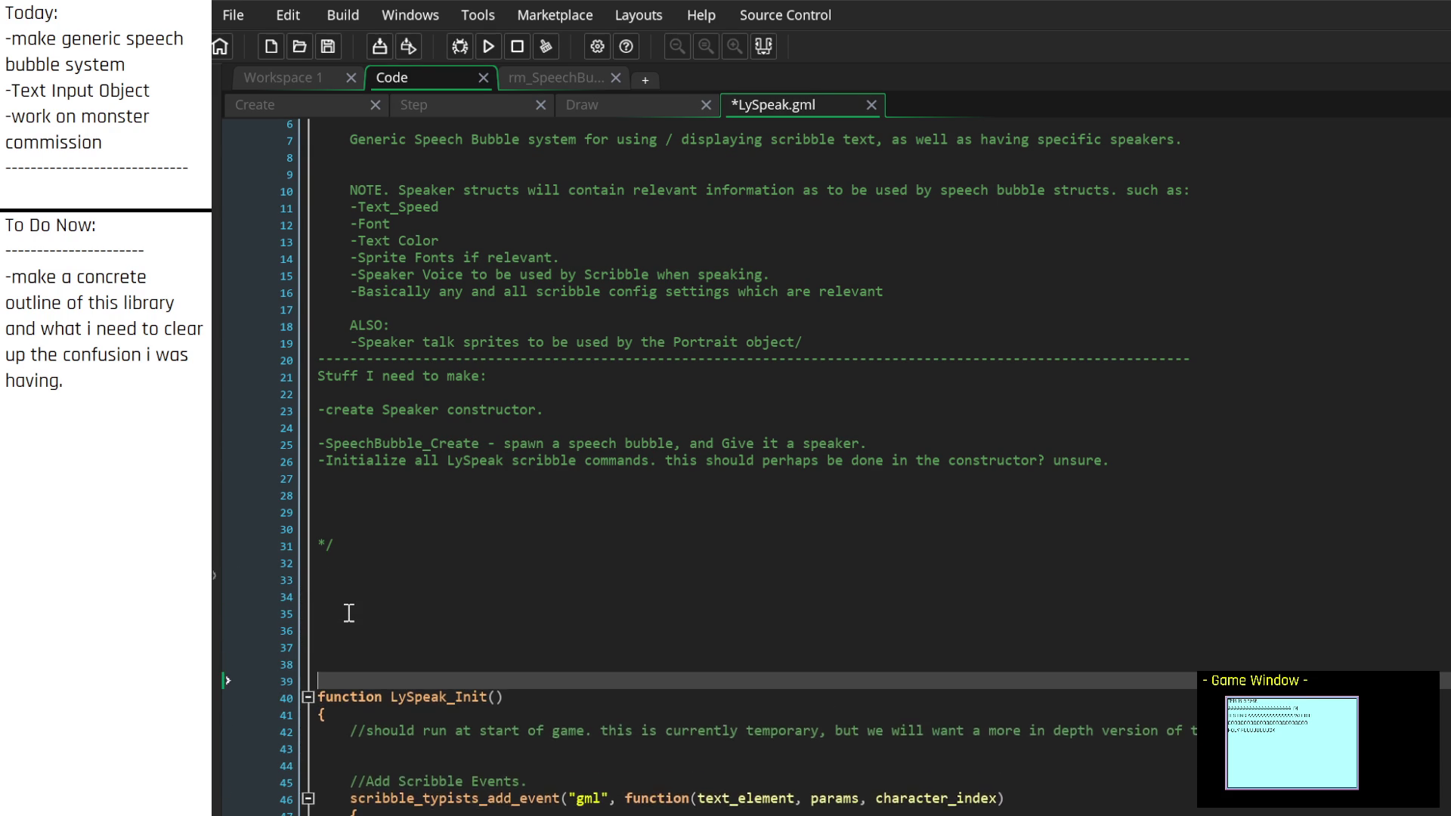
- Type a '//----UNFINISHED OR BROKEN OR OLD----' divider comment above LySpeak_Init
{"action": "type", "text": "//"}
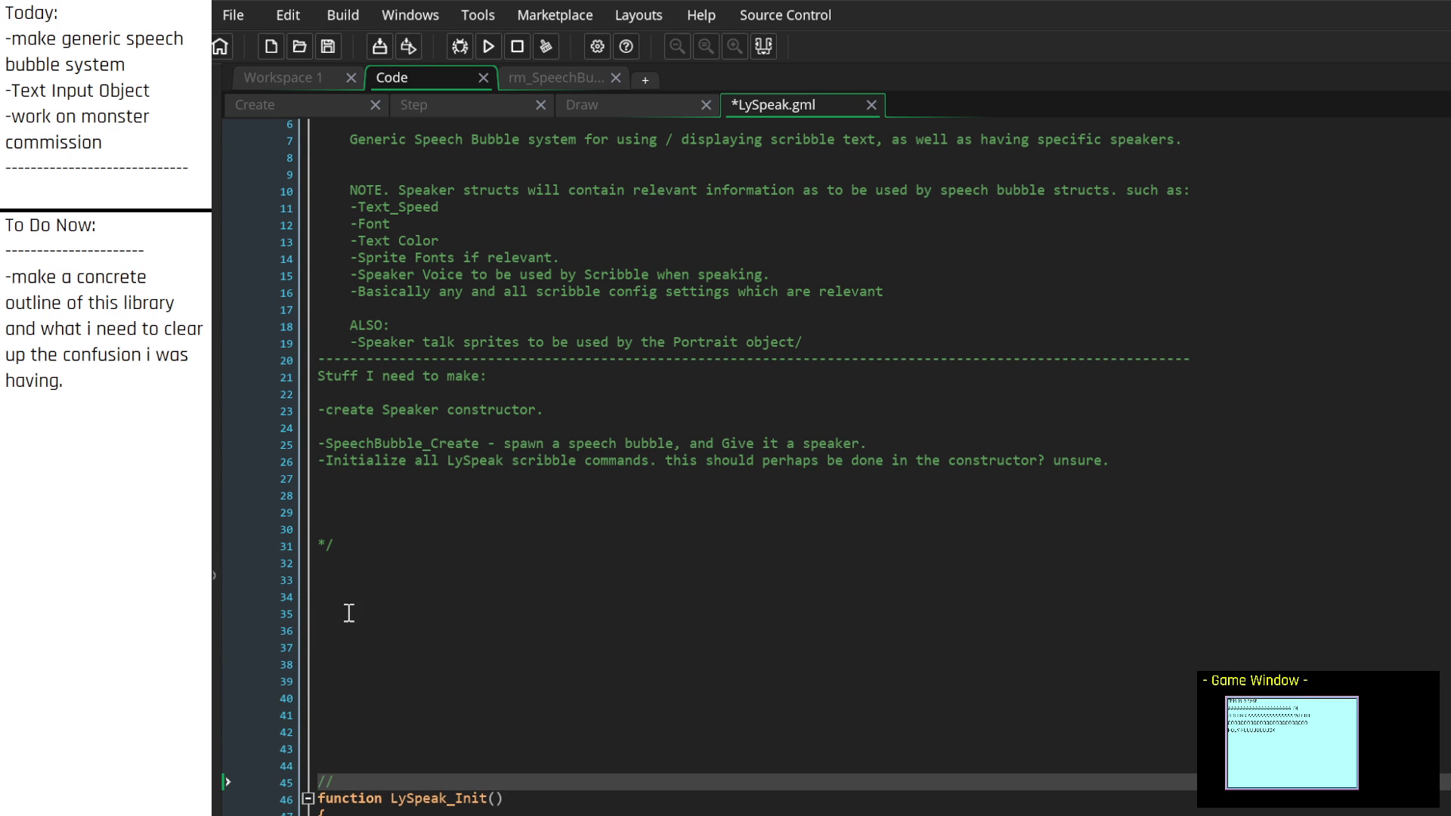
{"action": "type", "text": "--------------------------------UNFINISHED OR BROKEN OR O"}
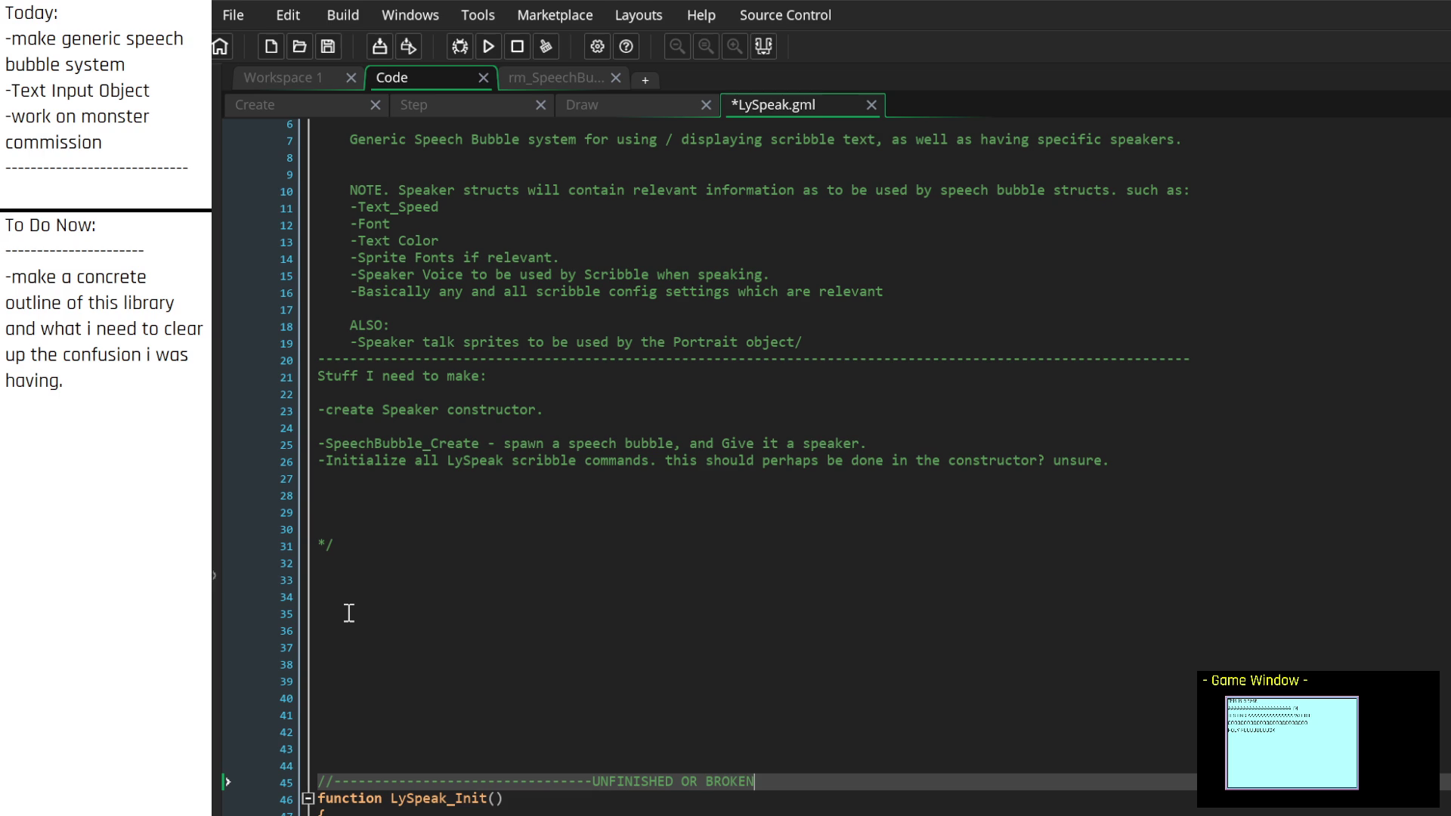
{"action": "type", "text": "LD-"}
{"action": "type", "text": "---------------------------------------------VV"}
{"action": "scroll", "coordinate": [454, 604], "scroll_direction": "down", "scroll_amount": 11}
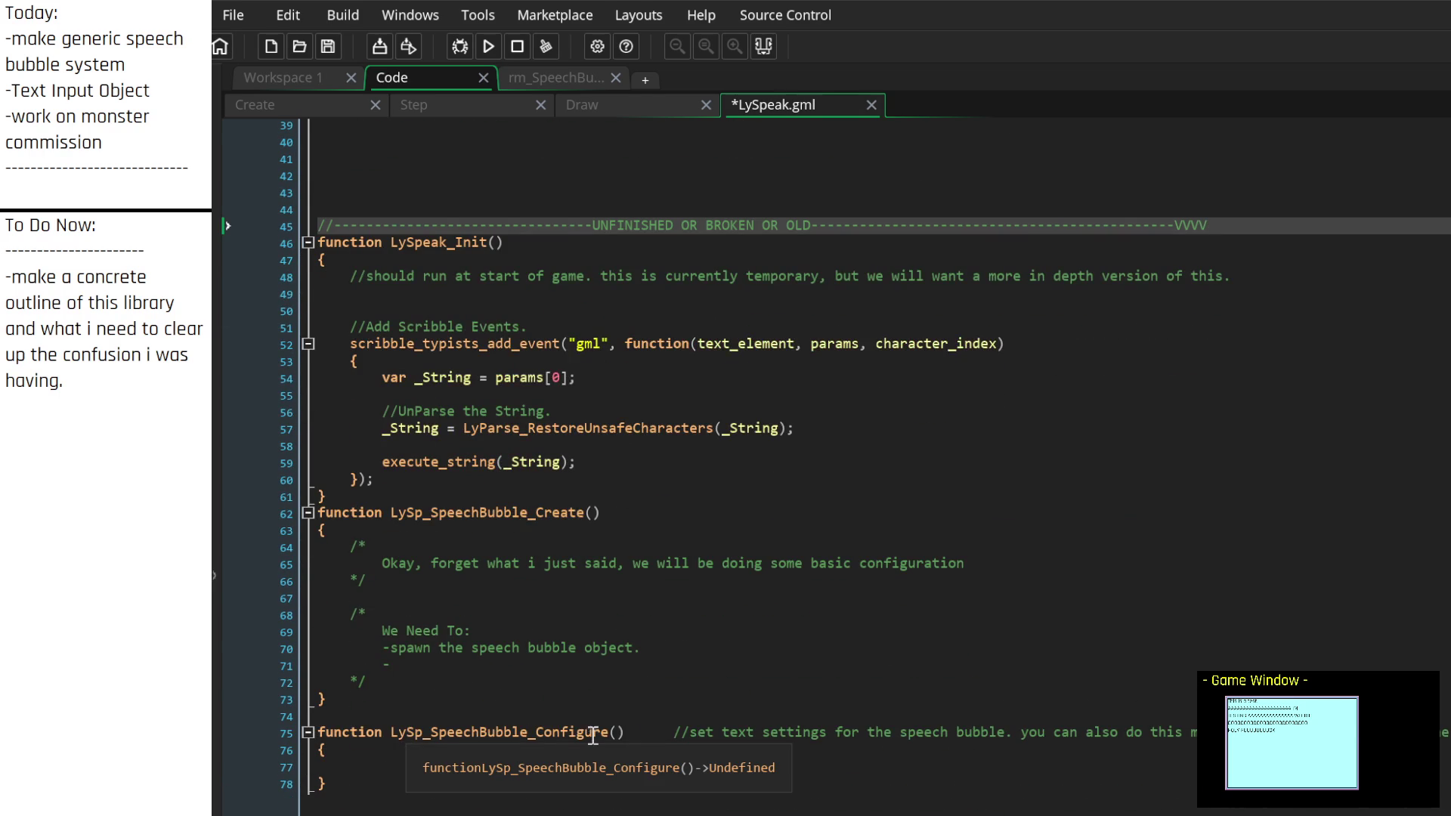
{"action": "scroll", "coordinate": [586, 738], "scroll_direction": "up", "scroll_amount": 8}
- Close the header comment right after the notes list and leave blank lines below it
{"action": "left_click", "coordinate": [443, 426]}
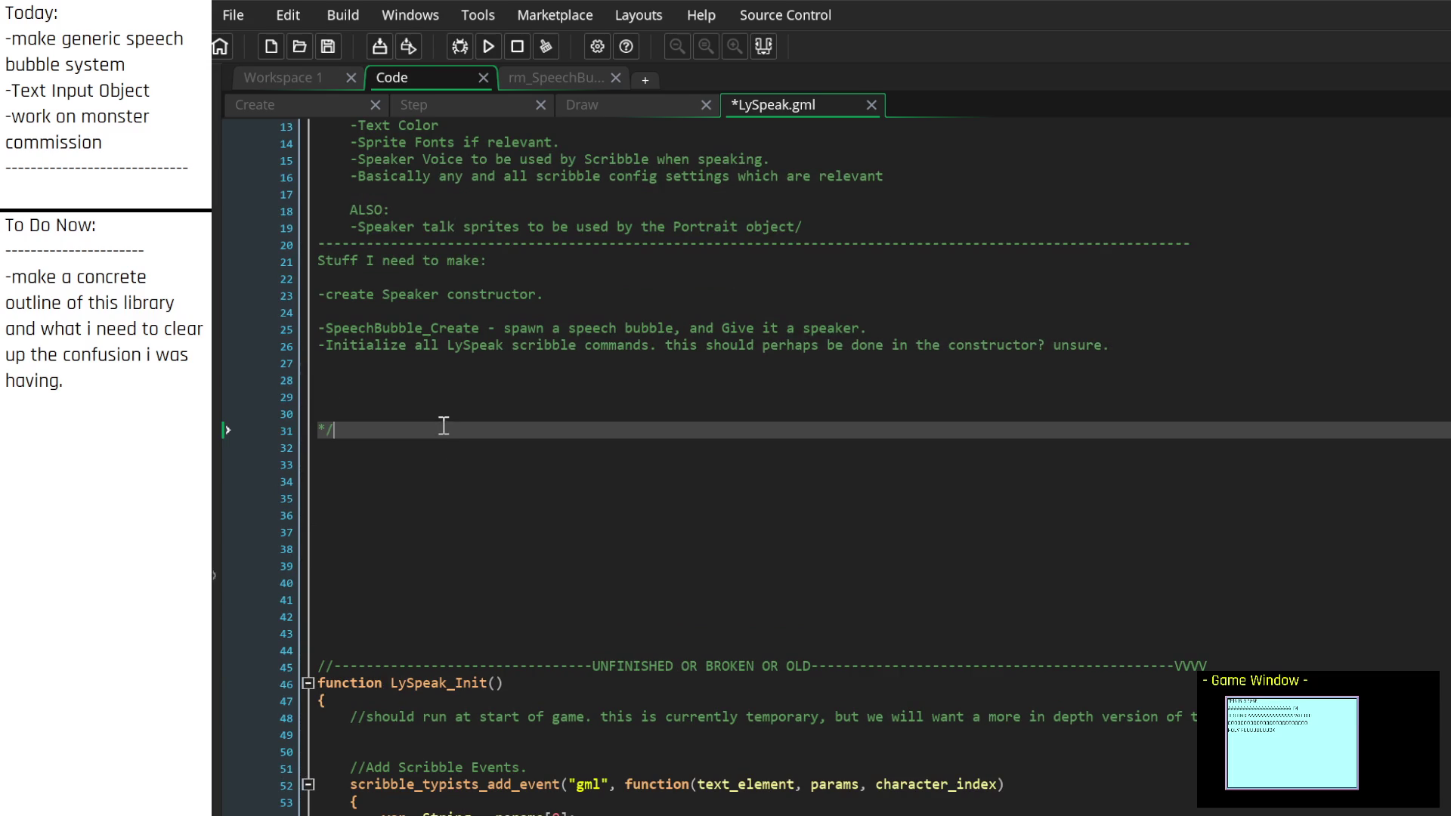
{"action": "key", "text": "BackSpace"}
{"action": "key", "text": "BackSpace"}
{"action": "key", "text": "BackSpace"}
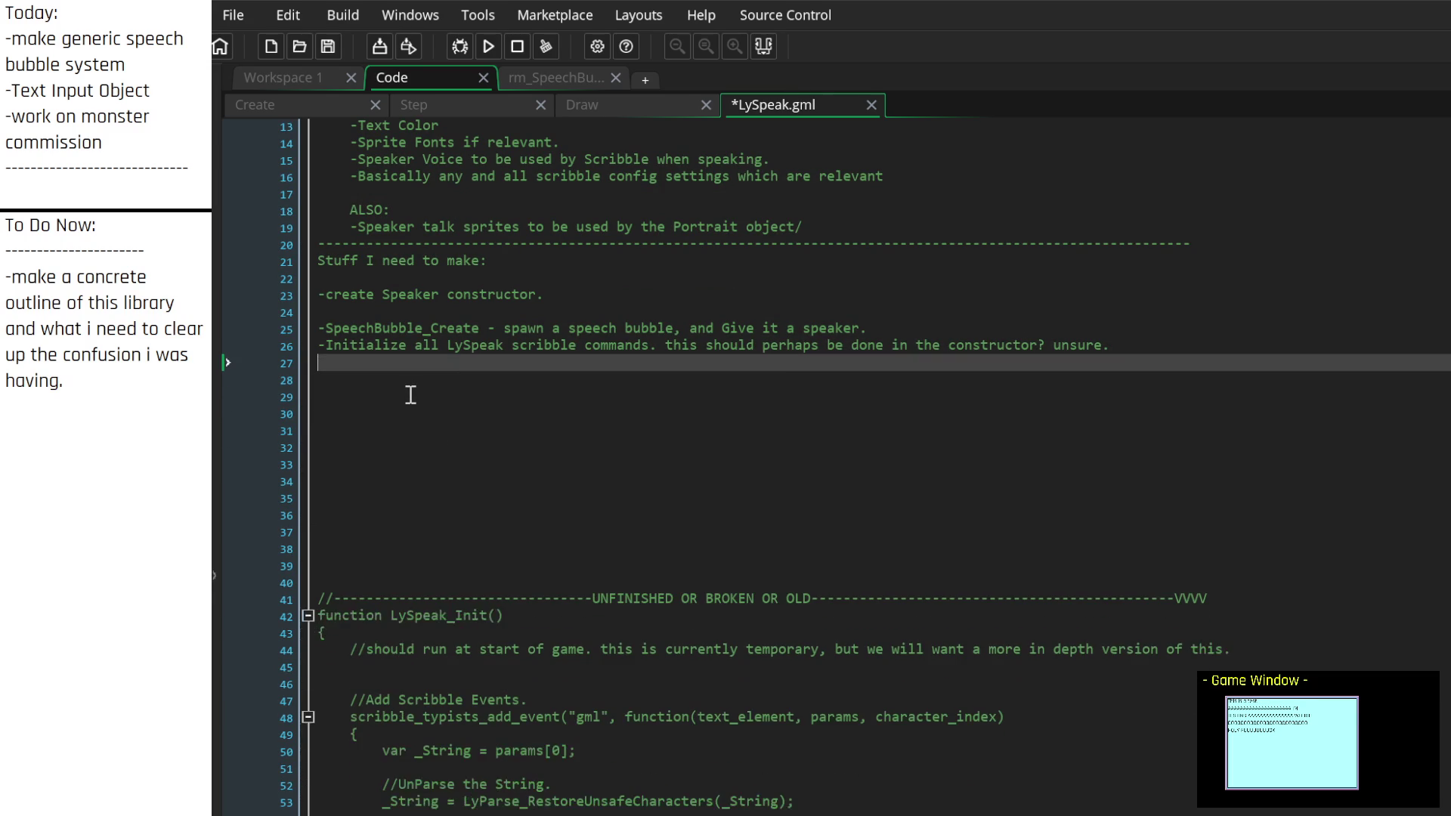
{"action": "type", "text": "*"}
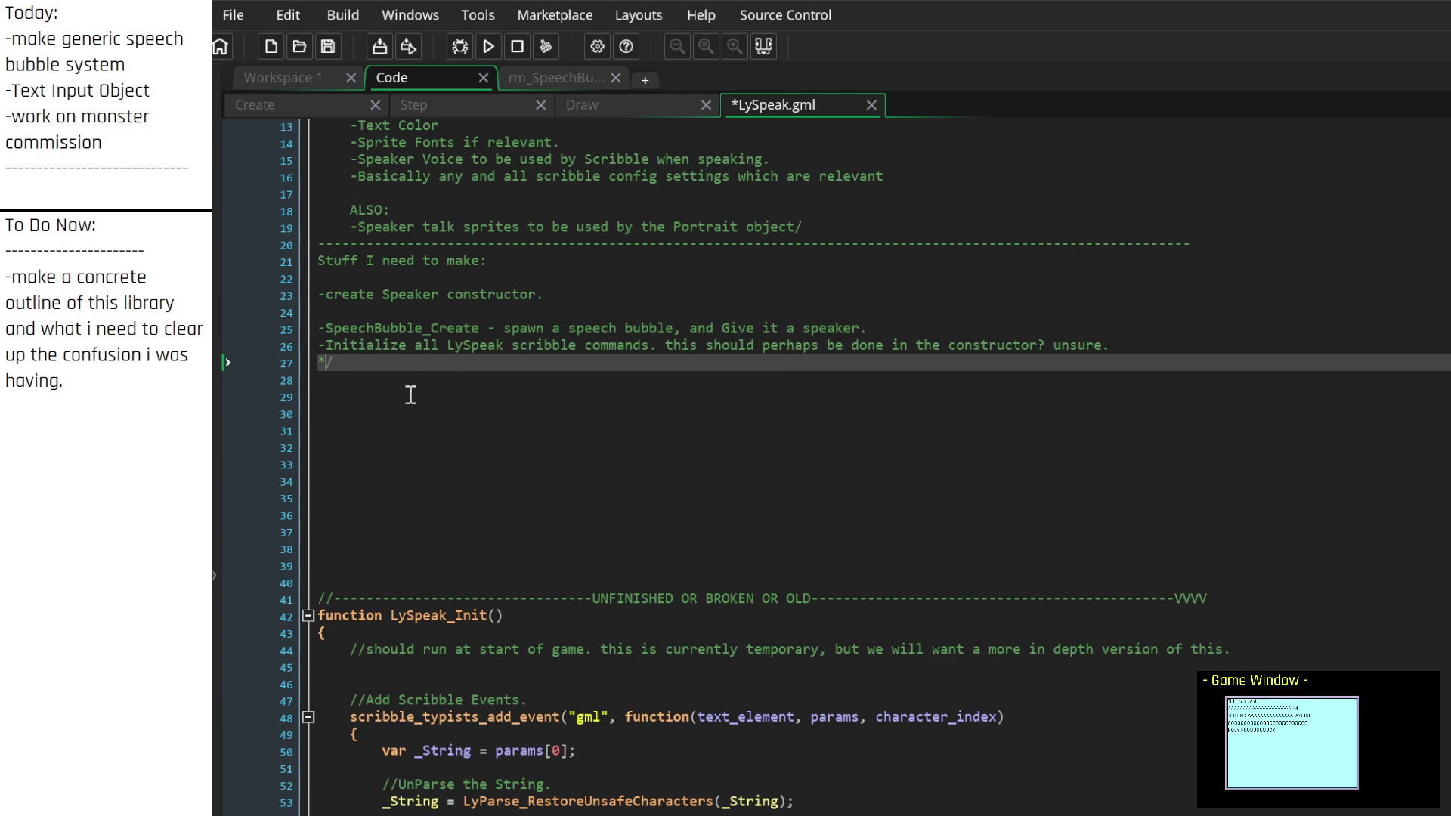
{"action": "key", "text": "Return"}
{"action": "key", "text": "Return"}
{"action": "key", "text": "Return"}
{"action": "key", "text": "Down"}
{"action": "key", "text": "Up"}
{"action": "key", "text": "Up"}
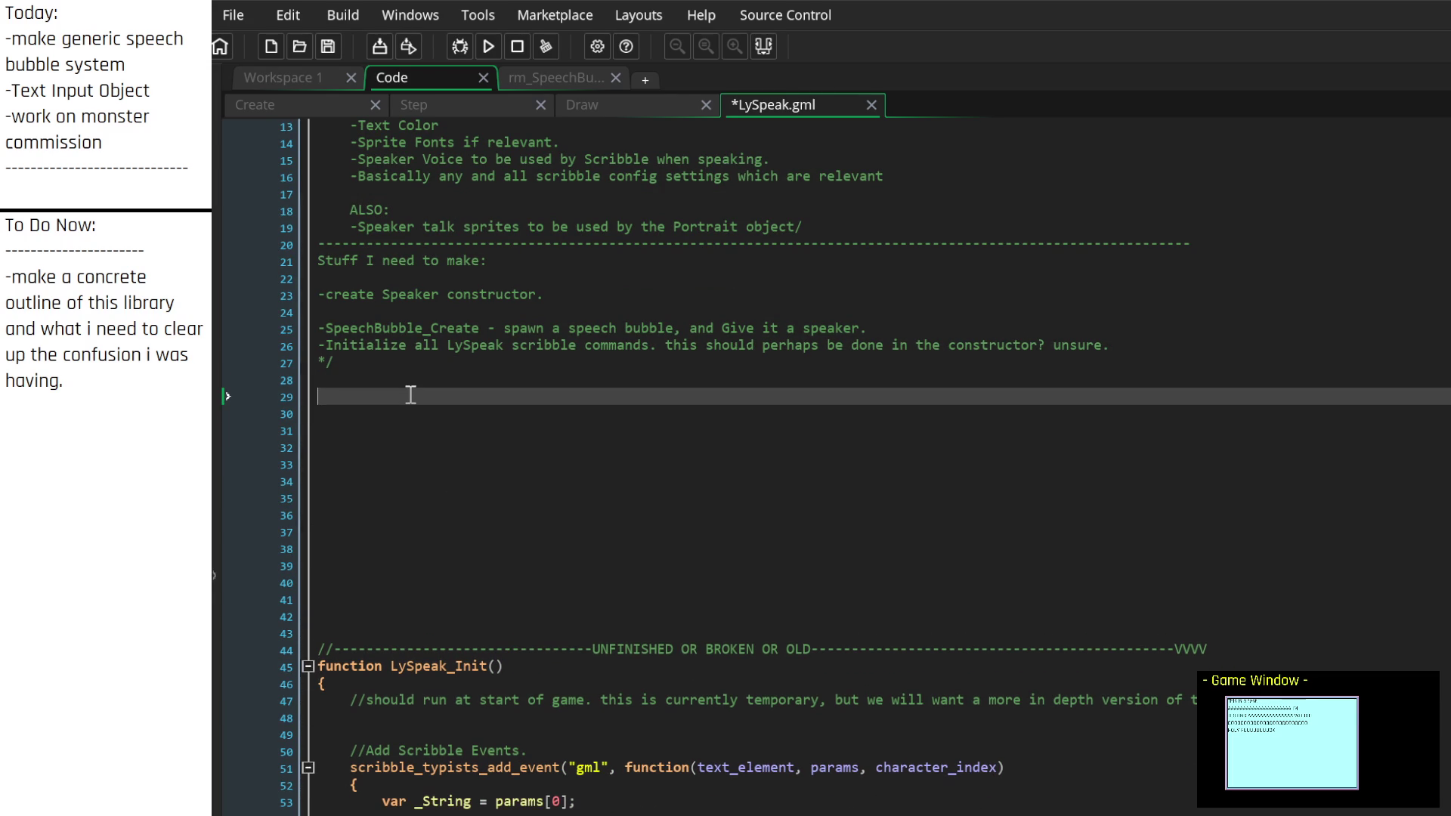
- Declare 'function Ly_Speaker() constructor' on line 29 with an opening brace and empty body
{"action": "type", "text": "functio"}
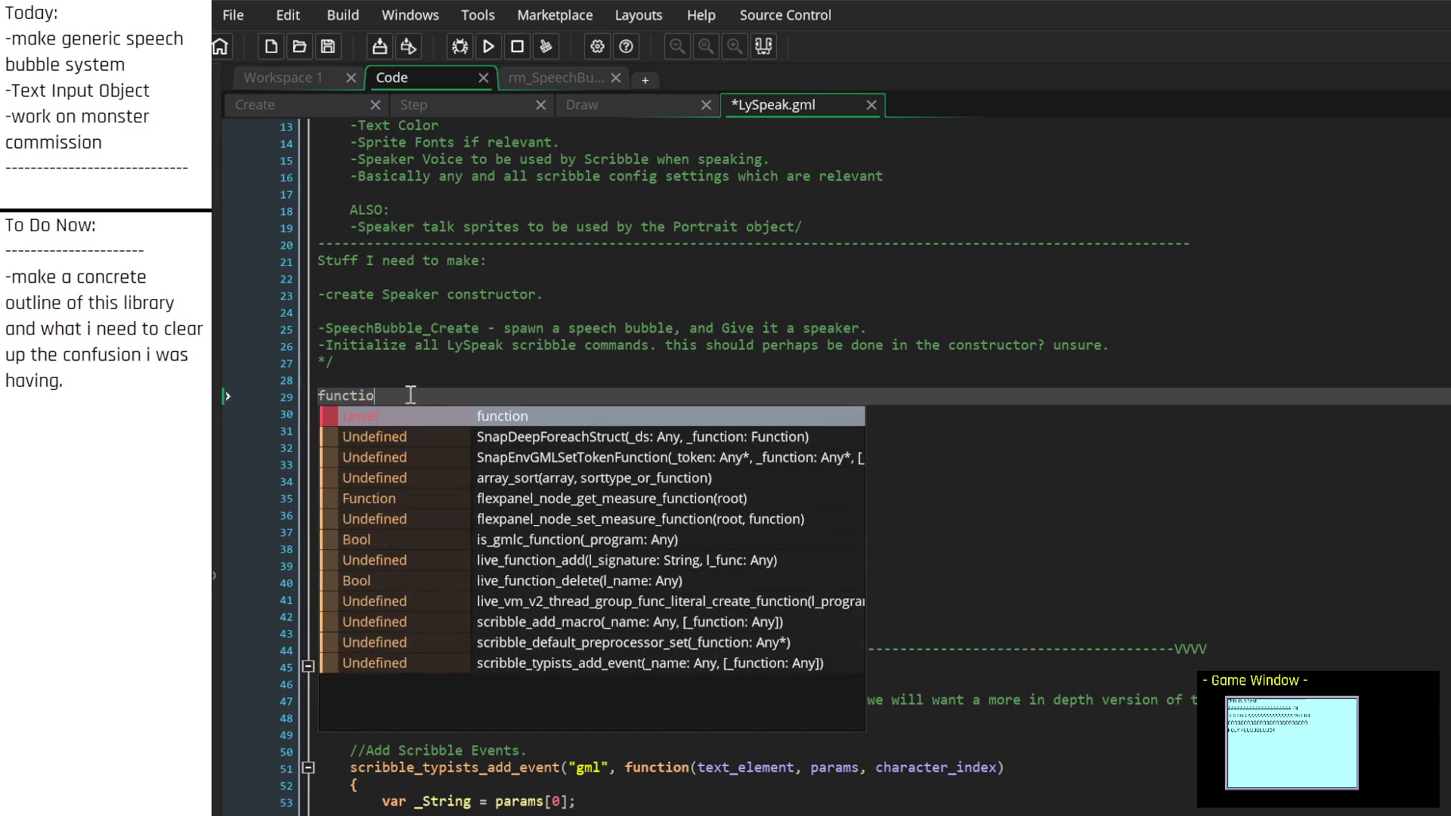
{"action": "type", "text": "n LySP"}
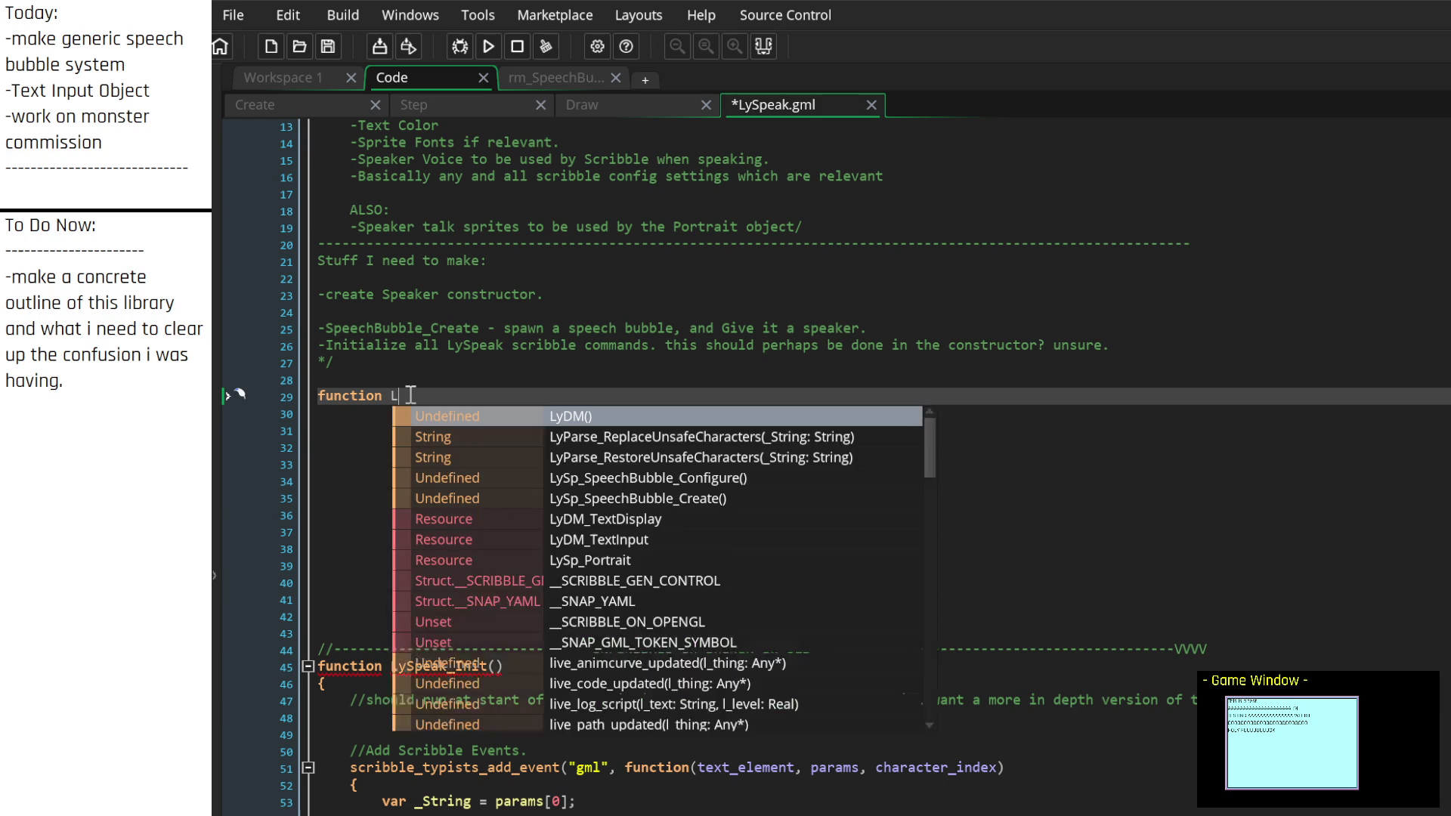
{"action": "key", "text": "BackSpace"}
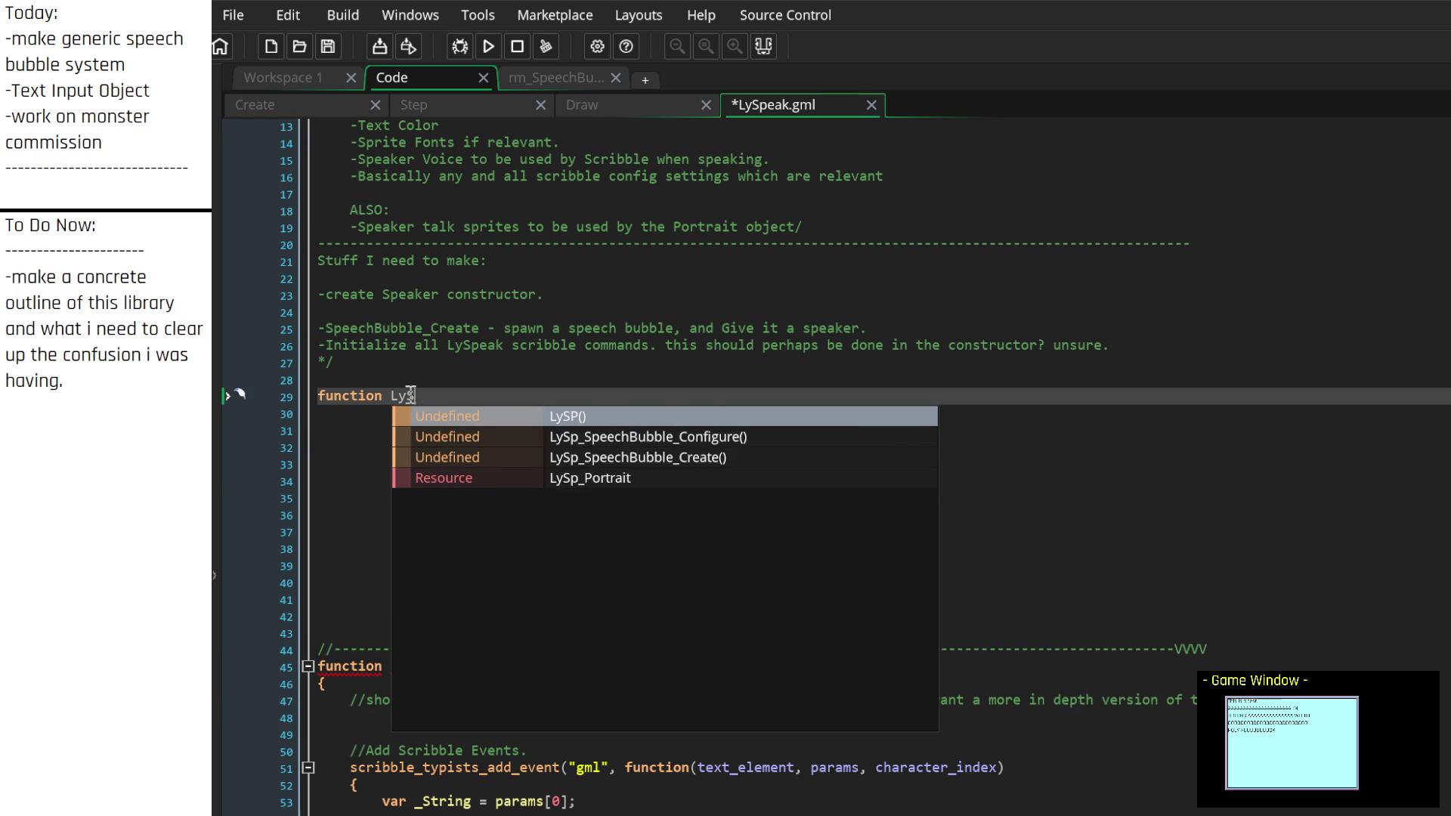
{"action": "type", "text": "p_"}
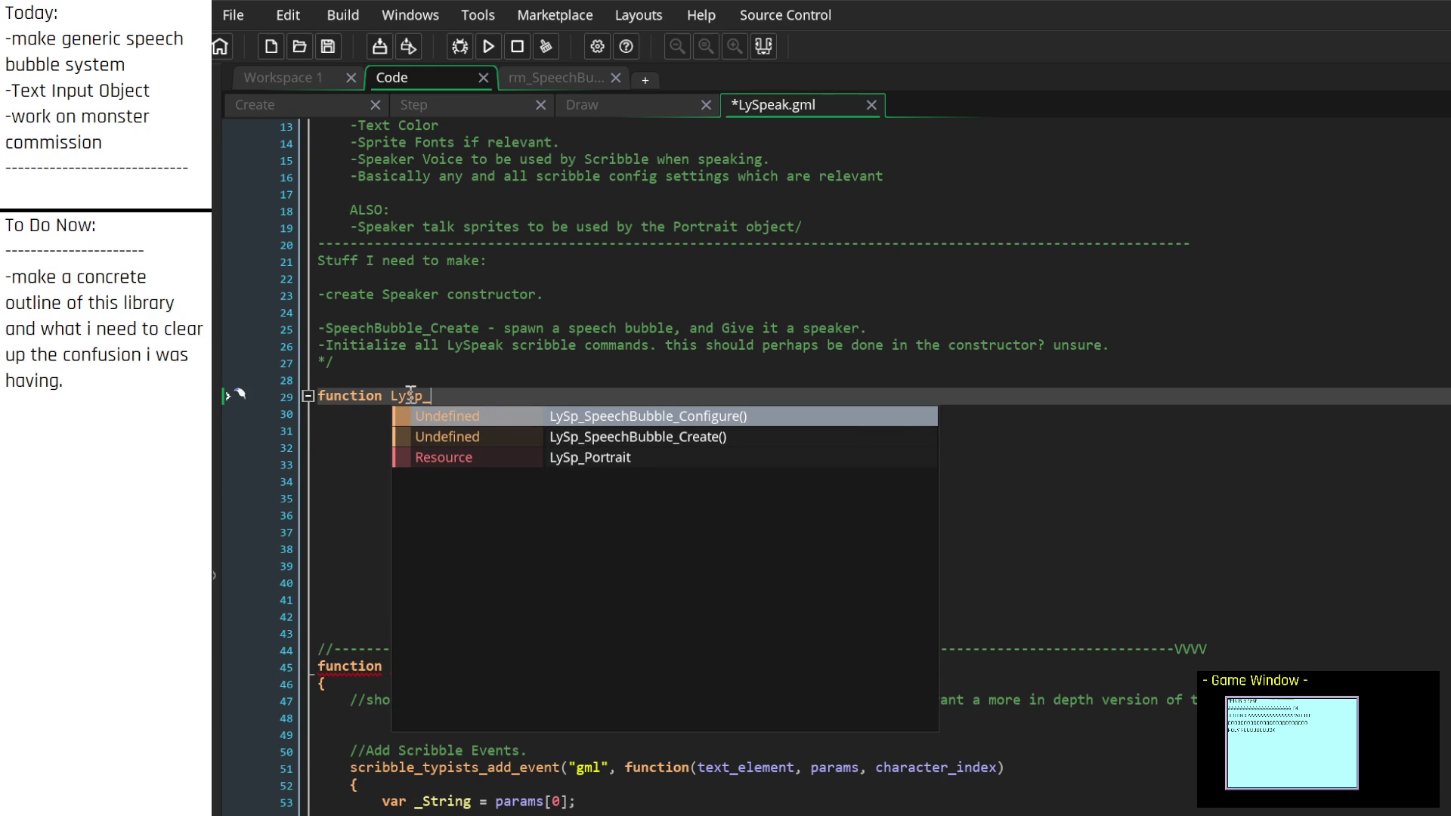
{"action": "type", "text": "Speaker"}
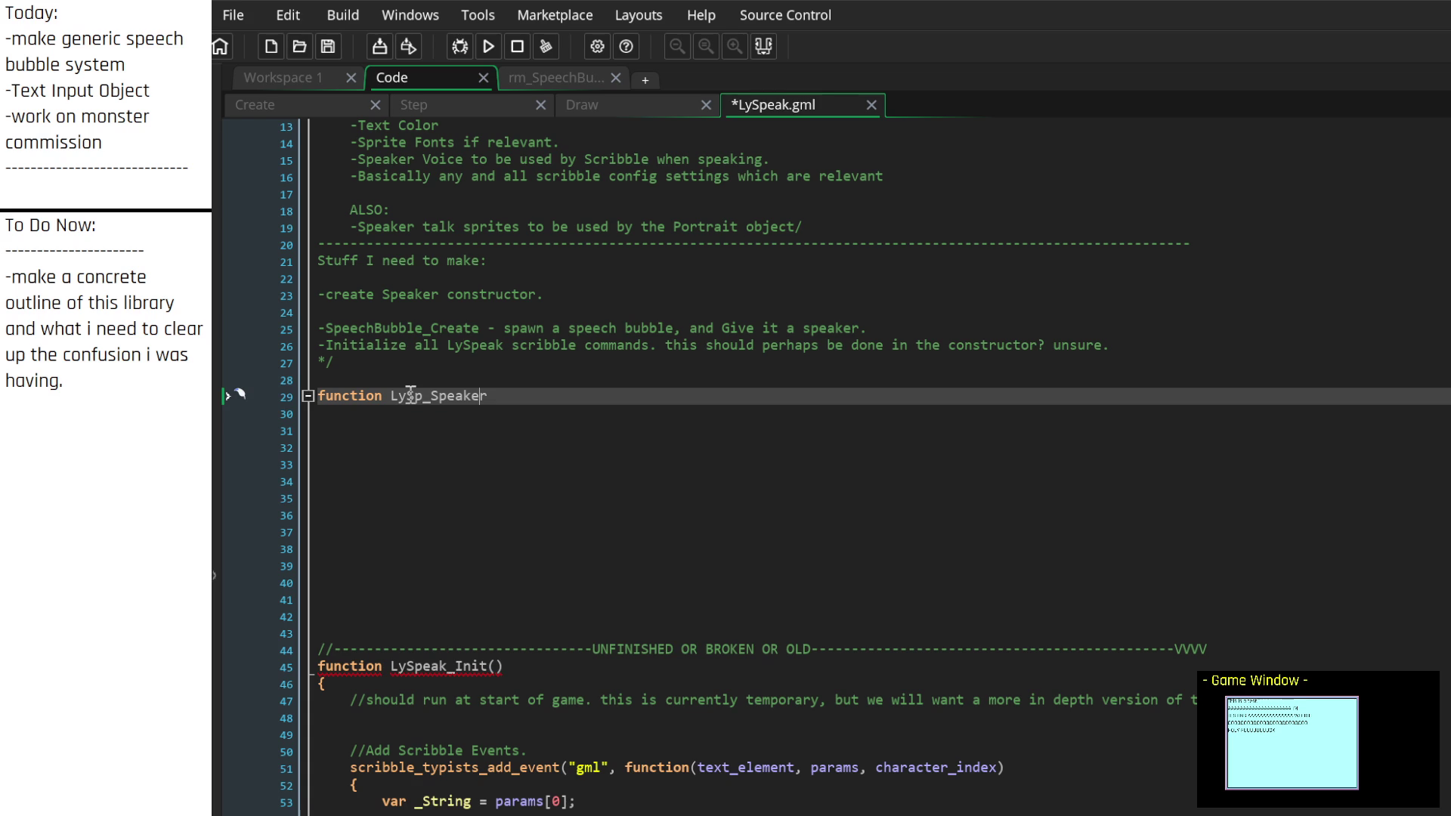
{"action": "key", "text": "BackSpace"}
{"action": "key", "text": "BackSpace"}
{"action": "key", "text": "End"}
{"action": "type", "text": "()"}
{"action": "type", "text": " construct"}
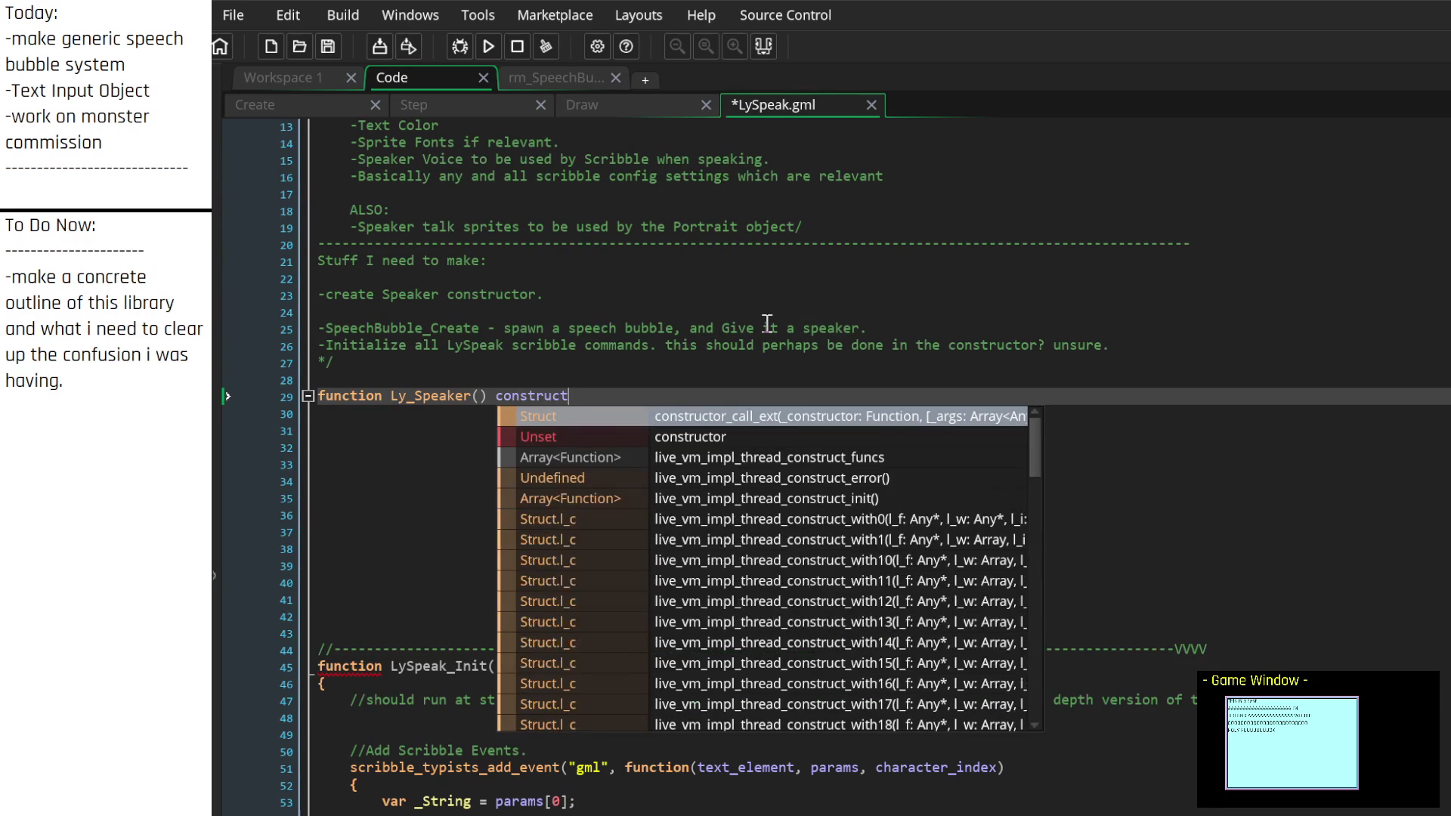
{"action": "type", "text": "or"}
{"action": "key", "text": "Return"}
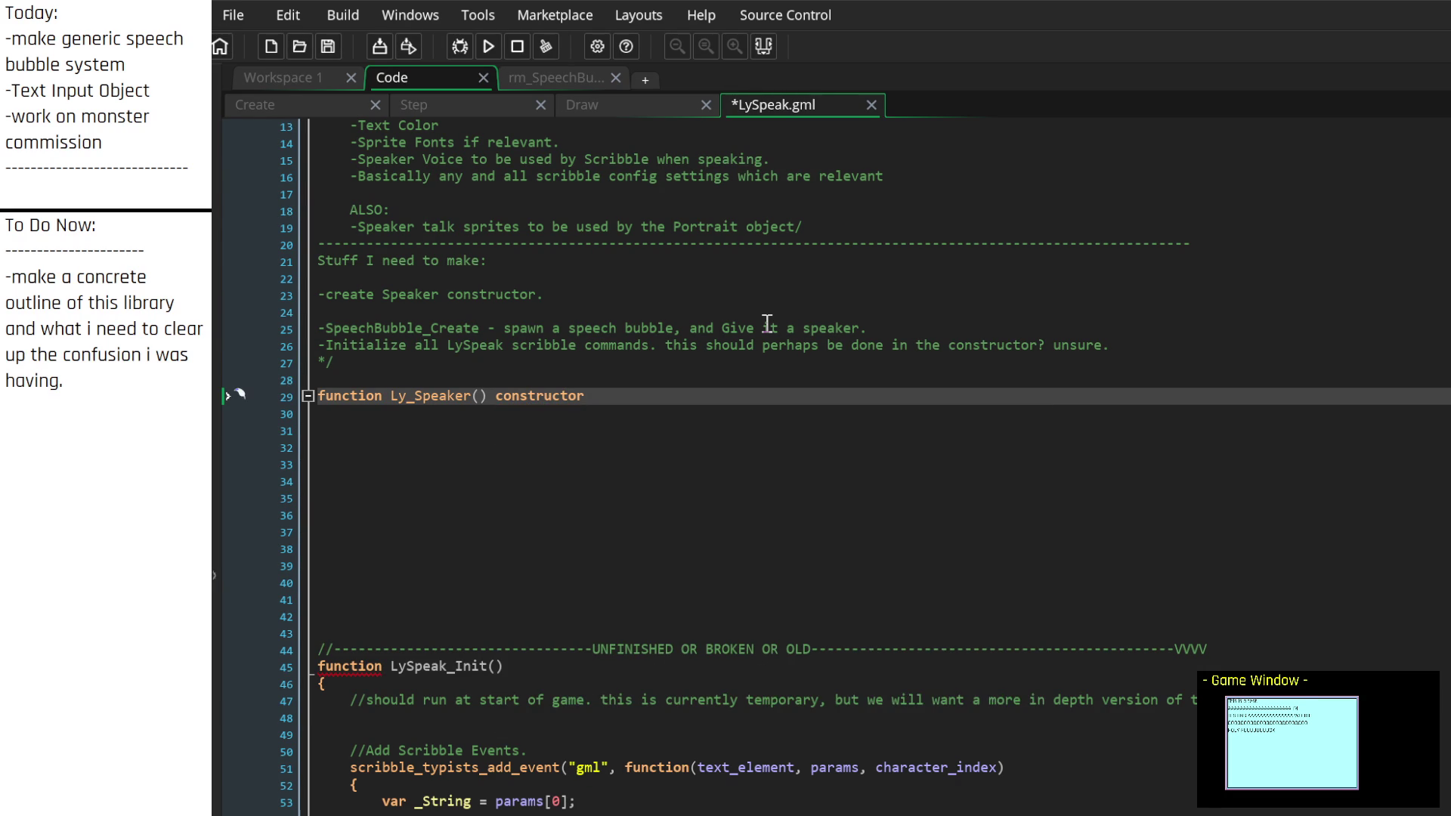
{"action": "key", "text": "Return"}
{"action": "type", "text": "{"}
{"action": "key", "text": "Return"}
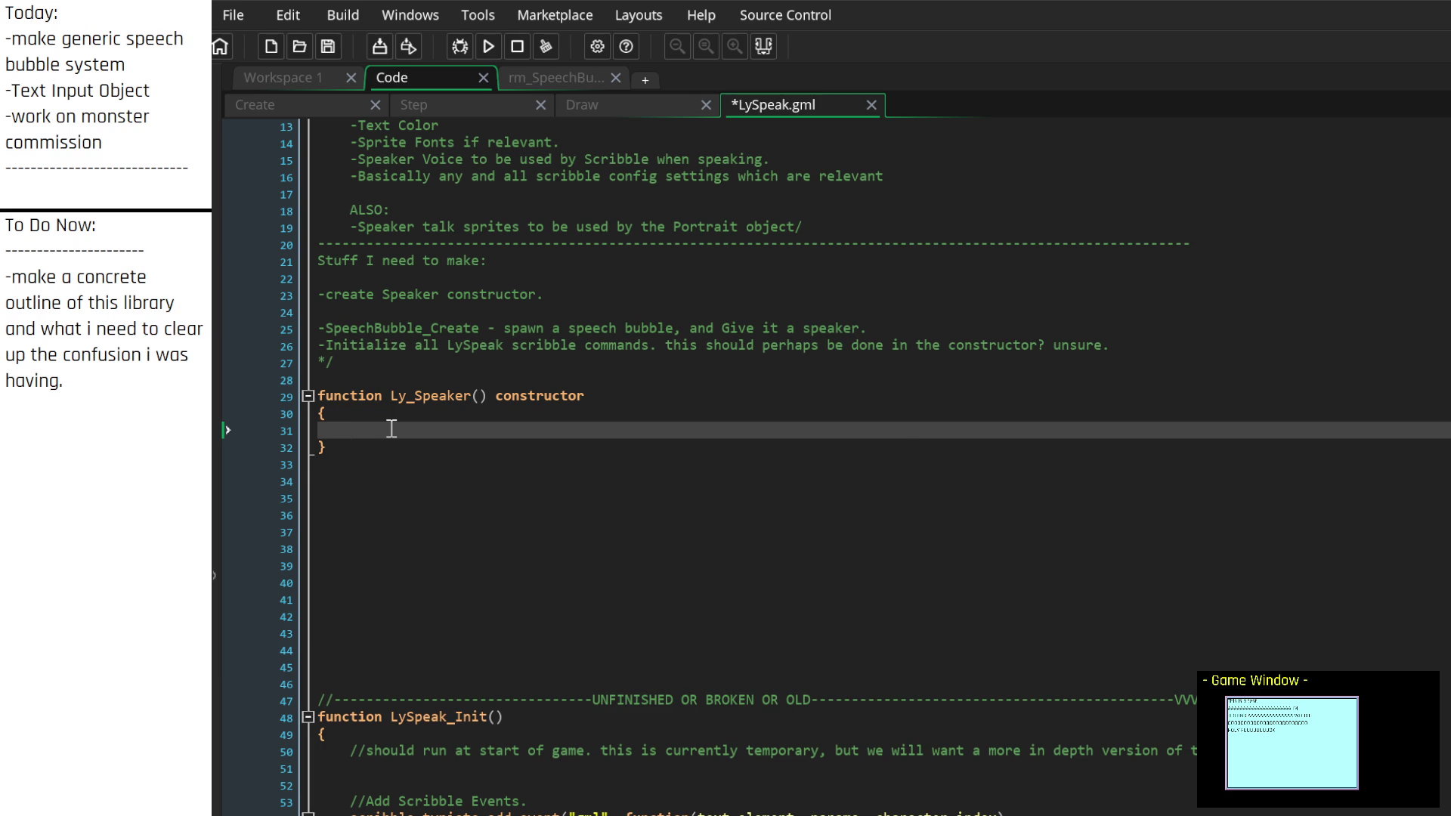
- Add 'Default_Speed = undefined;' inside Ly_Speaker with a trailing '// [REAL] The default' comment
{"action": "type", "text": "Default_"}
{"action": "type", "text": "TextS"}
{"action": "type", "text": "peed"}
{"action": "key", "text": "BackSpace"}
{"action": "key", "text": "BackSpace"}
{"action": "key", "text": "BackSpace"}
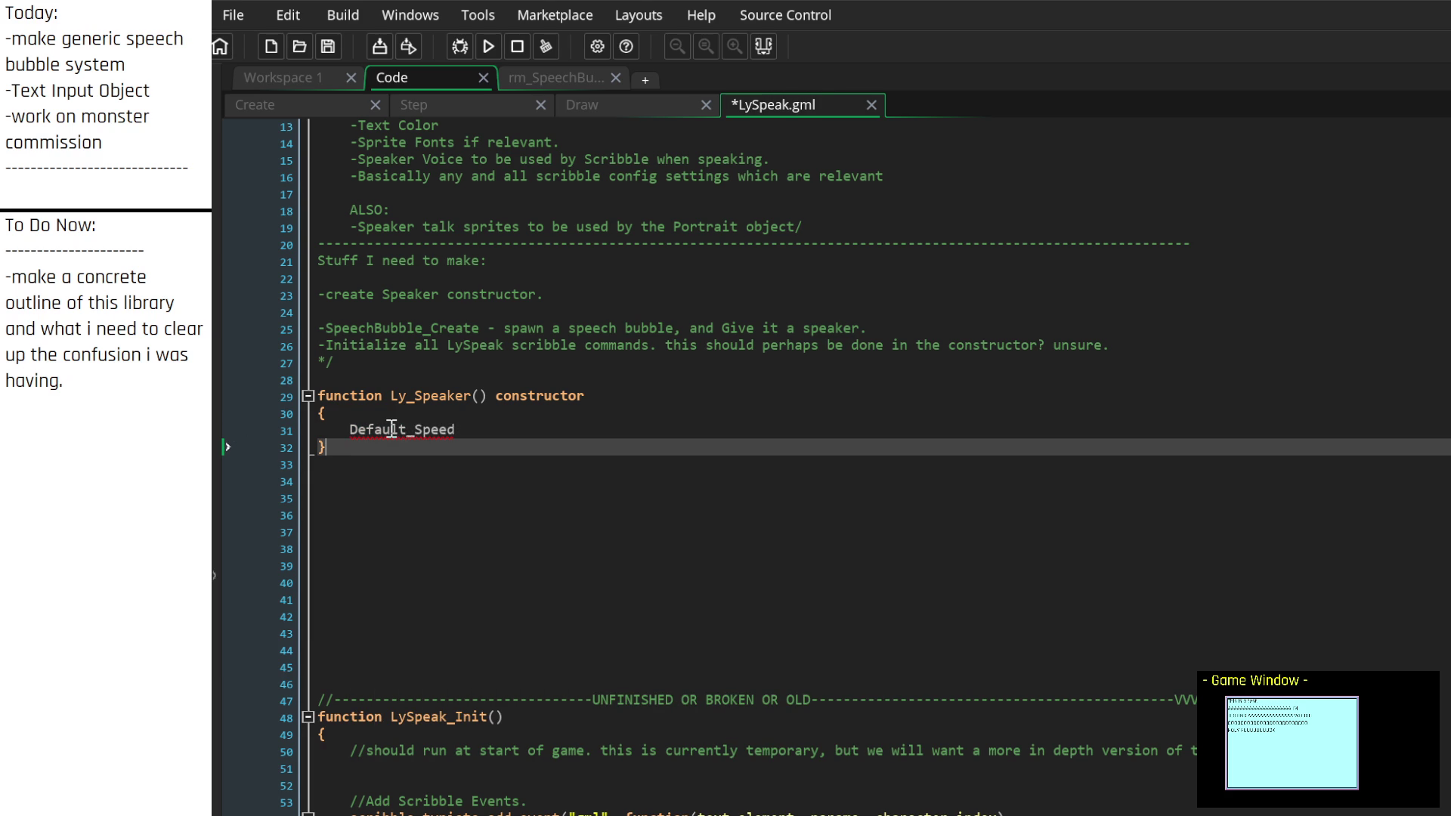
{"action": "type", "text": "="}
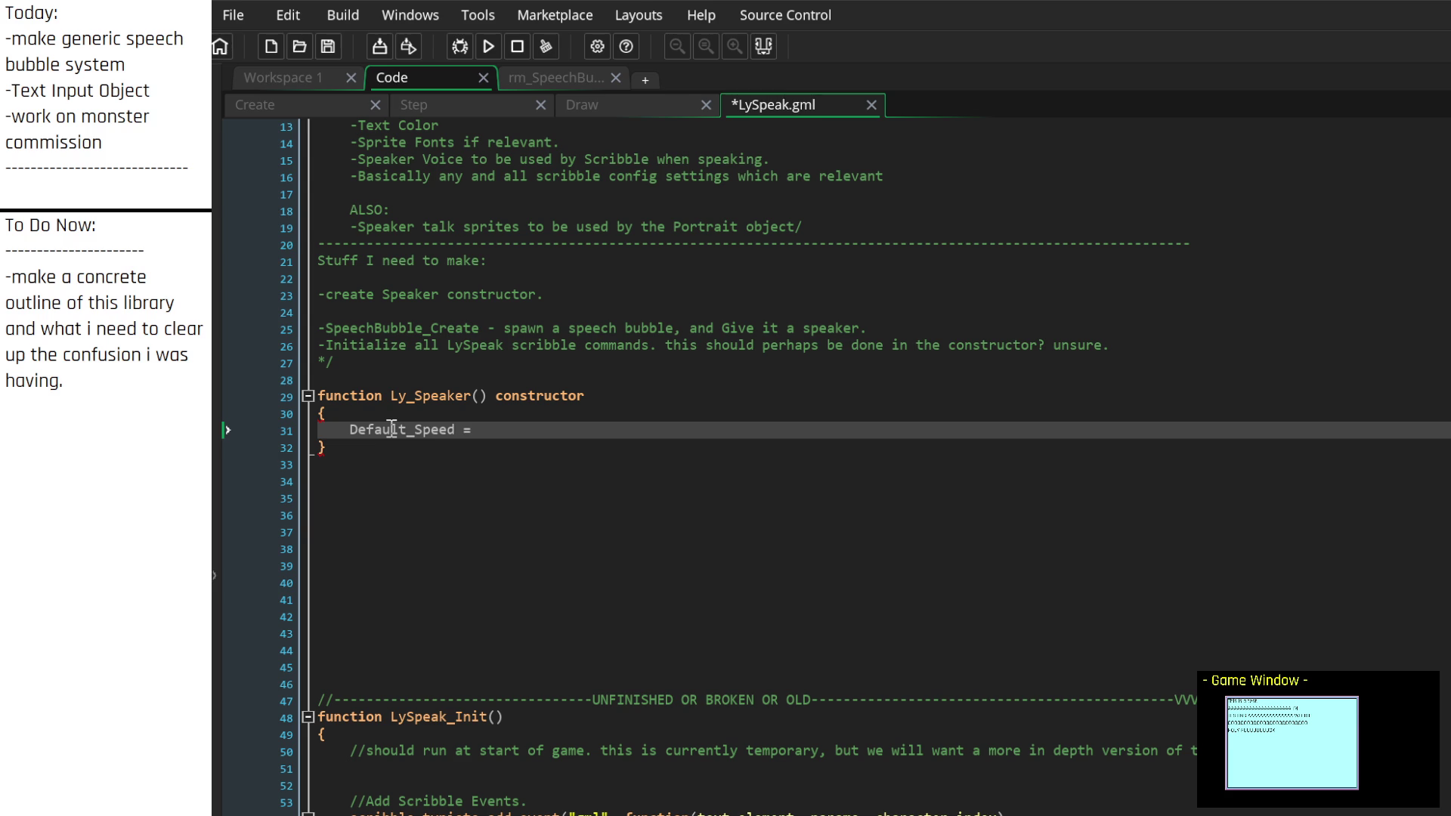
{"action": "type", "text": " undefined;"}
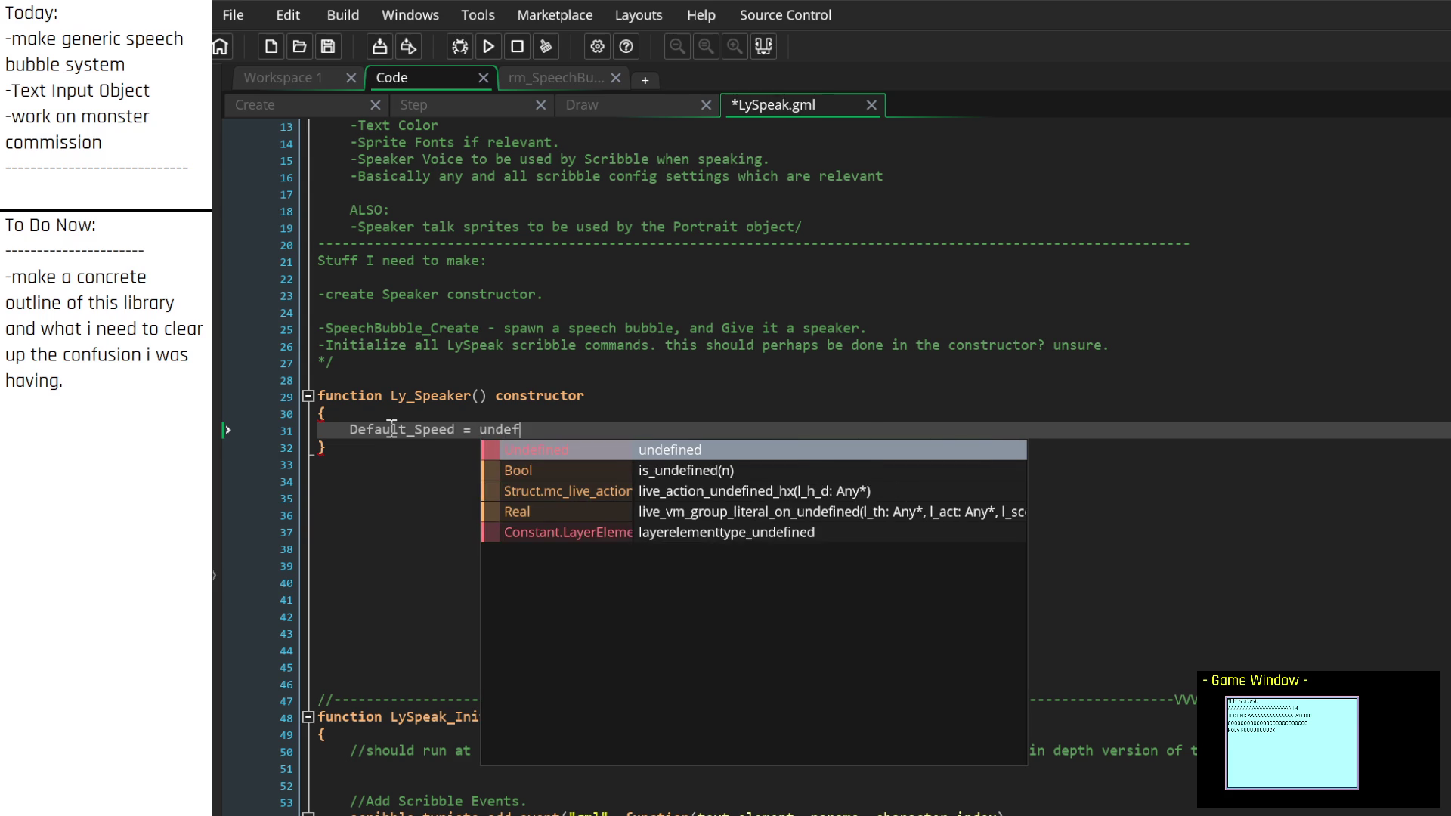
{"action": "key", "text": "Tab"}
{"action": "type", "text": "/"}
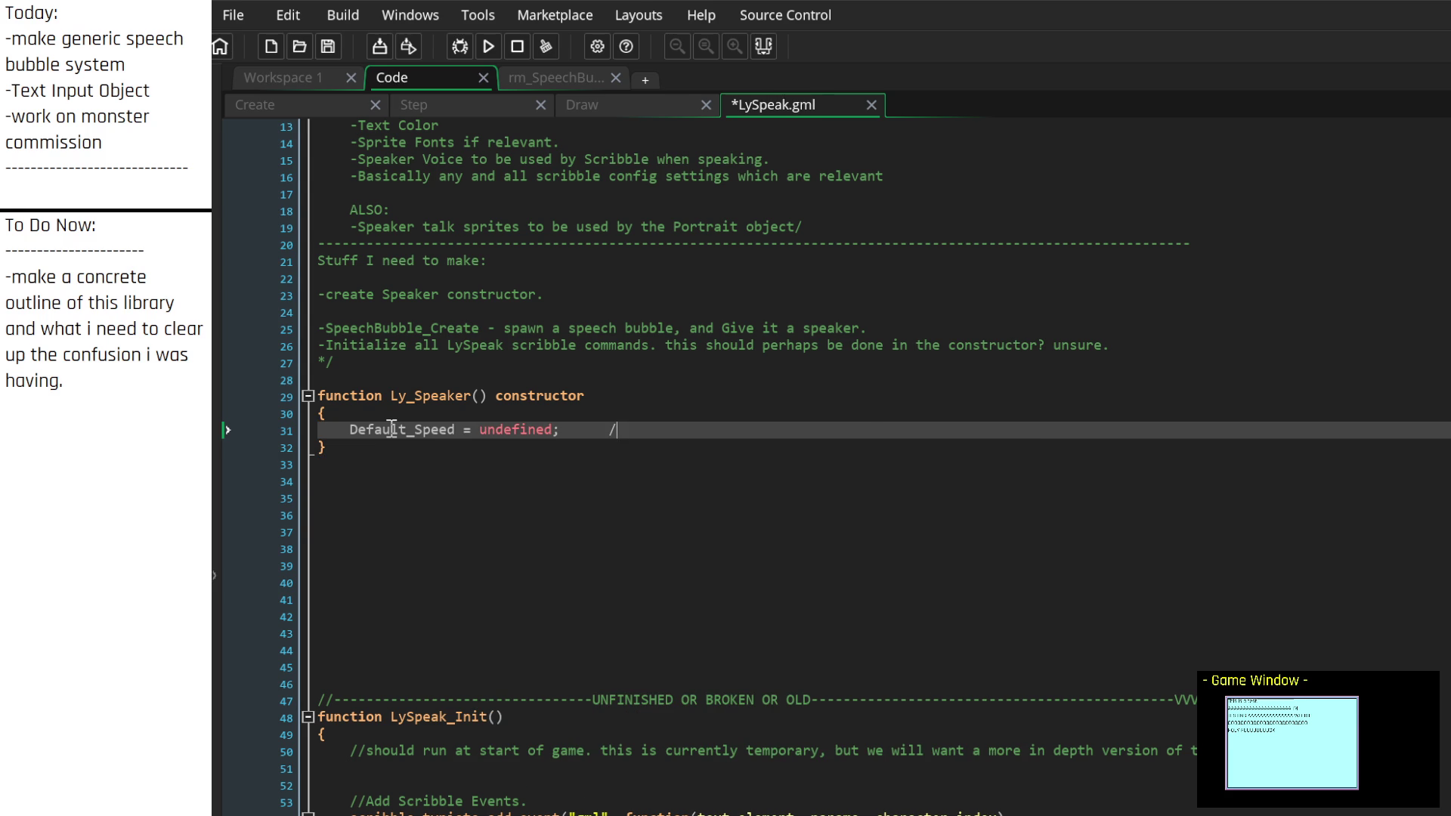
{"action": "type", "text": "/ []REAL"}
{"action": "type", "text": " The"}
{"action": "type", "text": " default"}
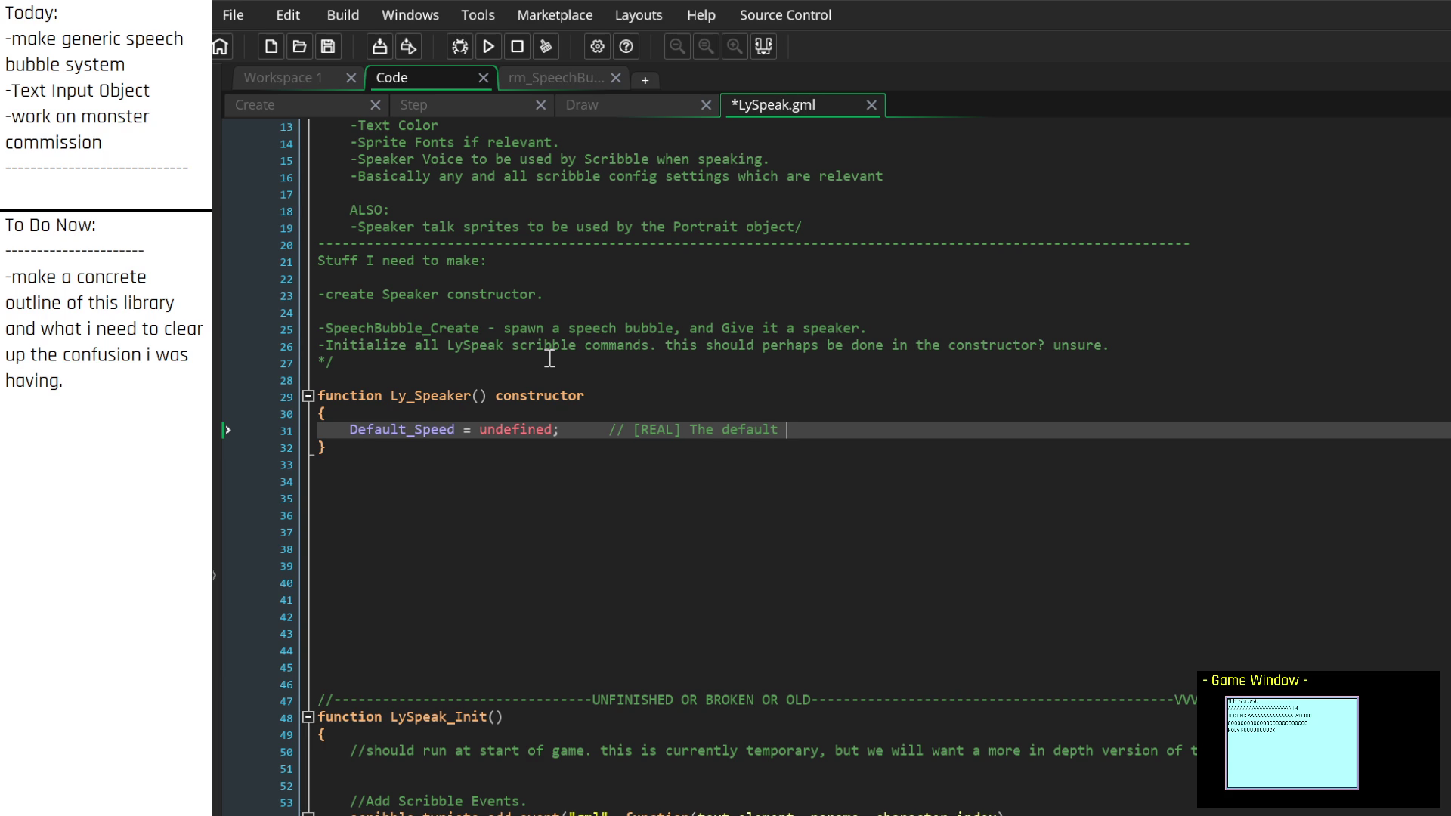
- Insert a '//SCRIBBLE CONFIG' heading line above the Default_Speed field
{"action": "key", "text": "Home"}
{"action": "key", "text": "Return"}
{"action": "key", "text": "Up"}
{"action": "key", "text": "Return"}
{"action": "type", "text": "//CONFIG"}
{"action": "key", "text": "Left"}
{"action": "type", "text": "SCRIBBLE"}
- Finish the Default_Speed comment: default speed at which characters appear via the scribble typist
{"action": "key", "text": "Down"}
{"action": "key", "text": "Down"}
{"action": "key", "text": "Up"}
{"action": "key", "text": "End"}
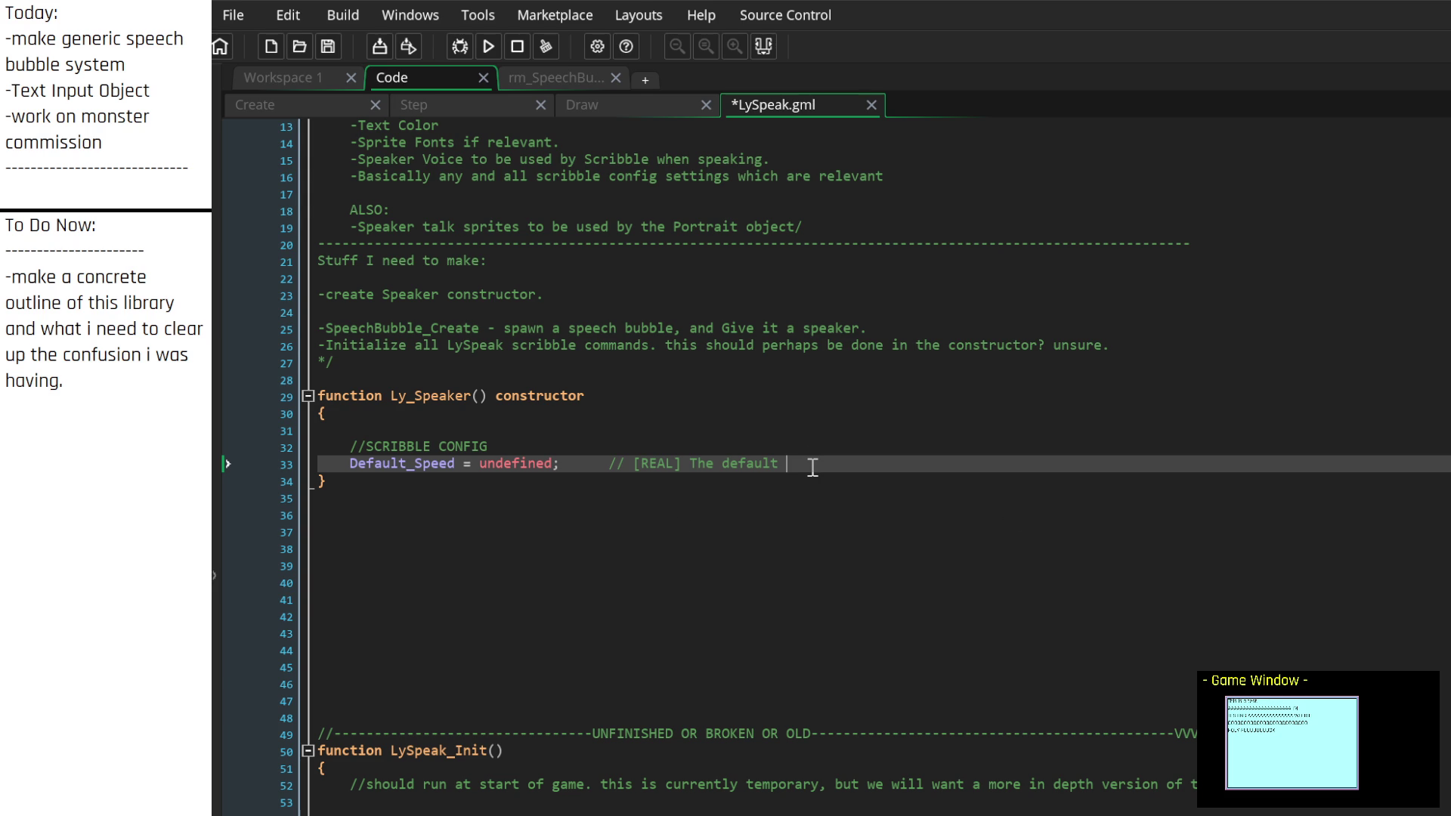
{"action": "type", "text": "speed "}
{"action": "type", "text": "at which s"}
{"action": "type", "text": "cribb"}
{"action": "key", "text": "BackSpace"}
{"action": "key", "text": "BackSpace"}
{"action": "key", "text": "BackSpace"}
{"action": "type", "text": "characters appea"}
{"action": "type", "text": "r via the s"}
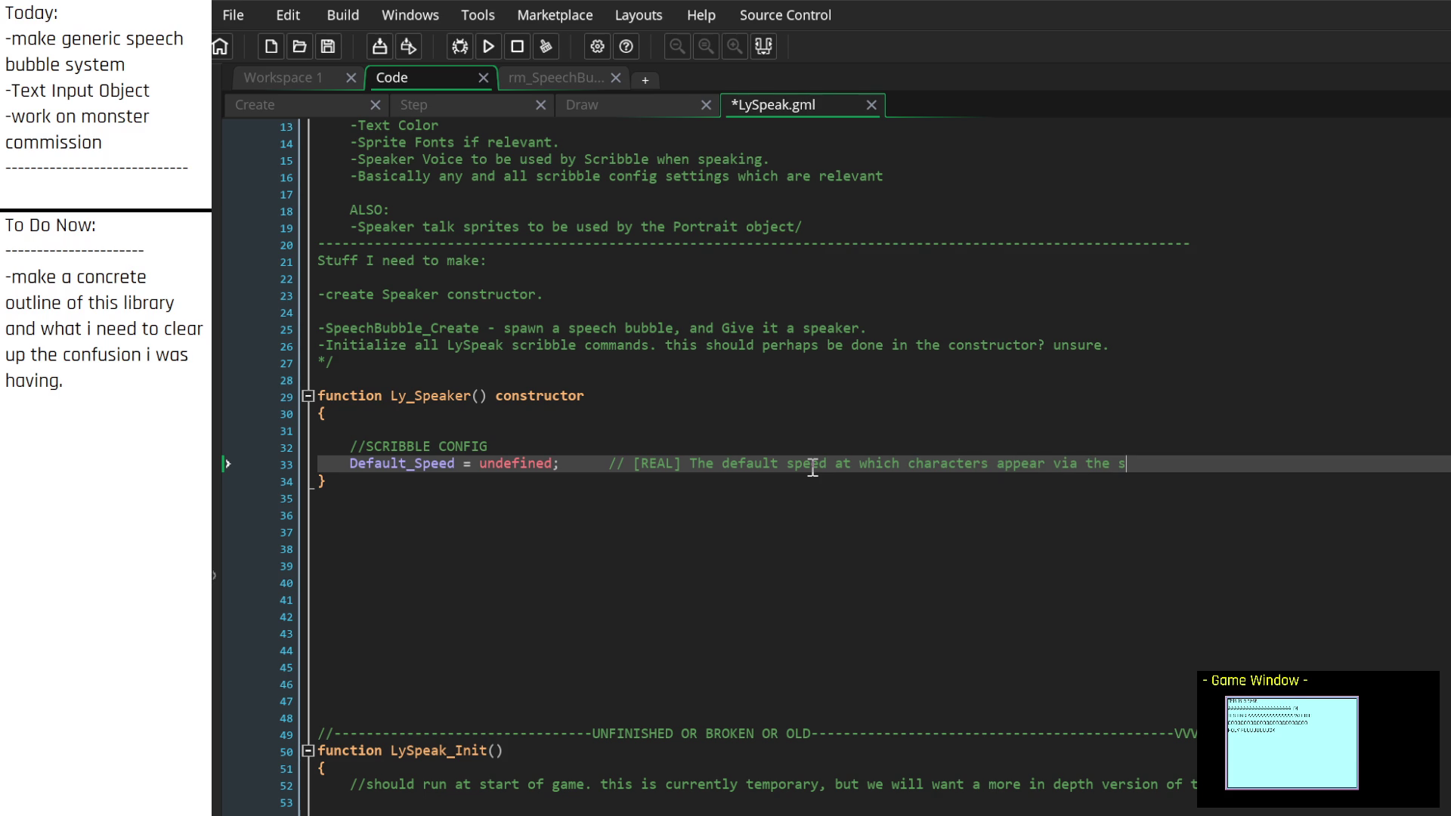
{"action": "type", "text": "cribble typist."}
{"action": "key", "text": "Down"}
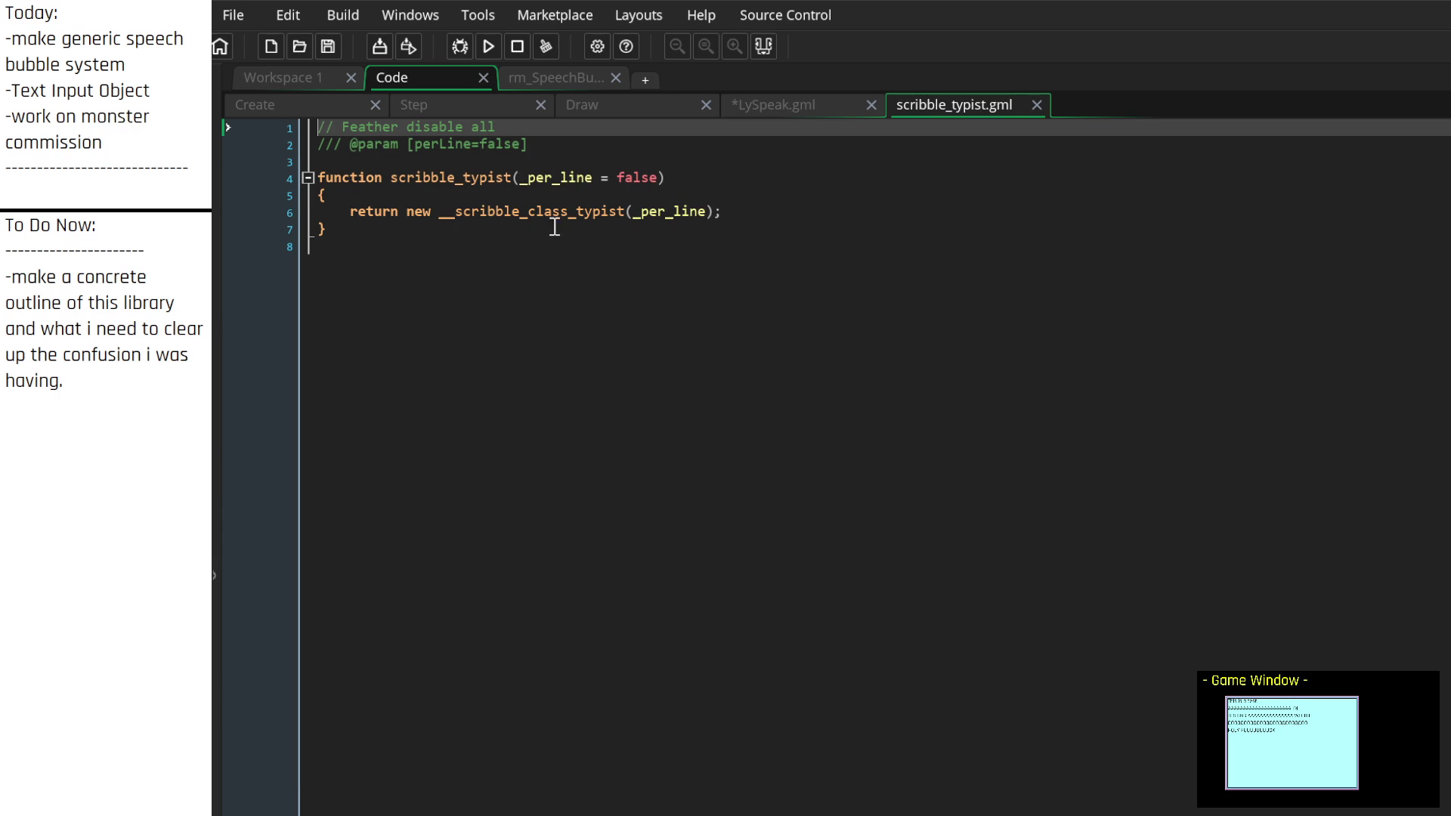
- Inspect the __scribble_class_typist definition, then close it and scribble_typist.gml to return to LySpeak.gml
{"action": "mouse_move", "coordinate": [545, 218]}
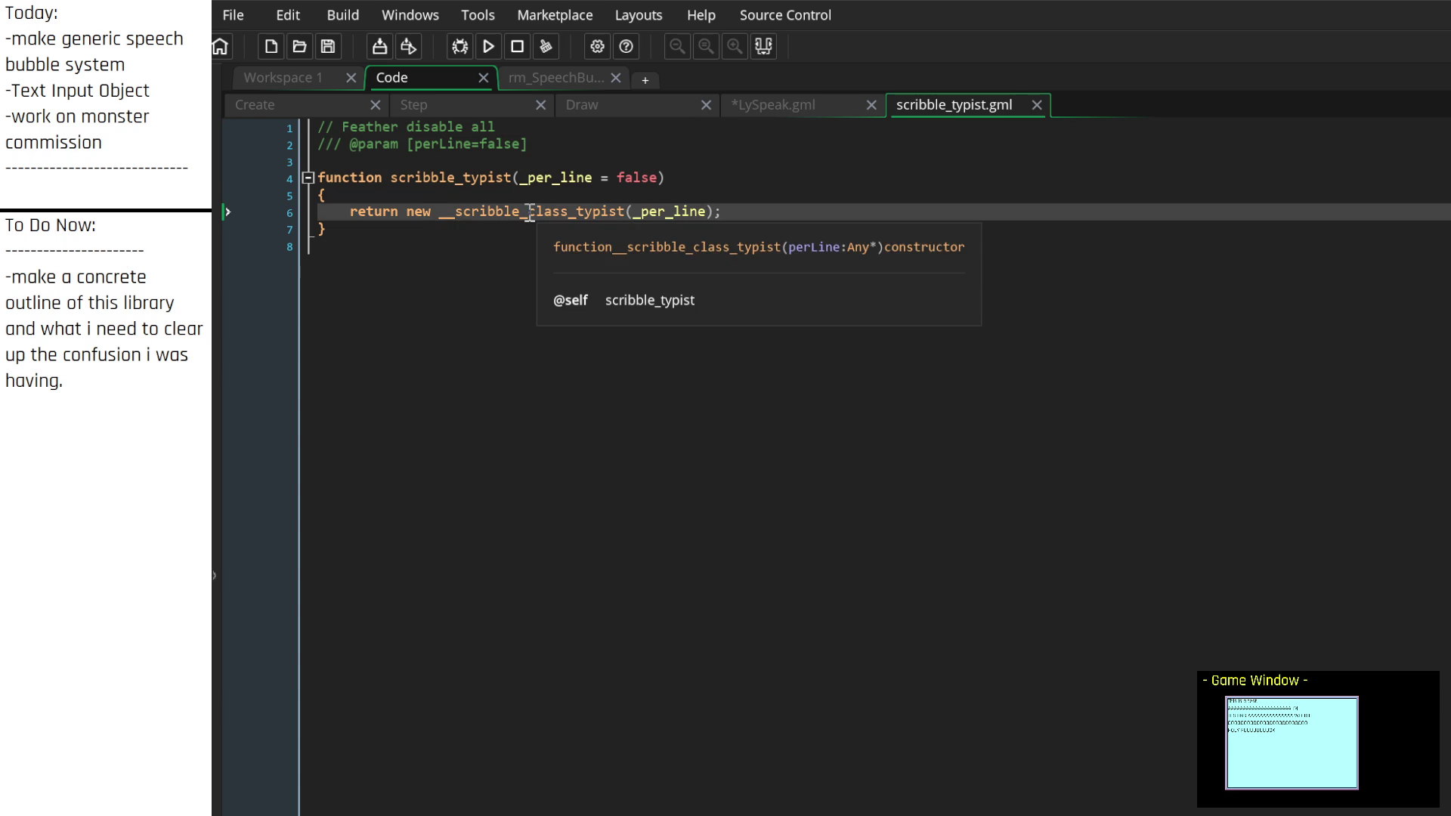
{"action": "middle_click", "coordinate": [532, 214]}
{"action": "scroll", "coordinate": [529, 216], "scroll_direction": "down", "scroll_amount": 7}
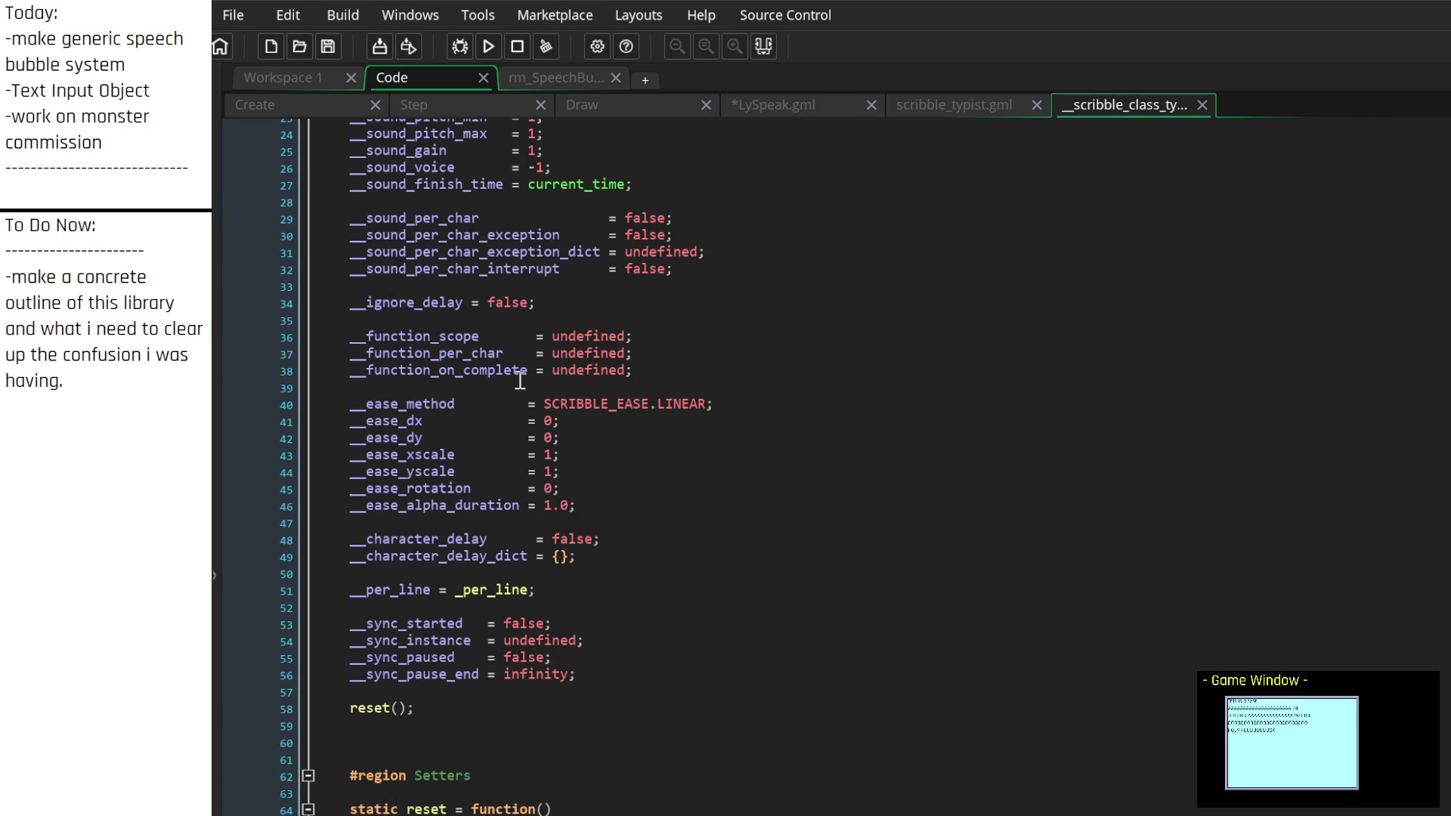
{"action": "scroll", "coordinate": [616, 521], "scroll_direction": "up", "scroll_amount": 7}
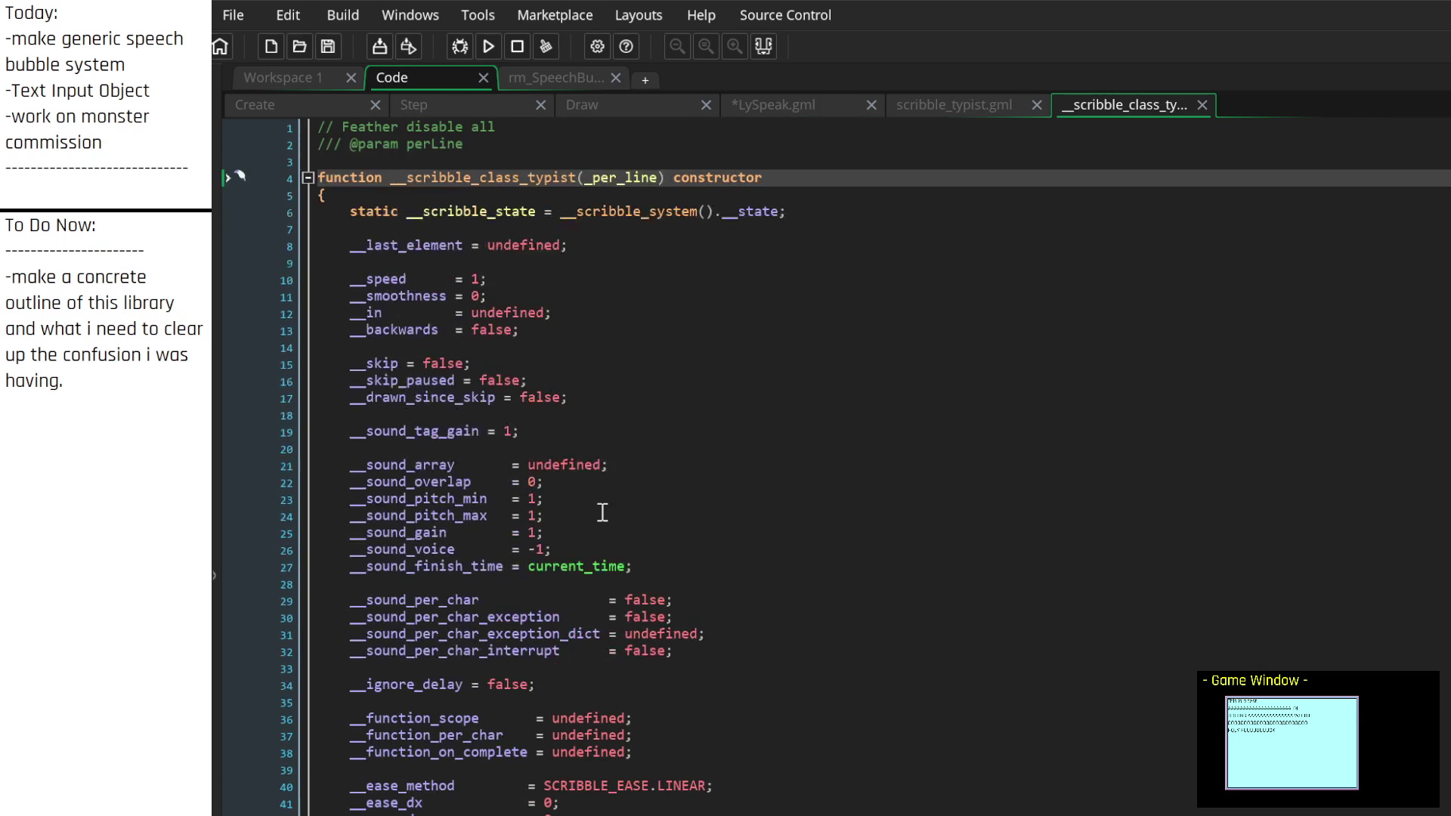
{"action": "scroll", "coordinate": [602, 512], "scroll_direction": "down", "scroll_amount": 6}
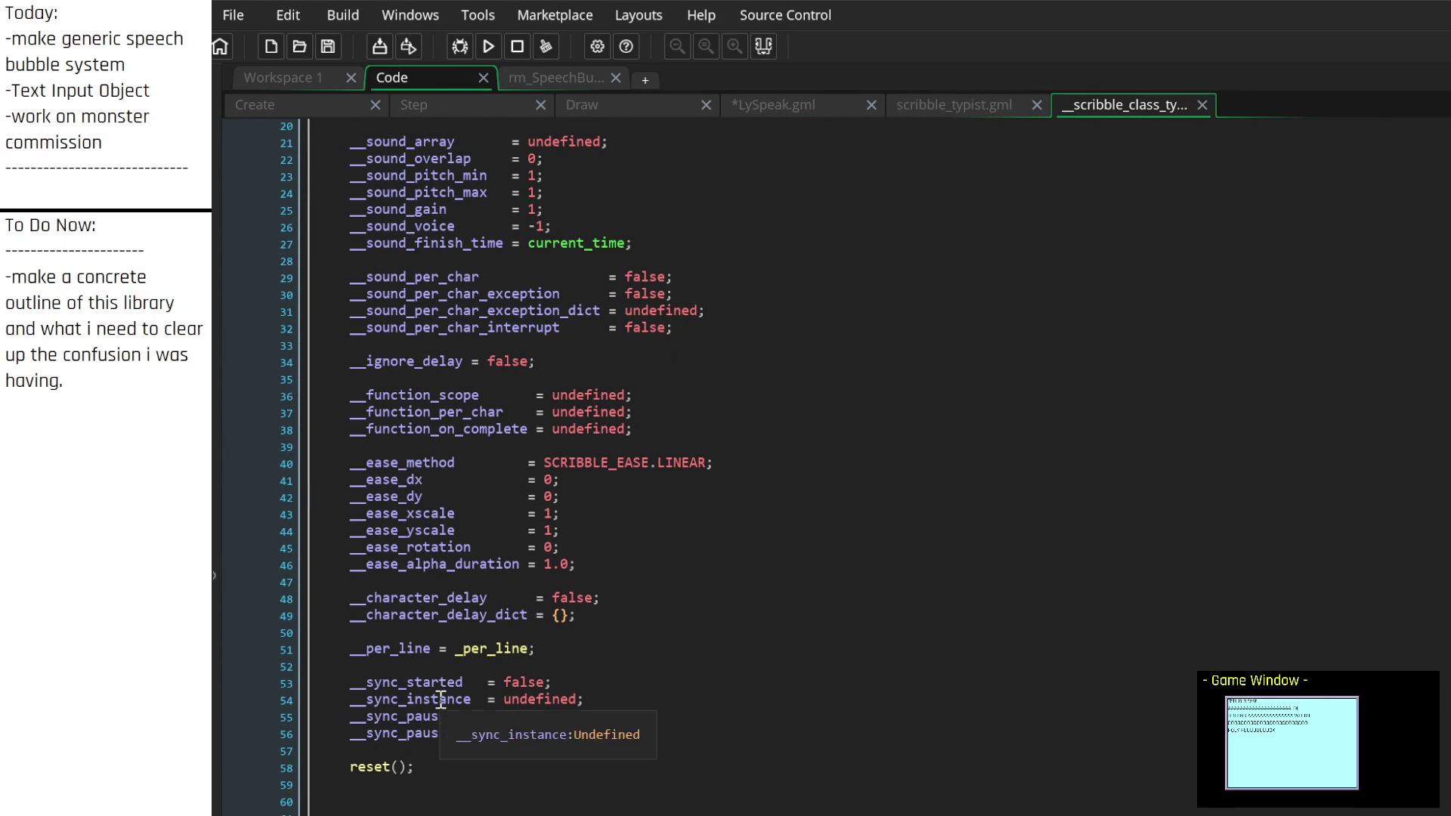
{"action": "scroll", "coordinate": [443, 739], "scroll_direction": "up", "scroll_amount": 7}
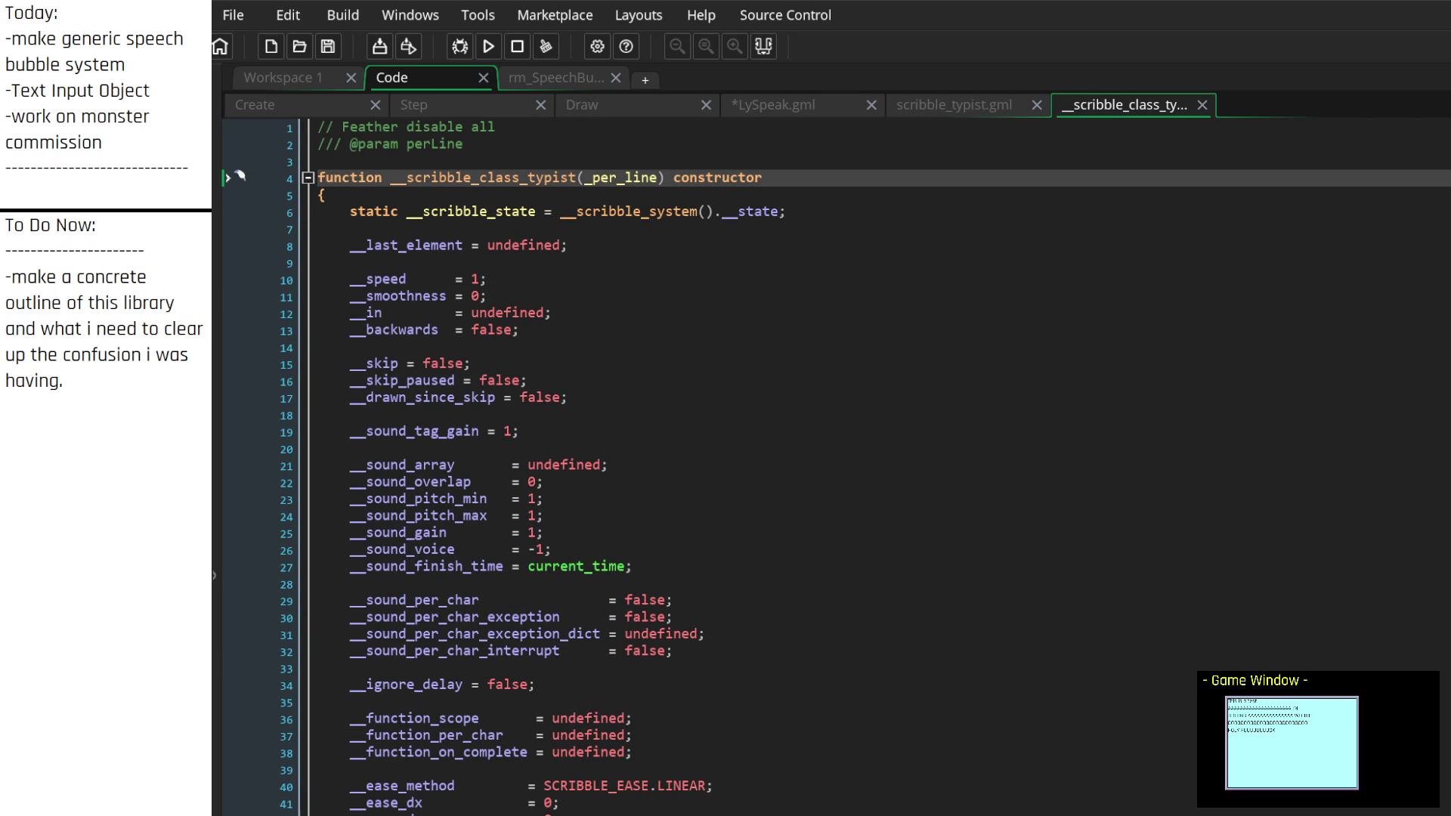
{"action": "left_click", "coordinate": [1202, 105]}
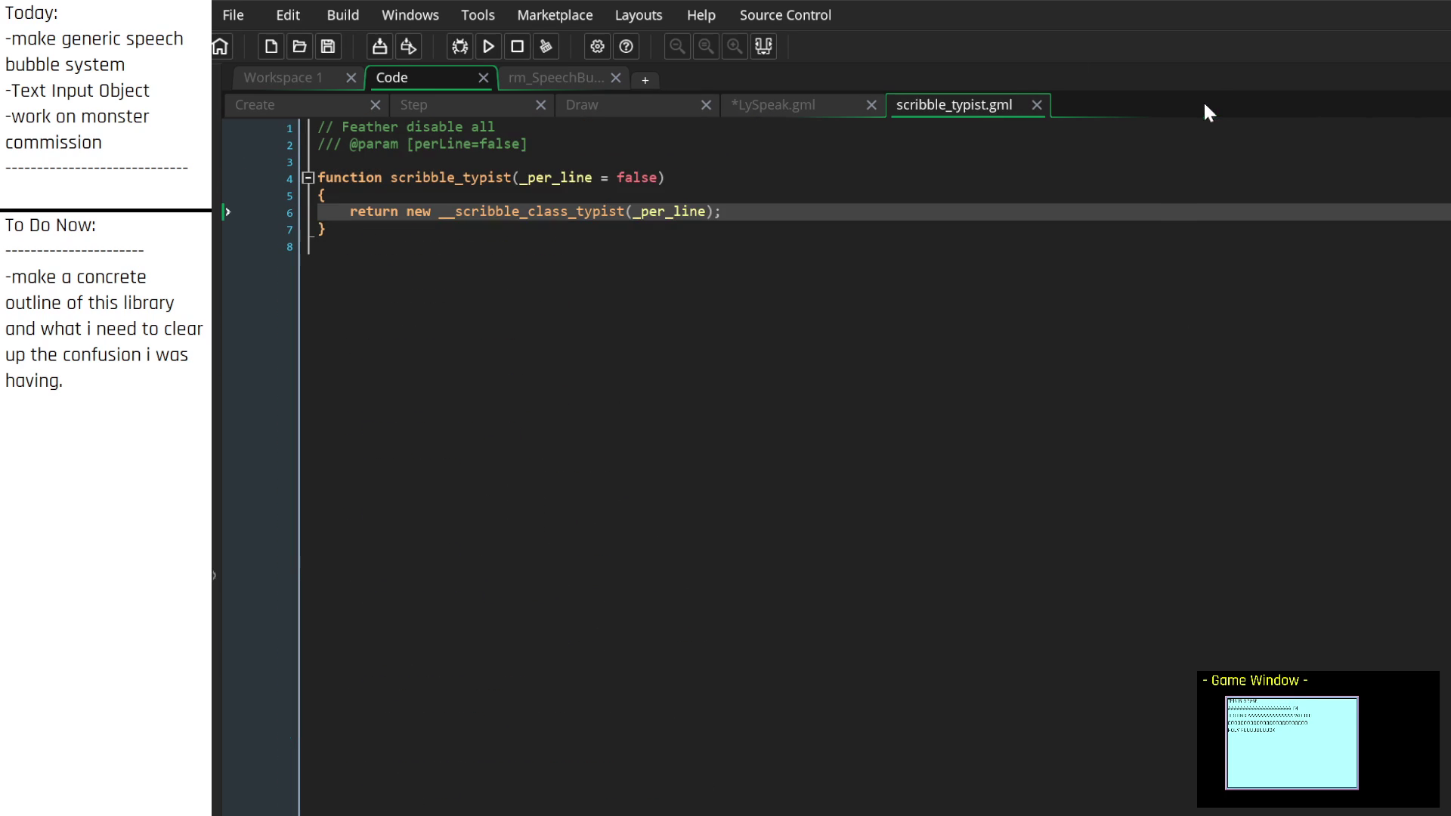
{"action": "left_click", "coordinate": [1034, 106]}
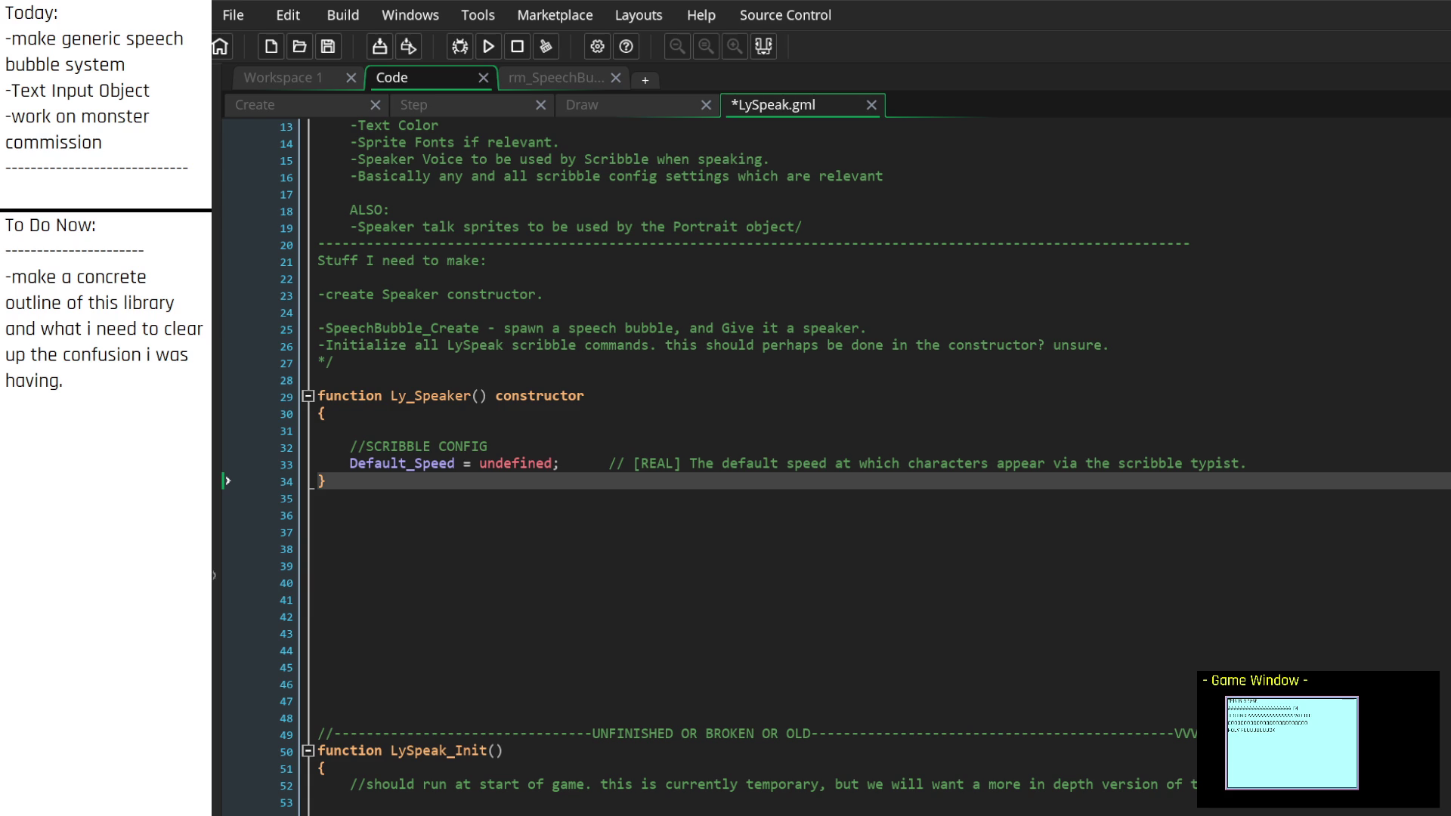
- Add a //PORTRAIT CONFIG comment inside the constructor with blank lines around it
{"action": "left_click", "coordinate": [408, 429]}
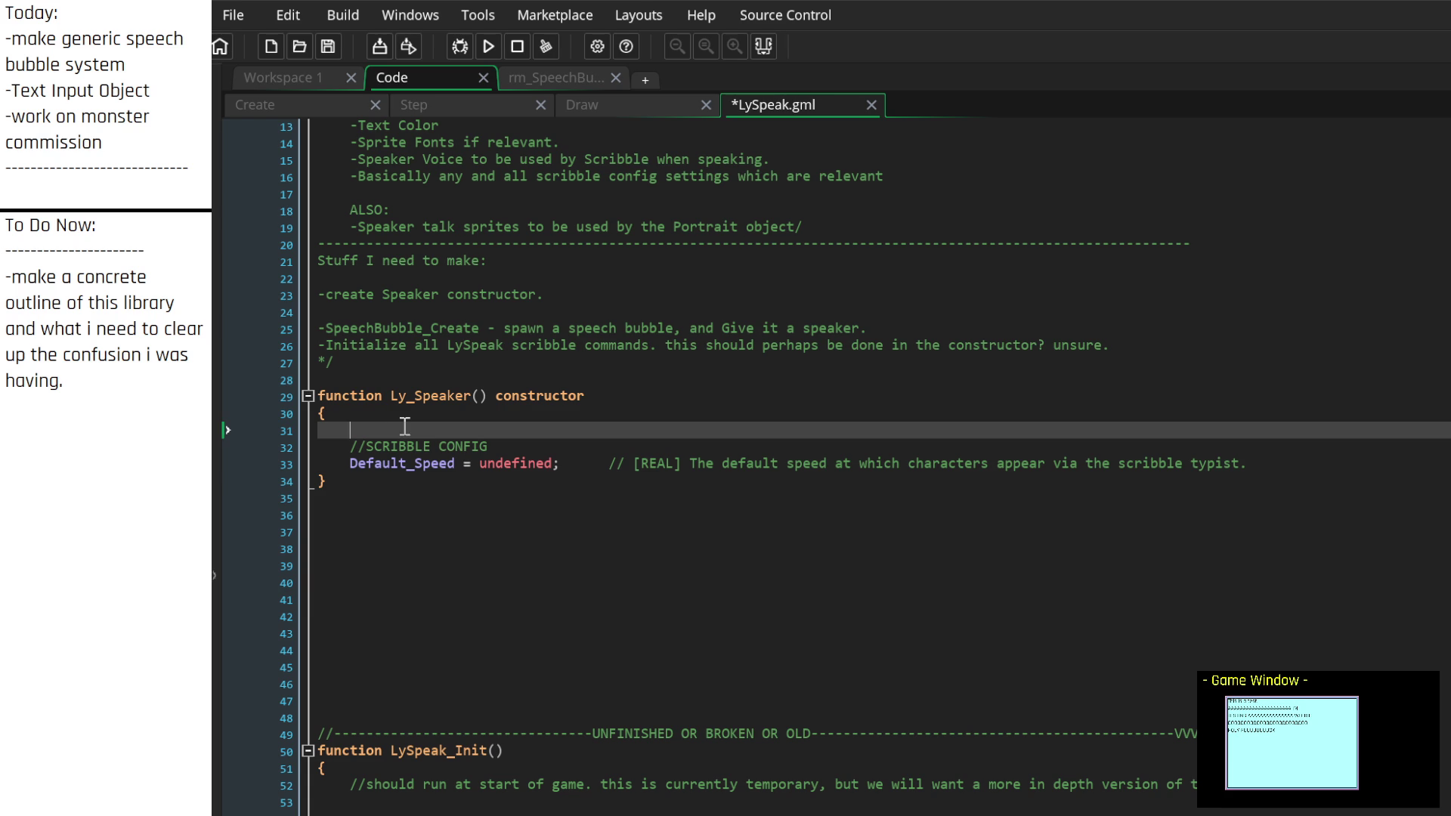
{"action": "type", "text": "//PORTRAIT CONFIG"}
{"action": "key", "text": "Return"}
{"action": "key", "text": "Return"}
{"action": "key", "text": "Up"}
{"action": "key", "text": "Up"}
{"action": "key", "text": "Return"}
{"action": "key", "text": "Up"}
{"action": "type", "text": "//SPEEC"}
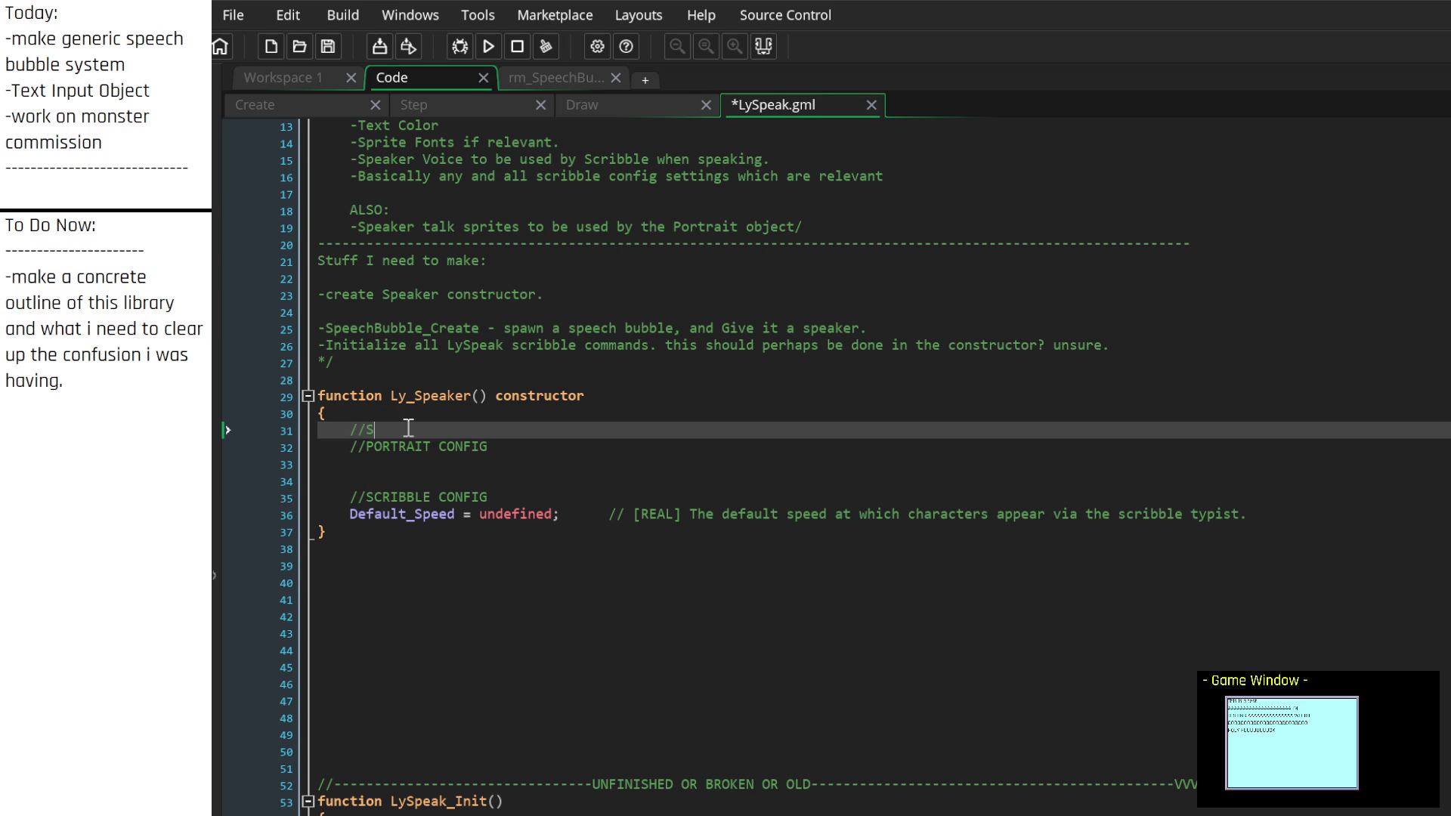
{"action": "key", "text": "BackSpace"}
{"action": "key", "text": "BackSpace"}
{"action": "key", "text": "BackSpace"}
{"action": "key", "text": "Down"}
{"action": "key", "text": "Down"}
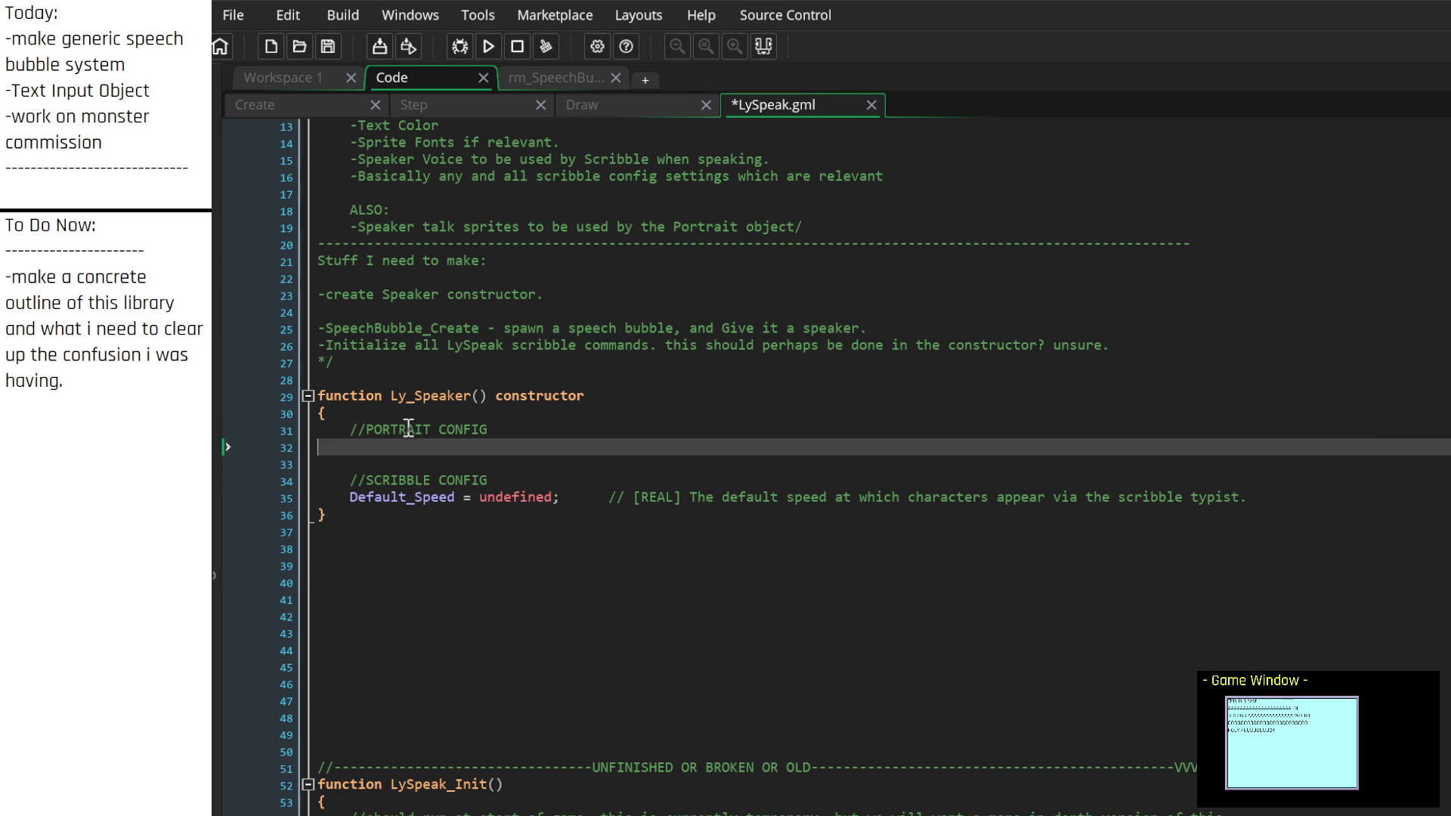
- Add //SPEECH BUBBLE CONFIG above SCRIBBLE CONFIG and start removing the Default_ prefix from Default_Speed
{"action": "left_click", "coordinate": [413, 473]}
{"action": "left_click", "coordinate": [420, 461]}
{"action": "type", "text": "//"}
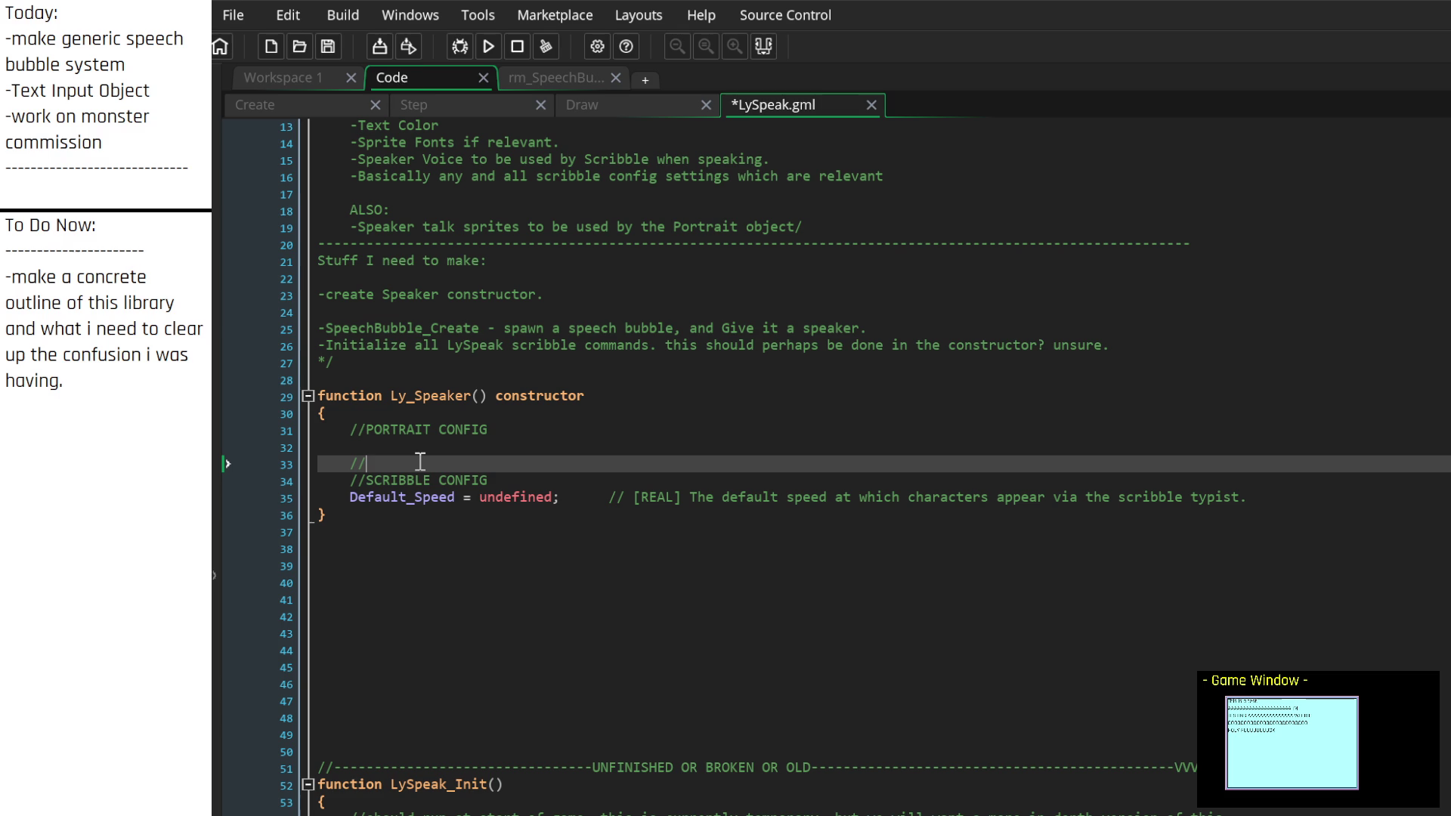
{"action": "type", "text": "SPEECH BUB"}
{"action": "type", "text": "BLE CONFIG"}
{"action": "key", "text": "Return"}
{"action": "key", "text": "Return"}
{"action": "key", "text": "BackSpace"}
{"action": "key", "text": "Down"}
{"action": "key", "text": "Down"}
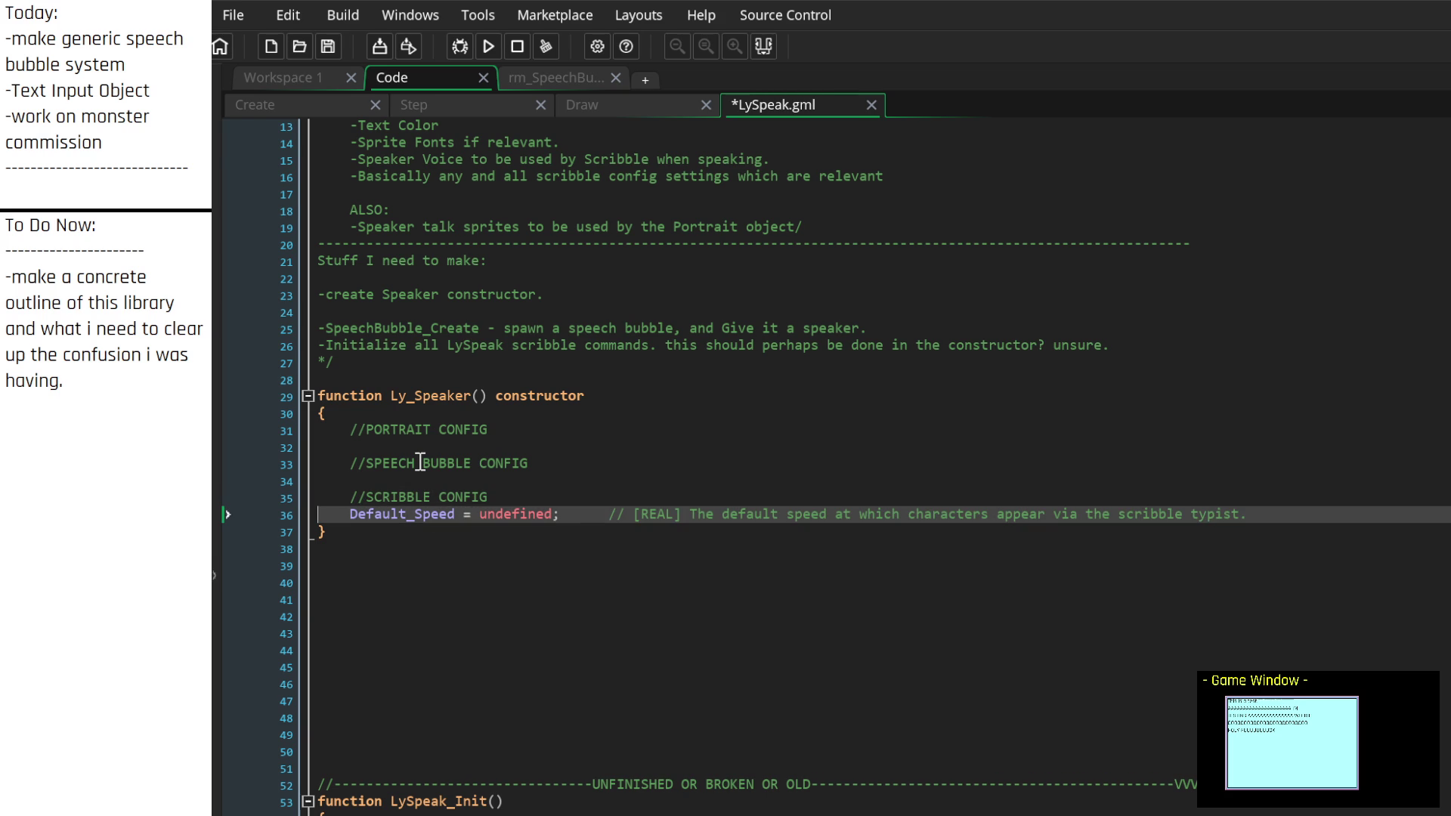
{"action": "key", "text": "Delete"}
{"action": "key", "text": "Delete"}
{"action": "key", "text": "Delete"}
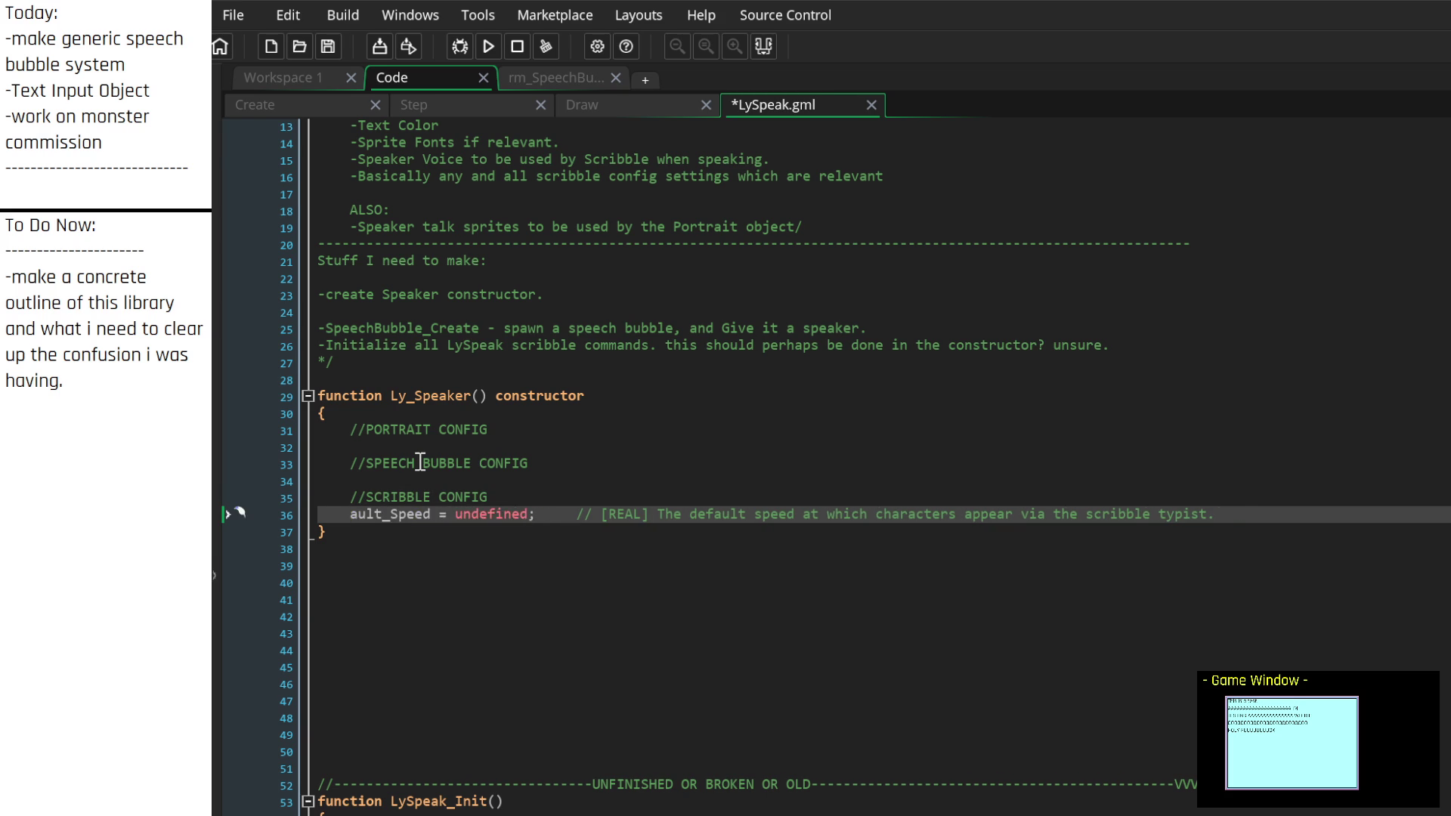
- Append '(Scribble script may change this' after the period of the Speed comment
{"action": "key", "text": "End"}
{"action": "key", "text": "Left"}
{"action": "key", "text": "Left"}
{"action": "key", "text": "Left"}
{"action": "key", "text": "End"}
{"action": "key", "text": "Left"}
{"action": "key", "text": "End"}
{"action": "type", "text": "(Scribble script "}
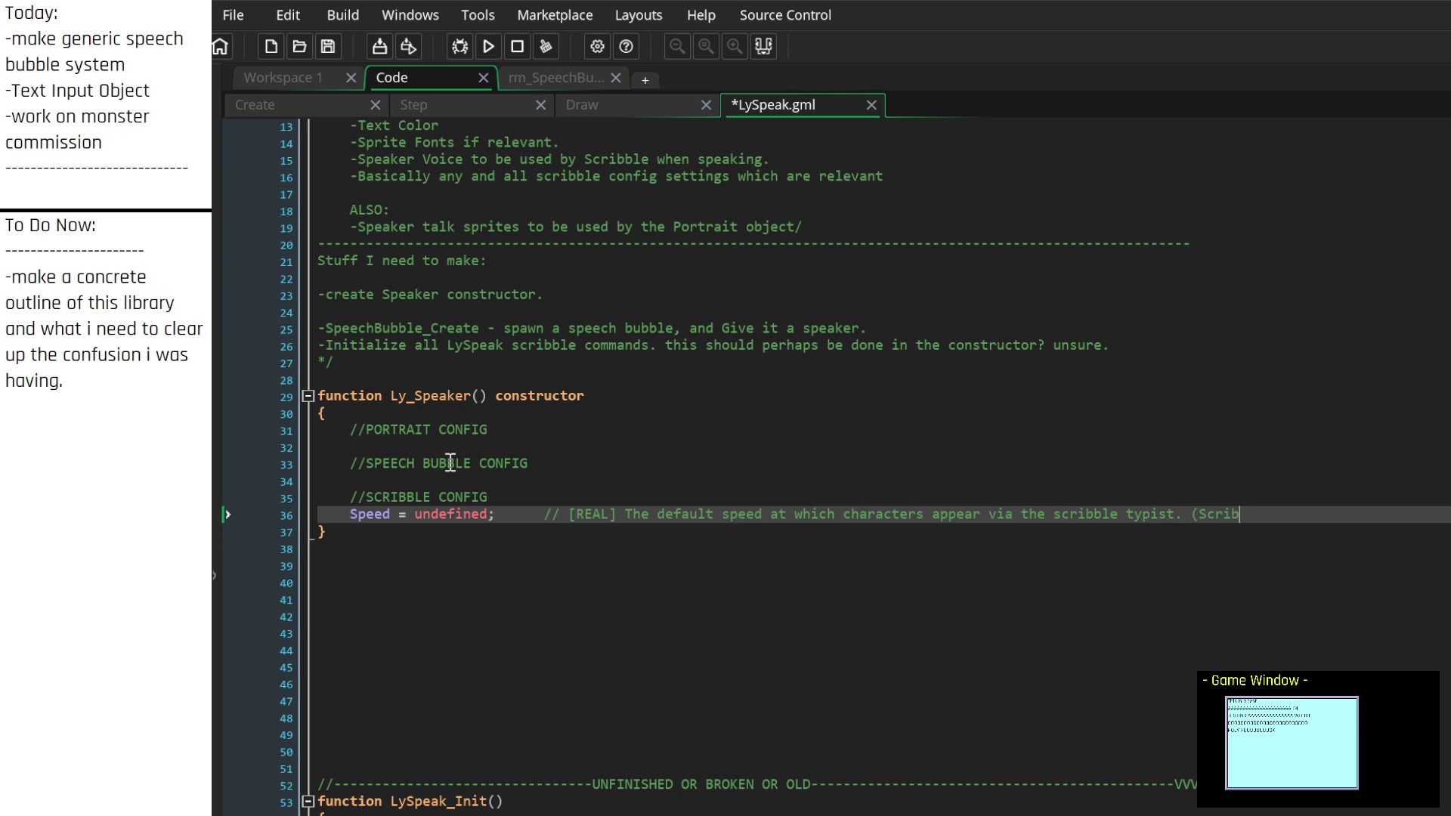
{"action": "type", "text": "may "}
{"action": "type", "text": "change this"}
- Reword the addition so the Speed comment says Scribble script may manually change it
{"action": "key", "text": "BackSpace"}
{"action": "key", "text": "BackSpace"}
{"action": "key", "text": "BackSpace"}
{"action": "type", "text": "he "}
{"action": "type", "text": "typist s"}
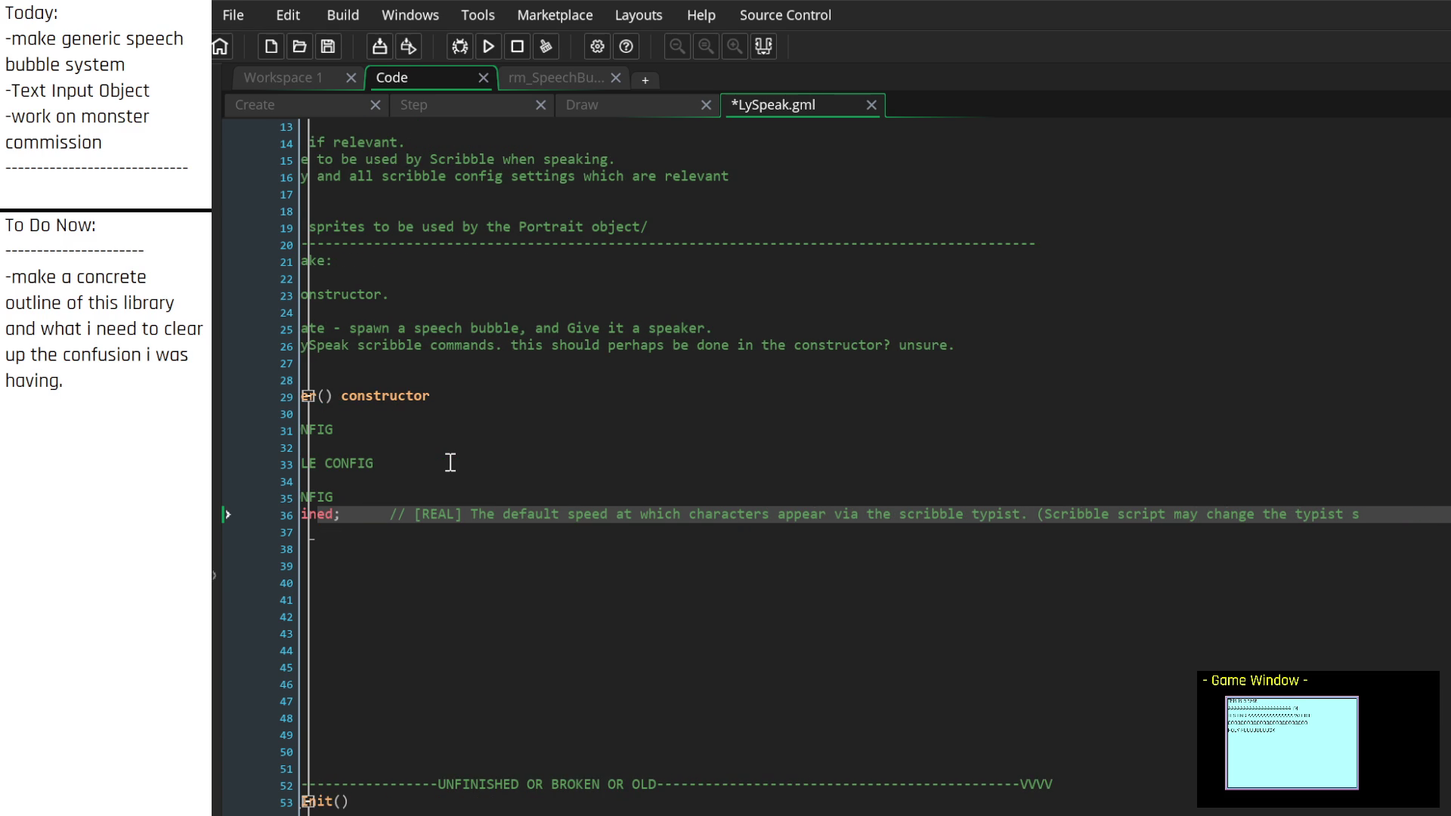
{"action": "type", "text": "peed)"}
{"action": "type", "text": " independent o"}
{"action": "key", "text": "BackSpace"}
{"action": "key", "text": "BackSpace"}
{"action": "key", "text": "BackSpace"}
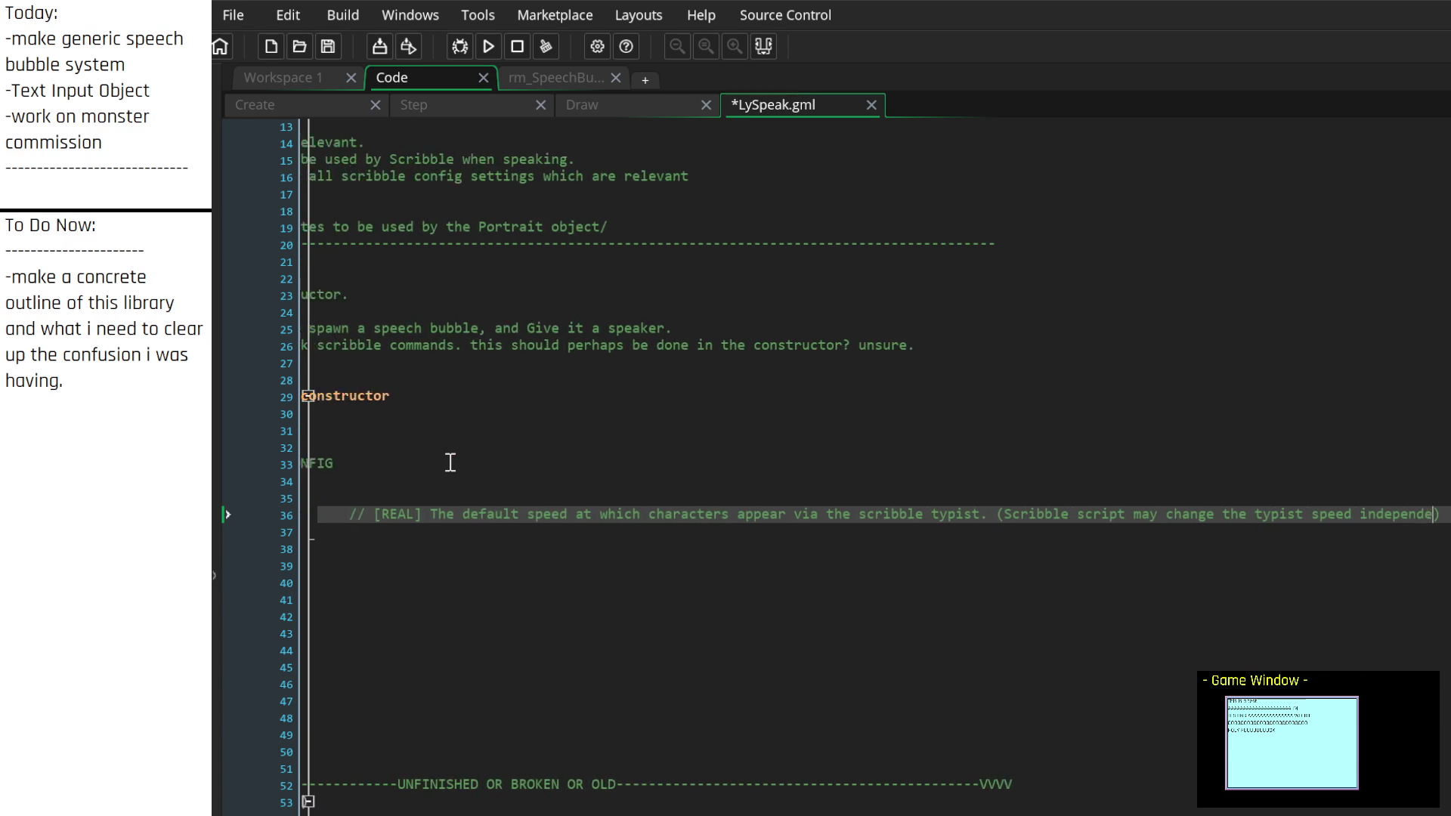
{"action": "key", "text": "BackSpace"}
{"action": "key", "text": "BackSpace"}
{"action": "key", "text": "BackSpace"}
{"action": "type", "text": "manually h"}
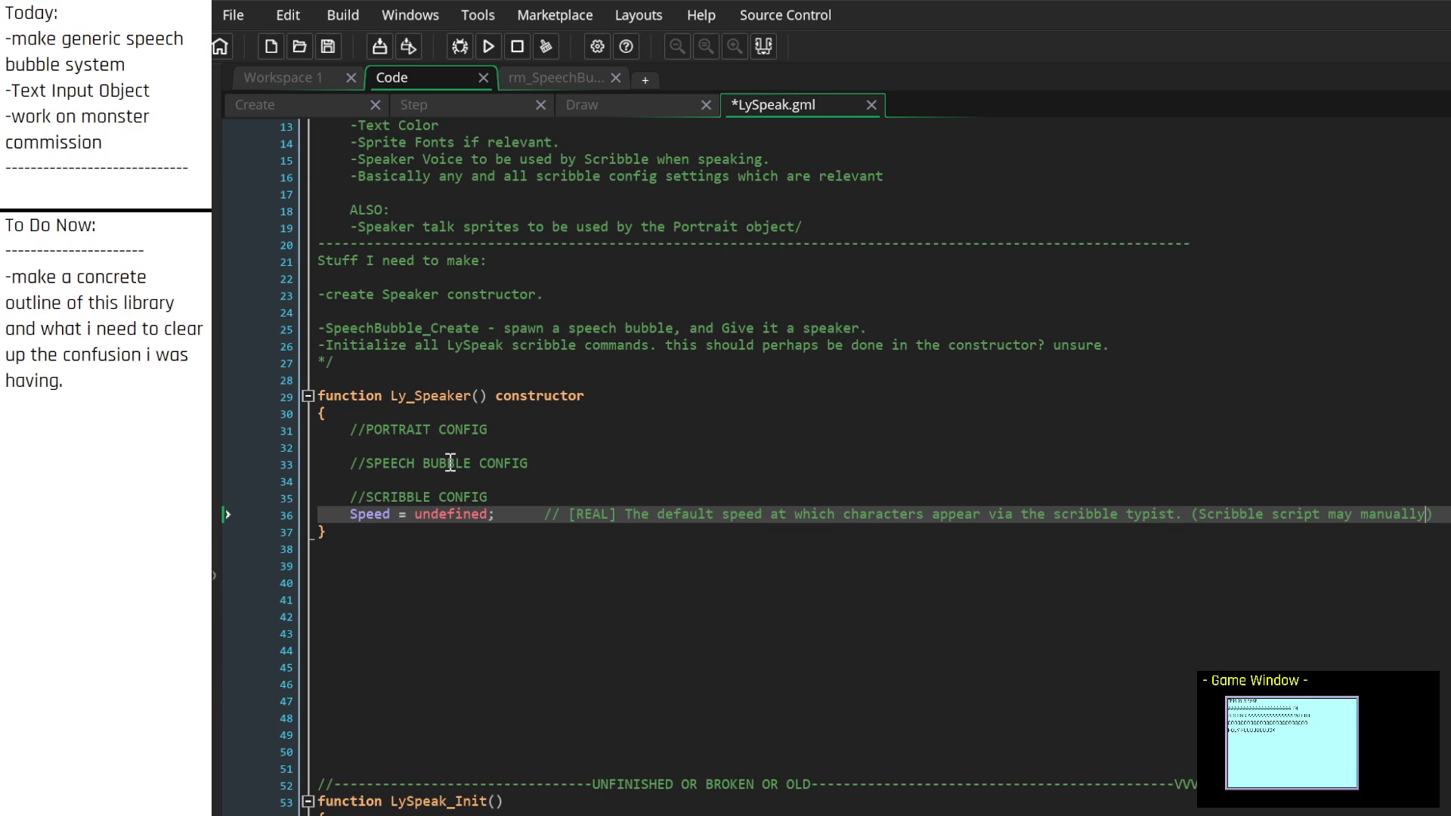
{"action": "key", "text": "BackSpace"}
{"action": "type", "text": "ch"}
{"action": "key", "text": "Up"}
{"action": "key", "text": "Up"}
{"action": "key", "text": "Up"}
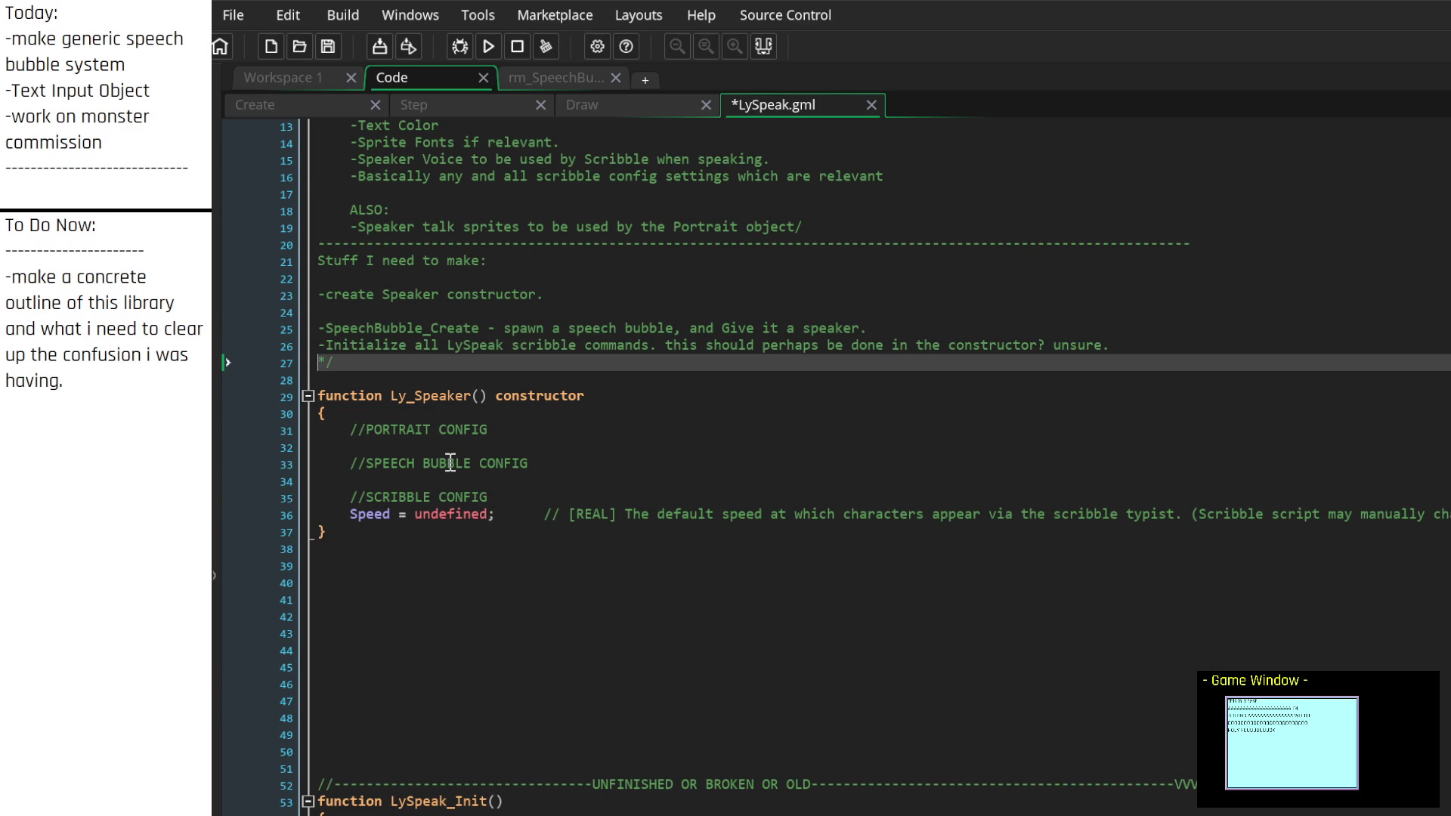
{"action": "key", "text": "Up"}
{"action": "key", "text": "Up"}
{"action": "key", "text": "Up"}
{"action": "key", "text": "Up"}
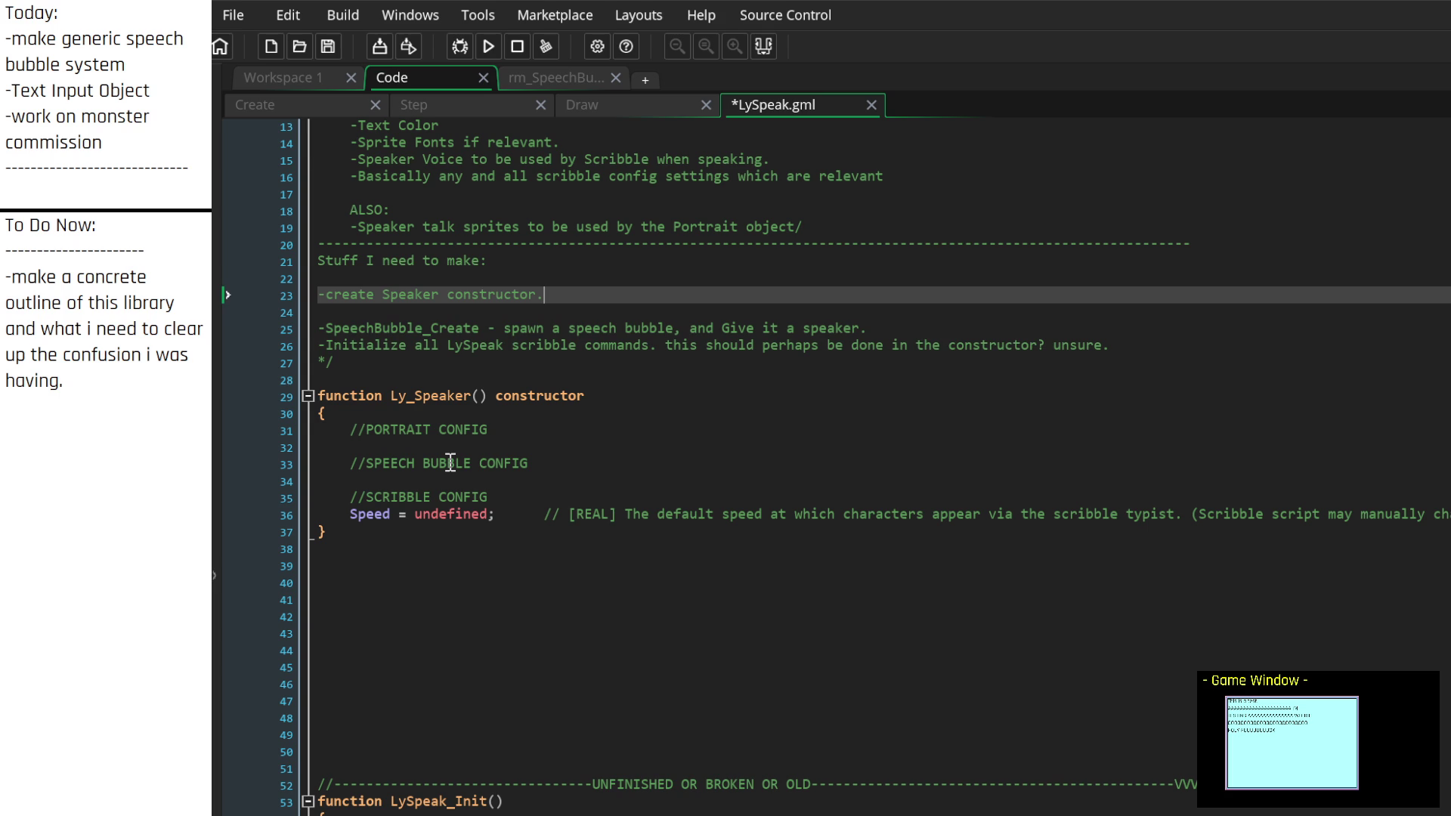
- Add '-Get_Speaker (from speech bubble)' below the Speaker constructor item in the to-make list
{"action": "key", "text": "Down"}
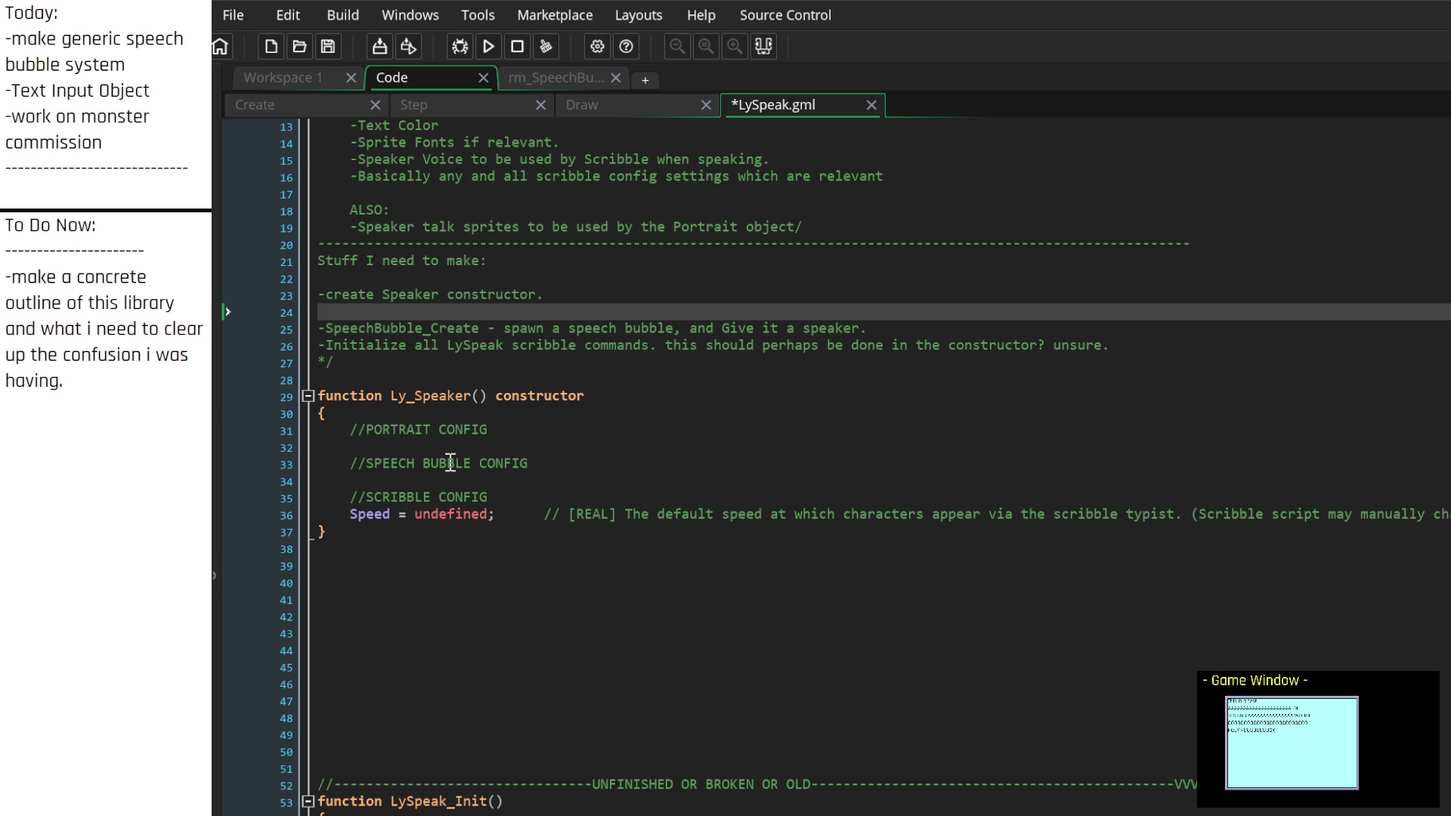
{"action": "key", "text": "Return"}
{"action": "key", "text": "Up"}
{"action": "type", "text": "-Get"}
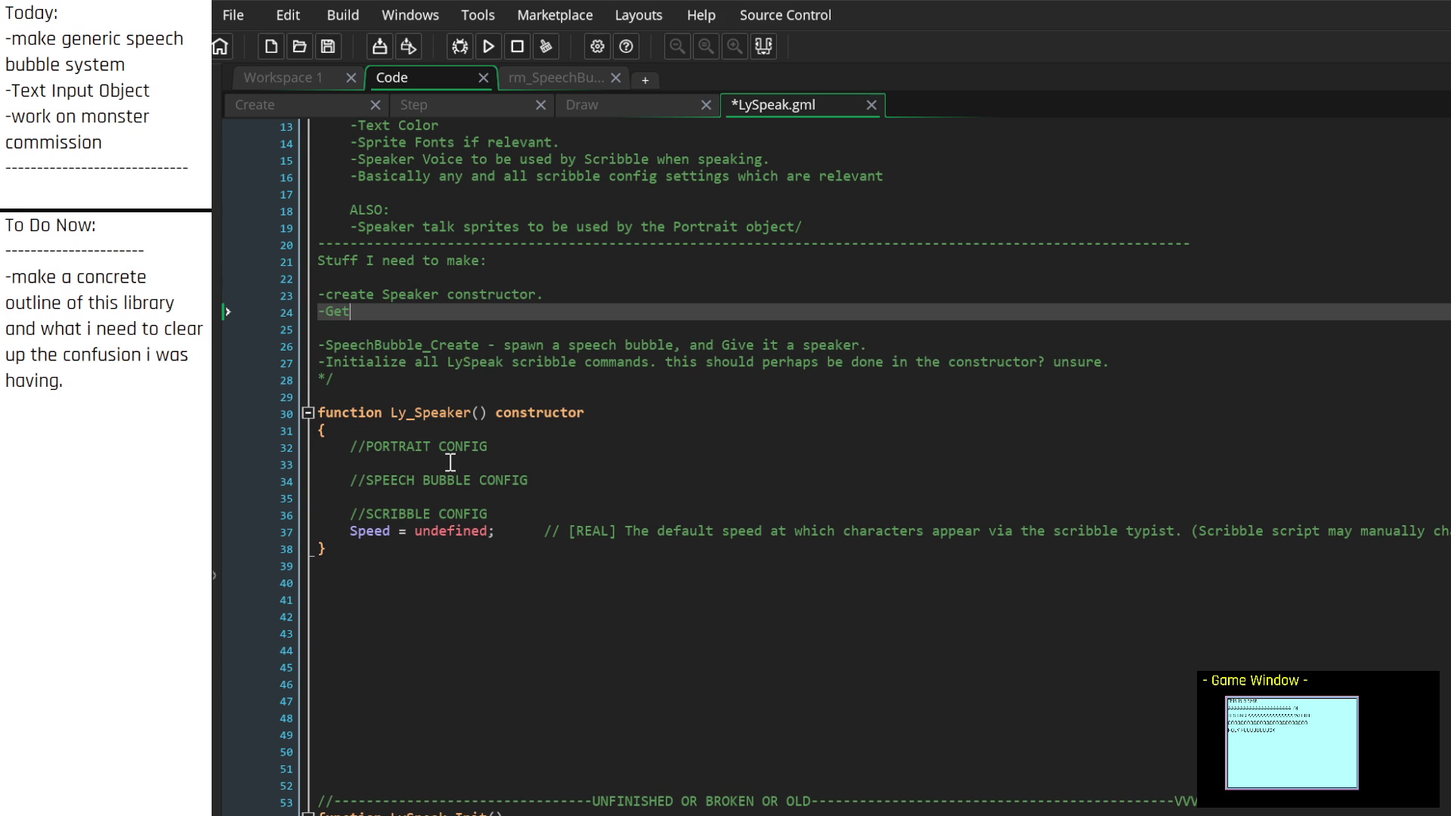
{"action": "type", "text": "_Speaker"}
{"action": "type", "text": " (from s"}
{"action": "type", "text": "peech bubble"}
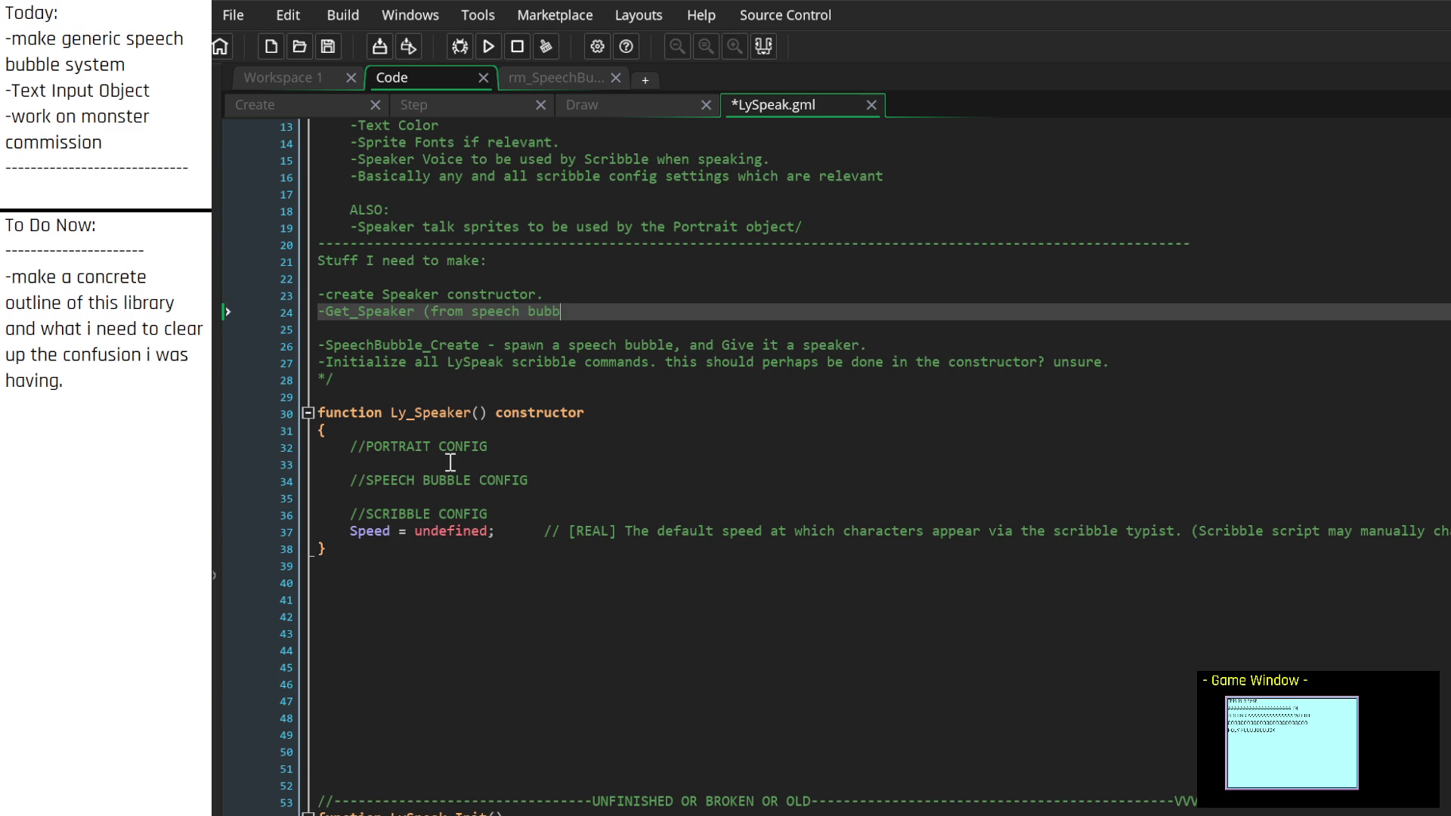
{"action": "key", "text": "BackSpace"}
{"action": "key", "text": "BackSpace"}
{"action": "key", "text": "BackSpace"}
{"action": "type", "text": "ch bubble)"}
{"action": "key", "text": "Down"}
{"action": "key", "text": "Down"}
{"action": "key", "text": "Down"}
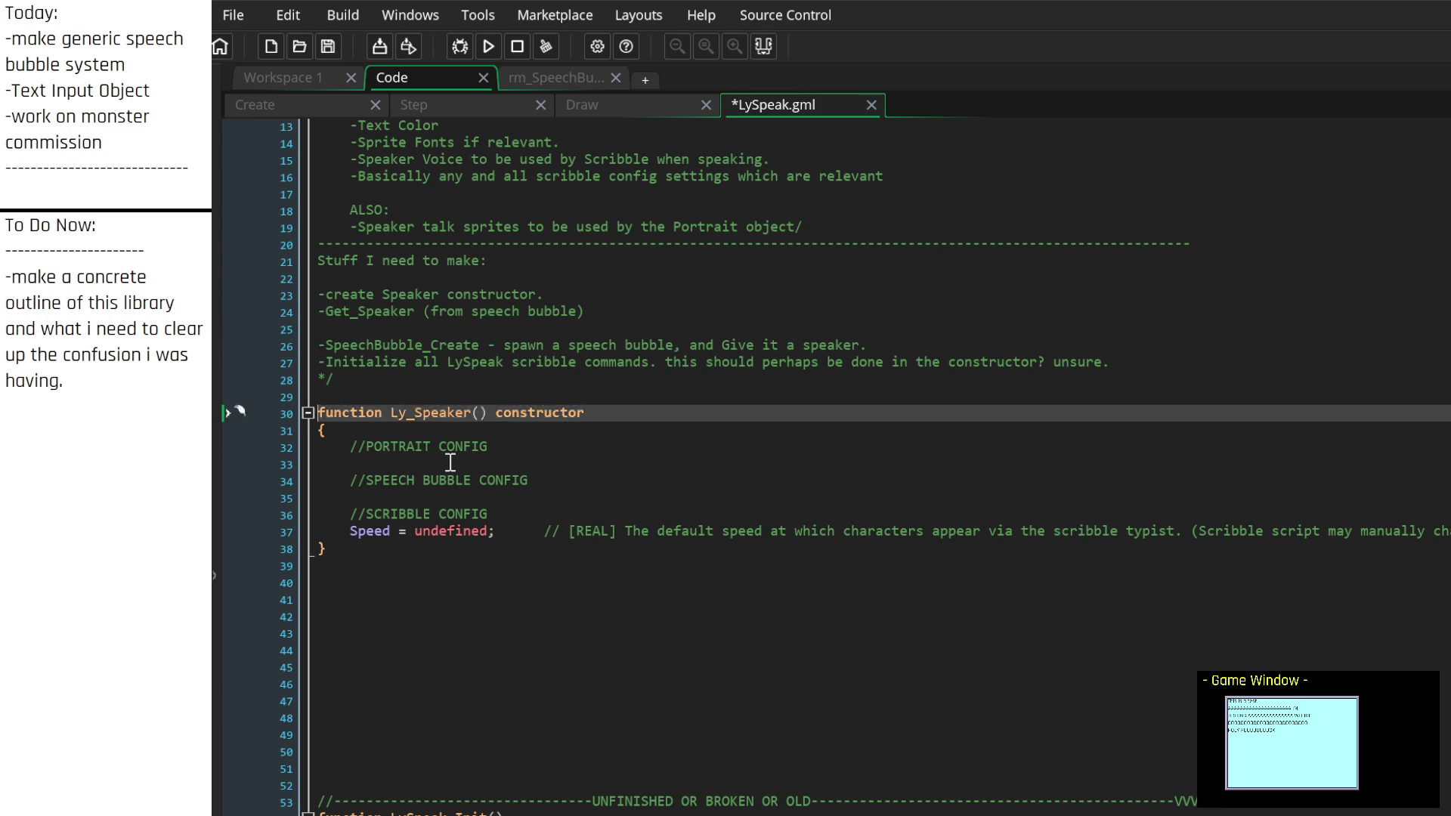
{"action": "key", "text": "Up"}
{"action": "key", "text": "End"}
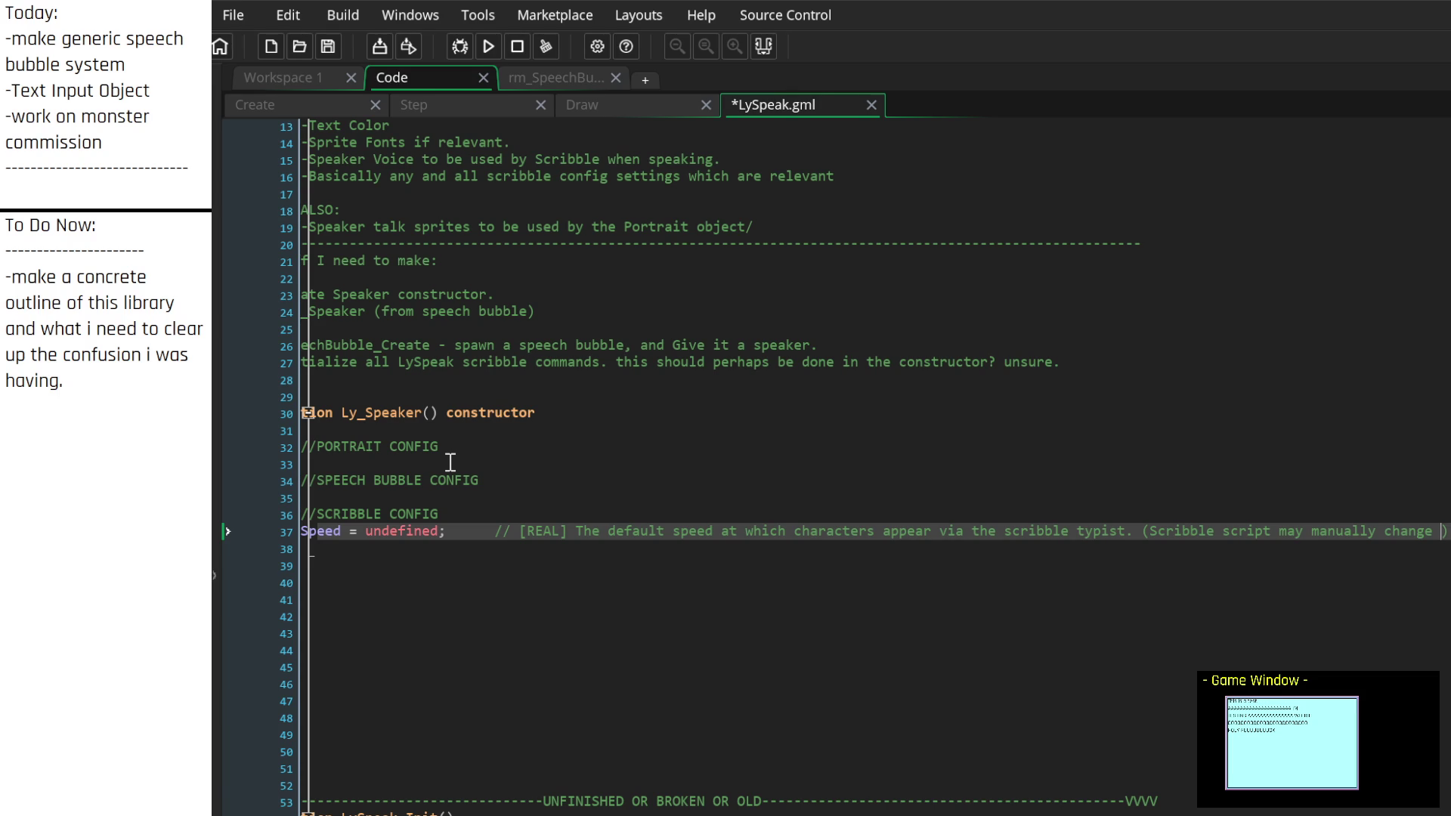
- Revise the end of the Speed comment, trying then removing an 'or the speech' wording
{"action": "scroll", "coordinate": [450, 462], "scroll_direction": "right", "scroll_amount": 2}
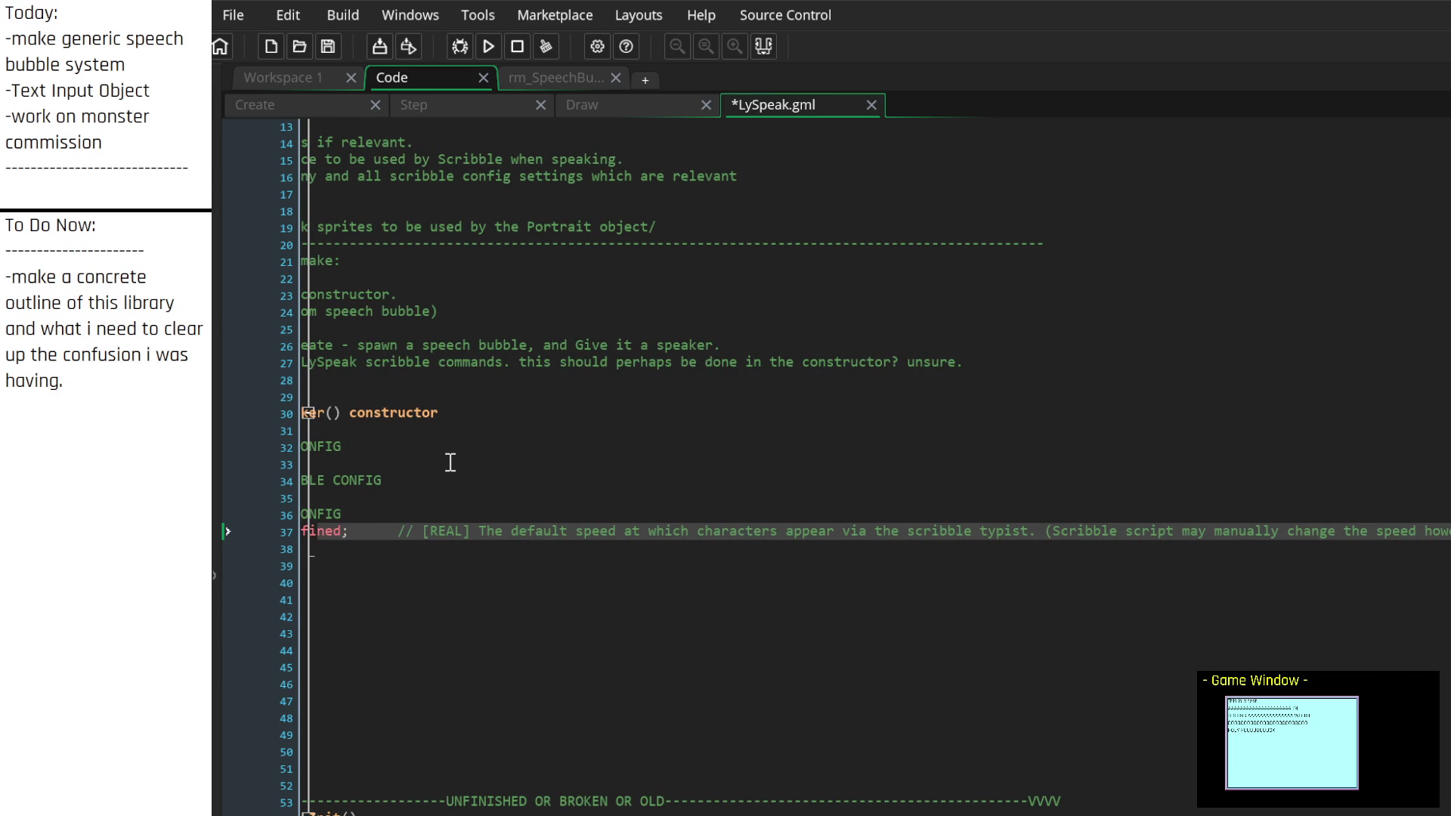
{"action": "key", "text": "Down"}
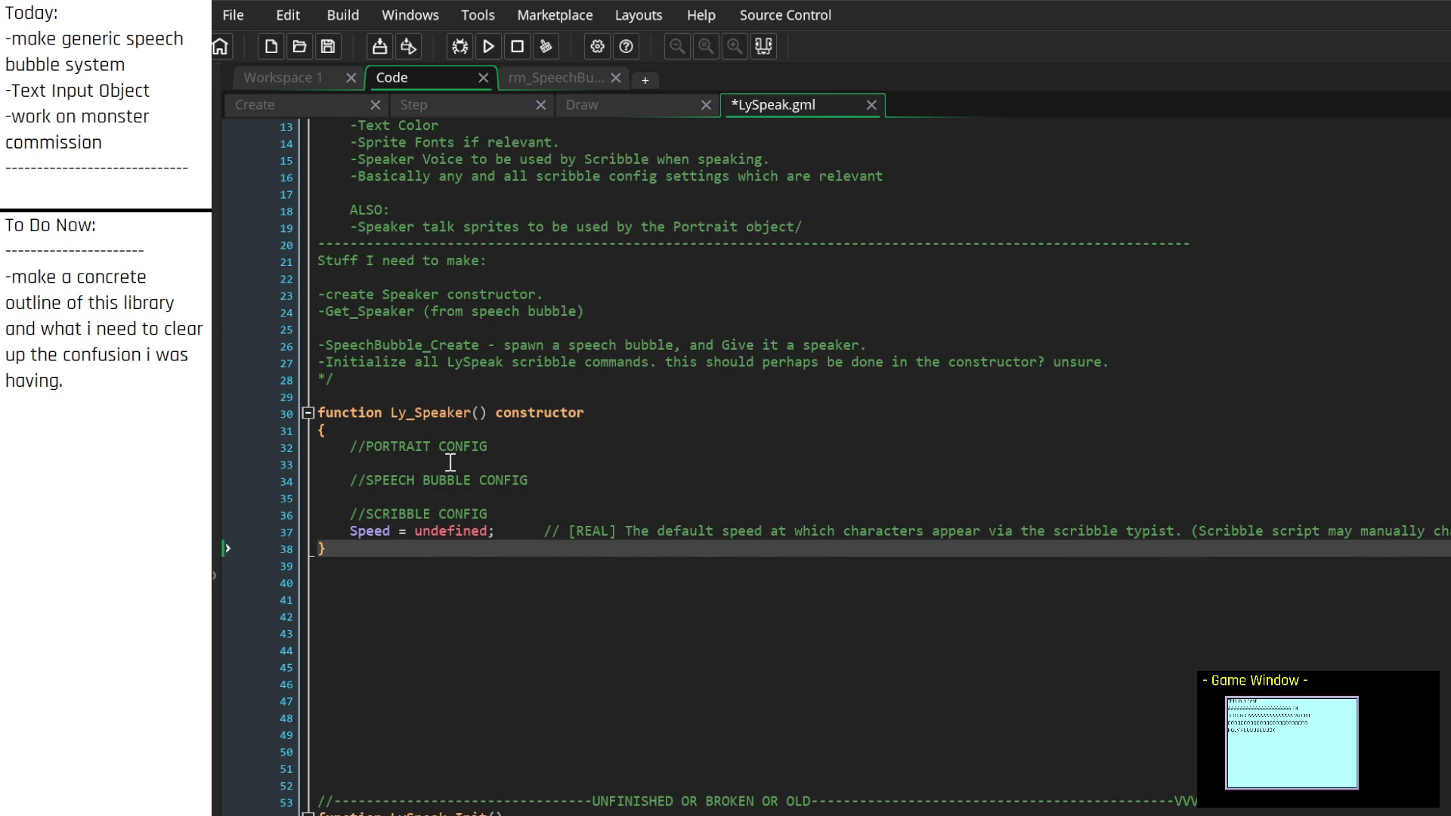
{"action": "key", "text": "Up"}
{"action": "key", "text": "End"}
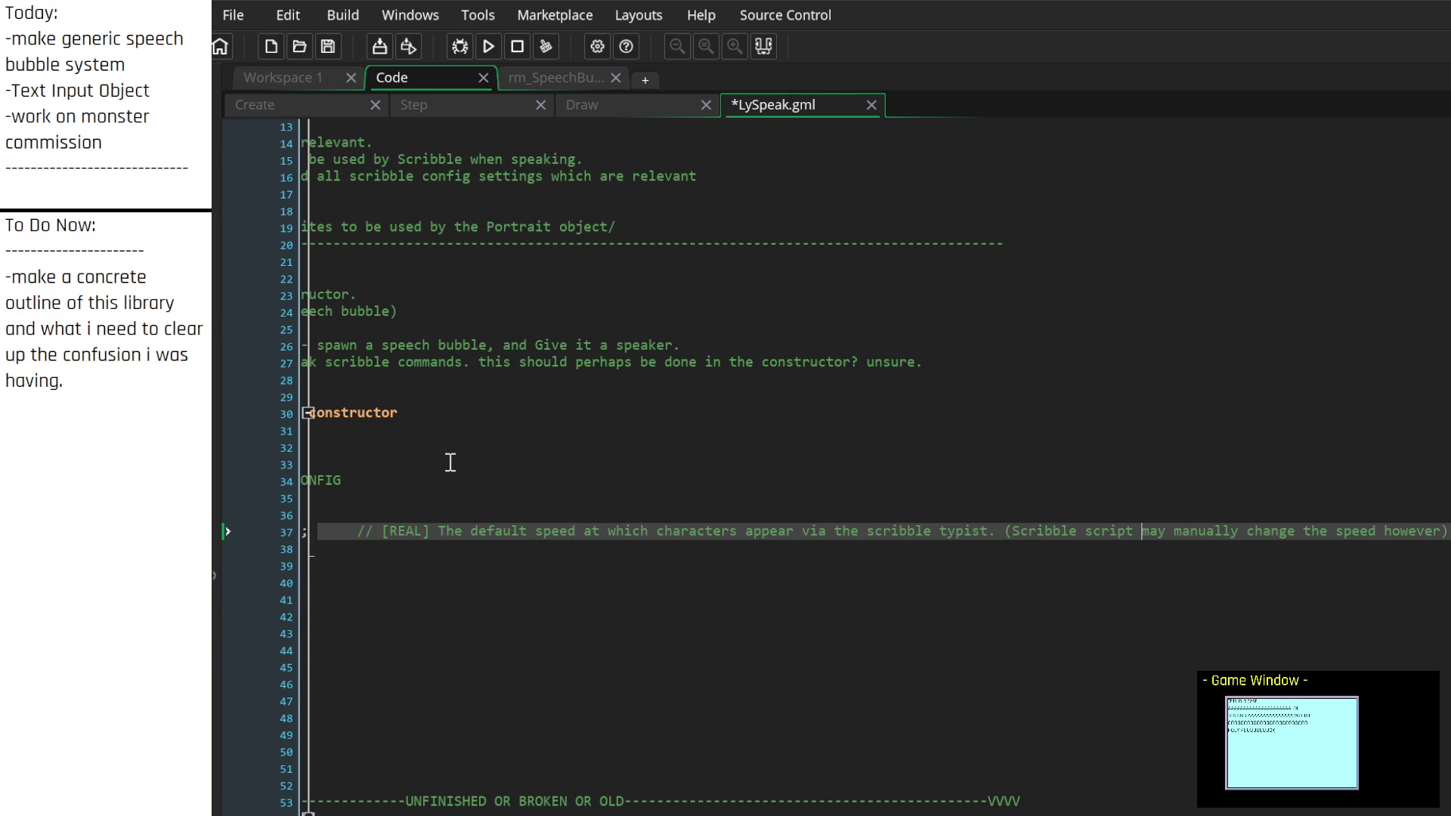
{"action": "type", "text": "or the speech"}
{"action": "key", "text": "BackSpace"}
{"action": "key", "text": "BackSpace"}
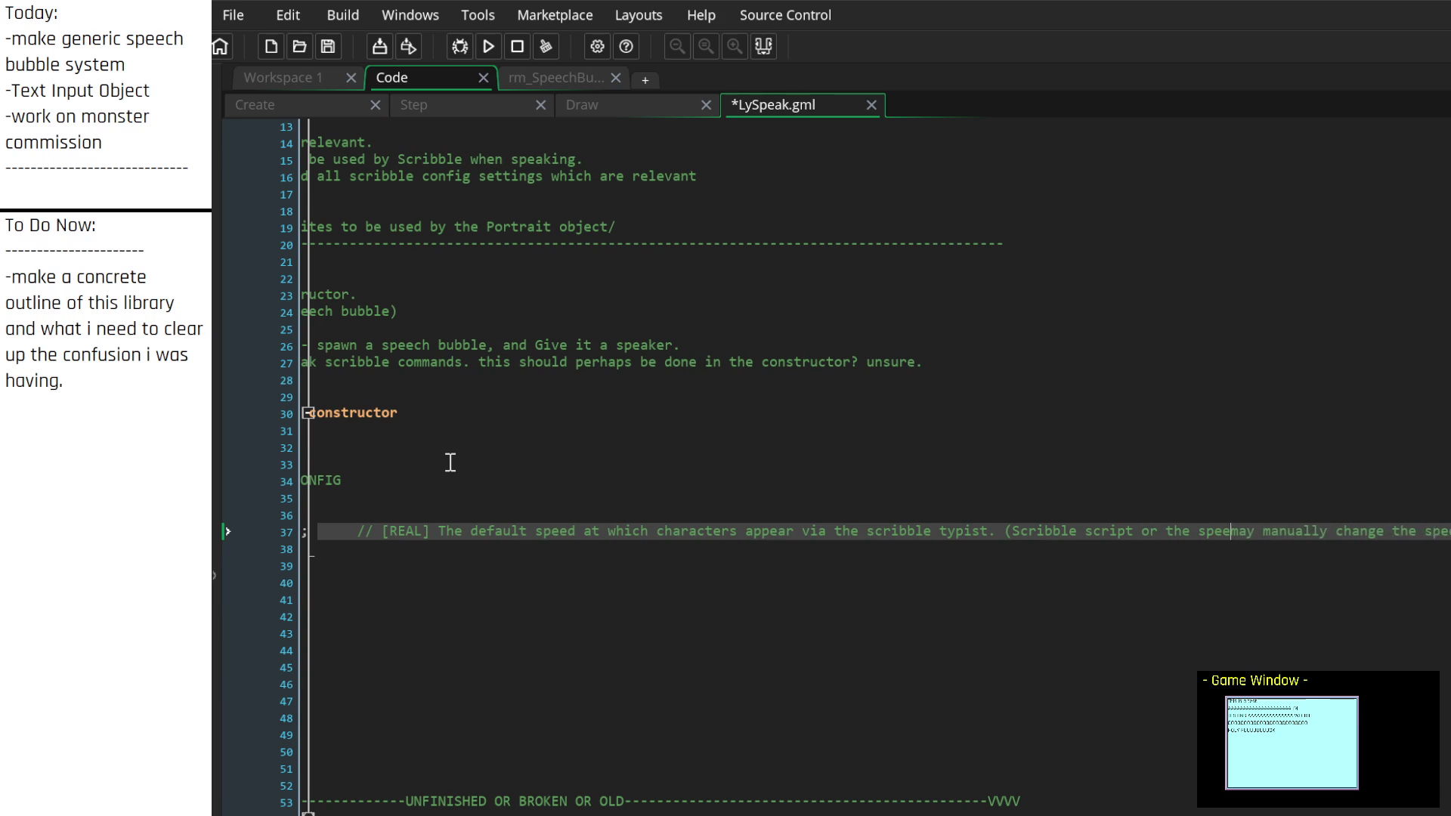
{"action": "key", "text": "BackSpace"}
{"action": "key", "text": "BackSpace"}
{"action": "key", "text": "BackSpace"}
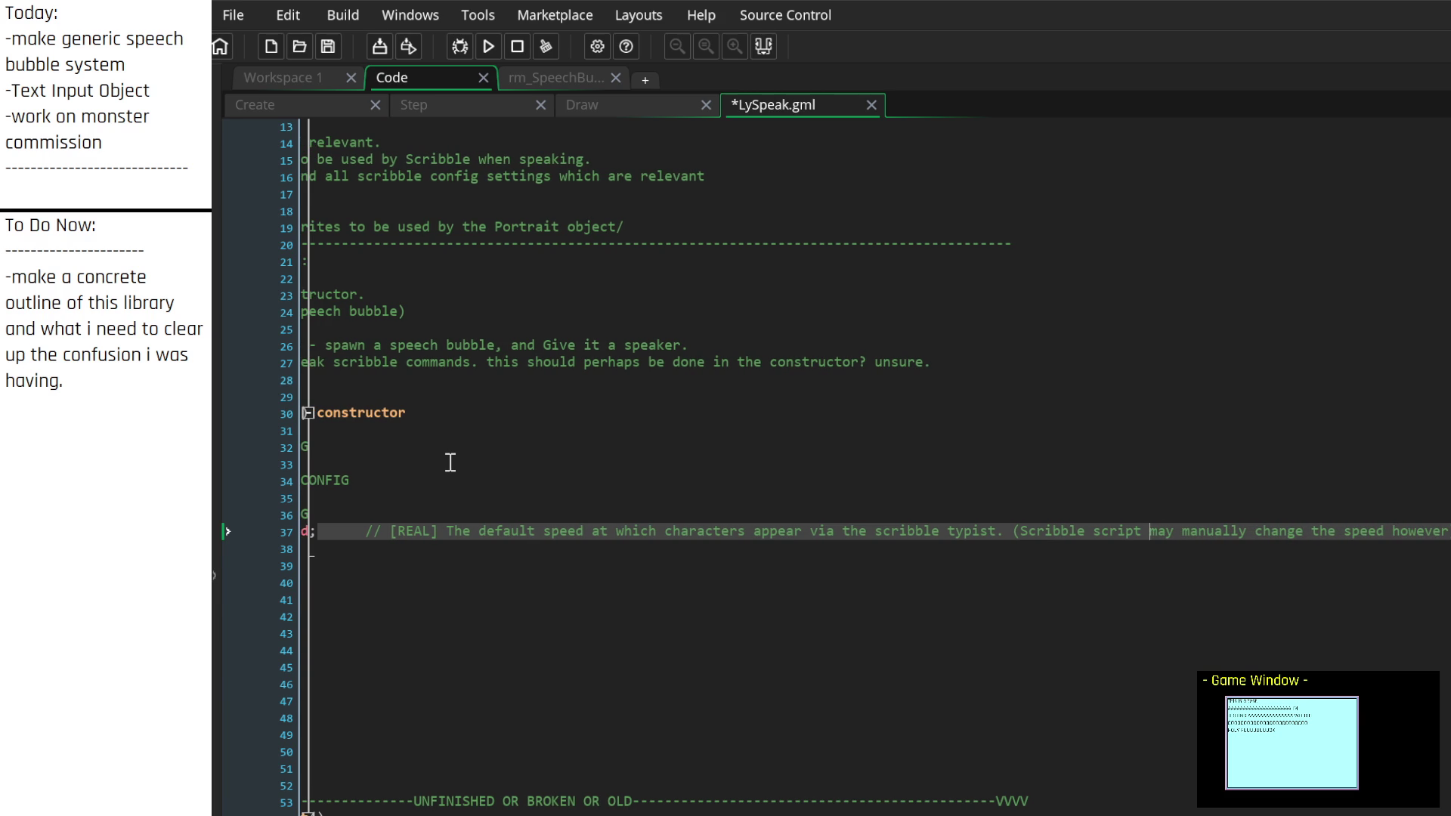
{"action": "key", "text": "Right"}
{"action": "key", "text": "Right"}
{"action": "key", "text": "Right"}
{"action": "key", "text": "Right"}
{"action": "key", "text": "Right"}
{"action": "key", "text": "Right"}
{"action": "key", "text": "Right"}
{"action": "key", "text": "Right"}
{"action": "key", "text": "Right"}
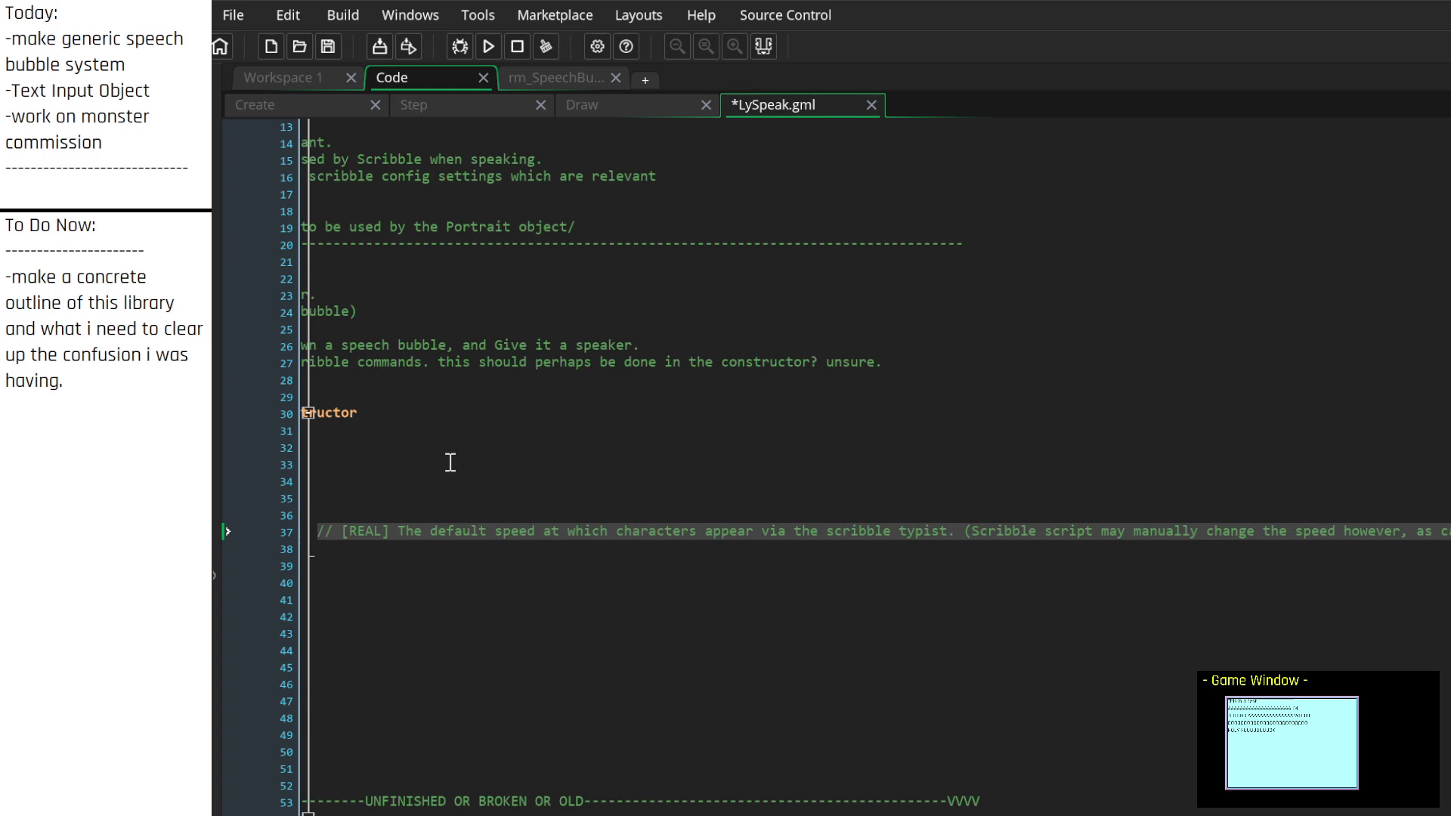
{"action": "key", "text": "Right"}
{"action": "key", "text": "Right"}
{"action": "key", "text": "Right"}
{"action": "key", "text": "Right"}
{"action": "key", "text": "Right"}
{"action": "key", "text": "Right"}
{"action": "key", "text": "Right"}
{"action": "key", "text": "Right"}
{"action": "key", "text": "Right"}
{"action": "key", "text": "Down"}
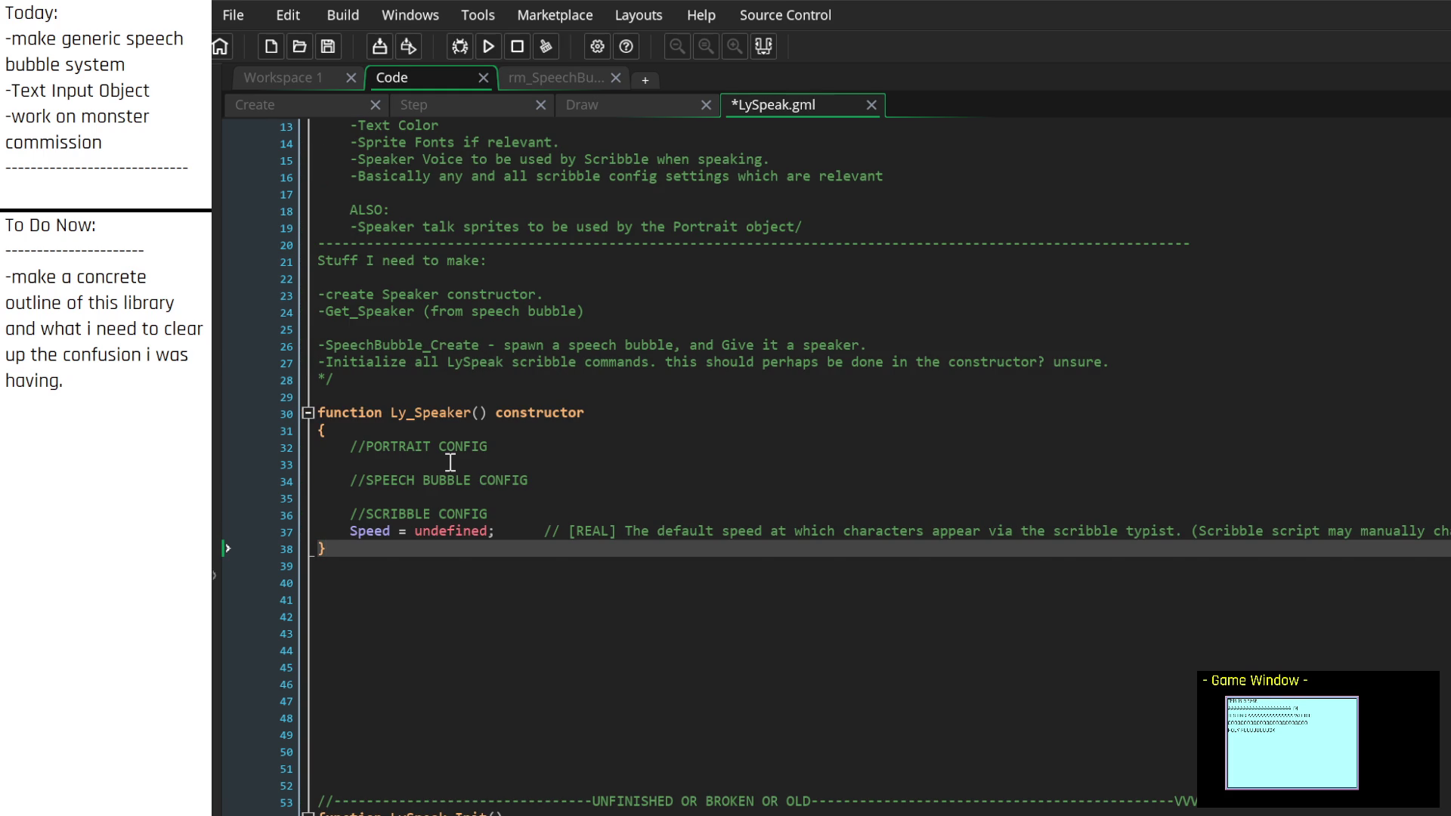
{"action": "key", "text": "Up"}
{"action": "key", "text": "Up"}
{"action": "key", "text": "Up"}
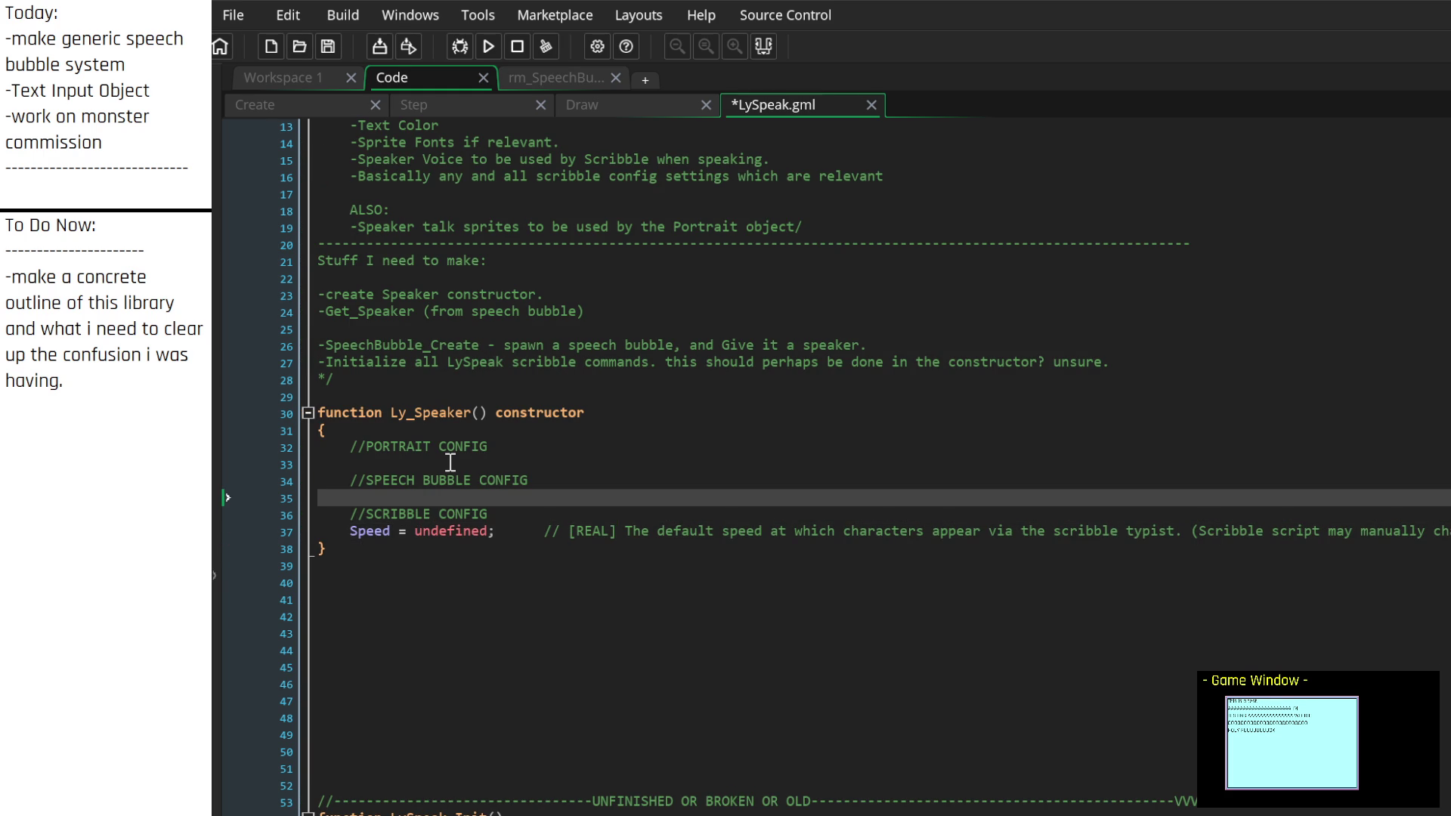
{"action": "key", "text": "Down"}
{"action": "key", "text": "Up"}
{"action": "key", "text": "Down"}
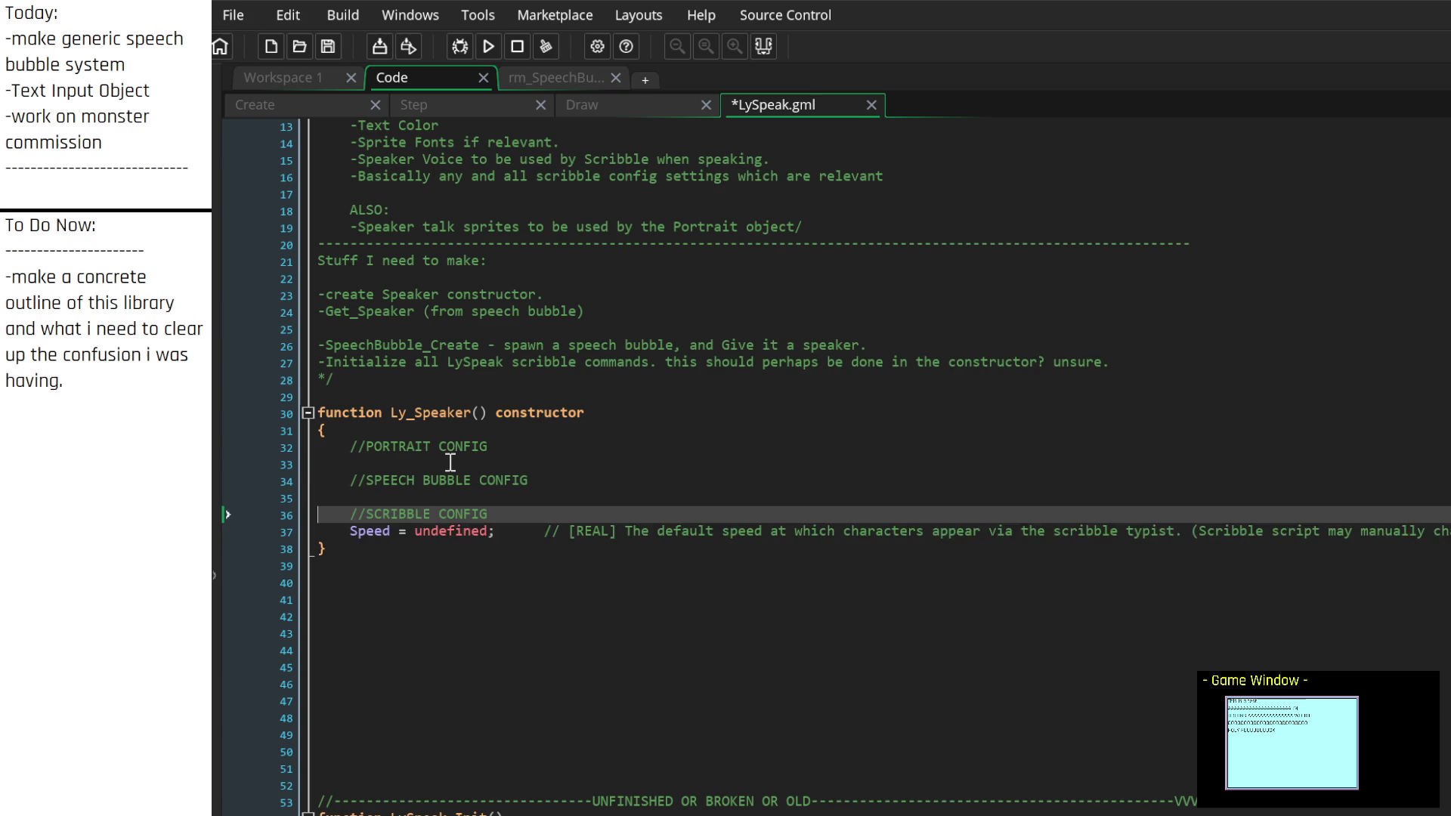
- Add a 'Smoothness = undefined; // [REAL]' field line below Speed
{"action": "key", "text": "Down"}
{"action": "key", "text": "Down"}
{"action": "key", "text": "Up"}
{"action": "key", "text": "End"}
{"action": "key", "text": "Return"}
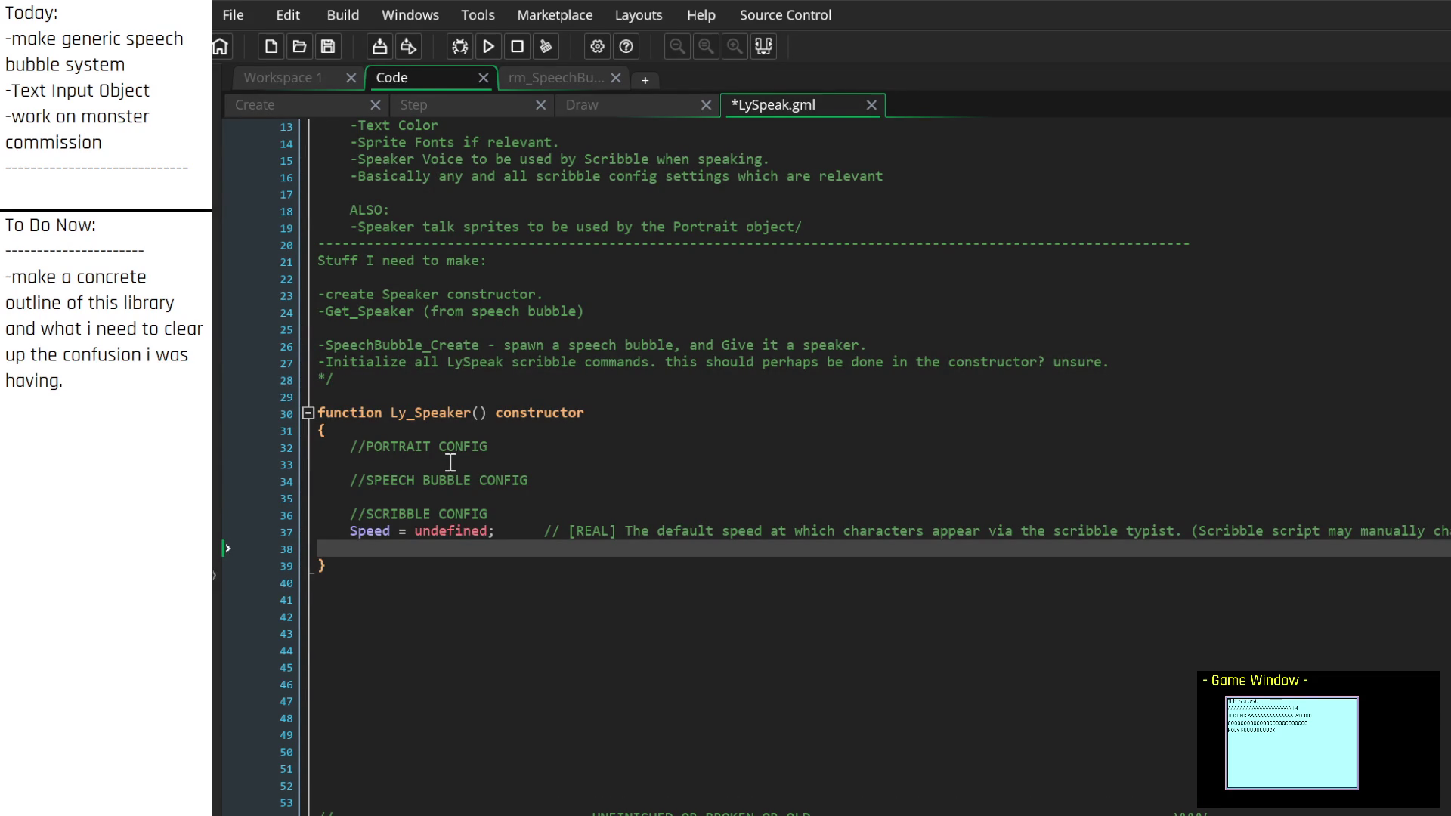
{"action": "type", "text": "Smoothness "}
{"action": "type", "text": "= i"}
{"action": "key", "text": "BackSpace"}
{"action": "type", "text": "undef"}
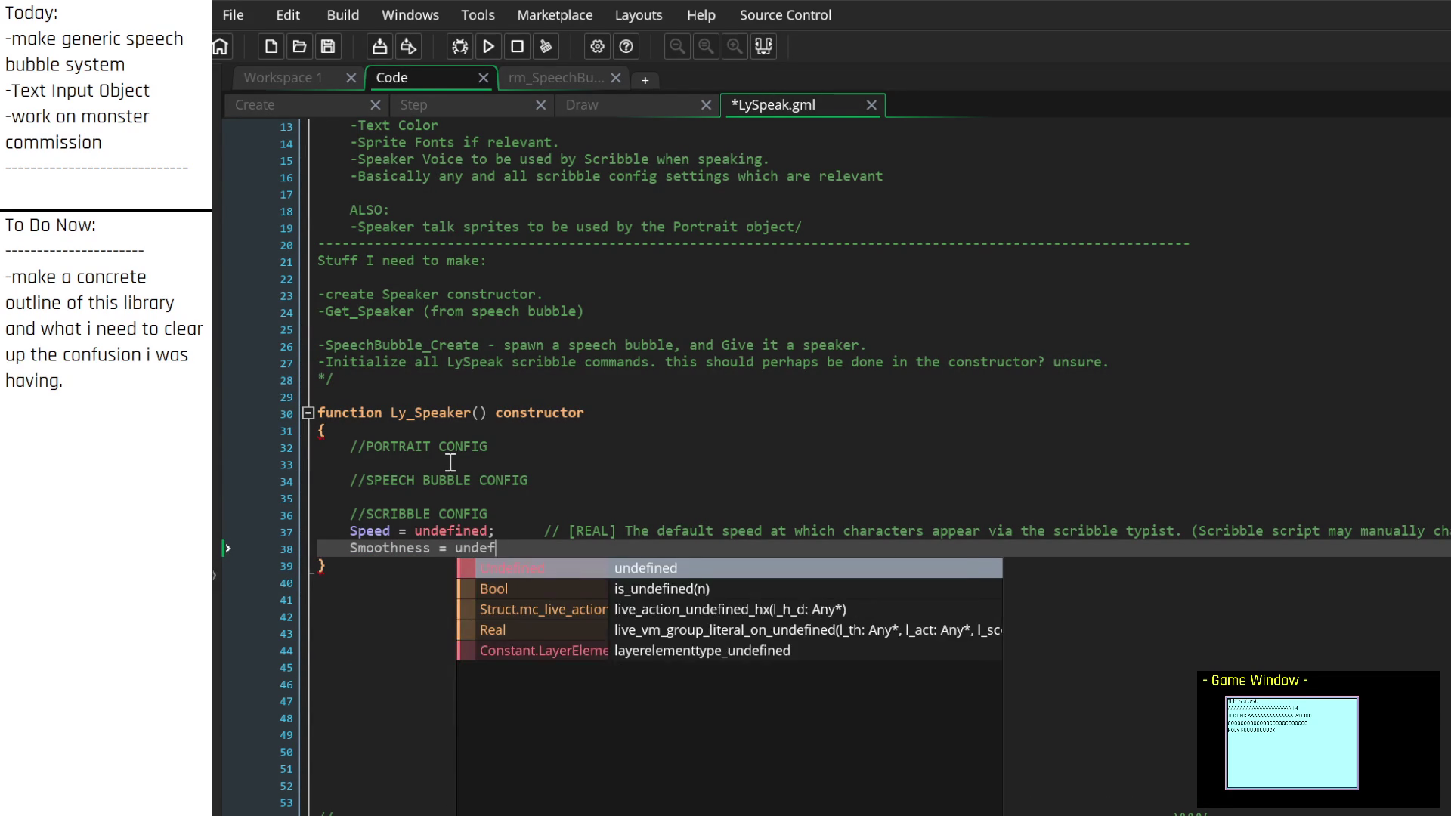
{"action": "type", "text": "ined; /"}
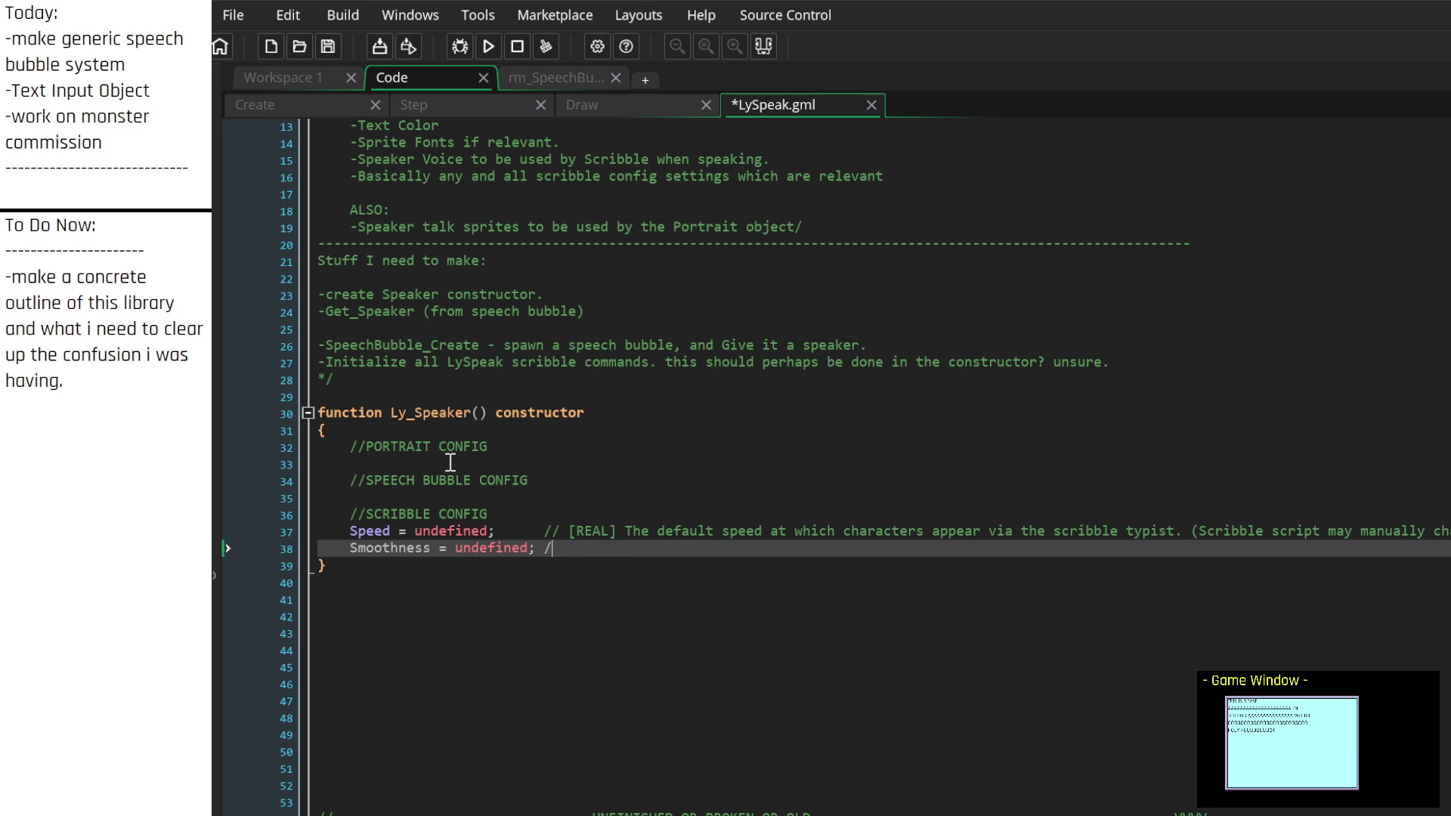
{"action": "type", "text": "/ []REAL"}
- Rename the field to In_Smoothness and tab-align its comment with the Speed comment
{"action": "type", "text": "In_"}
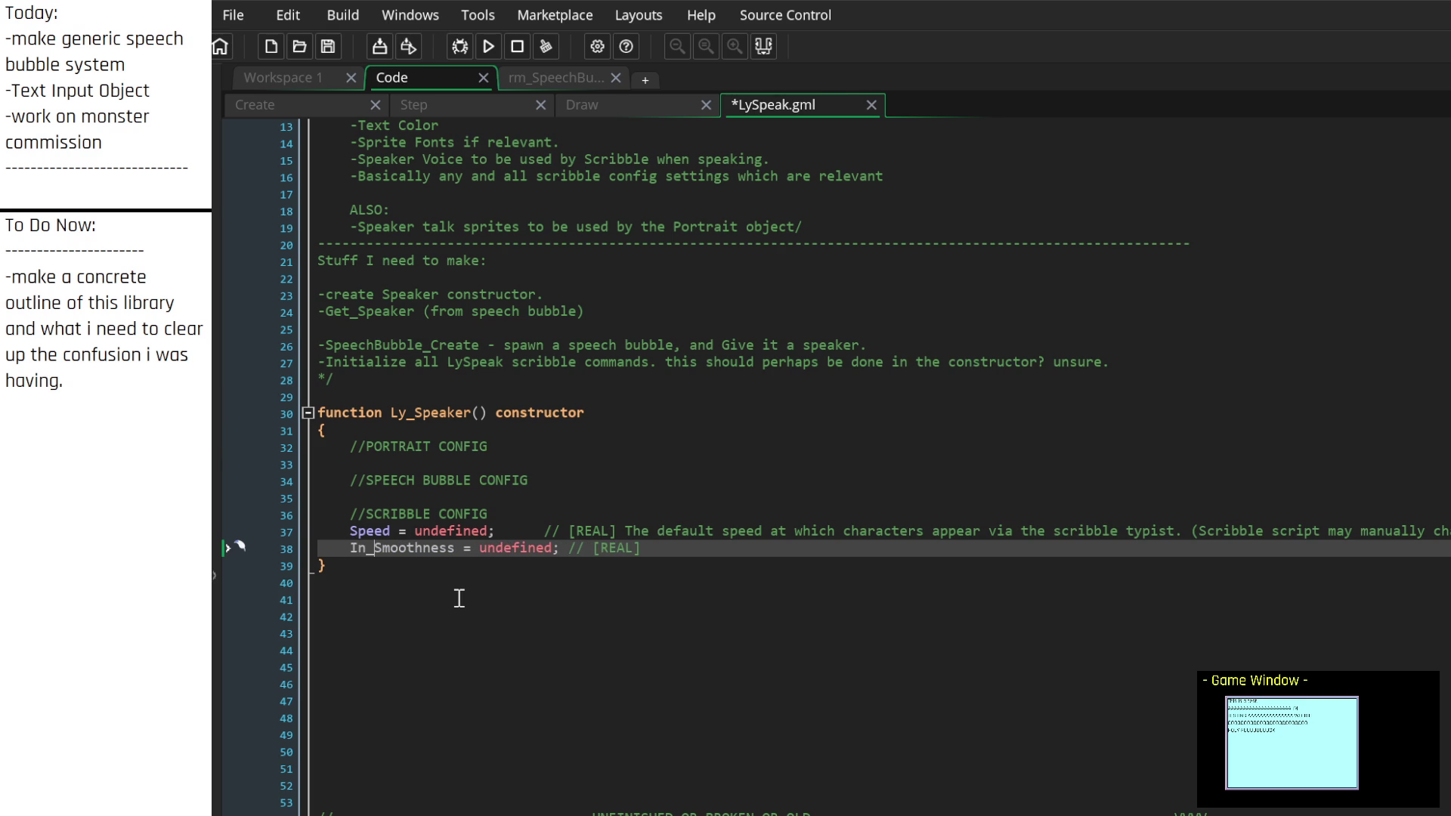
{"action": "key", "text": "Down"}
{"action": "key", "text": "Left"}
{"action": "key", "text": "Up"}
{"action": "key", "text": "ctrl+Left"}
{"action": "key", "text": "ctrl+Left"}
{"action": "key", "text": "ctrl+Left"}
{"action": "key", "text": "Tab"}
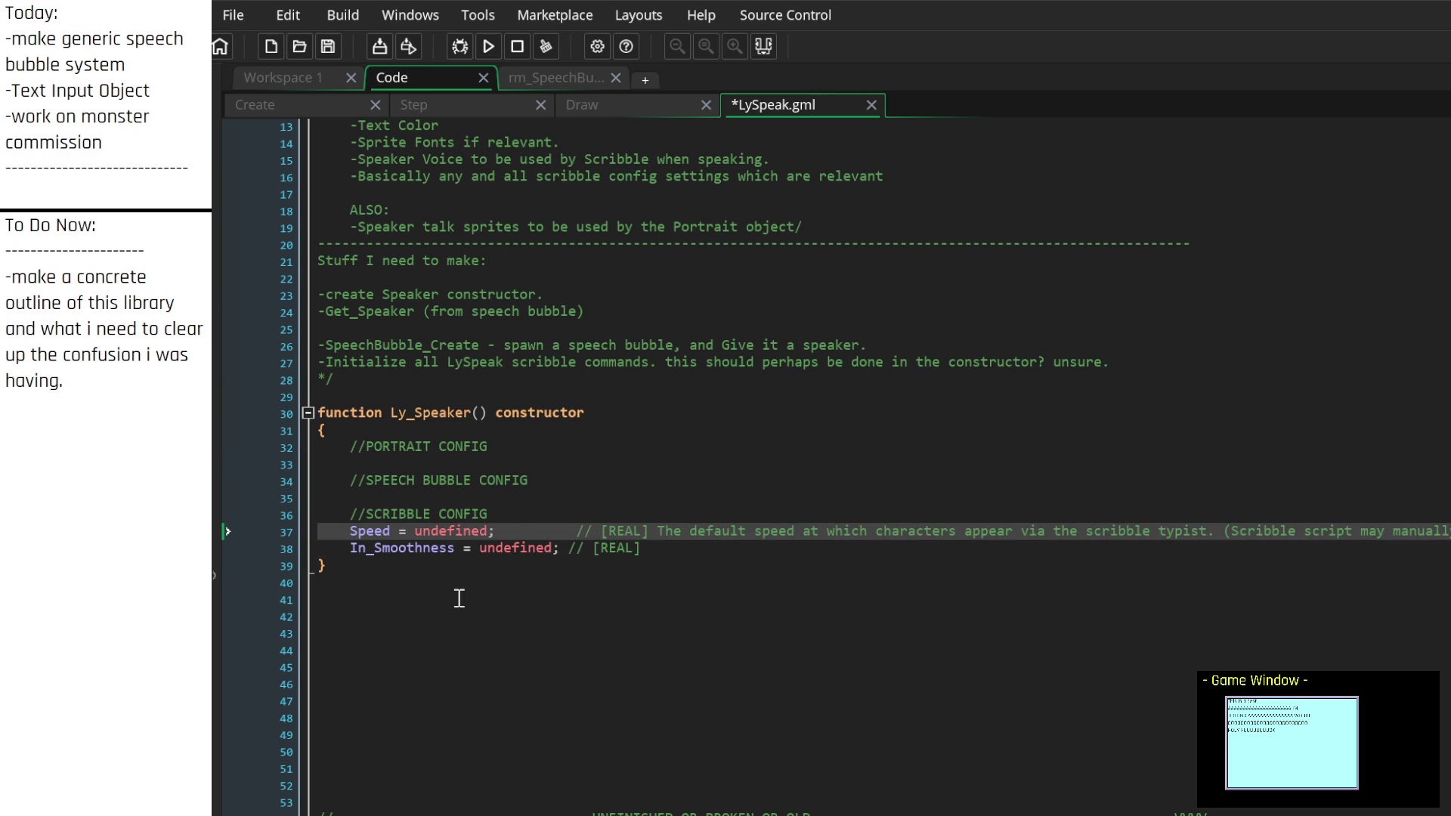
{"action": "key", "text": "Down"}
{"action": "key", "text": "Tab"}
{"action": "key", "text": "Down"}
{"action": "key", "text": "Up"}
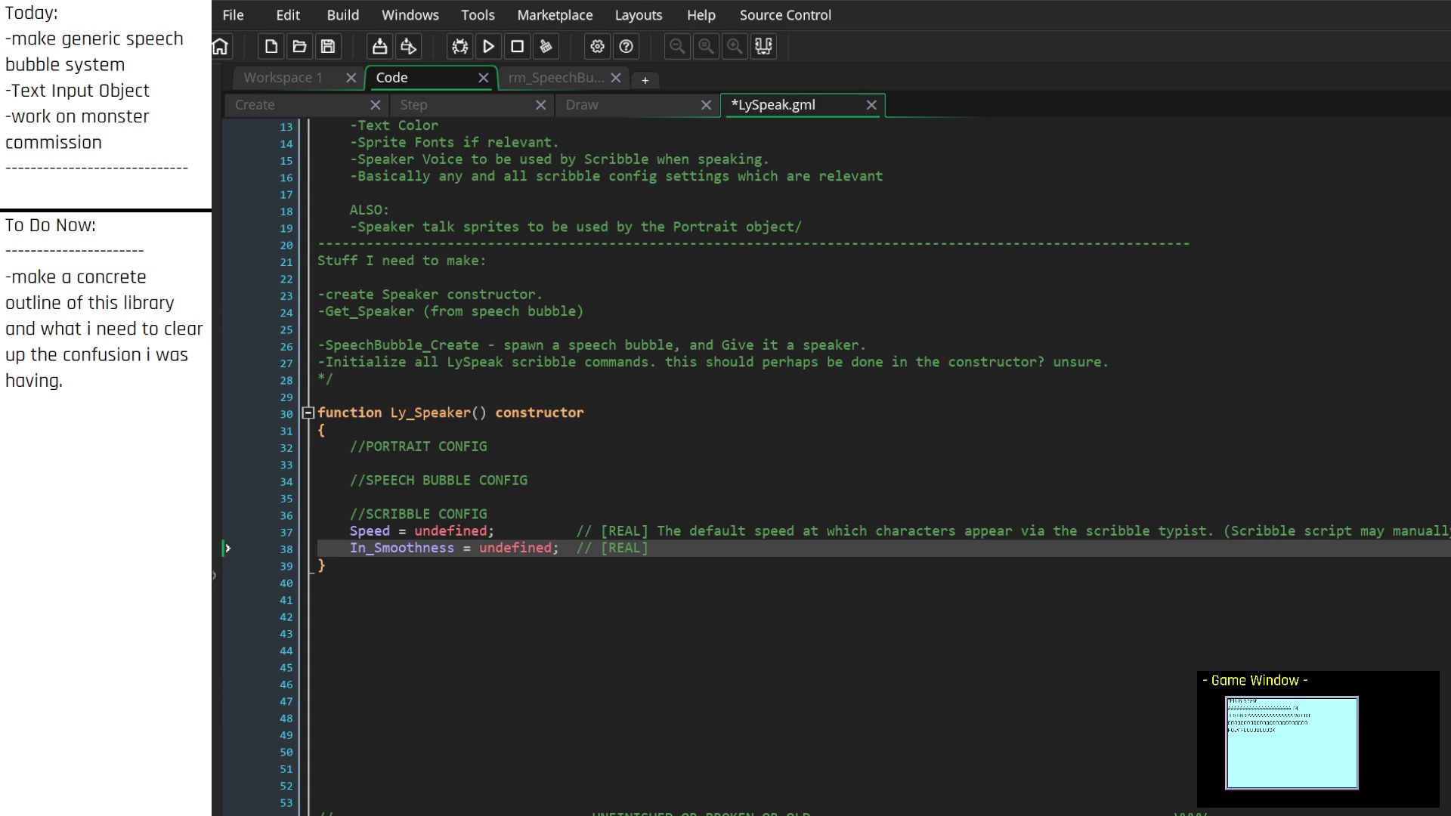
{"action": "key", "text": "Up"}
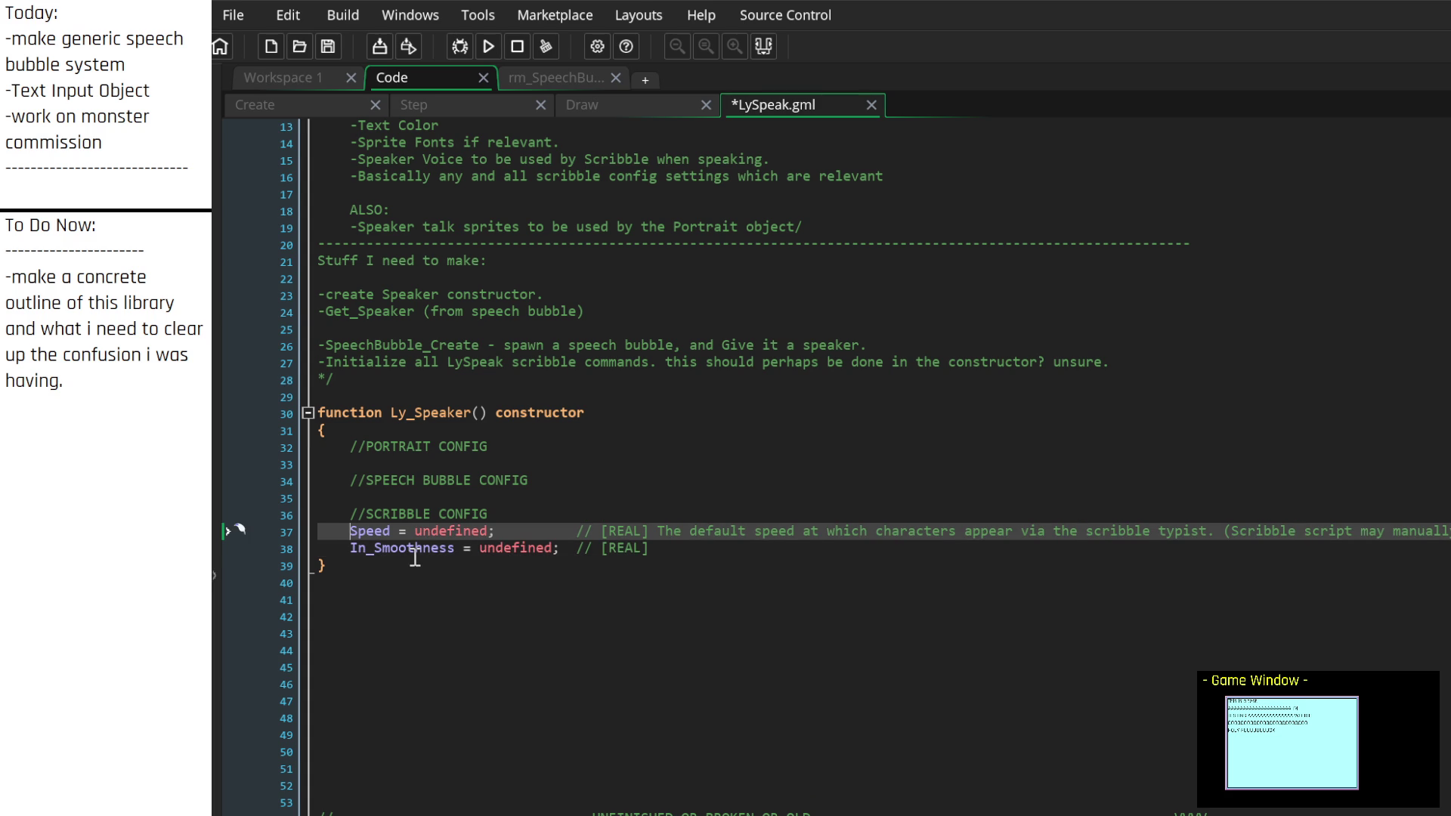
- Drop the In_ prefixes so the field is named Smoothness, with its comment aligned
{"action": "type", "text": "In_"}
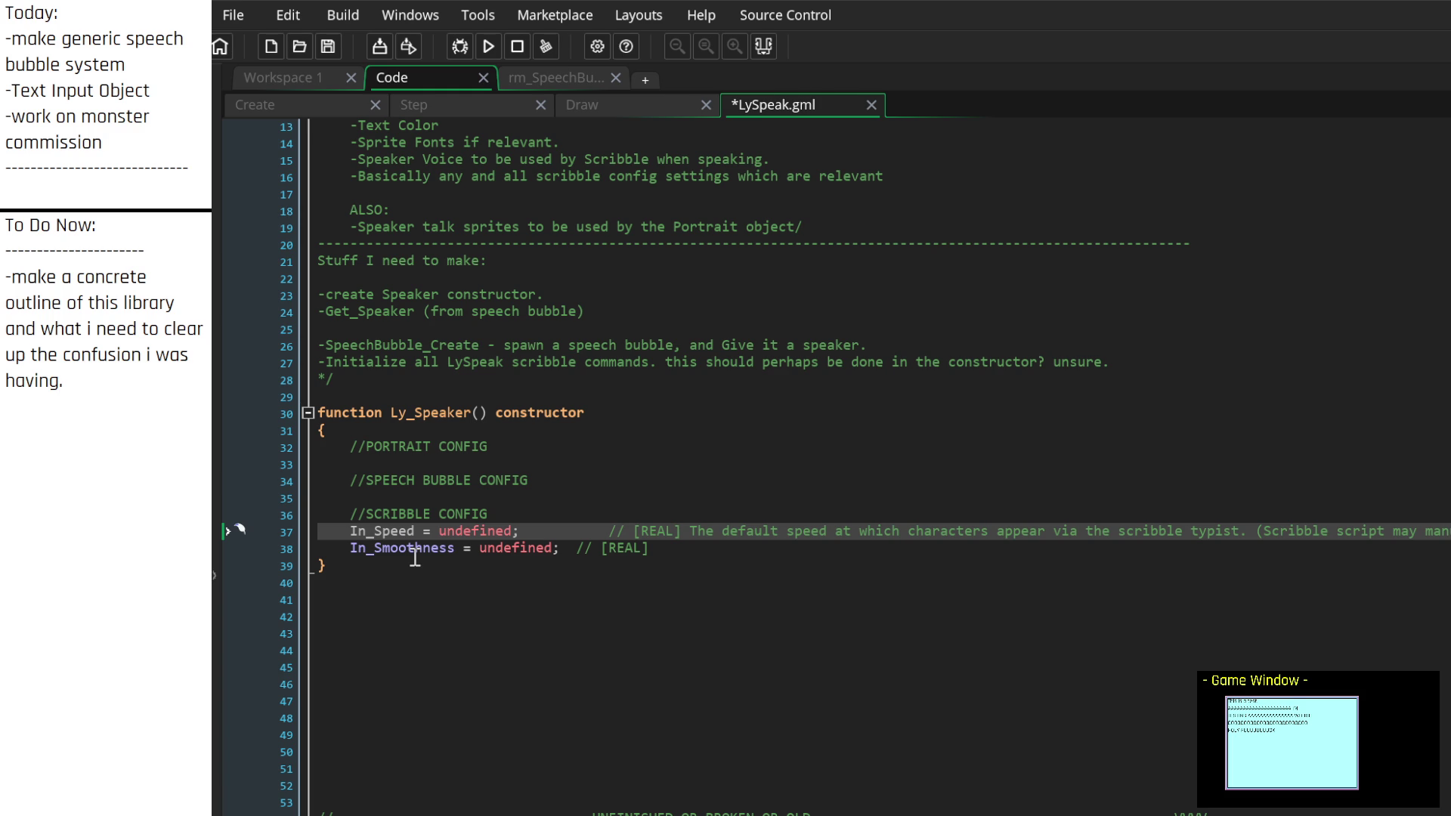
{"action": "key", "text": "BackSpace"}
{"action": "key", "text": "BackSpace"}
{"action": "key", "text": "BackSpace"}
{"action": "key", "text": "Down"}
{"action": "key", "text": "Delete"}
{"action": "key", "text": "Delete"}
{"action": "key", "text": "Delete"}
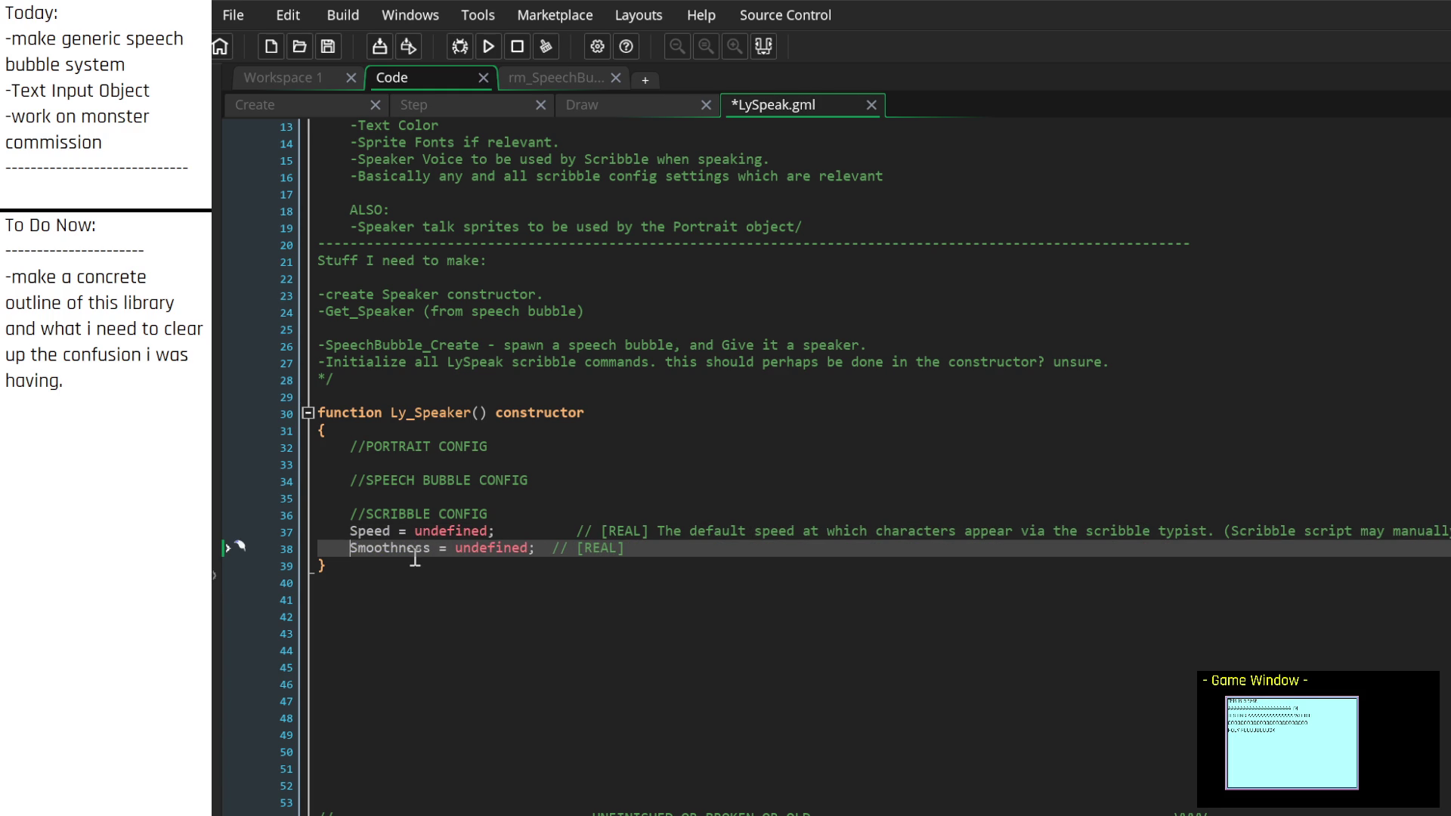
{"action": "left_click", "coordinate": [548, 547]}
- Paste the Scribble docs fade-visibility sentence into the Smoothness comment in quotes, ending '- scribble doc'
{"action": "key", "text": "Up"}
{"action": "key", "text": "Down"}
{"action": "key", "text": "End"}
{"action": "type", "text": "The smoothness w"}
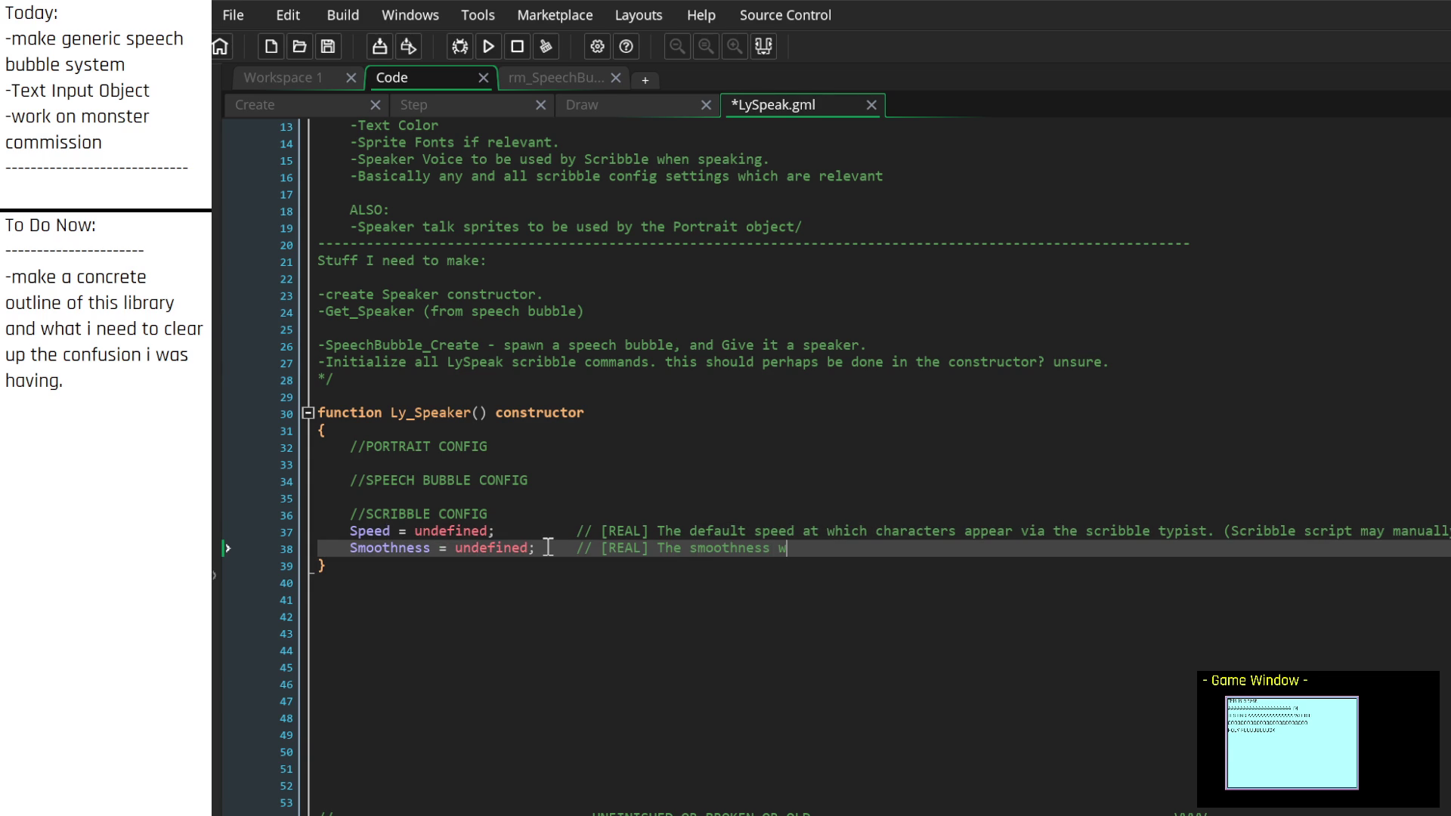
{"action": "type", "text": "ith which"}
{"action": "left_click_drag", "start_coordinate": [897, 550], "coordinate": [656, 550]}
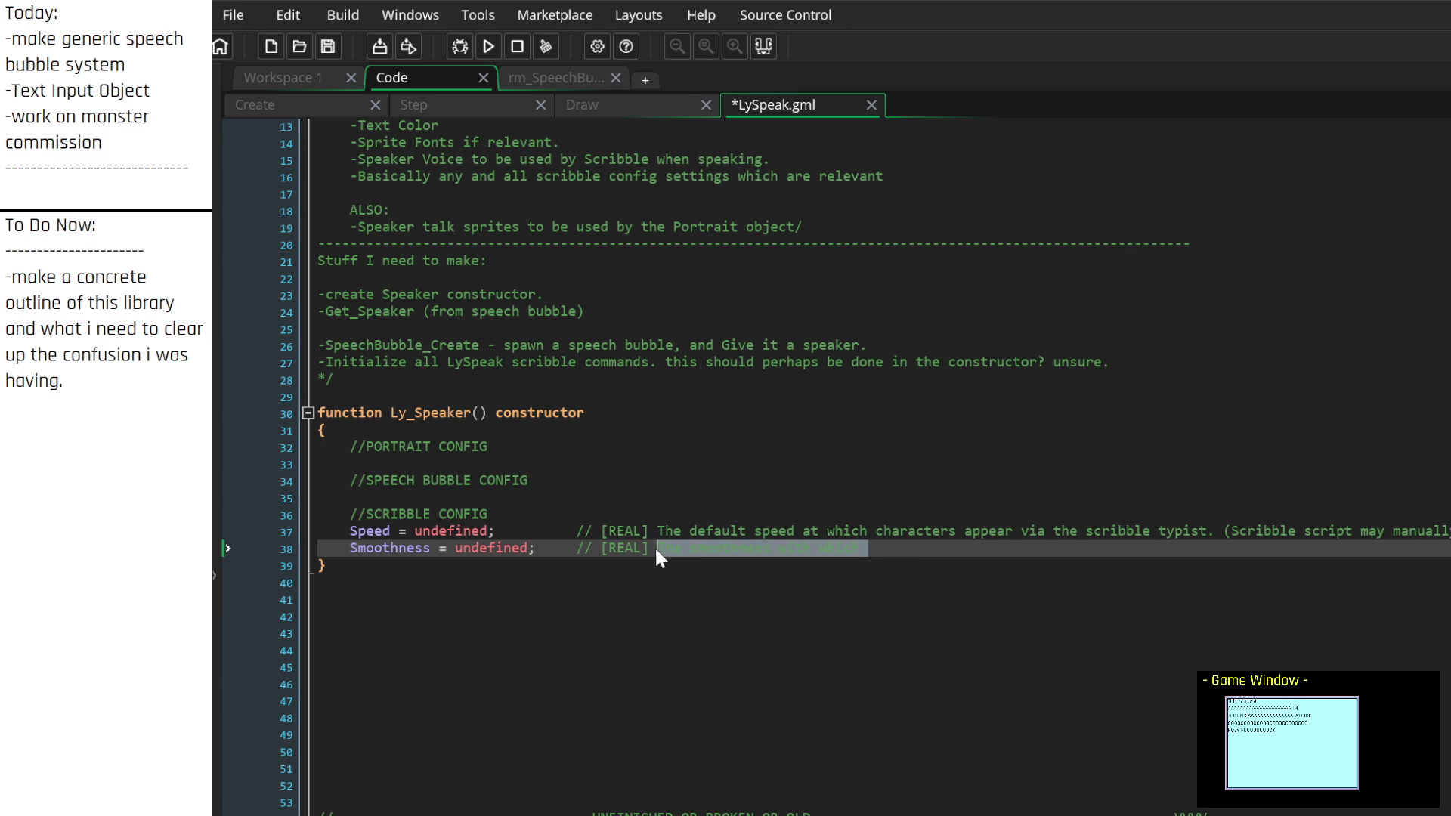
{"action": "type", "text": "How much text is visible during the fade. Higher numbers will allow more text to be visible as it fades in"}
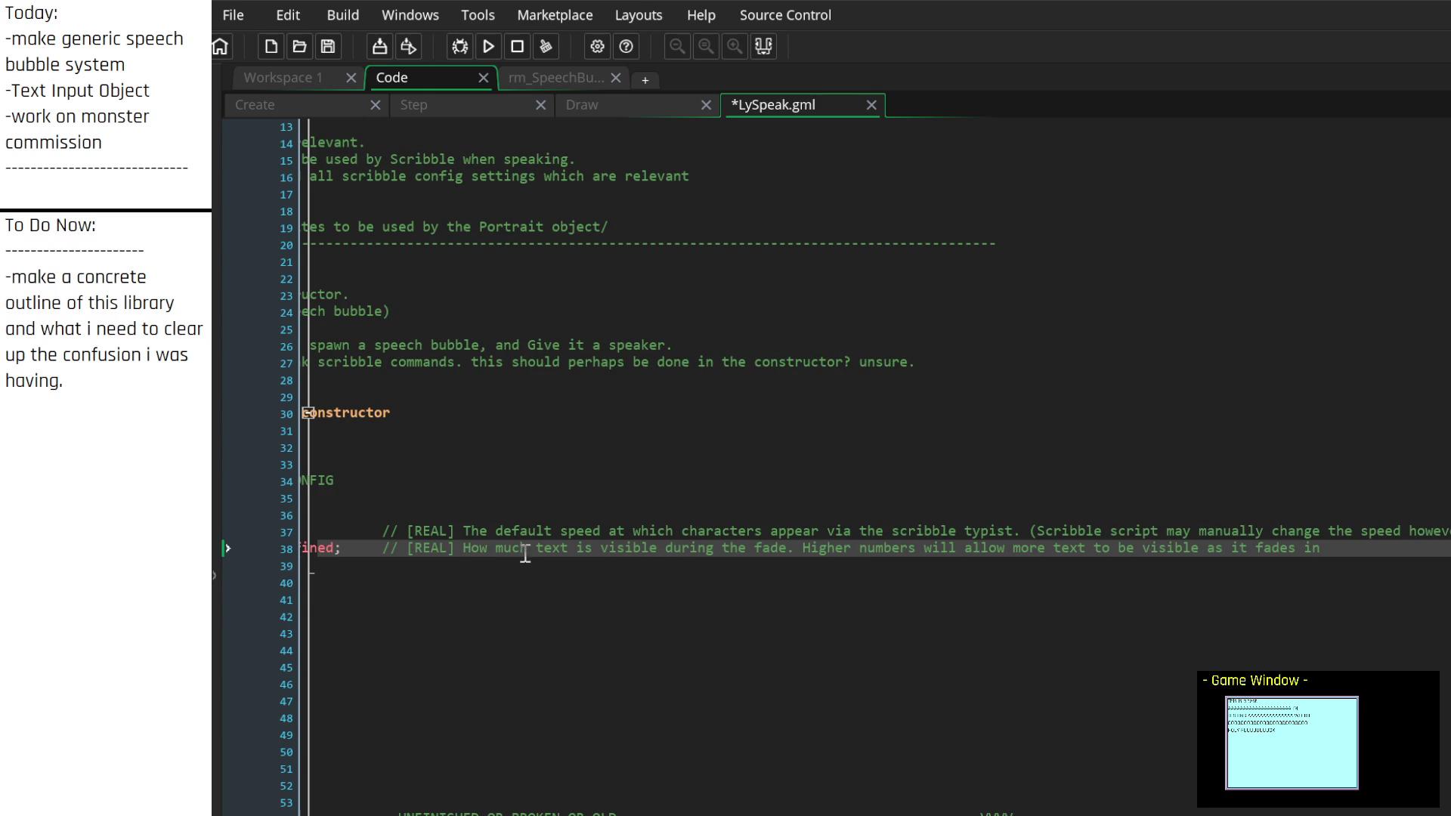
{"action": "left_click", "coordinate": [467, 550]}
{"action": "type", "text": "\""}
{"action": "key", "text": "End"}
{"action": "type", "text": "\" - s"}
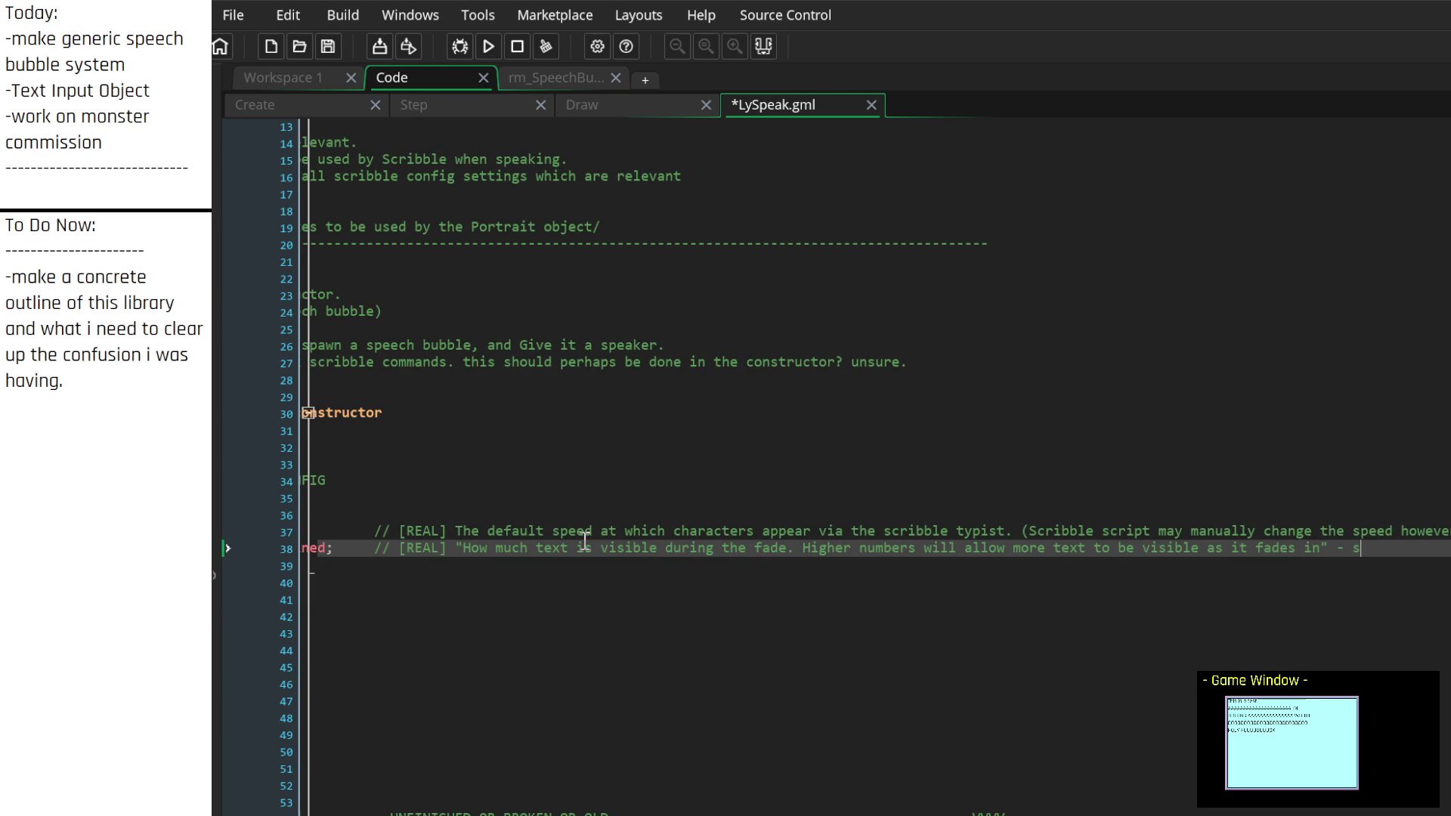
{"action": "type", "text": "cribble doc"}
- Prefix the quote with 'The default scribble typist smoothness text will appear with.'
{"action": "key", "text": "Up"}
{"action": "key", "text": "End"}
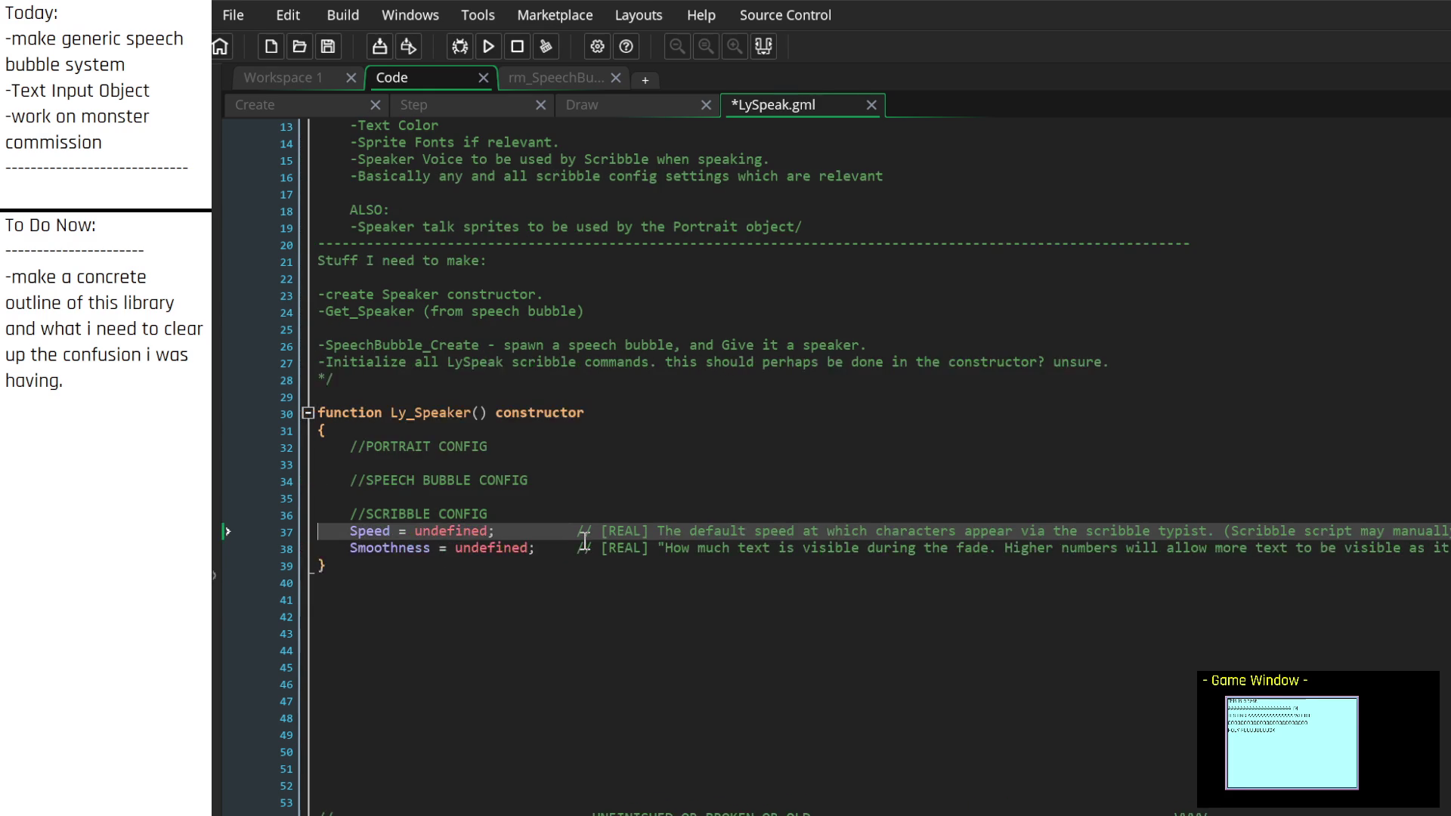
{"action": "key", "text": "Right"}
{"action": "key", "text": "Right"}
{"action": "key", "text": "Right"}
{"action": "key", "text": "Down"}
{"action": "key", "text": "Right"}
{"action": "key", "text": "Right"}
{"action": "key", "text": "Right"}
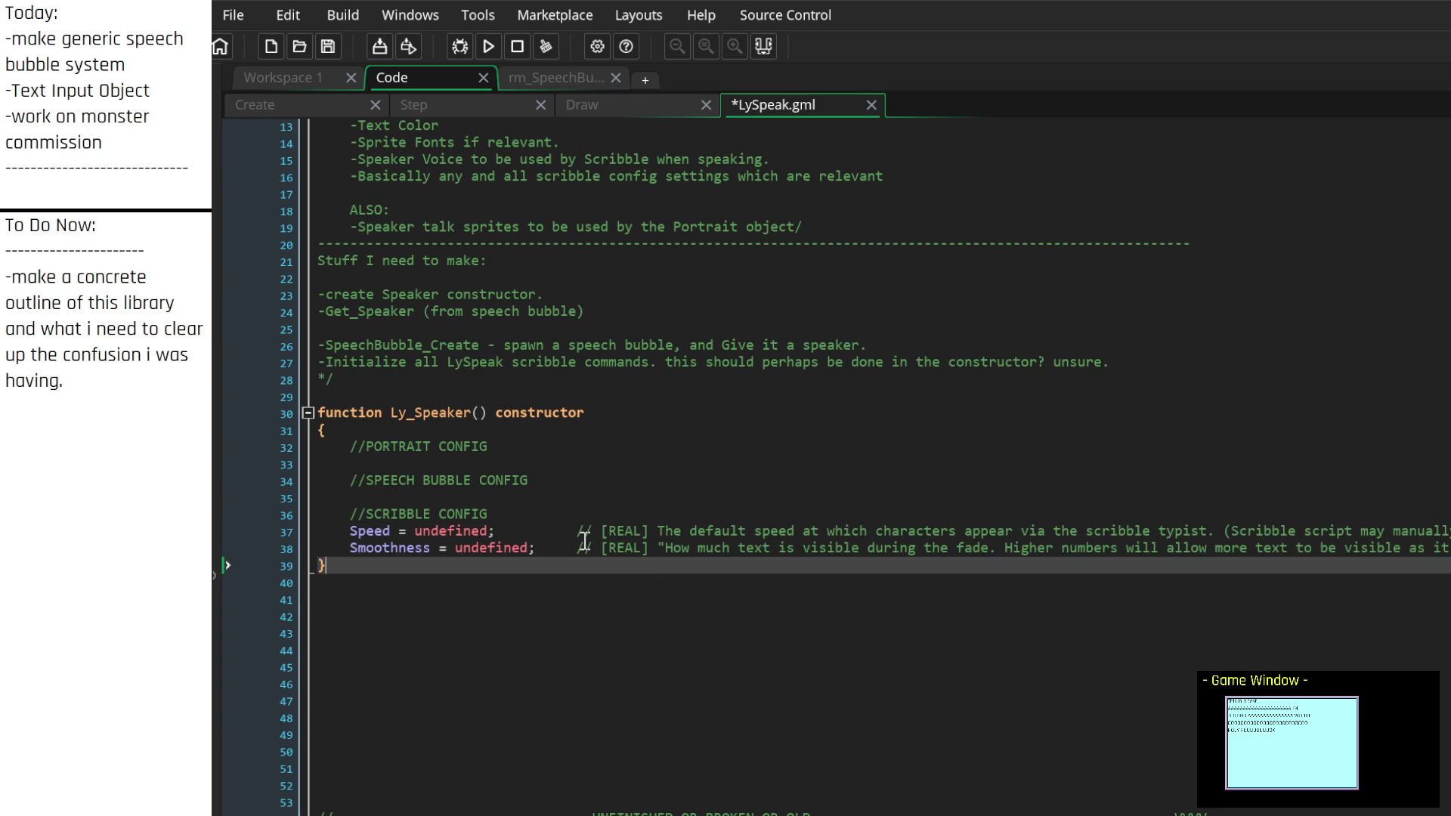
{"action": "key", "text": "Left"}
{"action": "key", "text": "Left"}
{"action": "key", "text": "Left"}
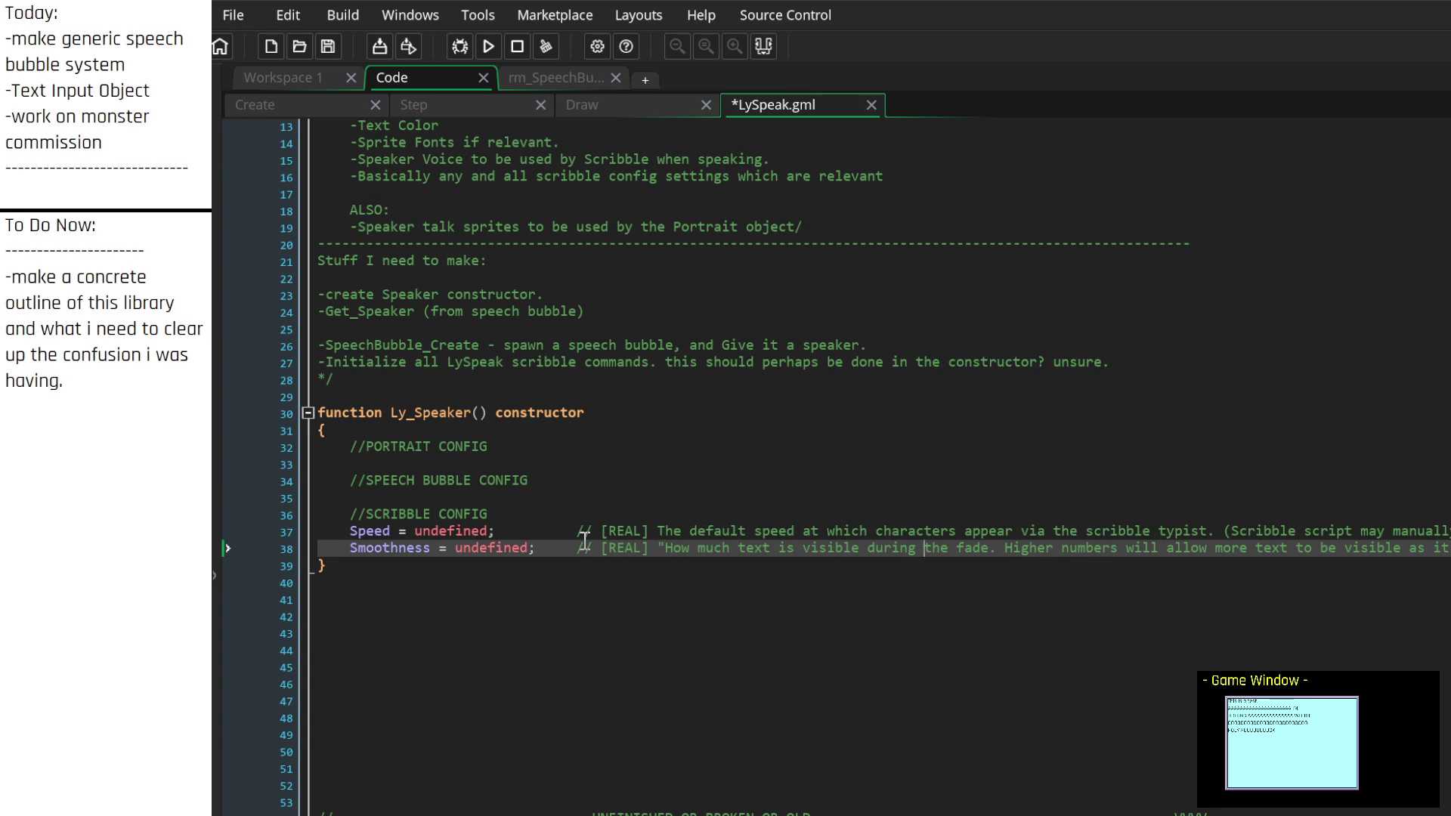
{"action": "key", "text": "Left"}
{"action": "key", "text": "Left"}
{"action": "key", "text": "Left"}
{"action": "type", "text": "The defau"}
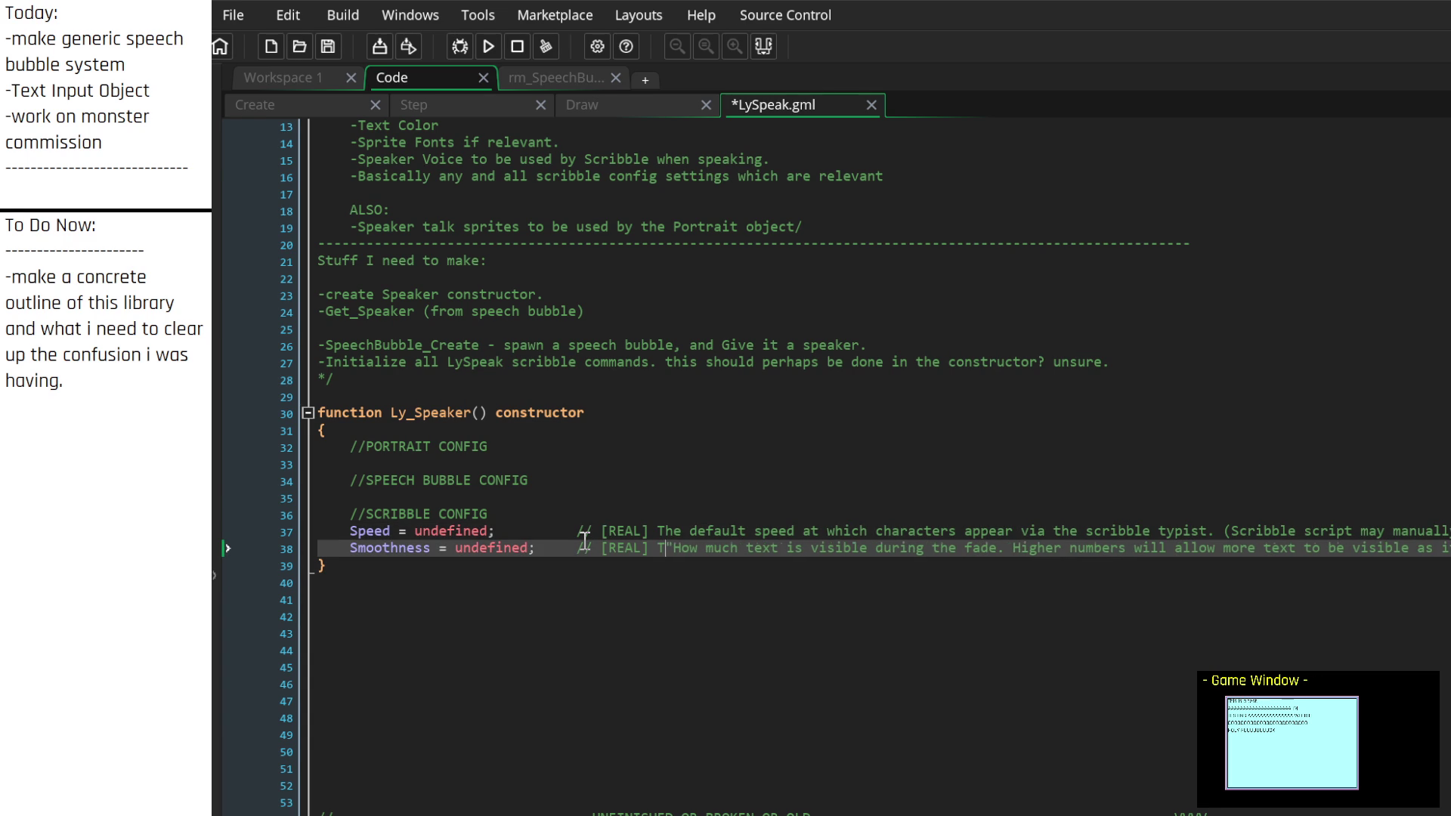
{"action": "type", "text": "lt smoothness"}
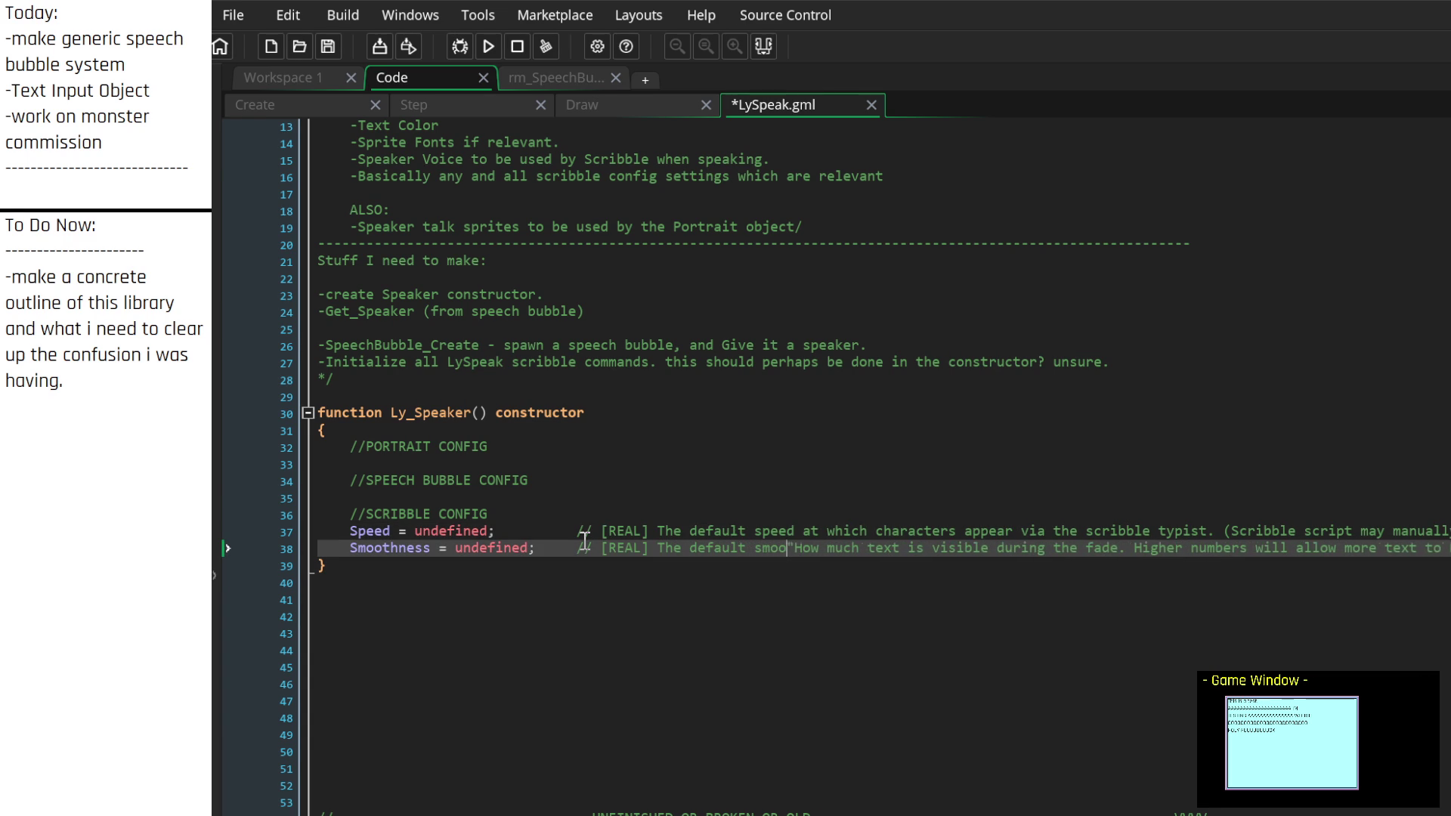
{"action": "key", "text": "Left"}
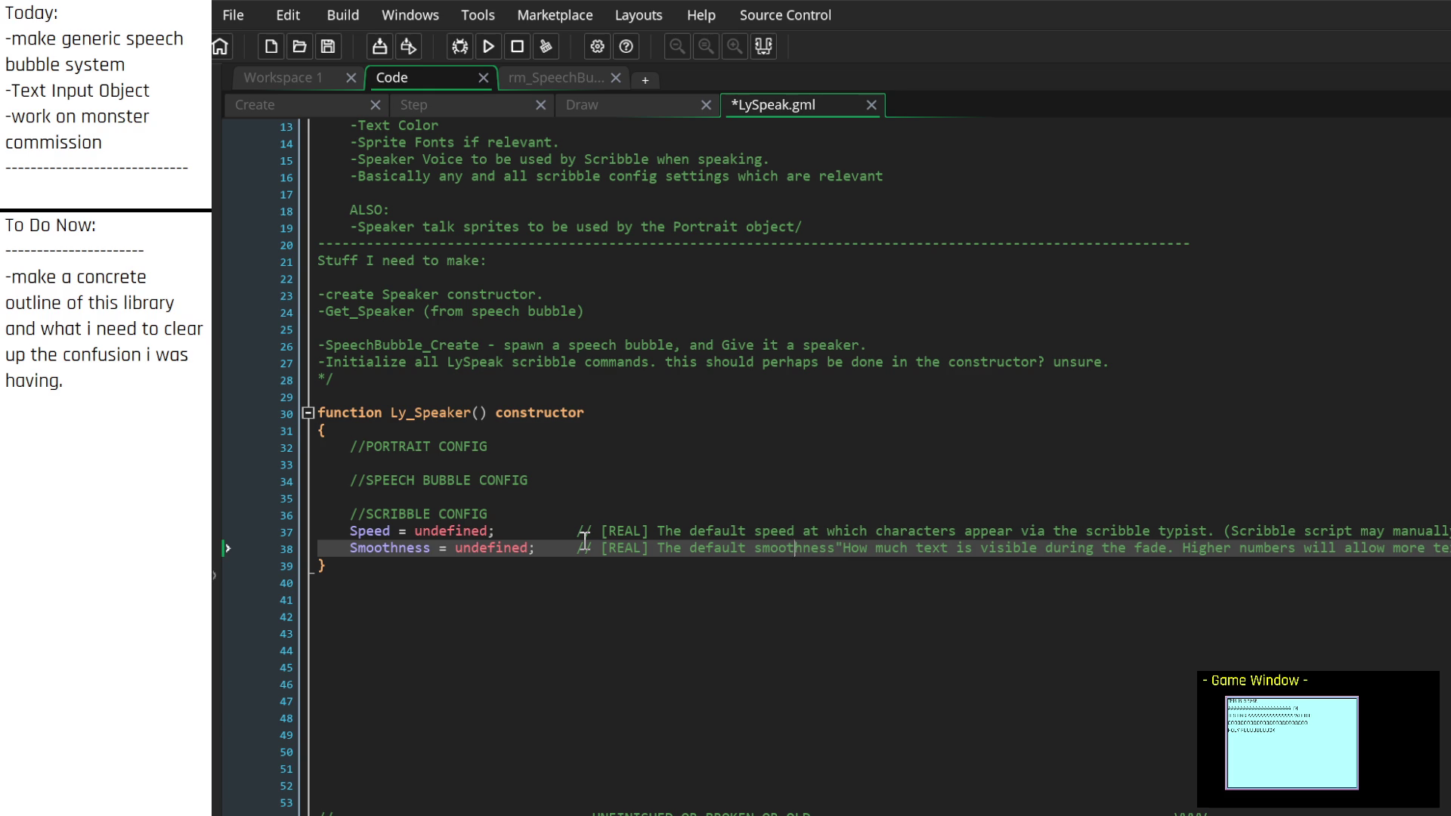
{"action": "type", "text": "scribble typ"}
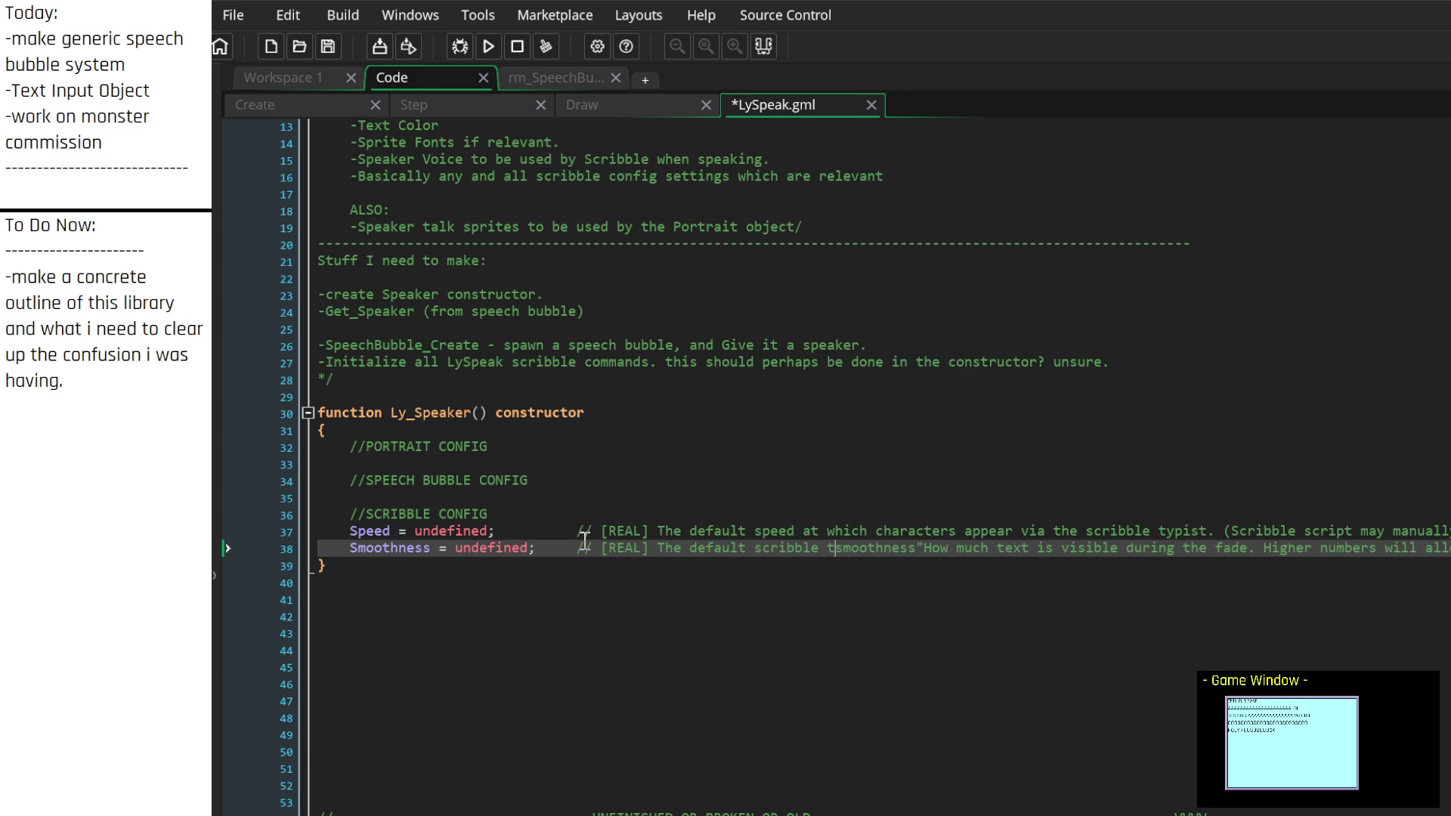
{"action": "type", "text": "ist smoothness"}
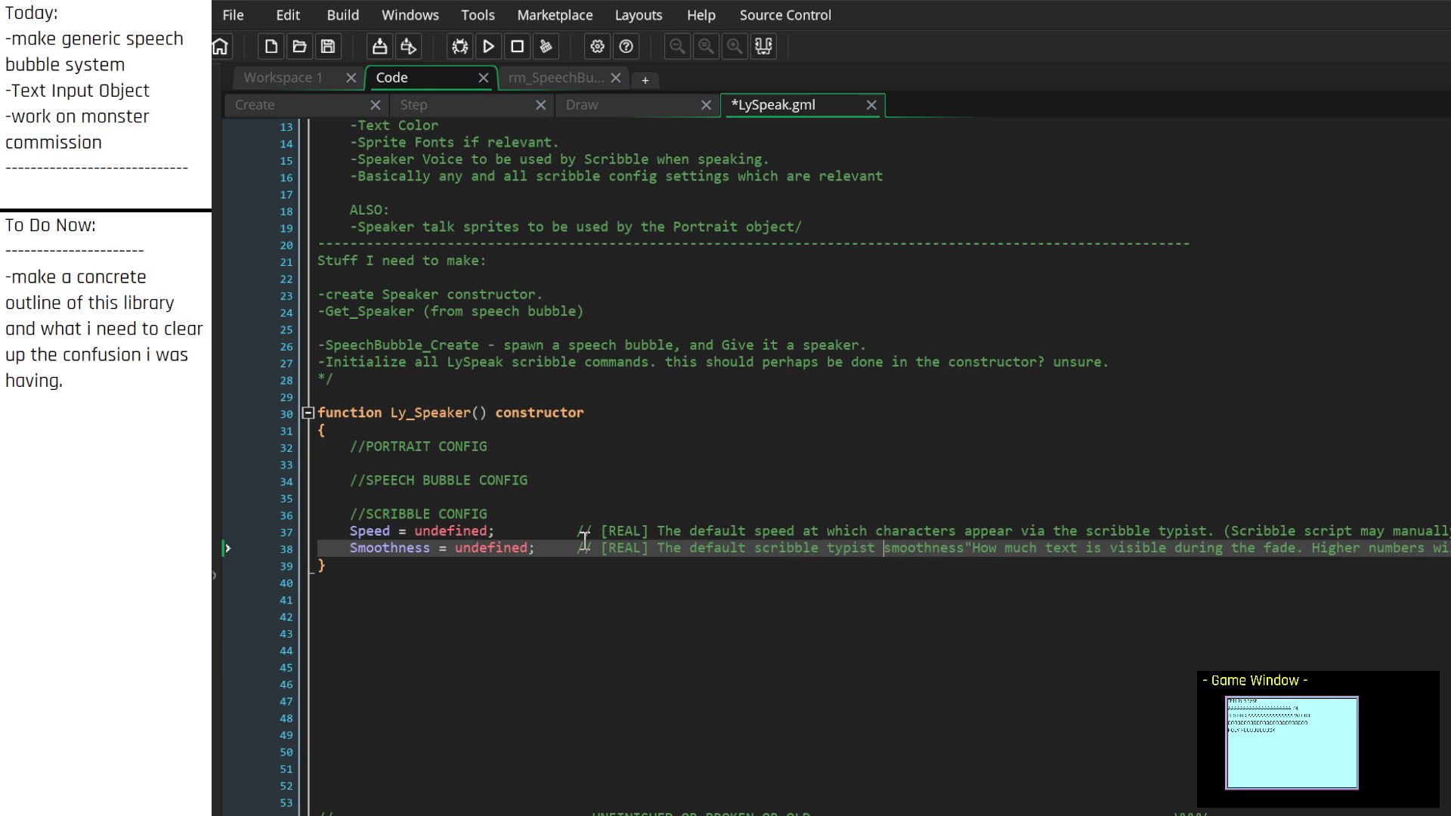
{"action": "type", "text": " text will "}
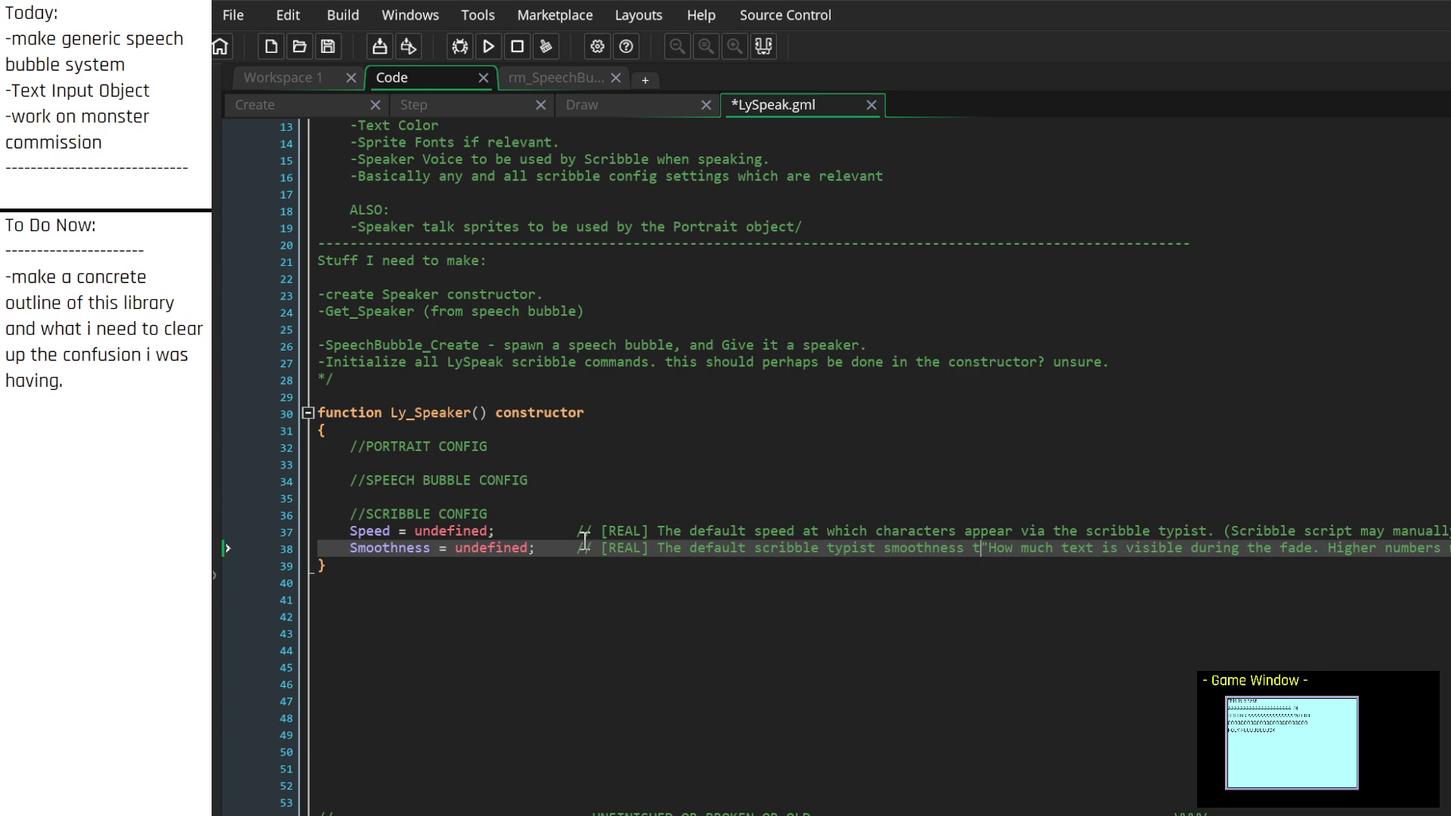
{"action": "type", "text": "appear with."}
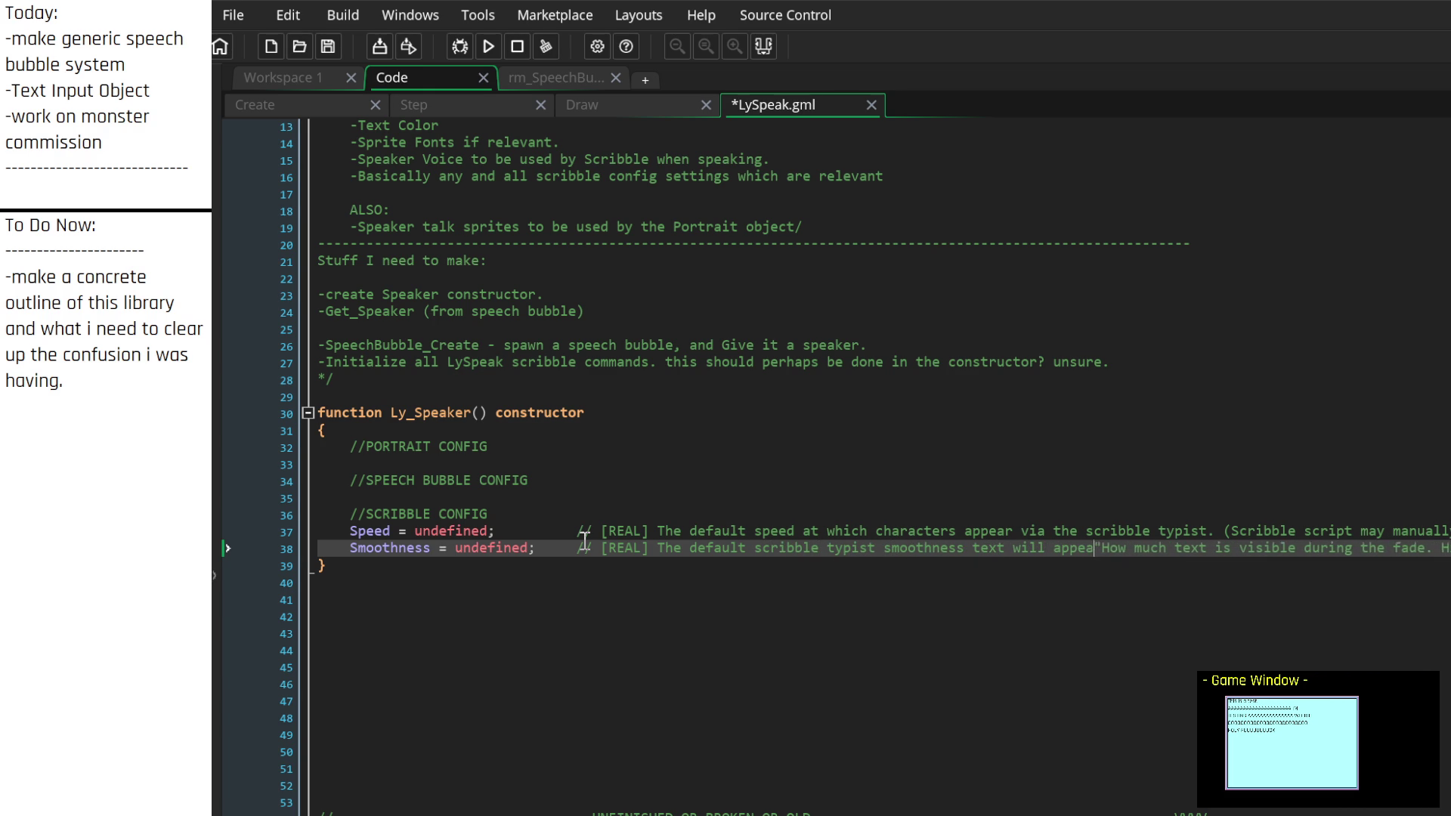
- Insert an indented blank line before the constructor's closing brace
{"action": "key", "text": "Down"}
{"action": "key", "text": "Up"}
{"action": "key", "text": "End"}
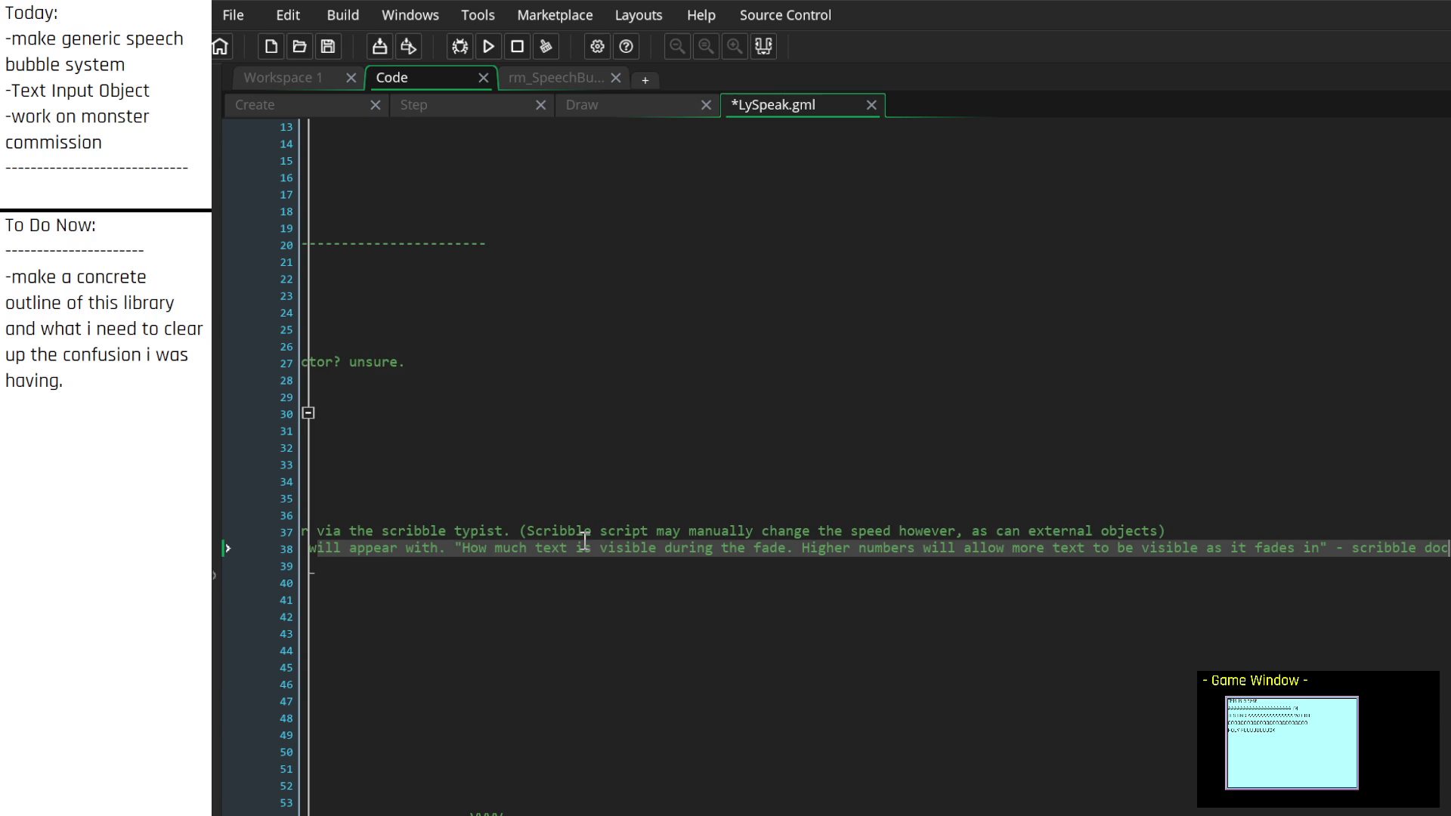
{"action": "key", "text": "Down"}
{"action": "key", "text": "Up"}
{"action": "key", "text": "Down"}
{"action": "key", "text": "Return"}
{"action": "key", "text": "Return"}
{"action": "key", "text": "Up"}
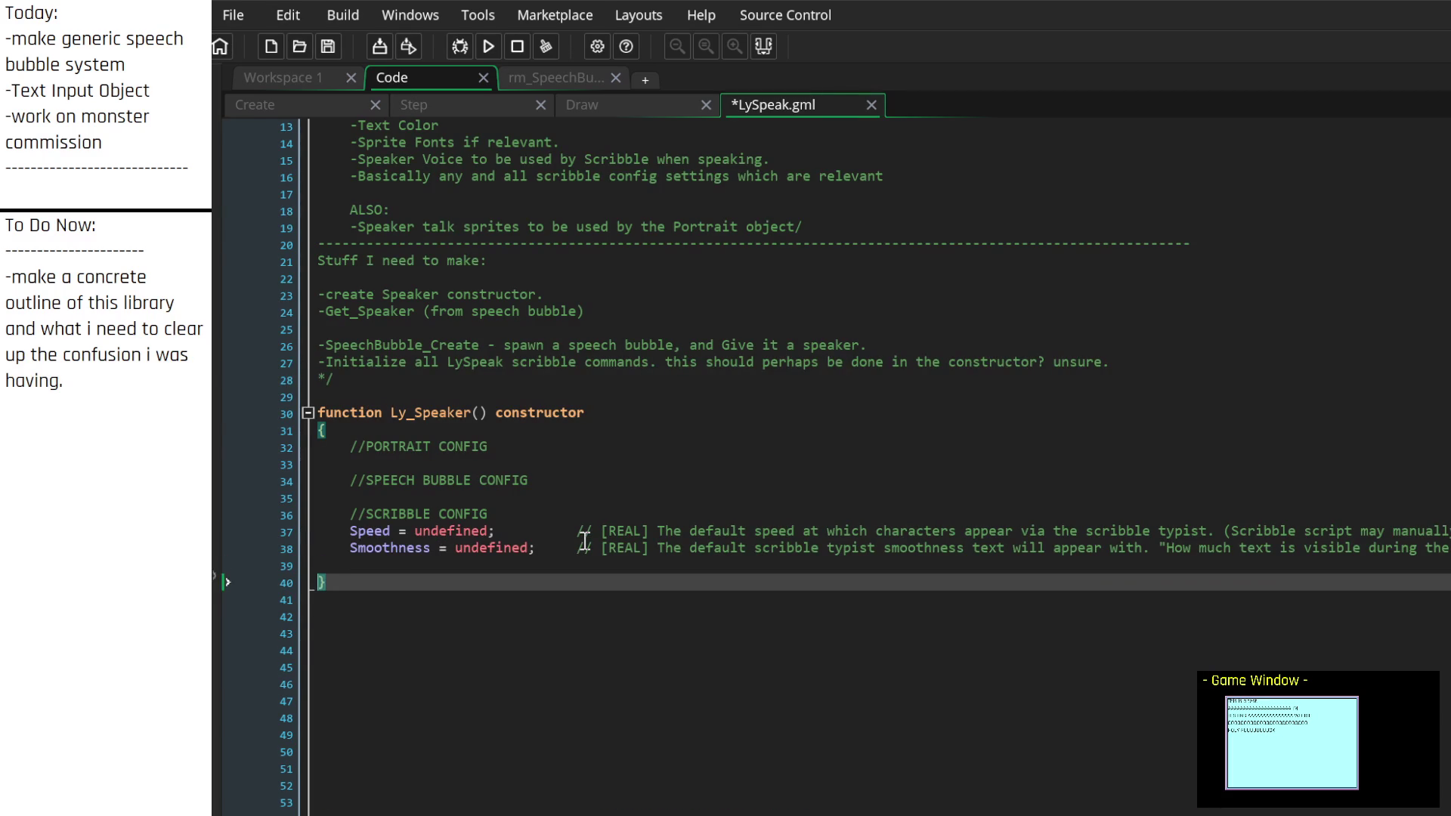
{"action": "key", "text": "Up"}
{"action": "key", "text": "Up"}
{"action": "key", "text": "End"}
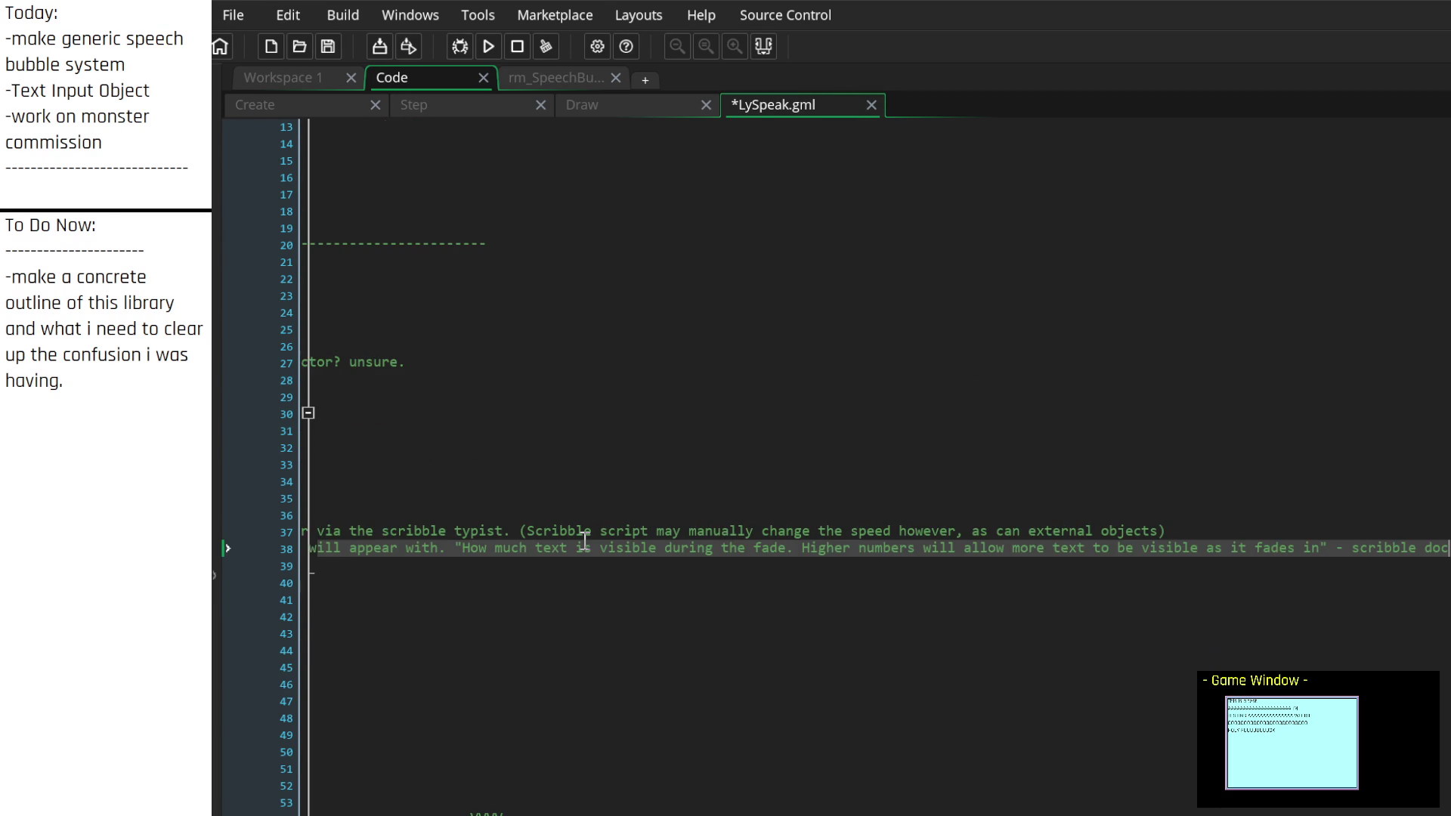
{"action": "key", "text": "Down"}
{"action": "key", "text": "Down"}
{"action": "key", "text": "Tab"}
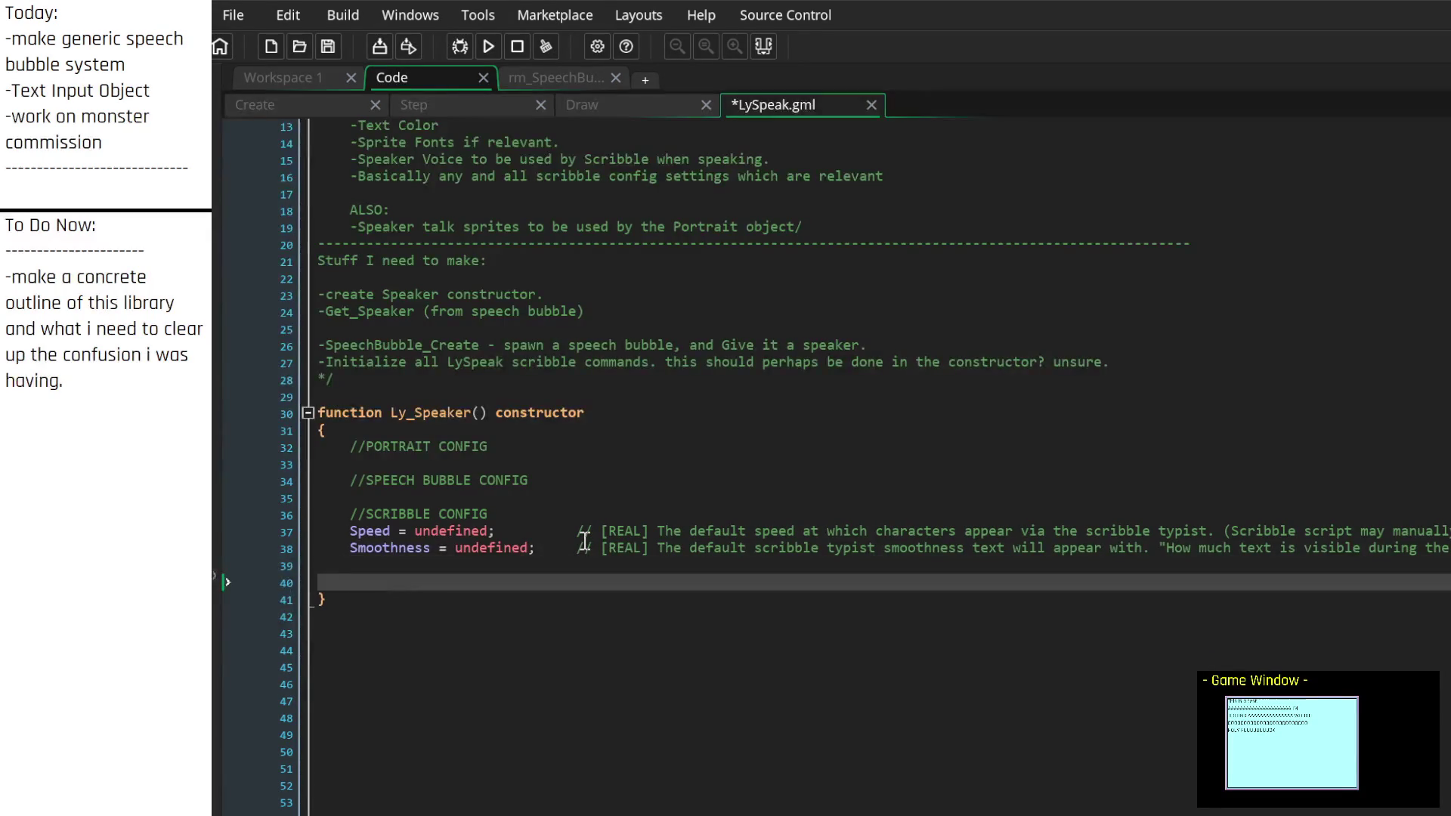
- Add 'Out_Speed = undefined;' with an [optional?] comment: default out_speed text will disappear at (if applicable)
{"action": "type", "text": "Out_Speed = "}
{"action": "type", "text": "undefin"}
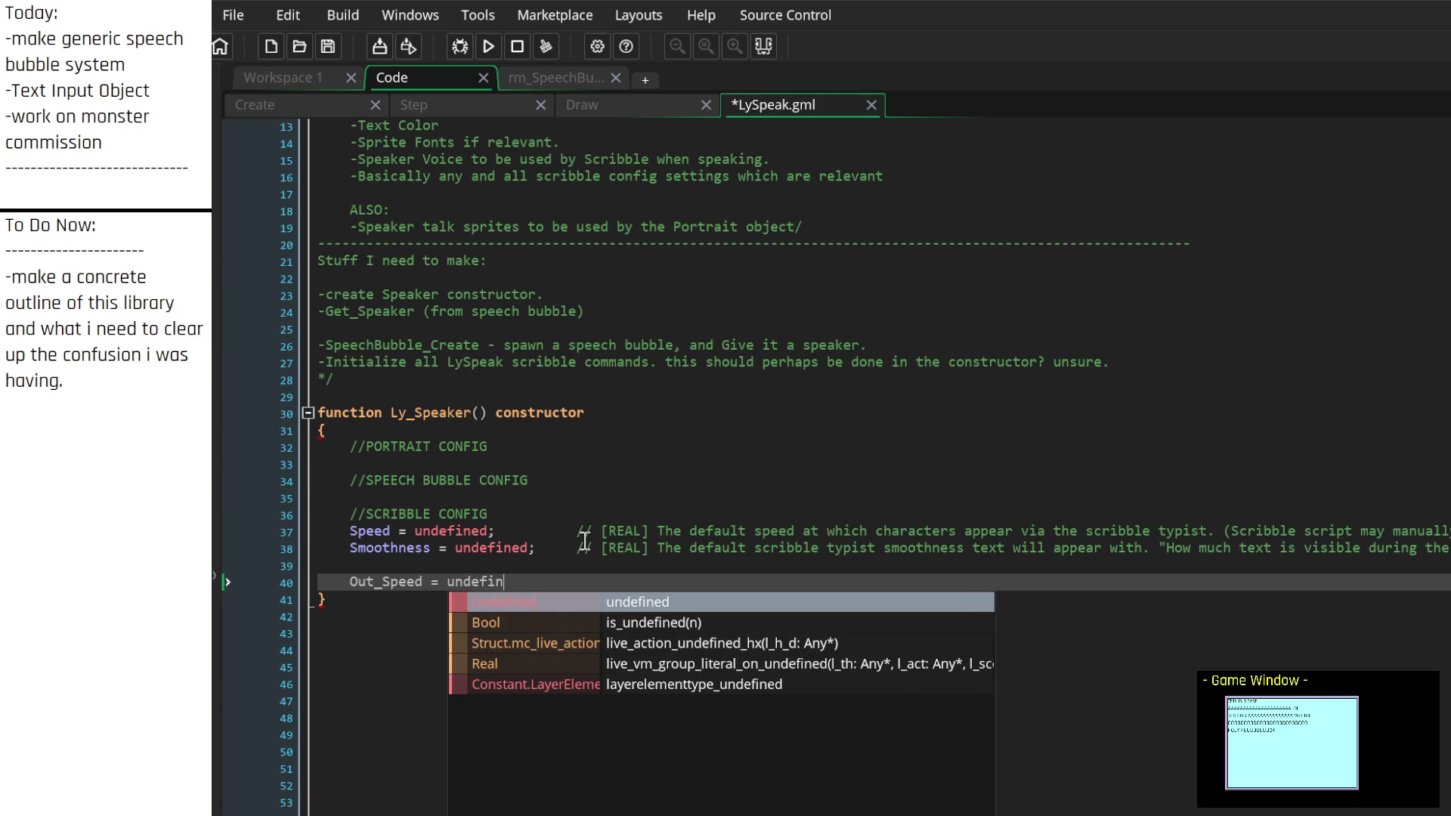
{"action": "type", "text": "ed;"}
{"action": "key", "text": "Tab"}
{"action": "type", "text": "// "}
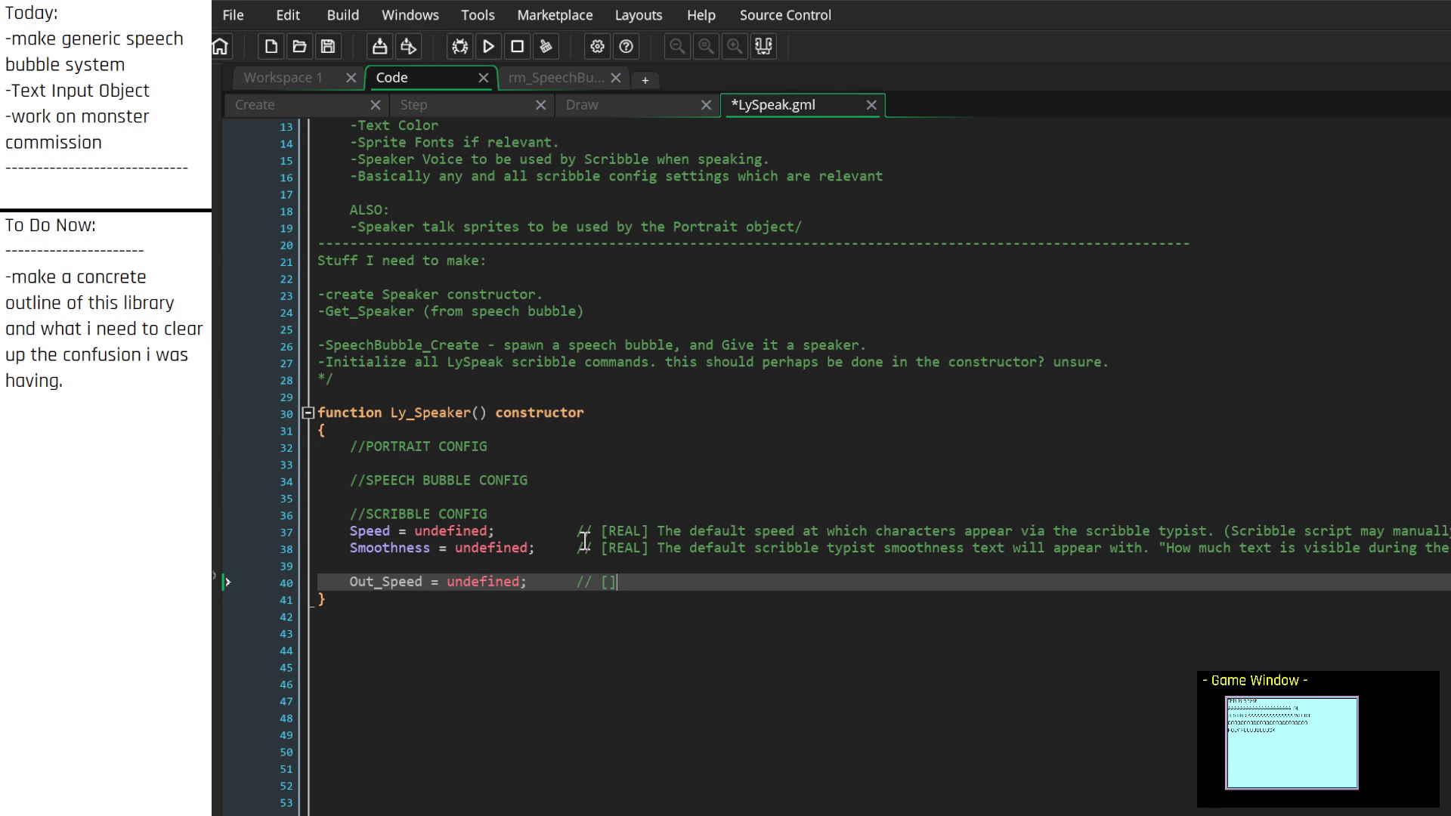
{"action": "type", "text": "REAL"}
{"action": "type", "text": " The"}
{"action": "key", "text": "BackSpace"}
{"action": "key", "text": "BackSpace"}
{"action": "key", "text": "BackSpace"}
{"action": "key", "text": "BackSpace"}
{"action": "type", "text": "["}
{"action": "type", "text": "optional?"}
{"action": "key", "text": "Right"}
{"action": "key", "text": "BackSpace"}
{"action": "key", "text": "BackSpace"}
{"action": "key", "text": "BackSpace"}
{"action": "key", "text": "BackSpace"}
{"action": "type", "text": "The"}
{"action": "type", "text": "default "}
{"action": "type", "text": "out_speed"}
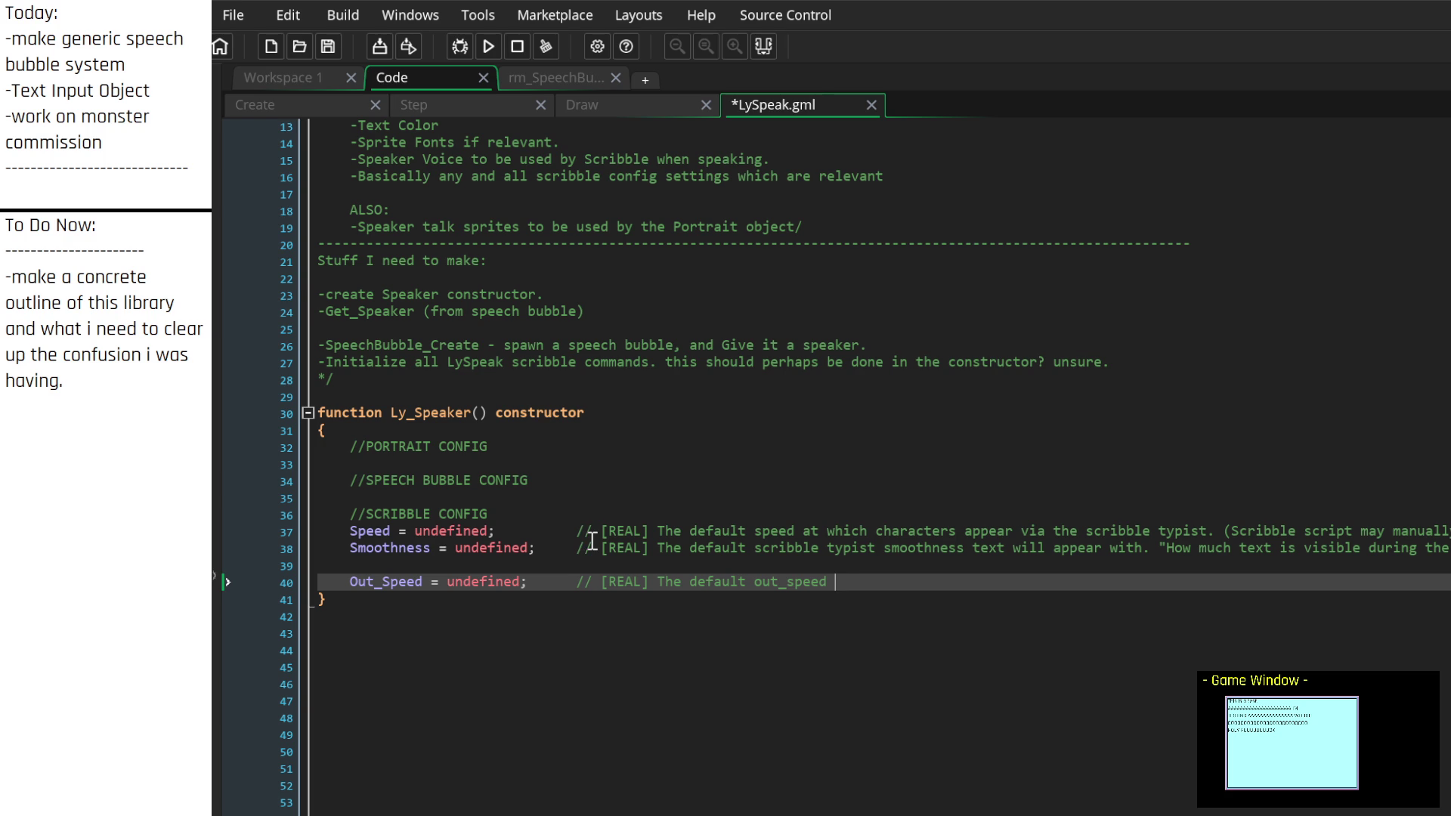
{"action": "type", "text": " text will disa"}
{"action": "type", "text": "ppear at"}
{"action": "type", "text": ". (if appl"}
{"action": "type", "text": "icab"}
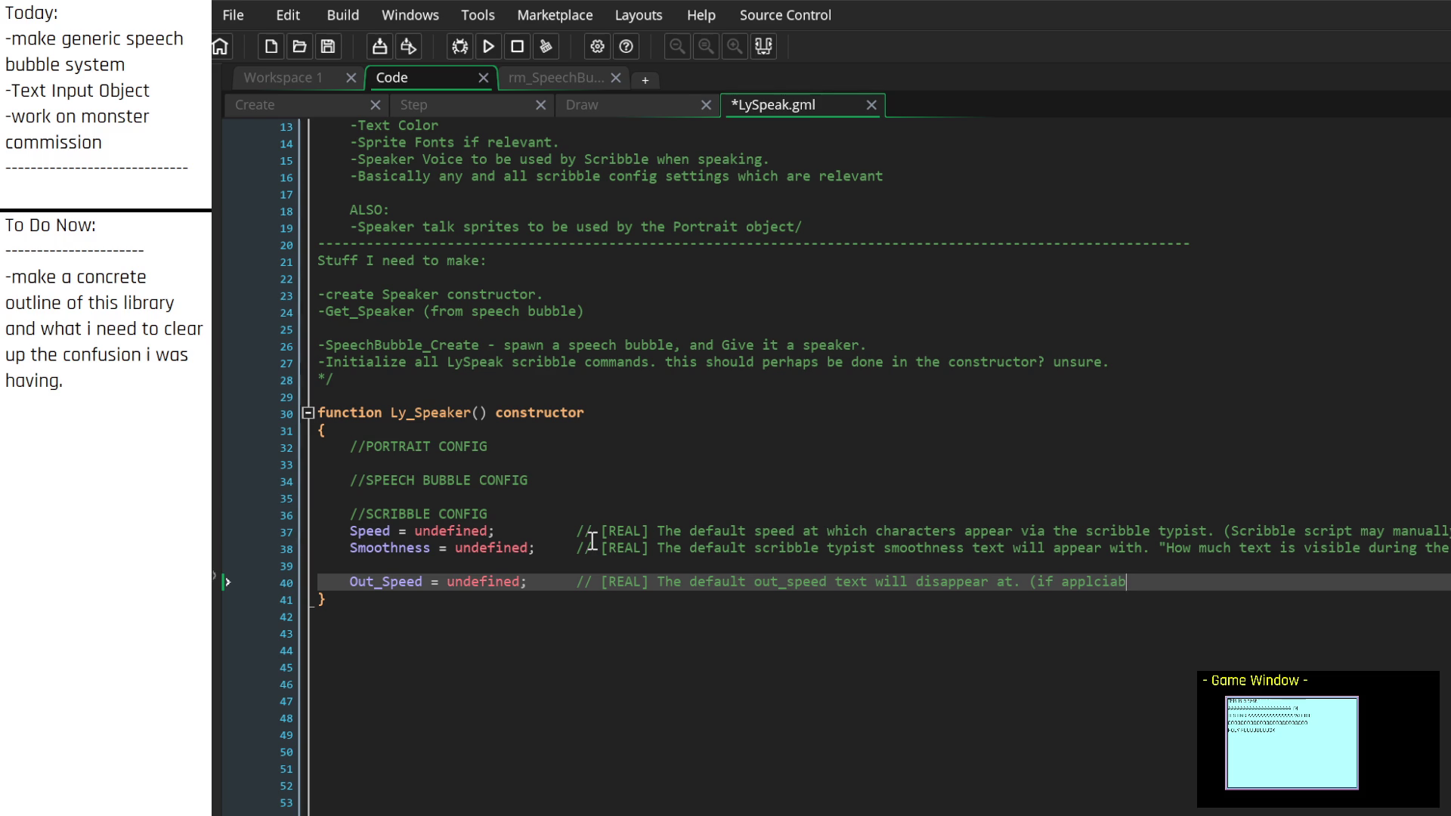
{"action": "key", "text": "BackSpace"}
{"action": "key", "text": "BackSpace"}
{"action": "key", "text": "BackSpace"}
{"action": "type", "text": "icable)"}
{"action": "type", "text": "."}
- Add 'Fadeout_Enabled = false;' above it with a '// [BOOL] Whether or not text should' comment
{"action": "key", "text": "Up"}
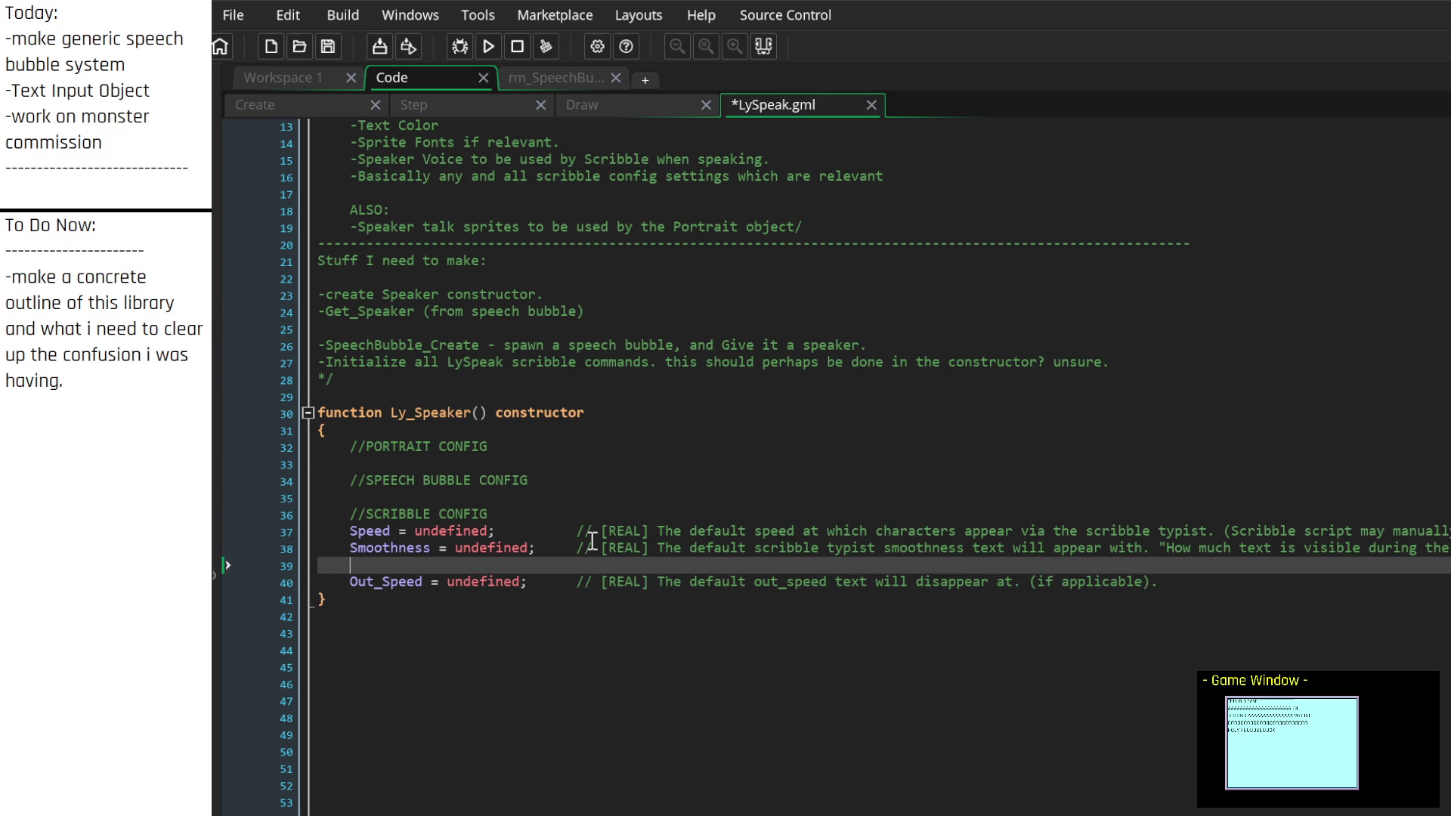
{"action": "key", "text": "Return"}
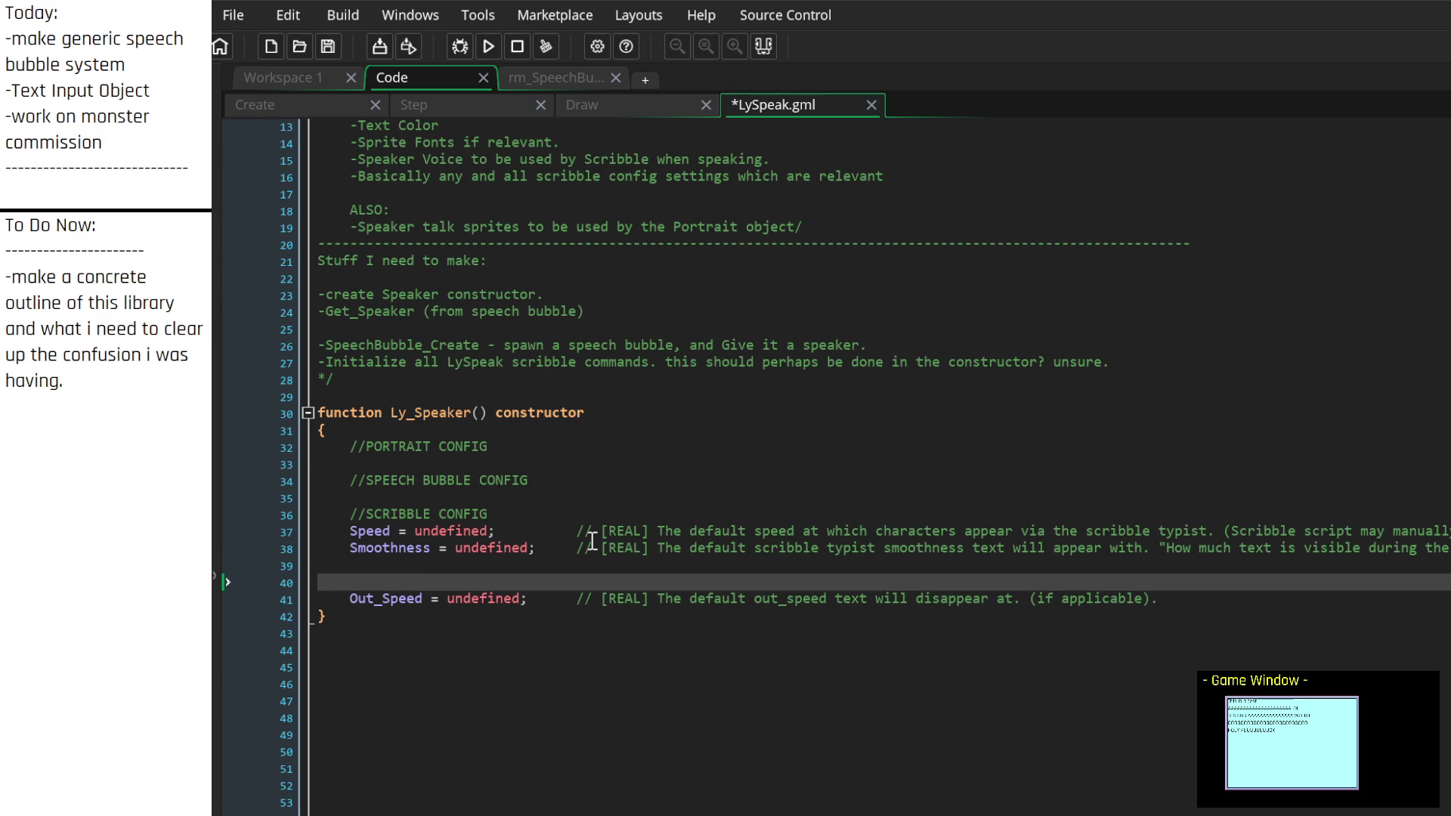
{"action": "type", "text": "Fadeout_E"}
{"action": "type", "text": "nabled = false"}
{"action": "type", "text": ";    //"}
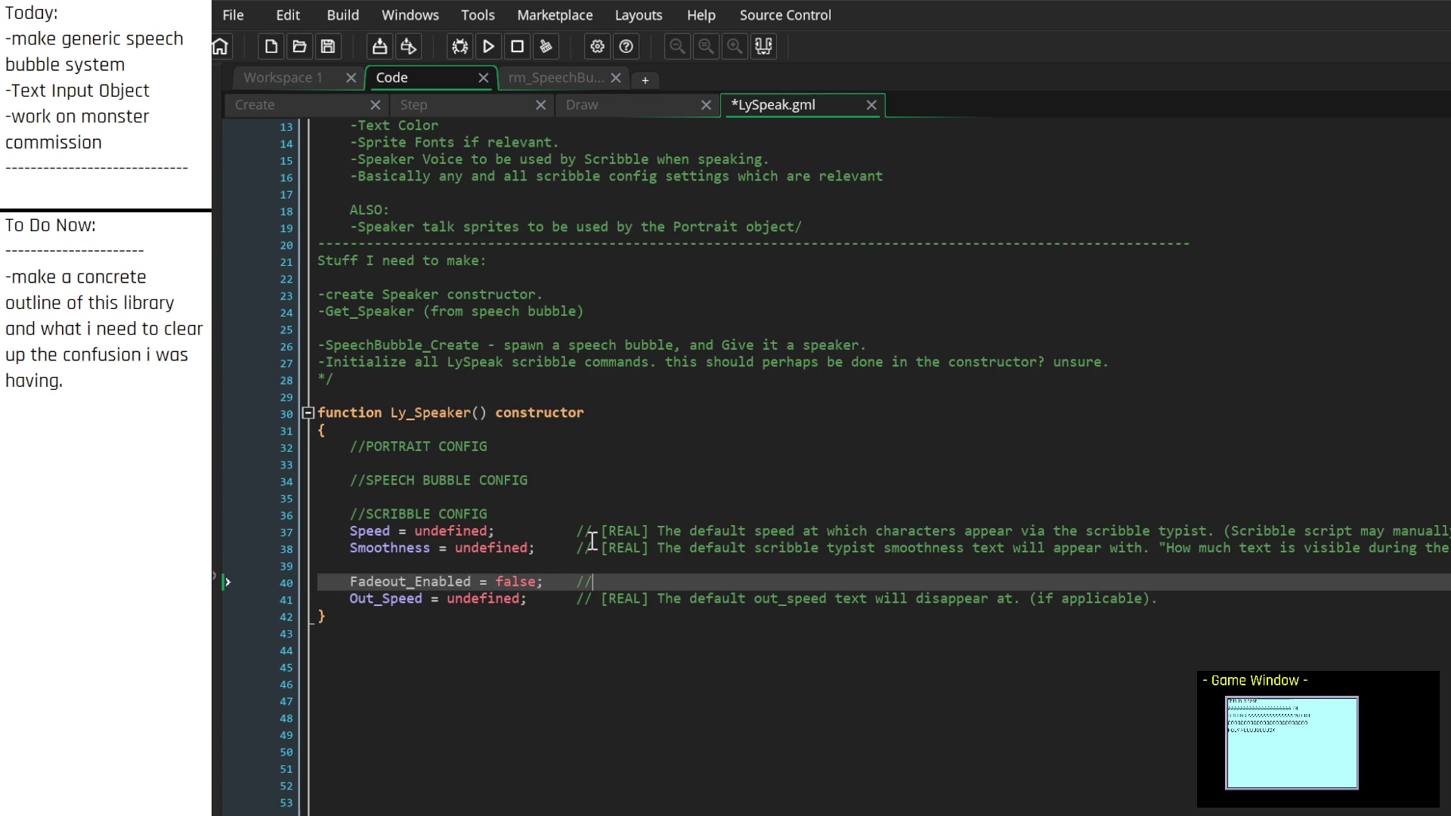
{"action": "type", "text": " []BOOL"}
{"action": "type", "text": " Whether "}
{"action": "type", "text": "or not tex"}
{"action": "type", "text": "t should"}
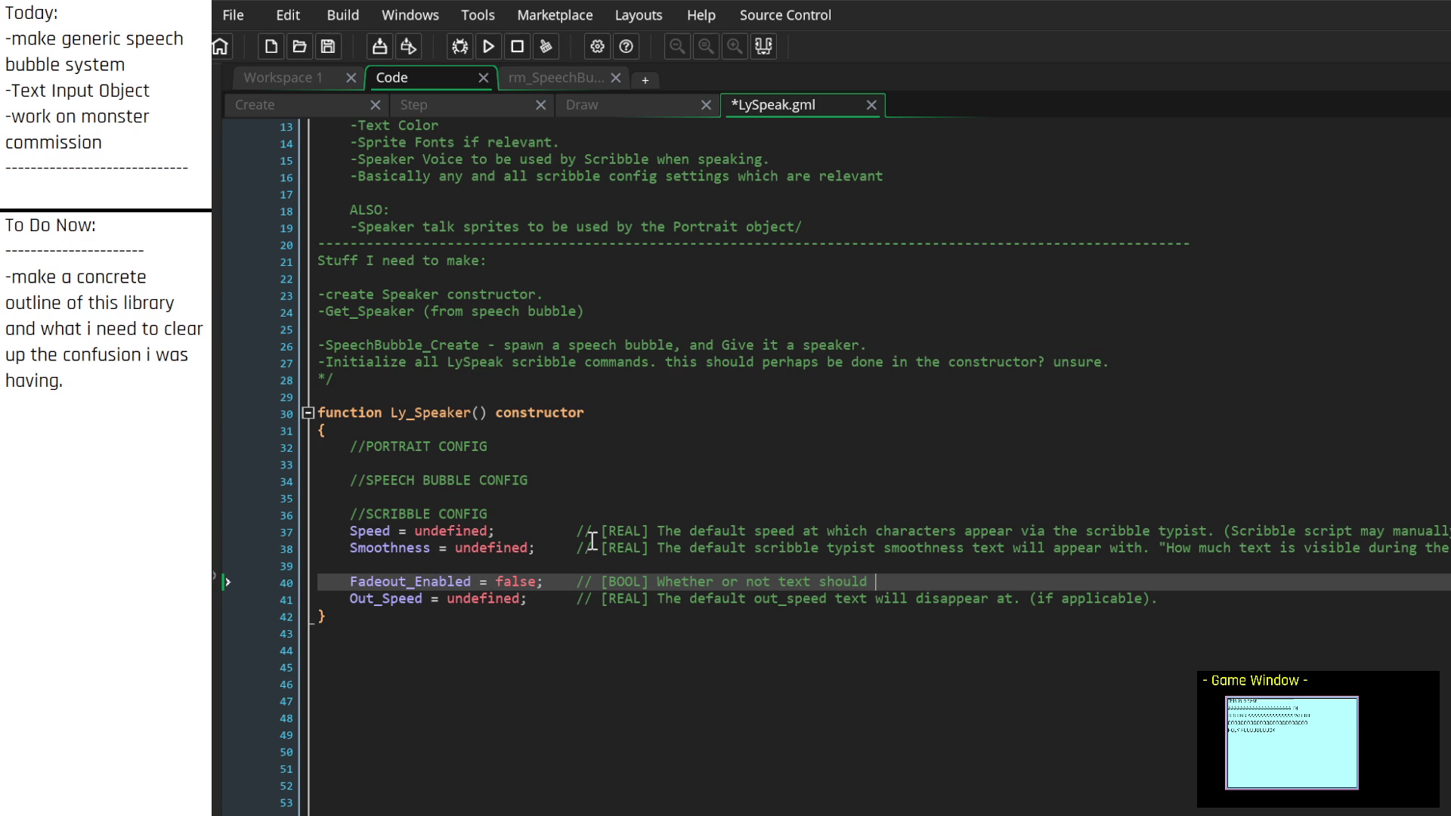
{"action": "left_click", "coordinate": [451, 699]}
- Create a /* */ comment block headed 'Speech Bubble Methods we need' below the constructor
{"action": "type", "text": "/*"}
{"action": "key", "text": "Return"}
{"action": "key", "text": "Return"}
{"action": "type", "text": "*/"}
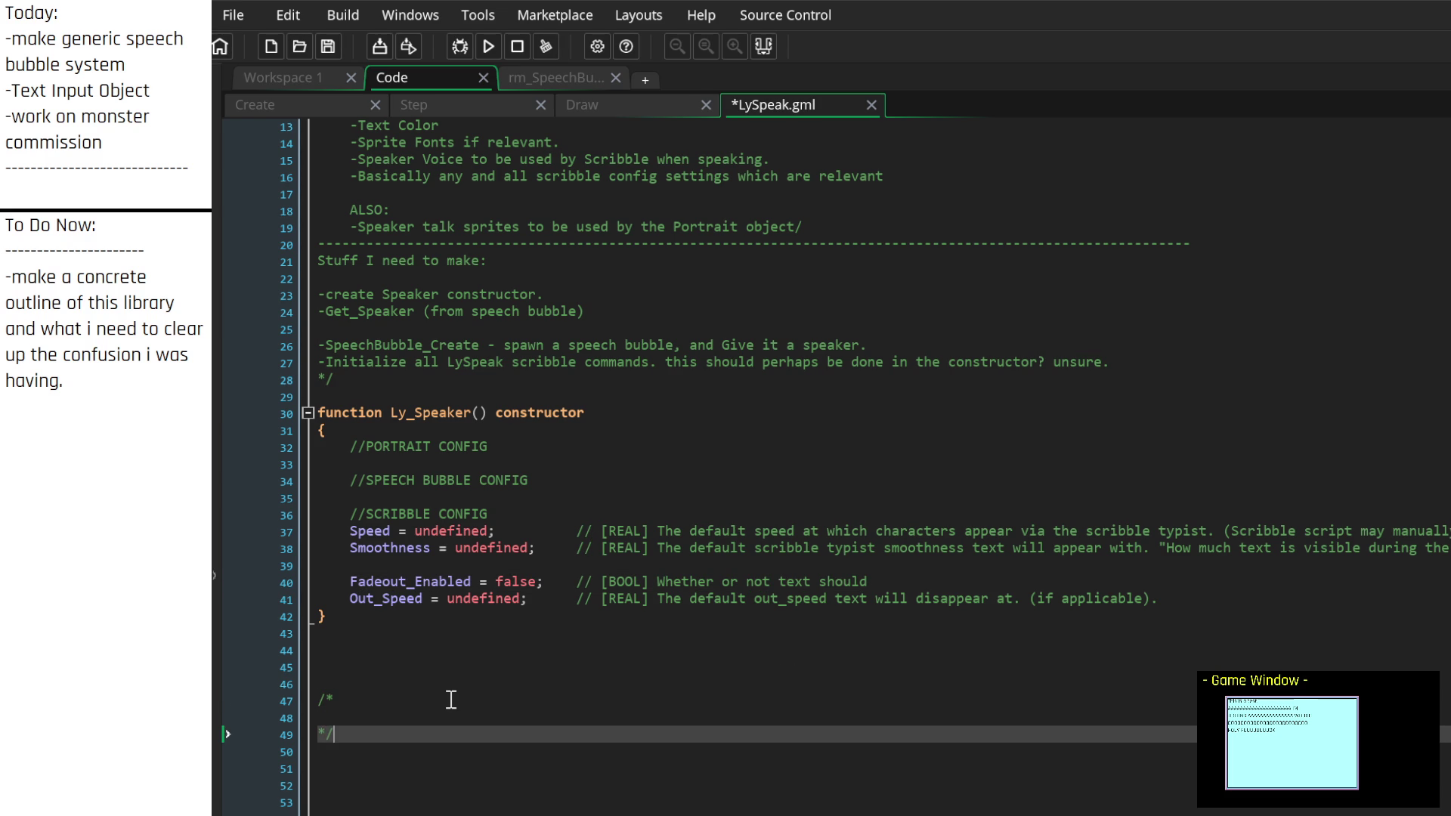
{"action": "key", "text": "Up"}
{"action": "key", "text": "Tab"}
{"action": "type", "text": "Speech Bubble Methods we need"}
{"action": "key", "text": "Return"}
{"action": "key", "text": "Return"}
- List '-Fade In.' and '-Fade Out.' under the heading
{"action": "type", "text": "-"}
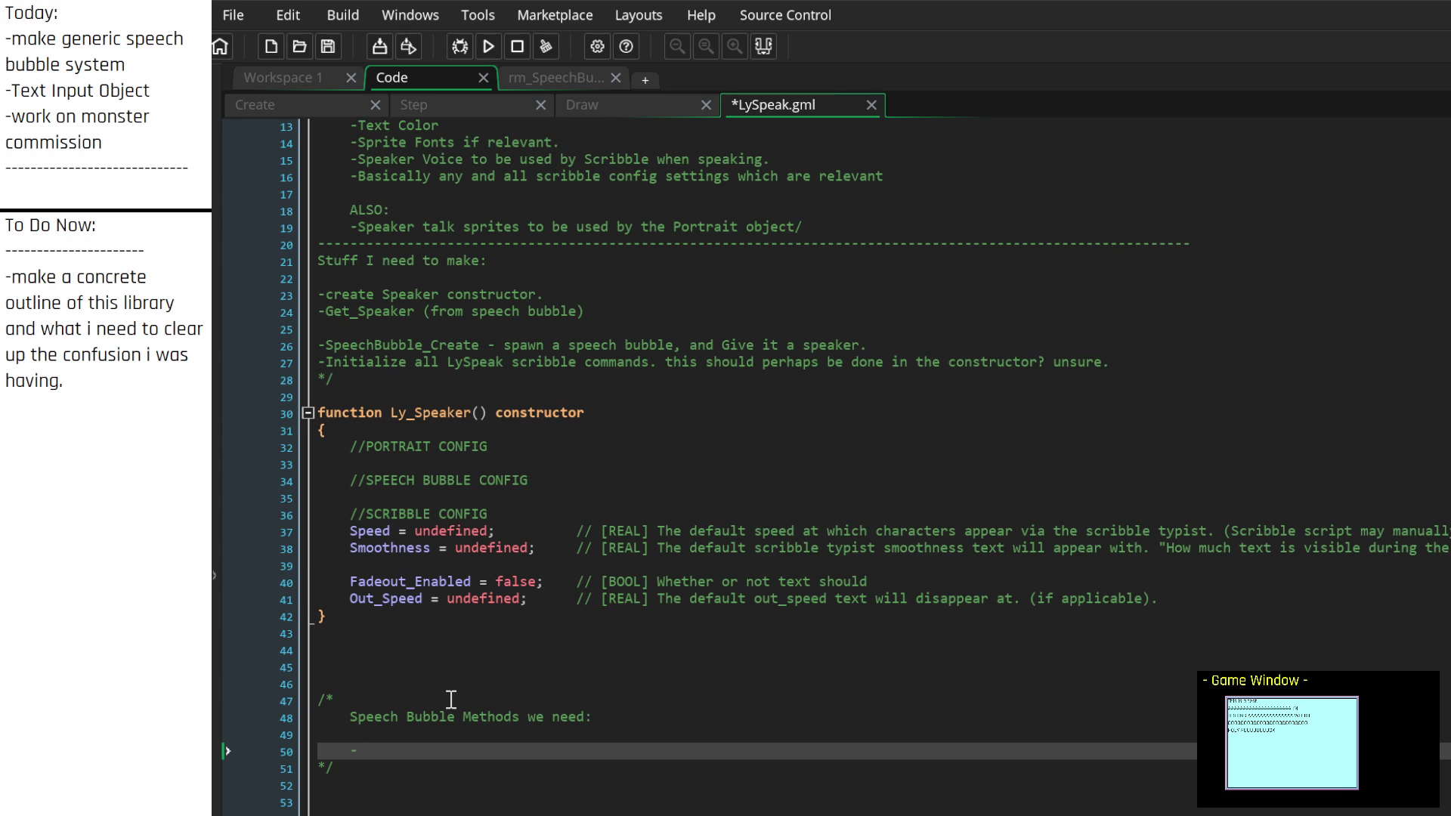
{"action": "type", "text": "Fade Out."}
{"action": "key", "text": "Home"}
{"action": "key", "text": "Return"}
{"action": "key", "text": "Up"}
{"action": "type", "text": "-Fade In."}
{"action": "key", "text": "Down"}
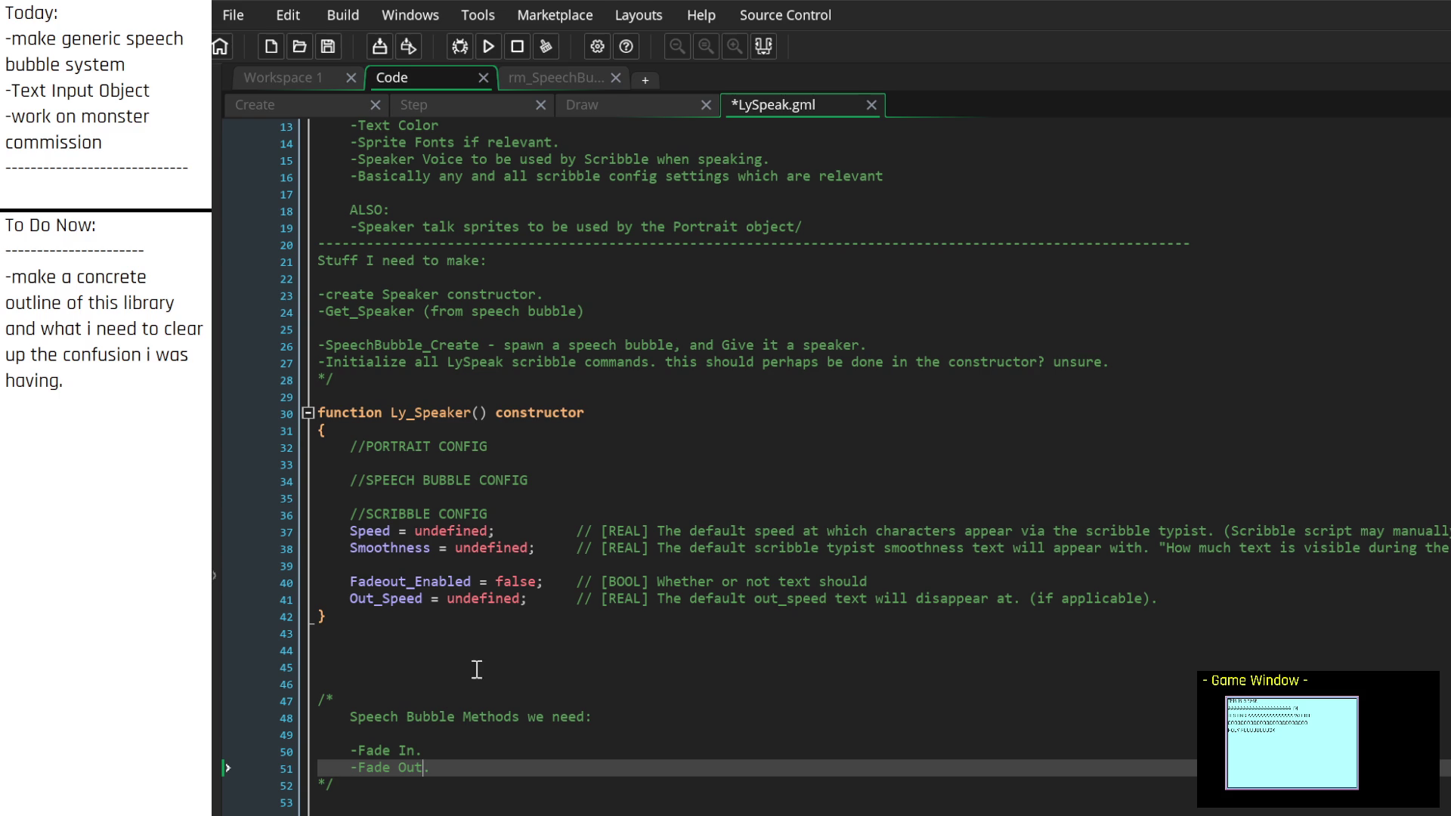
{"action": "left_click", "coordinate": [502, 618]}
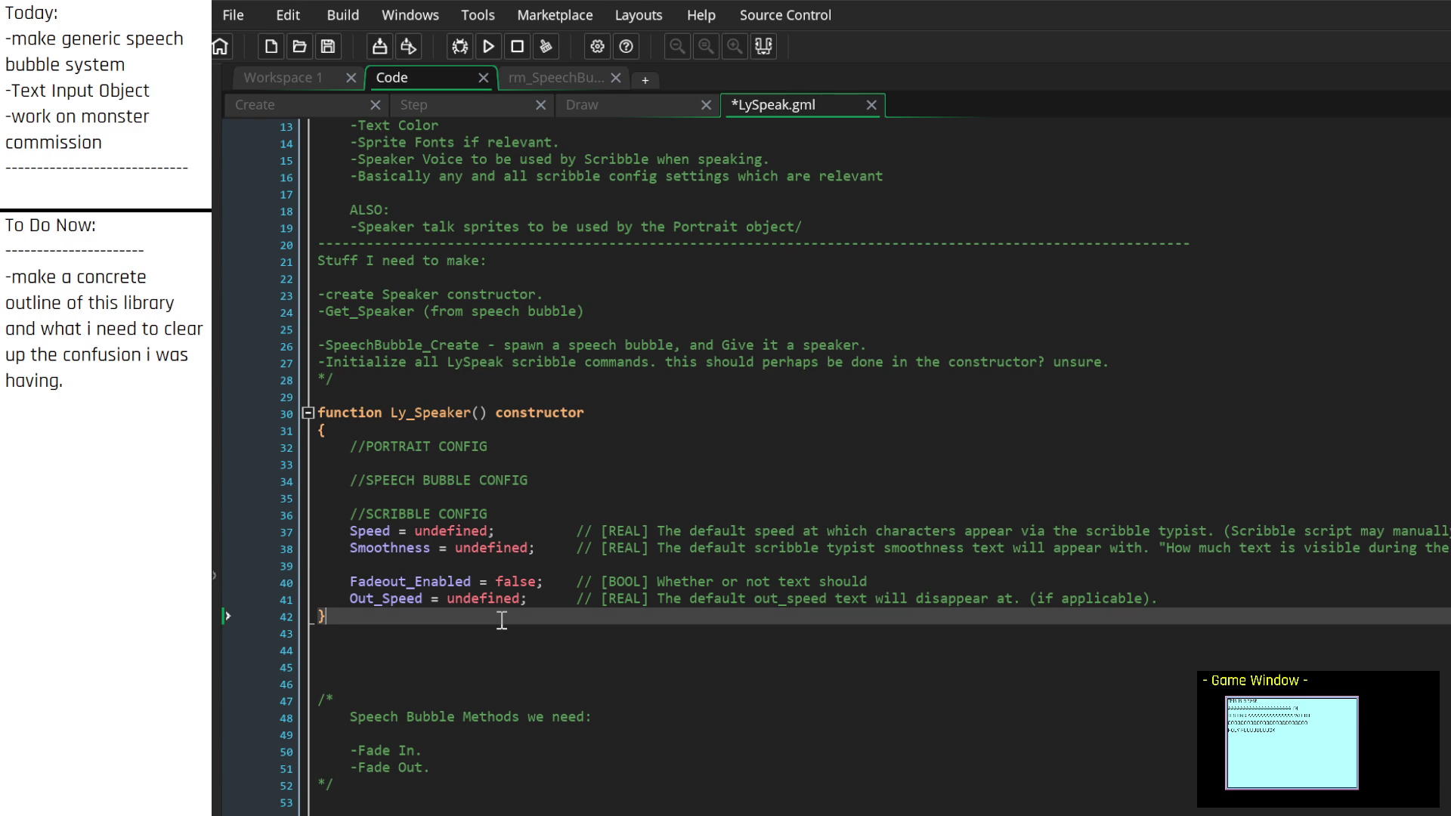
- Finish the Fadeout_Enabled comment with 'fade out, or just disappear instantly.'
{"action": "key", "text": "Up"}
{"action": "key", "text": "End"}
{"action": "key", "text": "Up"}
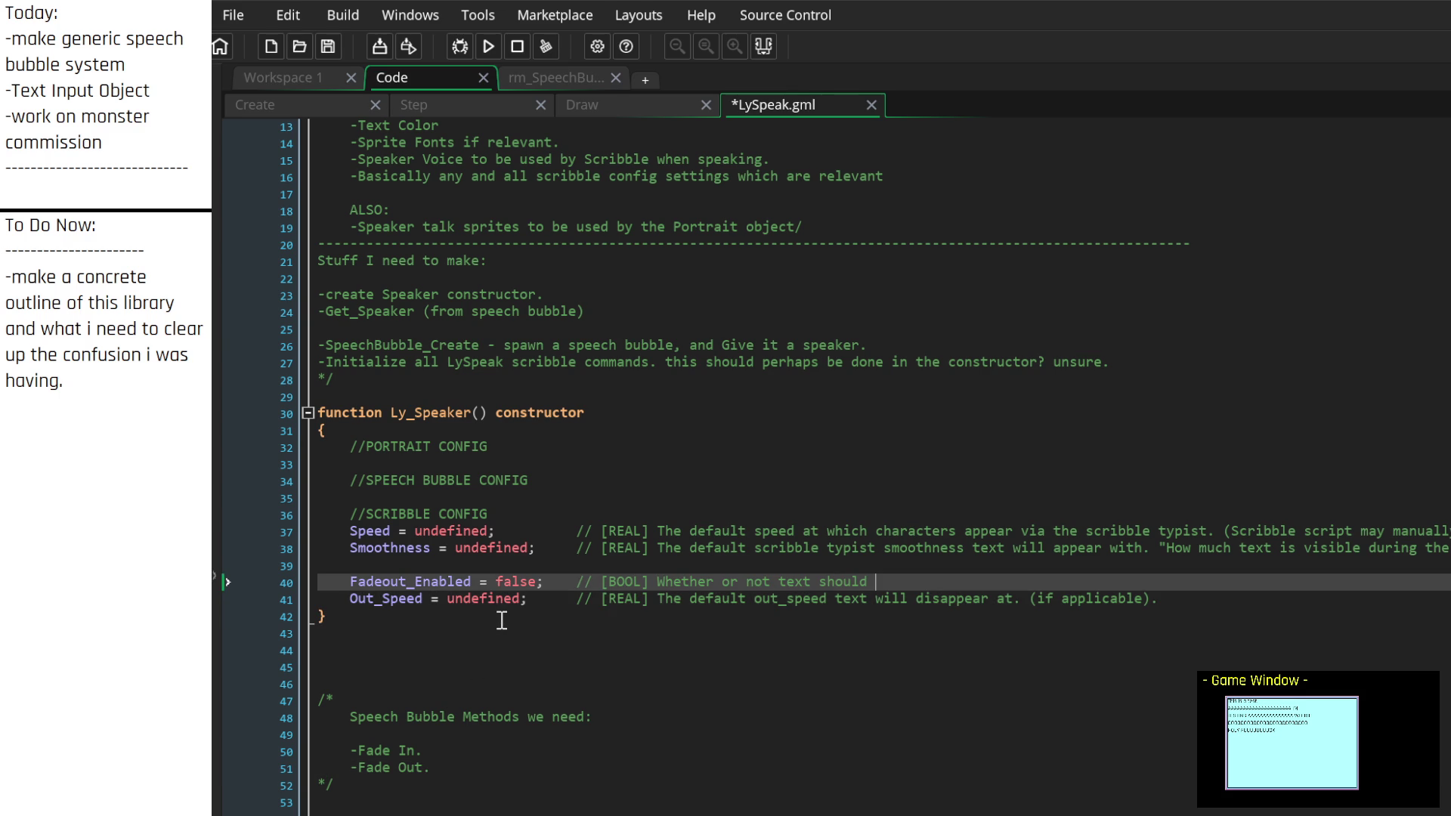
{"action": "type", "text": "fade out"}
{"action": "type", "text": ", or just dis"}
{"action": "type", "text": "appear w"}
{"action": "type", "text": "hen"}
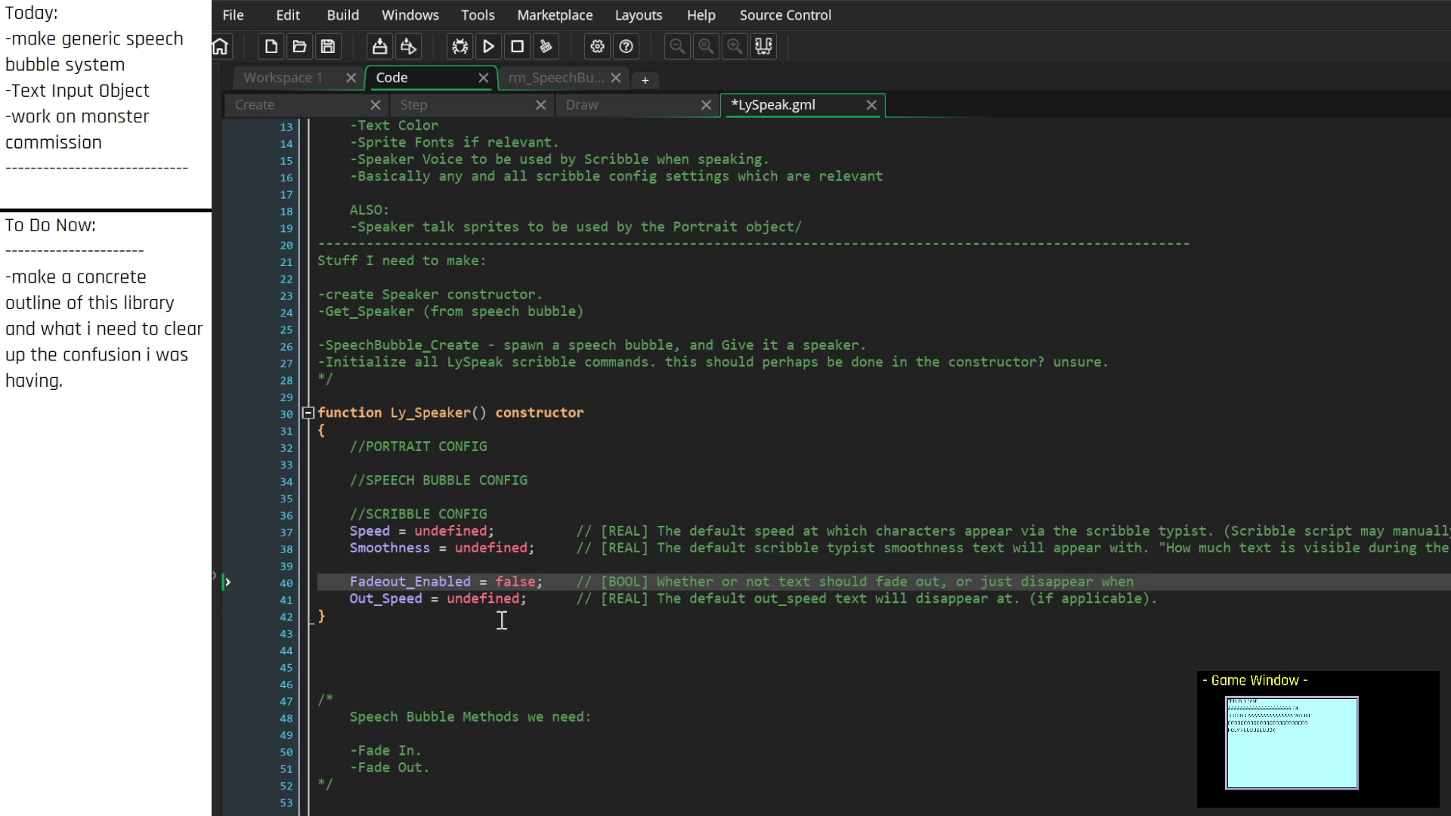
{"action": "key", "text": "BackSpace"}
{"action": "key", "text": "BackSpace"}
{"action": "key", "text": "BackSpace"}
{"action": "type", "text": "instan"}
{"action": "type", "text": "tly"}
- Start erasing the Fade Out entry in the speech bubble methods list
{"action": "key", "text": "Down"}
{"action": "key", "text": "Down"}
{"action": "key", "text": "Down"}
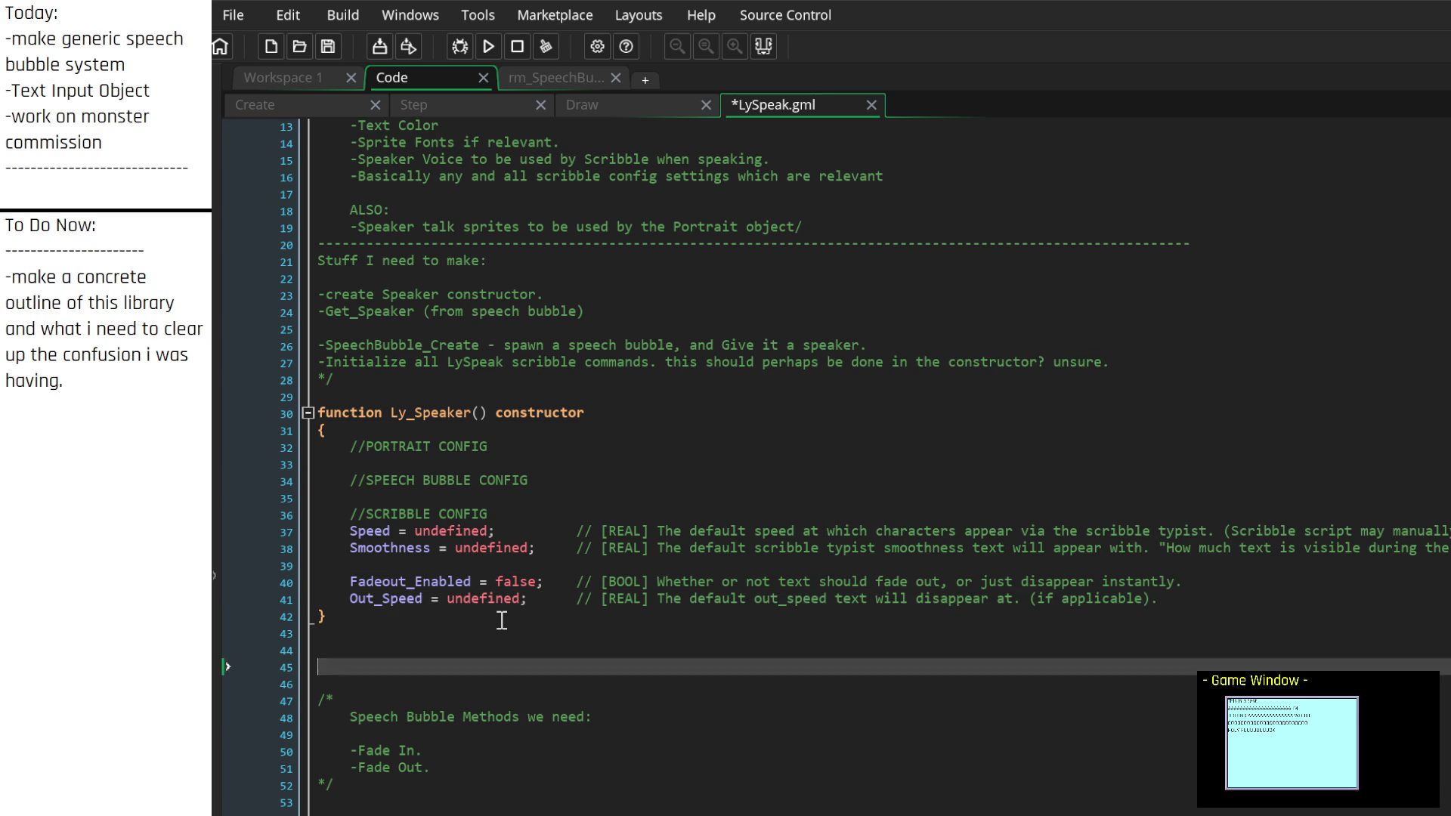
{"action": "key", "text": "Down"}
{"action": "key", "text": "BackSpace"}
{"action": "key", "text": "BackSpace"}
{"action": "key", "text": "BackSpace"}
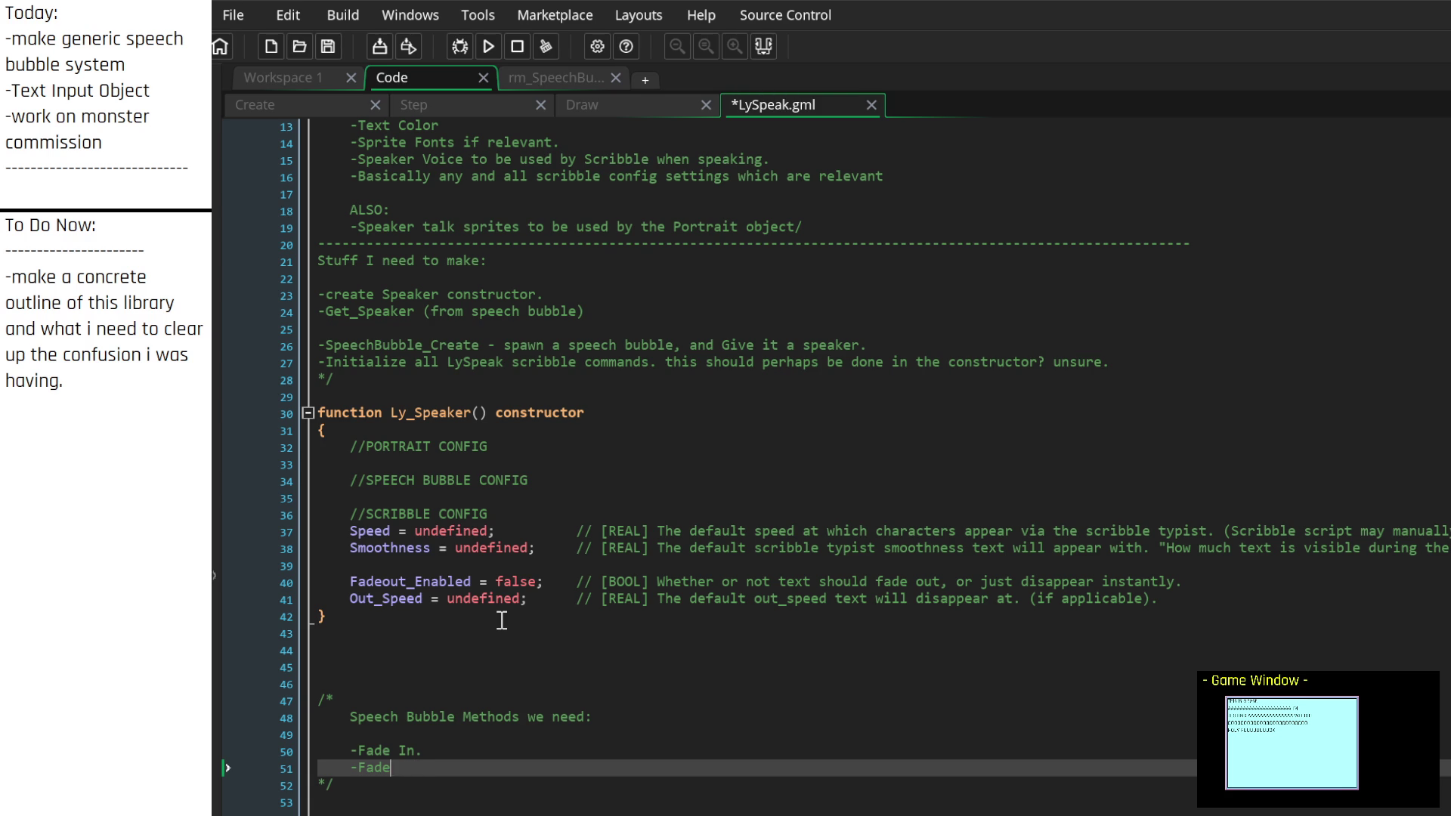
- Replace Fade Out and Fade In with 'Text Disappear.' and 'Text Appear.' plus a 'returns true when done' note
{"action": "key", "text": "BackSpace"}
{"action": "type", "text": "Text Dis"}
{"action": "type", "text": "appear."}
{"action": "key", "text": "Up"}
{"action": "key", "text": "BackSpace"}
{"action": "key", "text": "BackSpace"}
{"action": "key", "text": "BackSpace"}
{"action": "type", "text": "Tex"}
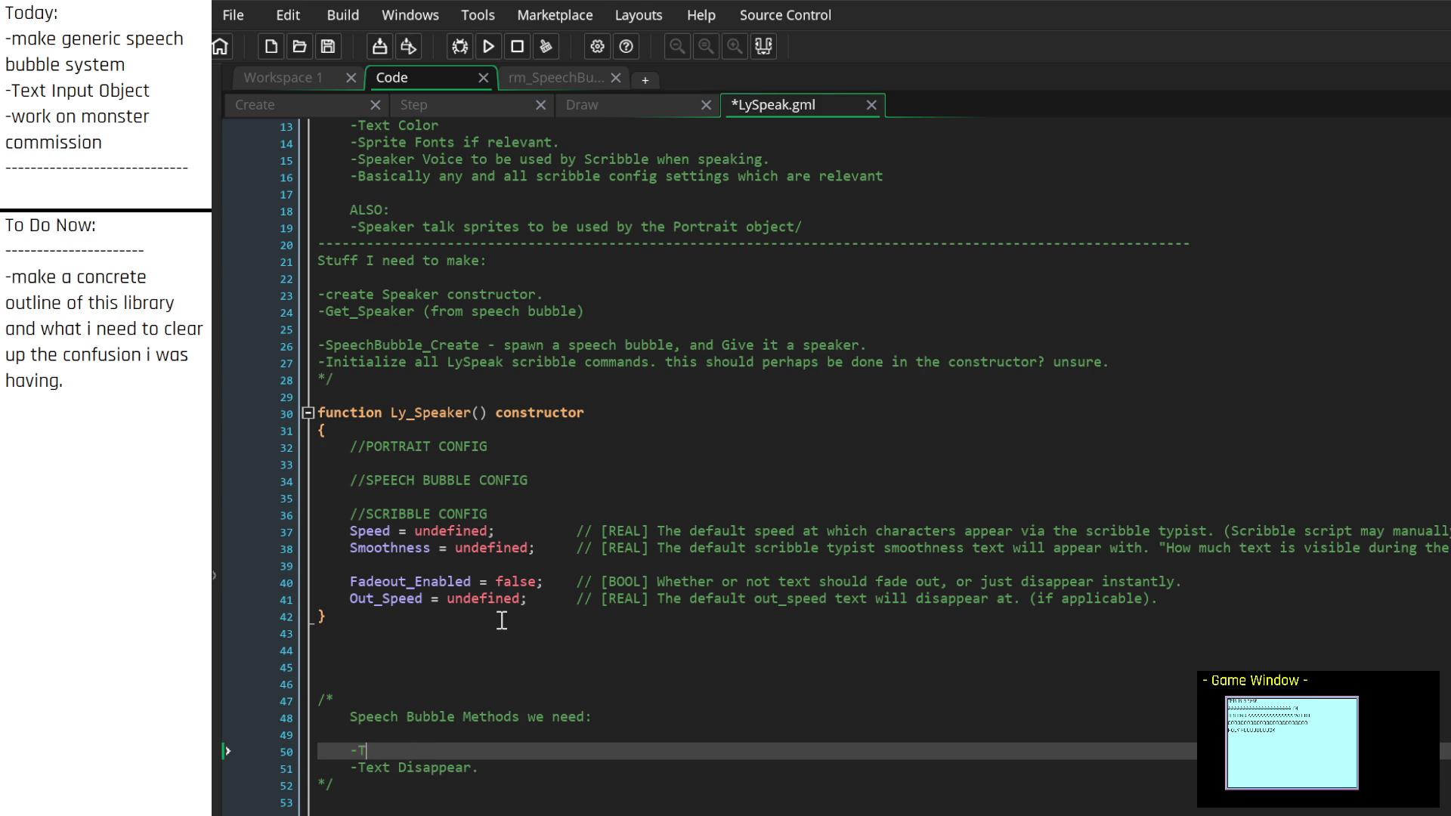
{"action": "type", "text": "t Appear/"}
{"action": "key", "text": "BackSpace"}
{"action": "key", "text": "BackSpace"}
{"action": "type", "text": ". (w"}
{"action": "key", "text": "BackSpace"}
{"action": "type", "text": "returns t"}
{"action": "type", "text": "rue when d"}
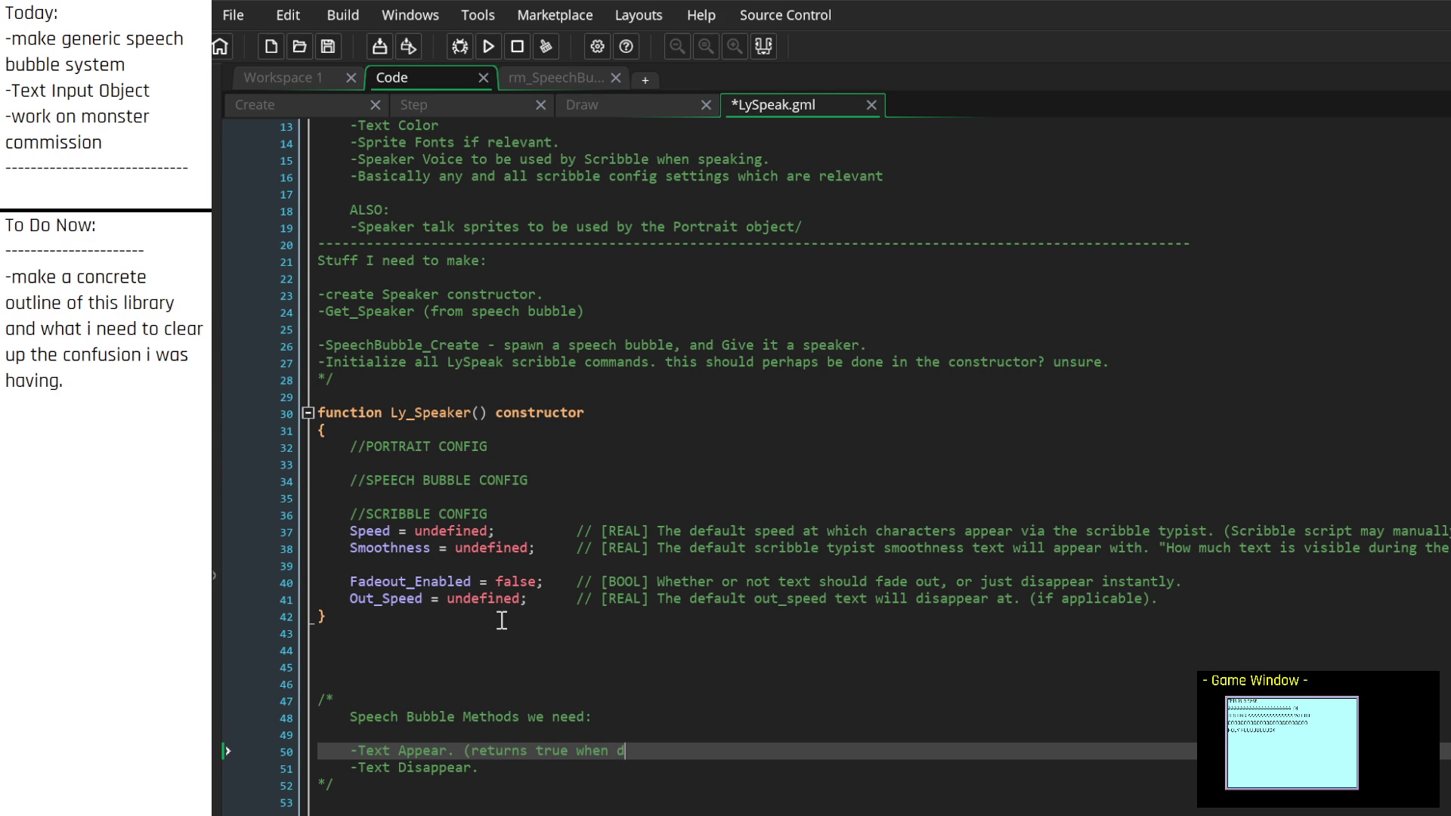
{"action": "type", "text": "one. )"}
- Remove the 'returns true when done' note from the Text Appear entry
{"action": "key", "text": "Home"}
{"action": "key", "text": "Down"}
{"action": "key", "text": "Up"}
{"action": "key", "text": "Delete"}
{"action": "key", "text": "Delete"}
{"action": "key", "text": "Delete"}
{"action": "key", "text": "Delete"}
{"action": "key", "text": "Delete"}
{"action": "key", "text": "BackSpace"}
- Add '-Text Get Appeared' and '-Text Get Disappeared' entries below Text Disappear
{"action": "key", "text": "Down"}
{"action": "key", "text": "End"}
{"action": "key", "text": "Return"}
{"action": "type", "text": "-"}
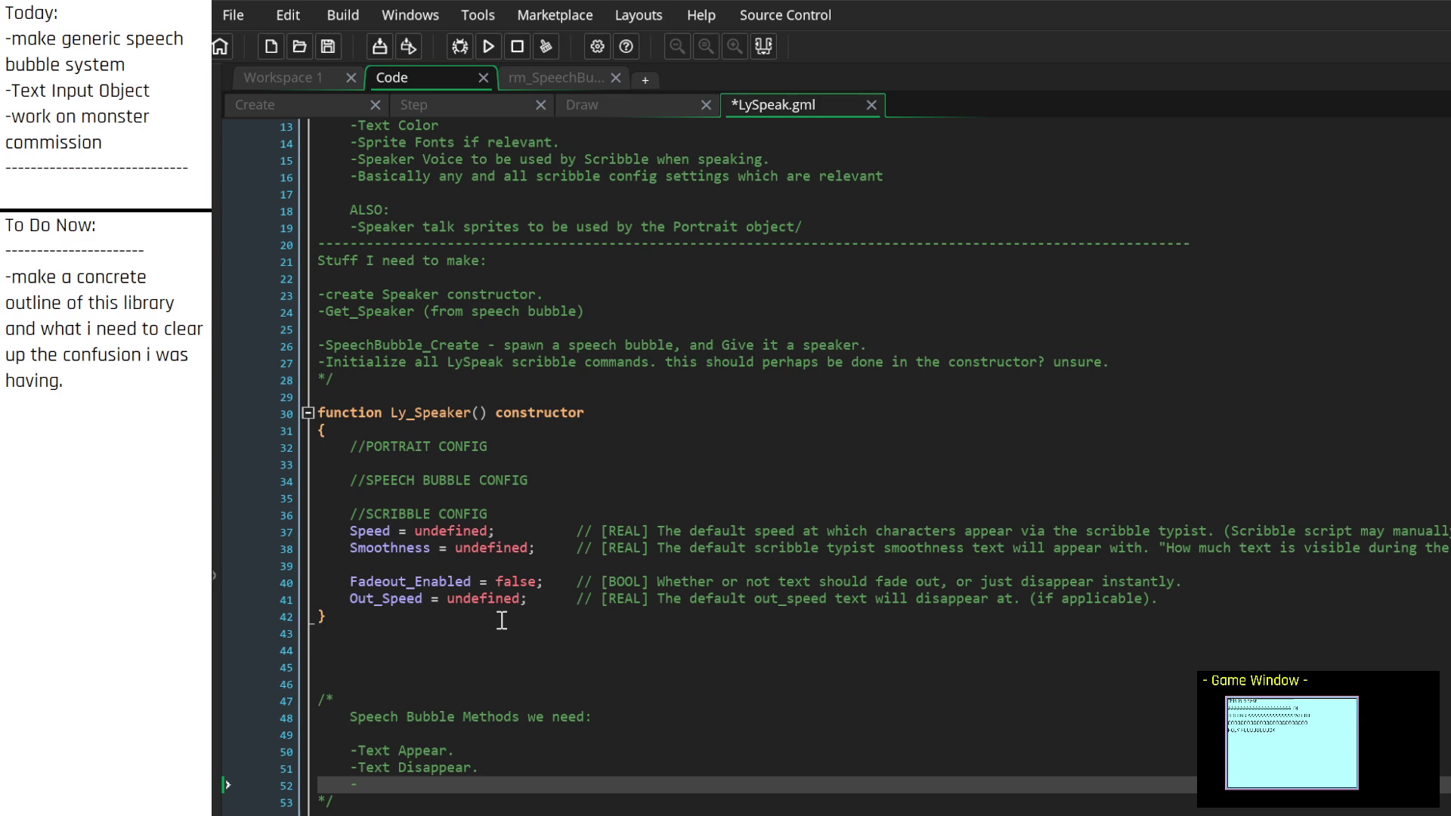
{"action": "type", "text": "Text Get App"}
{"action": "type", "text": "eared"}
{"action": "key", "text": "Return"}
{"action": "type", "text": "Text"}
{"action": "key", "text": "Left"}
{"action": "key", "text": "Left"}
{"action": "key", "text": "Left"}
{"action": "type", "text": "-"}
{"action": "key", "text": "Right"}
{"action": "key", "text": "Right"}
{"action": "key", "text": "Right"}
{"action": "type", "text": "Get Disappeared "}
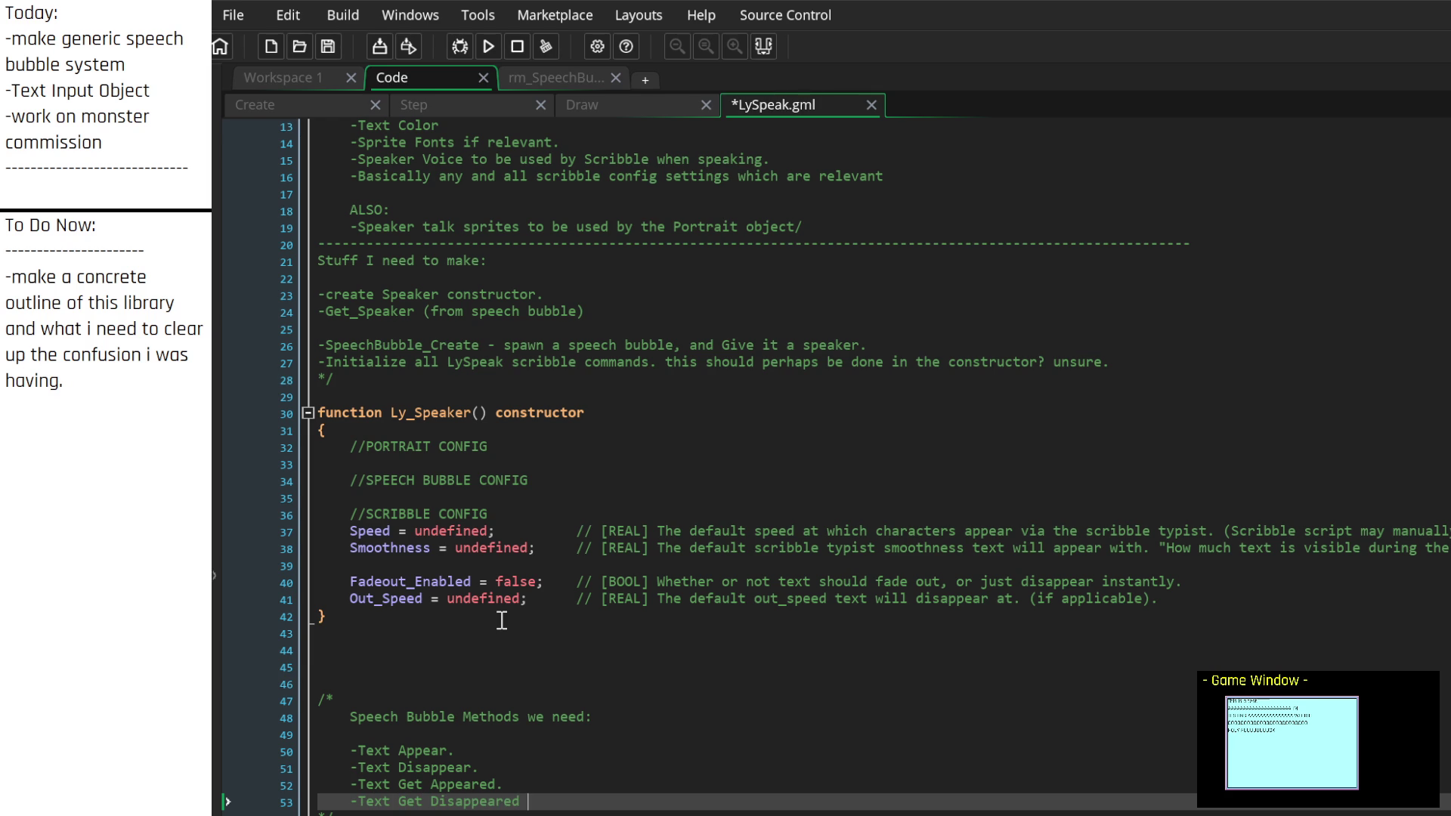
{"action": "type", "text": "  ."}
- Append () to all four Text method names
{"action": "key", "text": "Up"}
{"action": "key", "text": "Up"}
{"action": "key", "text": "Up"}
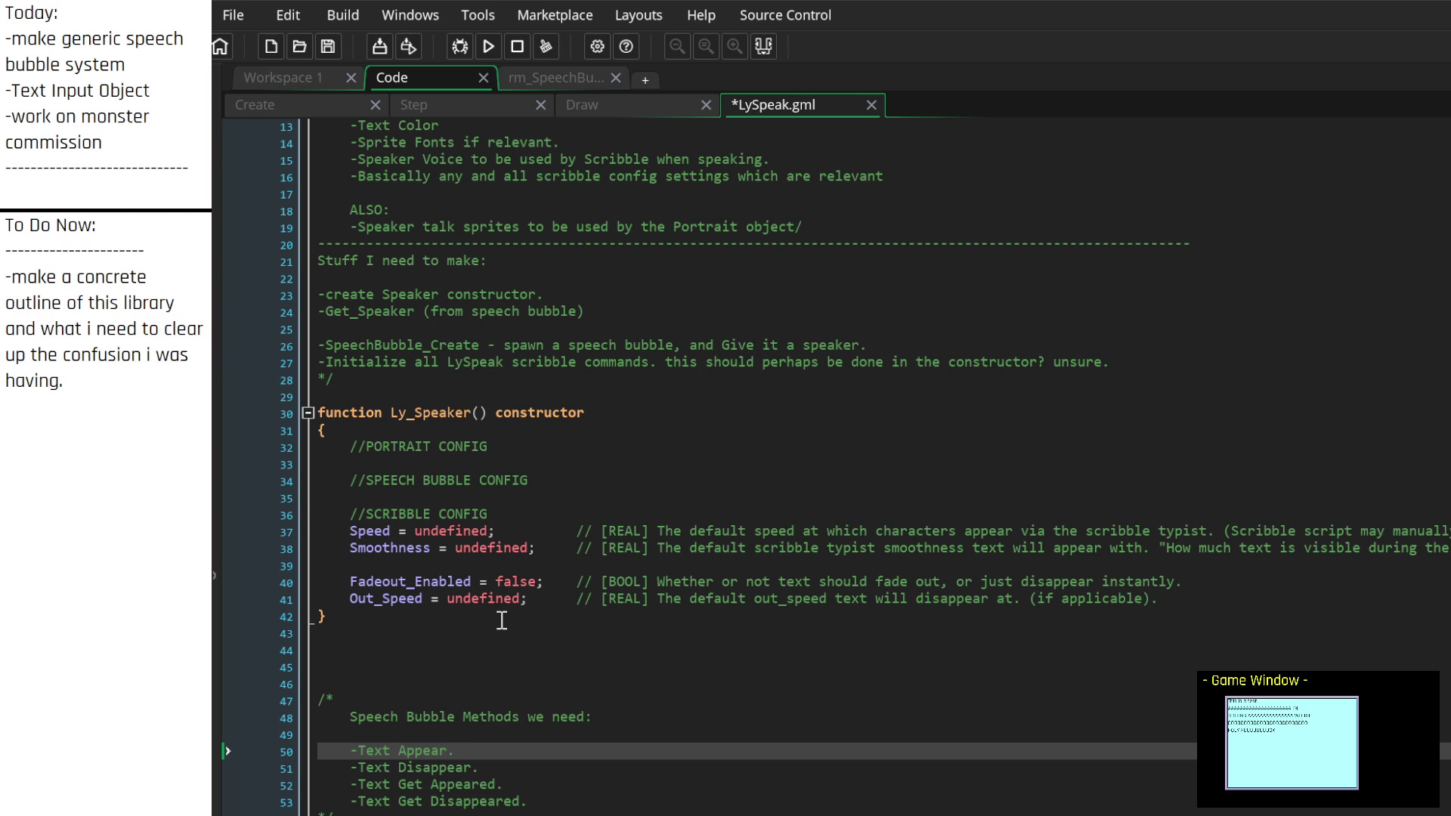
{"action": "type", "text": "()"}
{"action": "key", "text": "Down"}
{"action": "key", "text": "Right"}
{"action": "type", "text": "()"}
{"action": "key", "text": "Down"}
{"action": "key", "text": "Right"}
{"action": "type", "text": "()"}
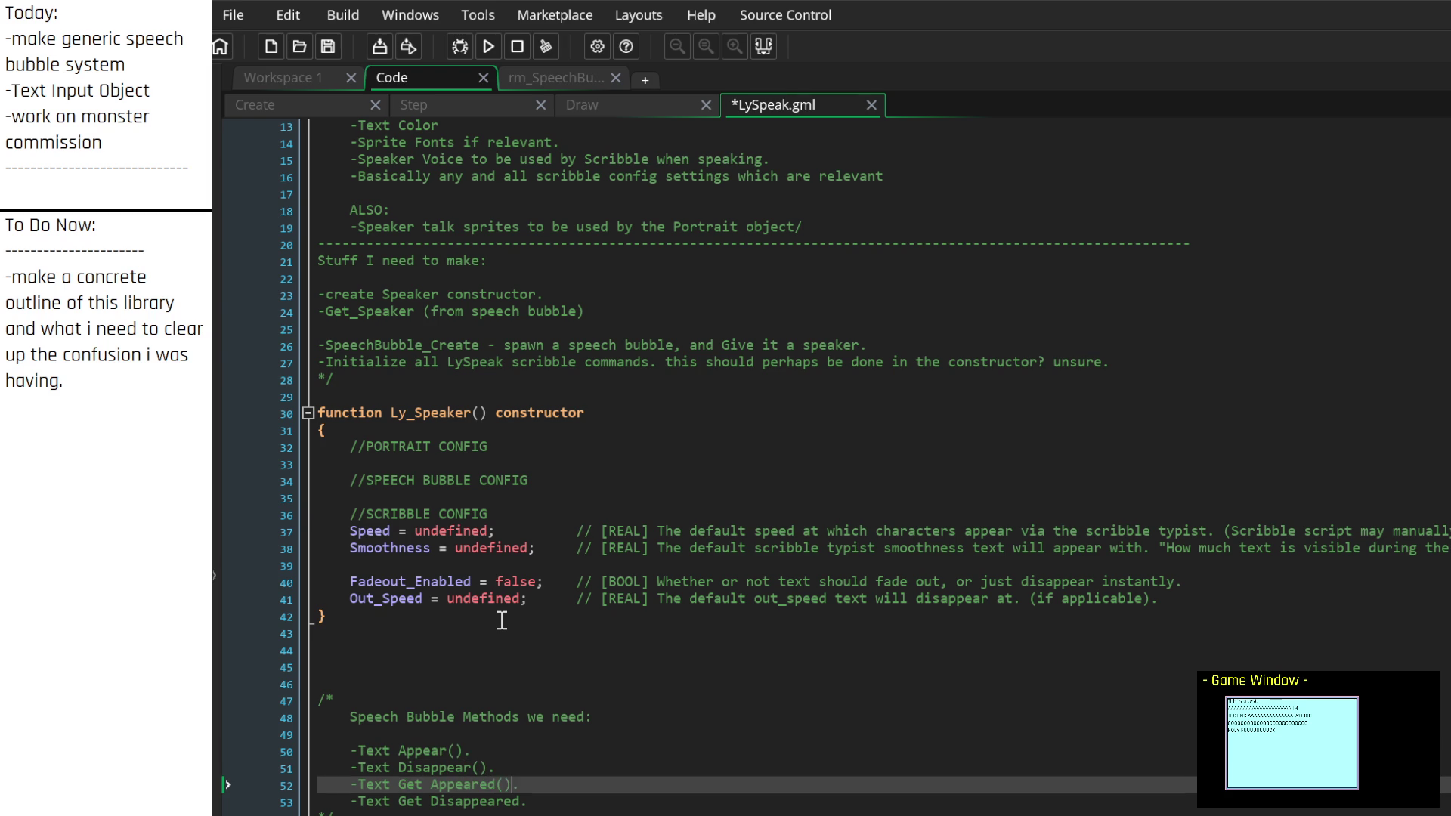
{"action": "key", "text": "Down"}
{"action": "key", "text": "Right"}
{"action": "type", "text": "()"}
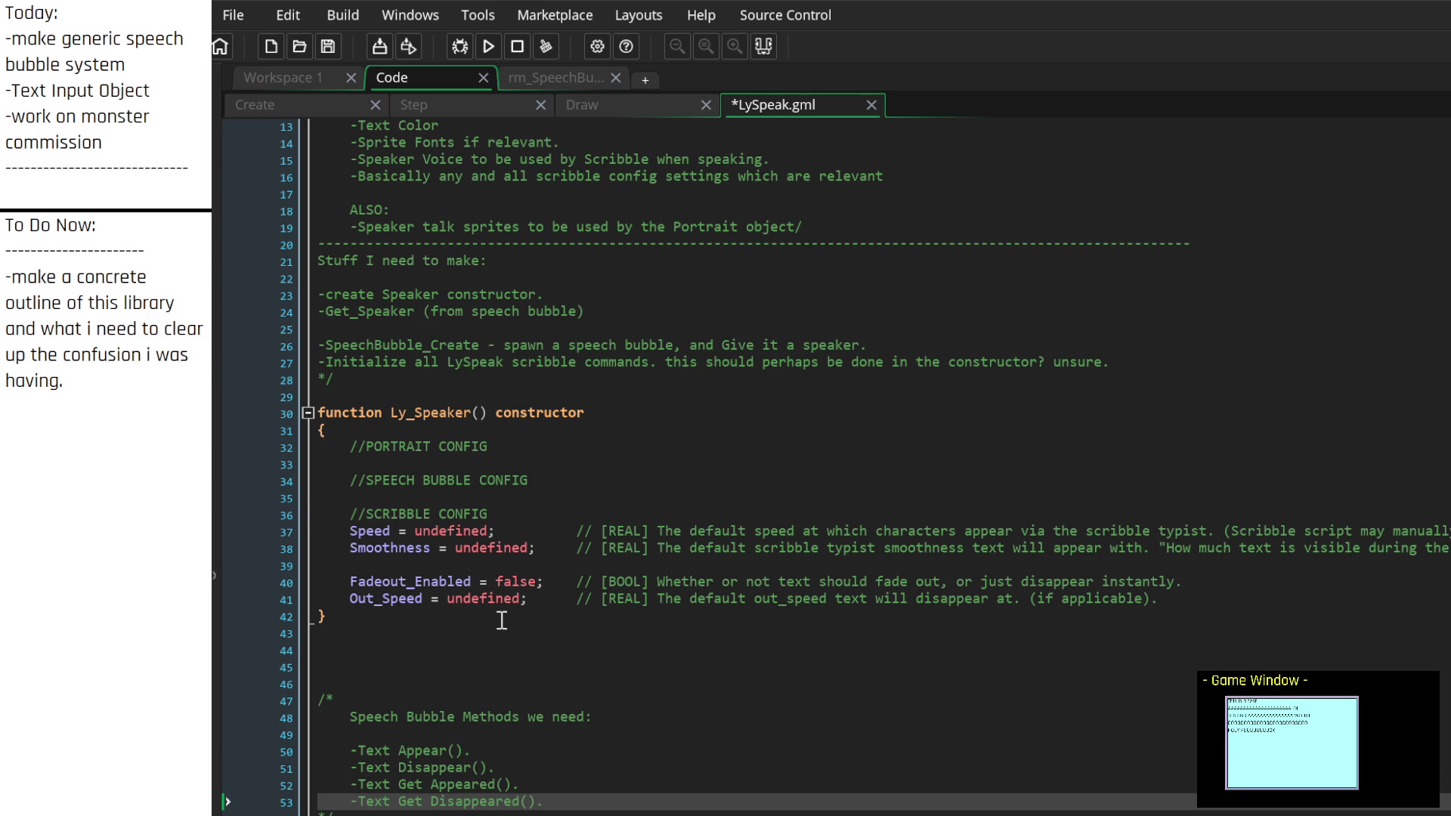
- Delete the trailing periods from the four method names
{"action": "key", "text": "Delete"}
{"action": "key", "text": "Up"}
{"action": "key", "text": "BackSpace"}
{"action": "key", "text": "Up"}
{"action": "key", "text": "BackSpace"}
{"action": "key", "text": "Up"}
{"action": "key", "text": "BackSpace"}
- Tab-align a '|' separator column after each of the four method names
{"action": "key", "text": "Tab"}
{"action": "key", "text": "Tab"}
{"action": "key", "text": "Tab"}
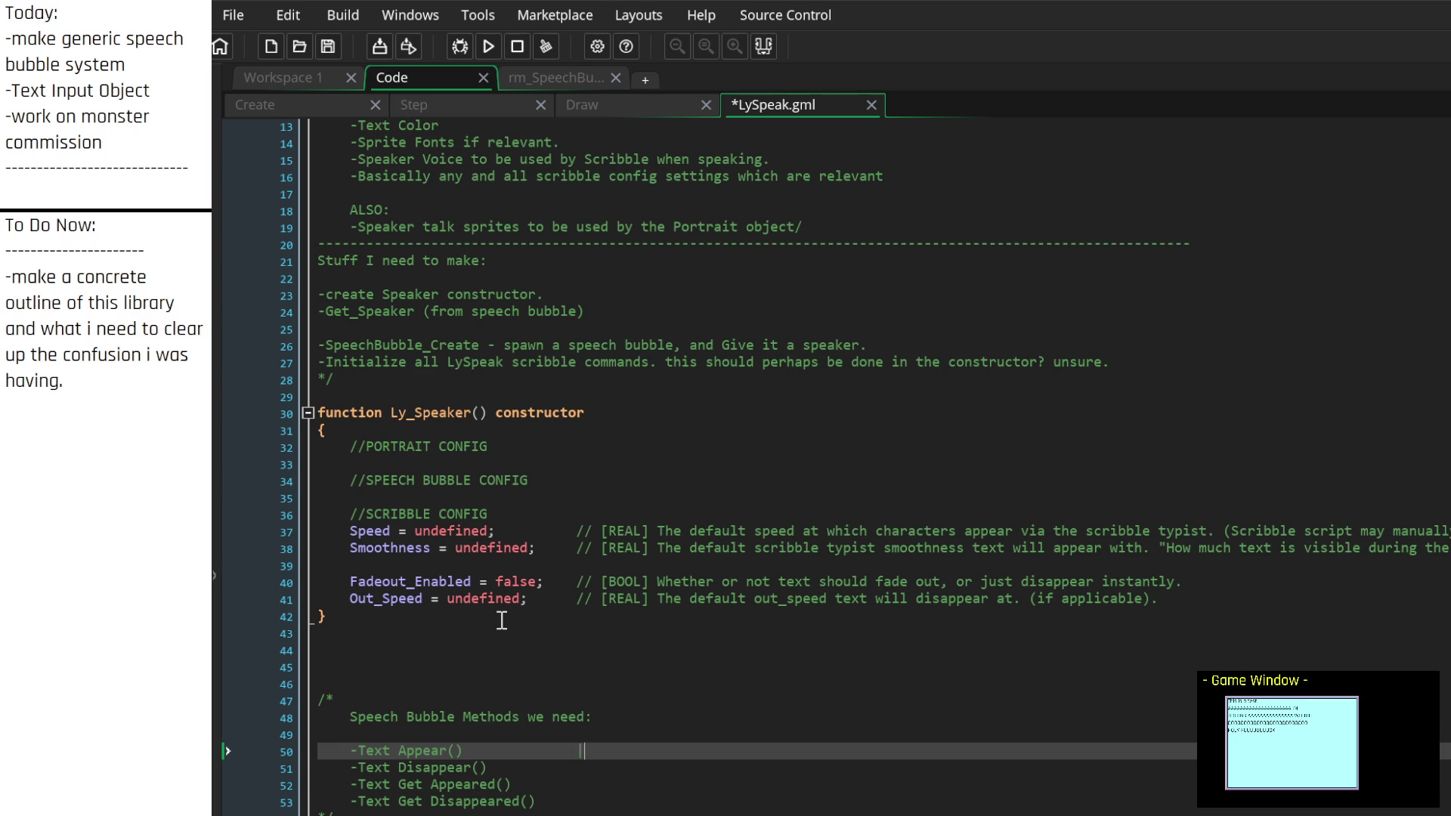
{"action": "key", "text": "Down"}
{"action": "key", "text": "Tab"}
{"action": "type", "text": "|"}
{"action": "key", "text": "Down"}
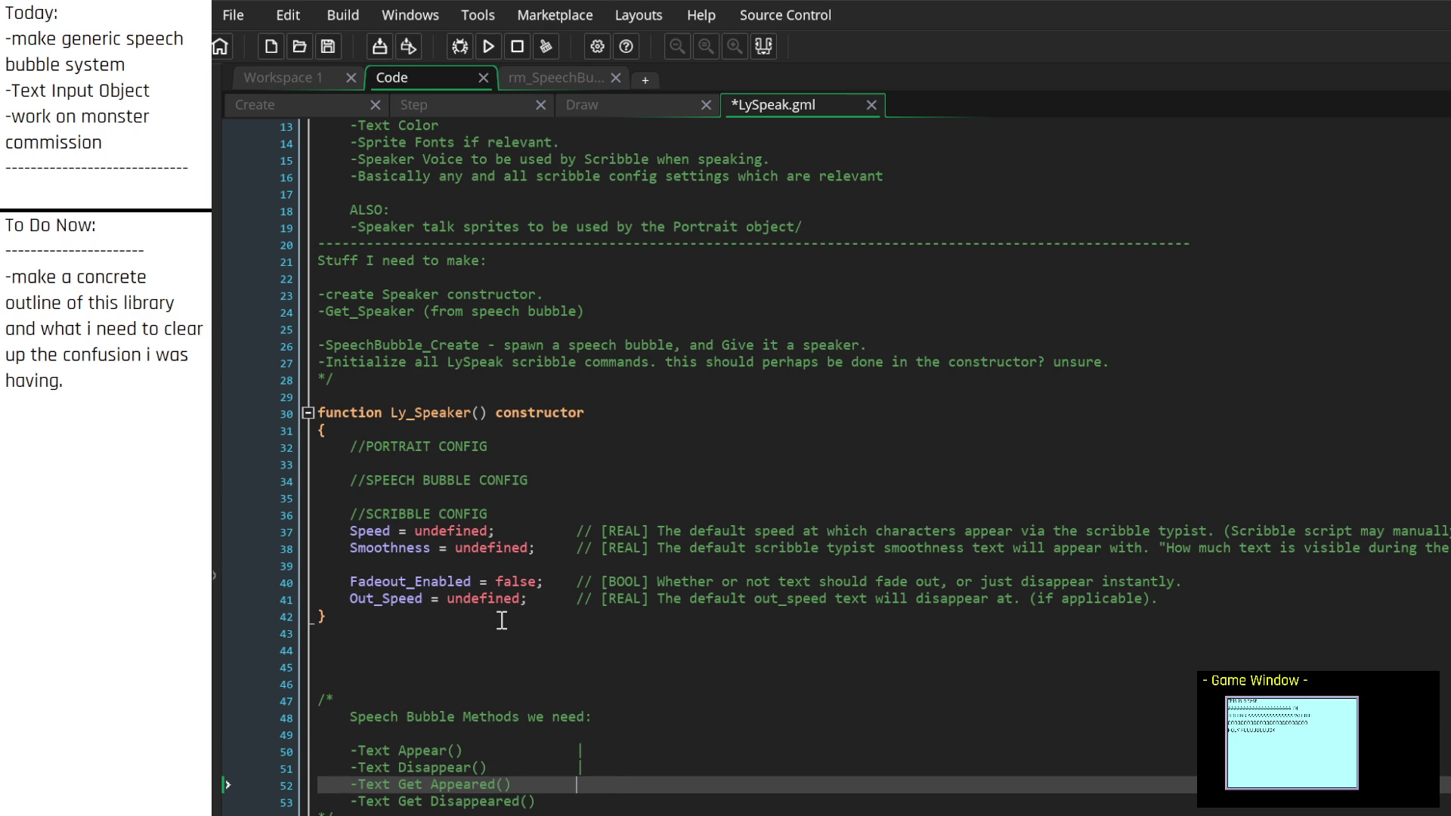
{"action": "key", "text": "Tab"}
{"action": "type", "text": "|"}
{"action": "key", "text": "Down"}
{"action": "key", "text": "Tab"}
{"action": "key", "text": "BackSpace"}
{"action": "type", "text": "|"}
{"action": "key", "text": "Up"}
{"action": "key", "text": "Up"}
{"action": "key", "text": "Up"}
- Describe Text Appear(): 'Will cause text to begin fading in, via the scribble typist. If Fade init'
{"action": "key", "text": "BackSpace"}
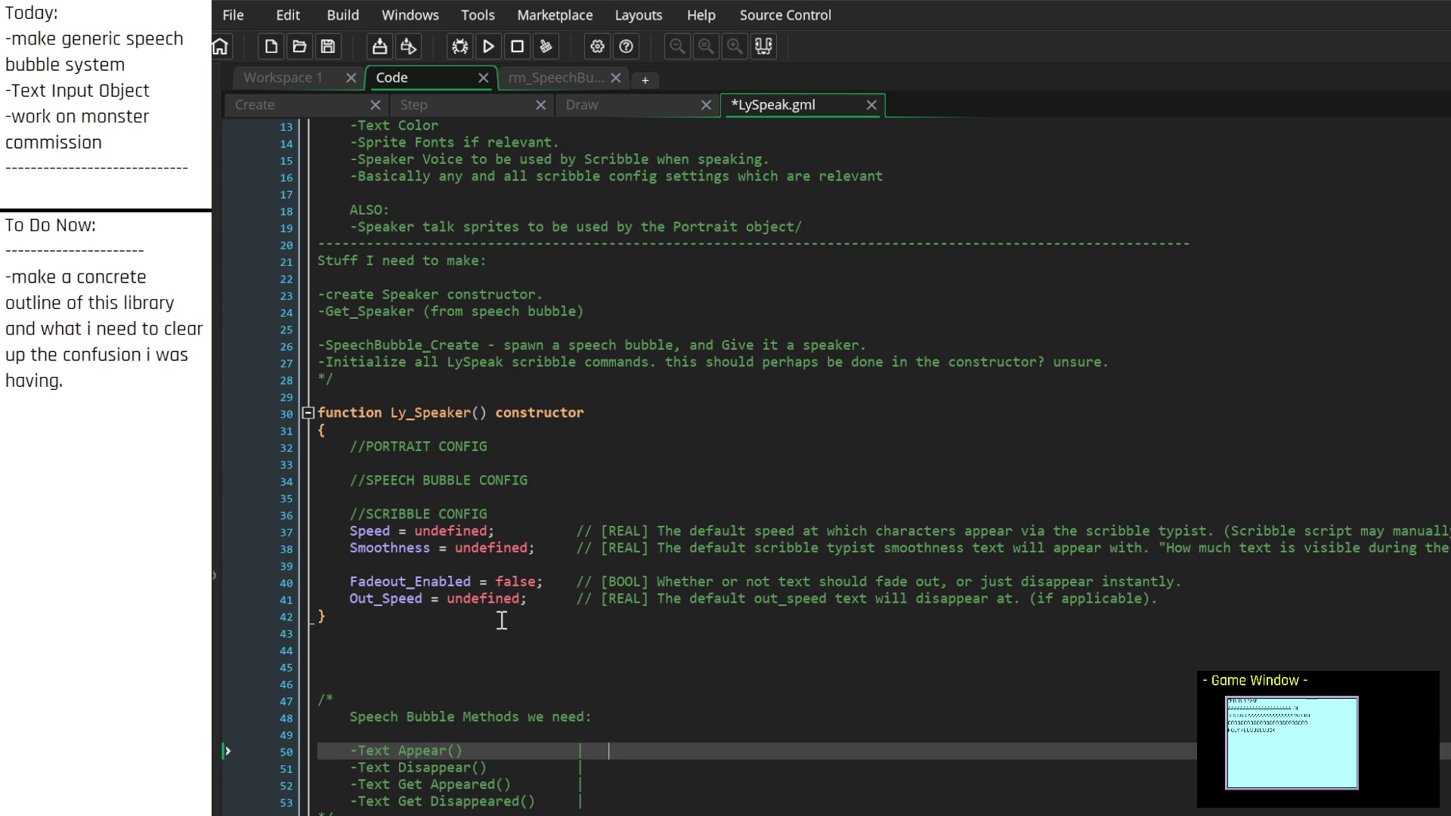
{"action": "type", "text": "Will cause"}
{"action": "type", "text": " text to beh"}
{"action": "key", "text": "BackSpace"}
{"action": "type", "text": "gi"}
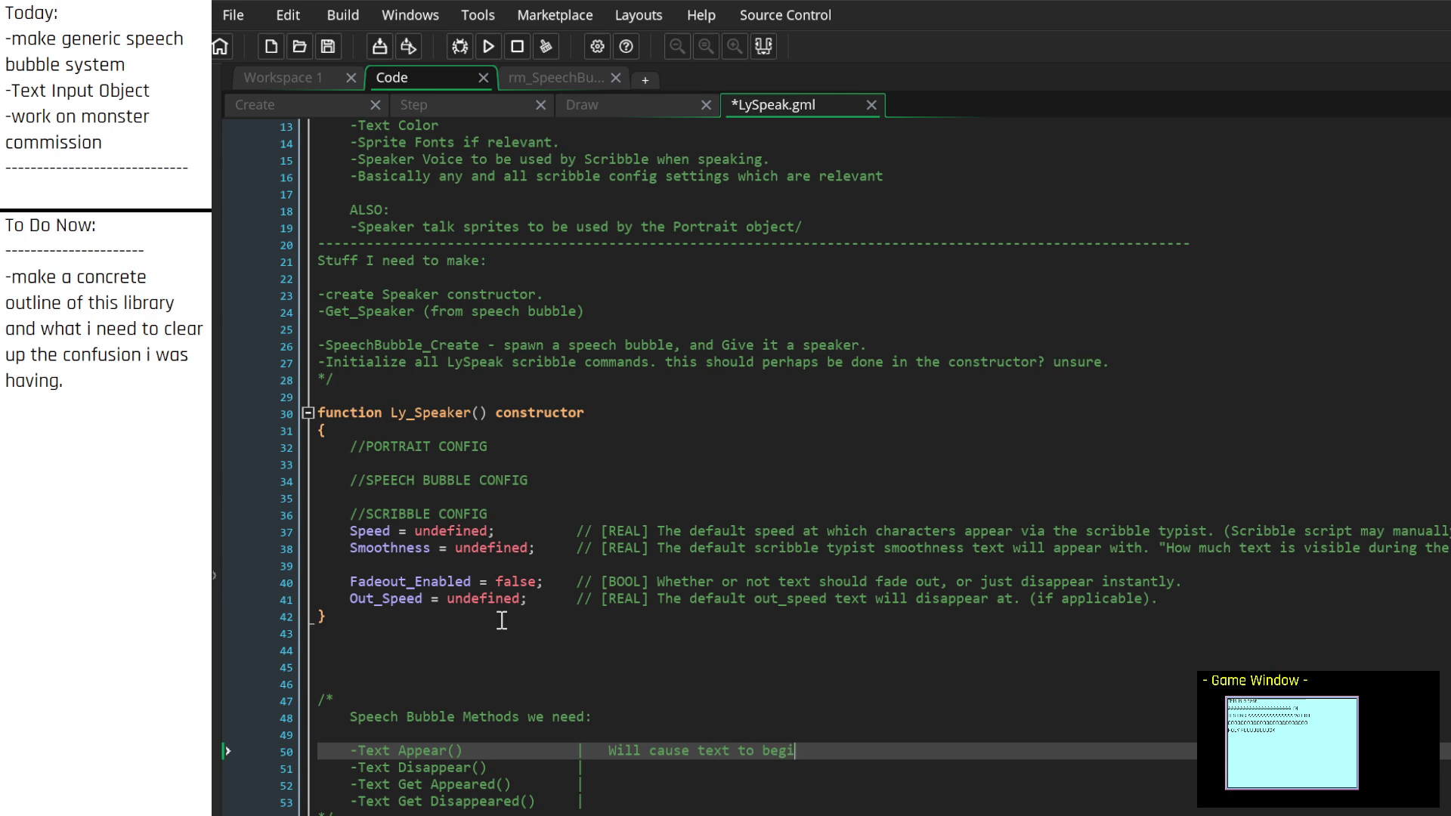
{"action": "type", "text": "n fading in,"}
{"action": "type", "text": " via the scrib"}
{"action": "type", "text": "ble t"}
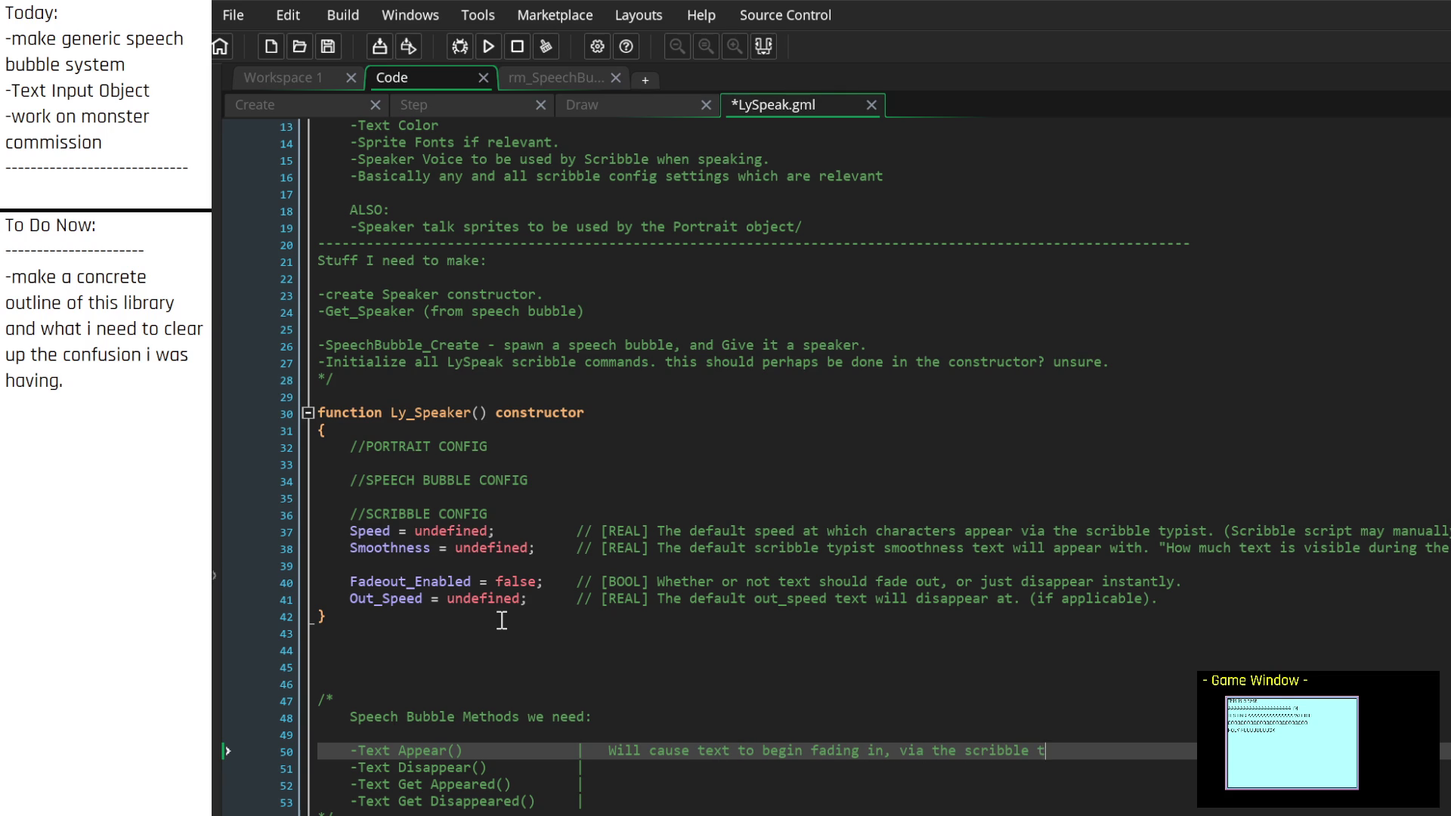
{"action": "type", "text": "ypist. if typist is"}
{"action": "key", "text": "BackSpace"}
{"action": "key", "text": "BackSpace"}
{"action": "key", "text": "BackSpace"}
{"action": "type", "text": "If Fade in"}
{"action": "type", "text": "i"}
{"action": "type", "text": "t"}
- Adjust the blank line above Fadeout_Enabled, undoing an accidental deletion
{"action": "key", "text": "Up"}
{"action": "key", "text": "Up"}
{"action": "key", "text": "Up"}
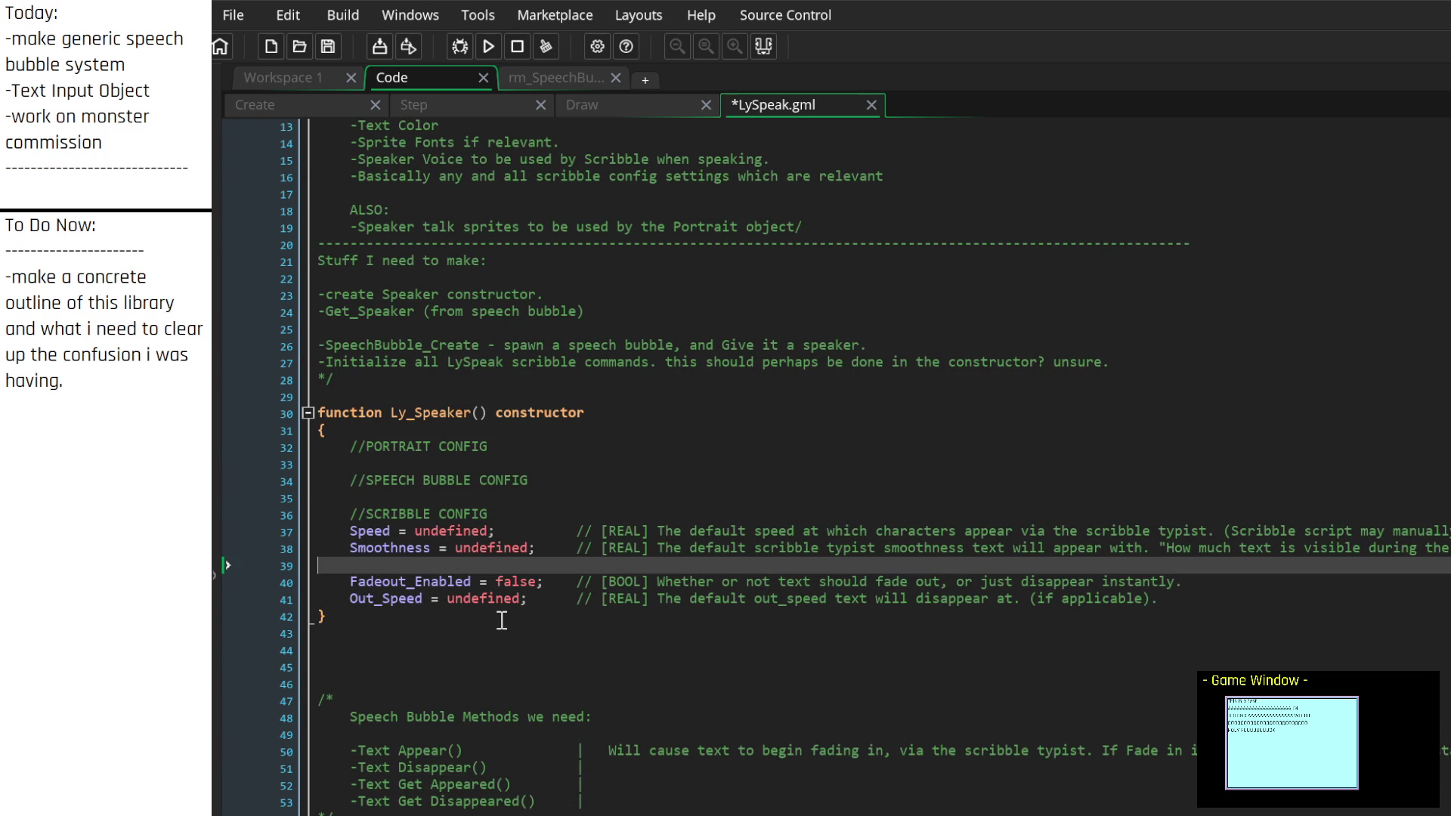
{"action": "key", "text": "Return"}
{"action": "key", "text": "Up"}
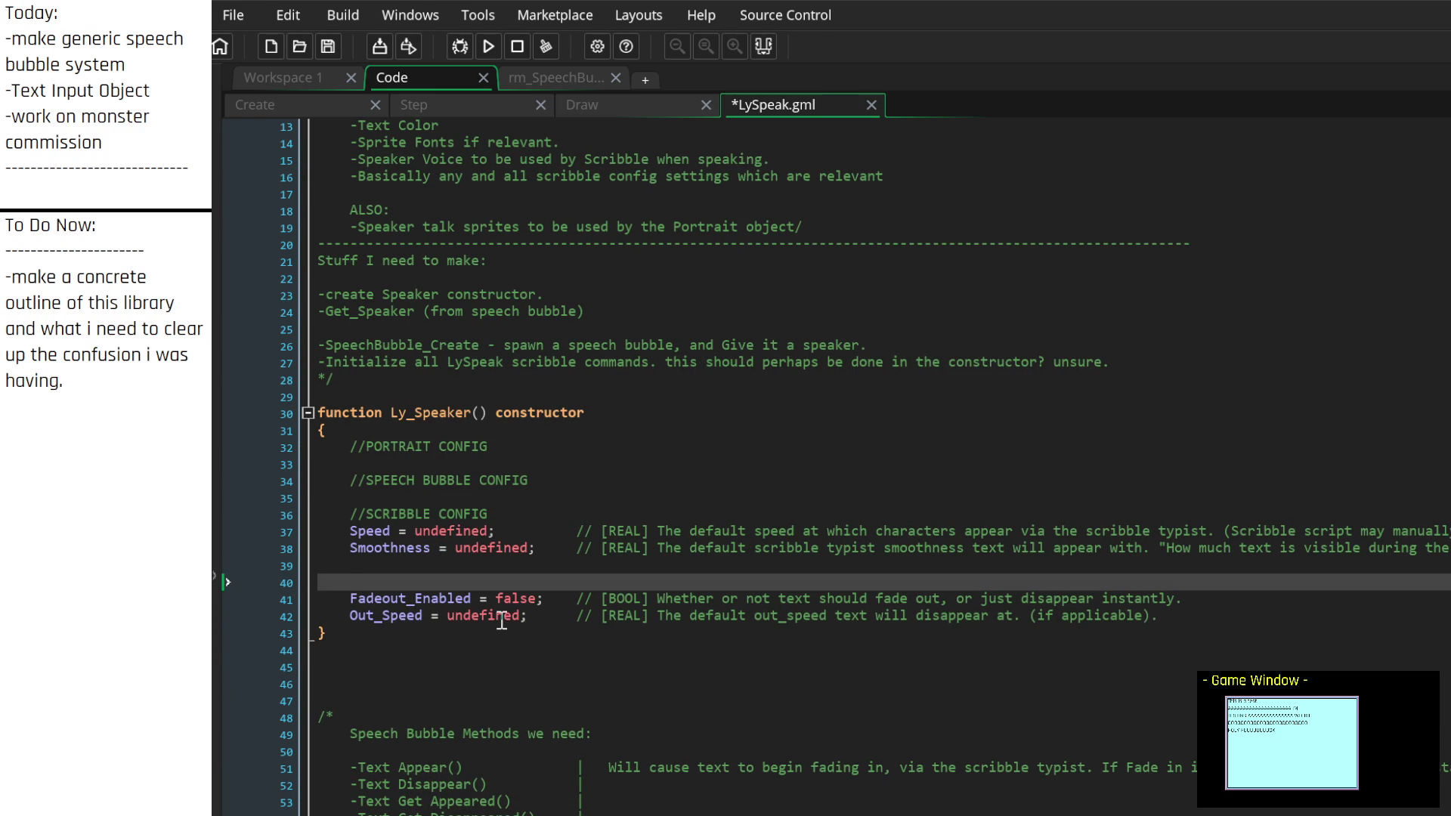
{"action": "key", "text": "BackSpace"}
{"action": "key", "text": "Up"}
{"action": "key", "text": "Up"}
{"action": "key", "text": "Down"}
{"action": "key", "text": "Down"}
{"action": "key", "text": "Down"}
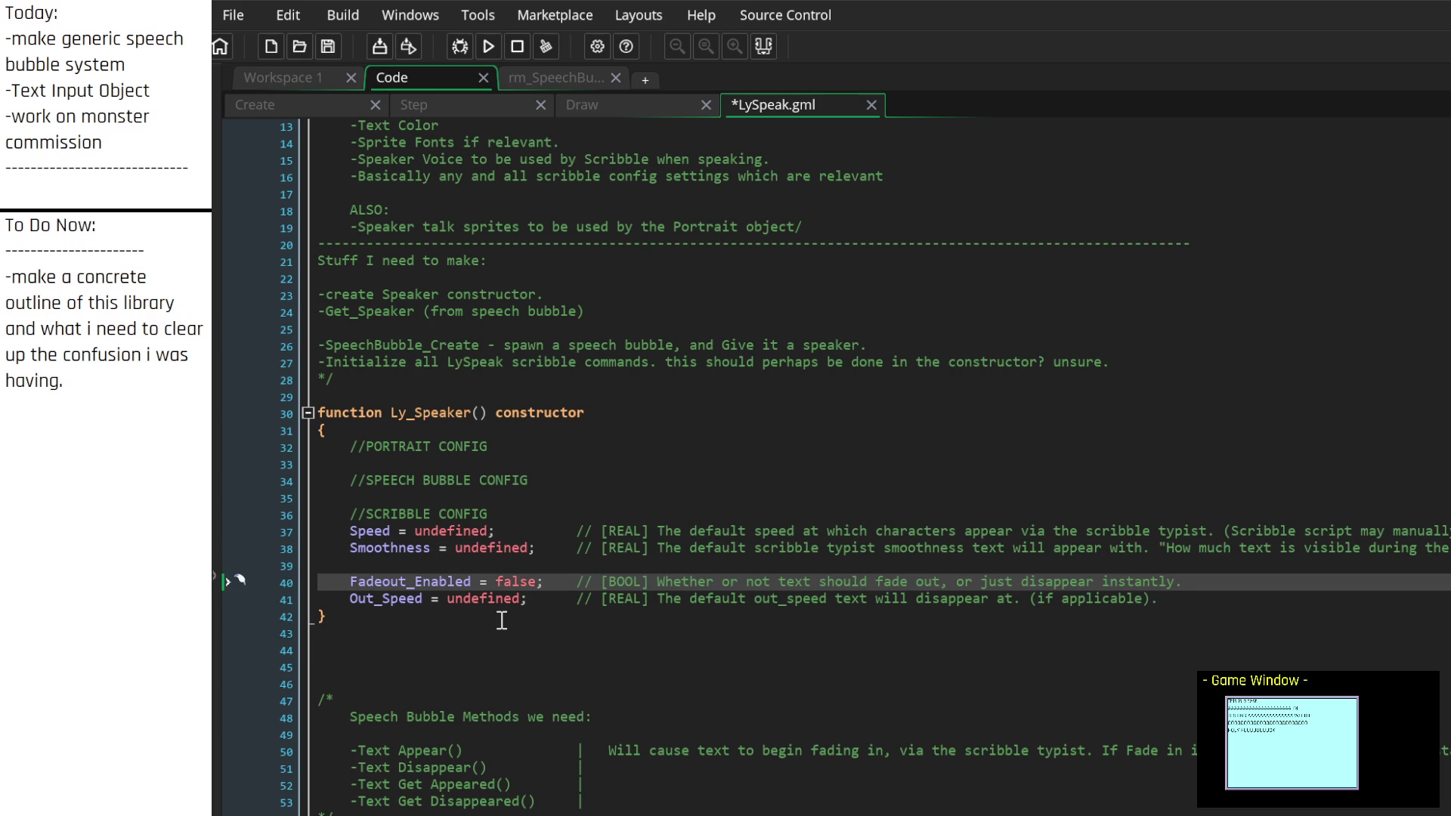
{"action": "key", "text": "Delete"}
{"action": "key", "text": "Delete"}
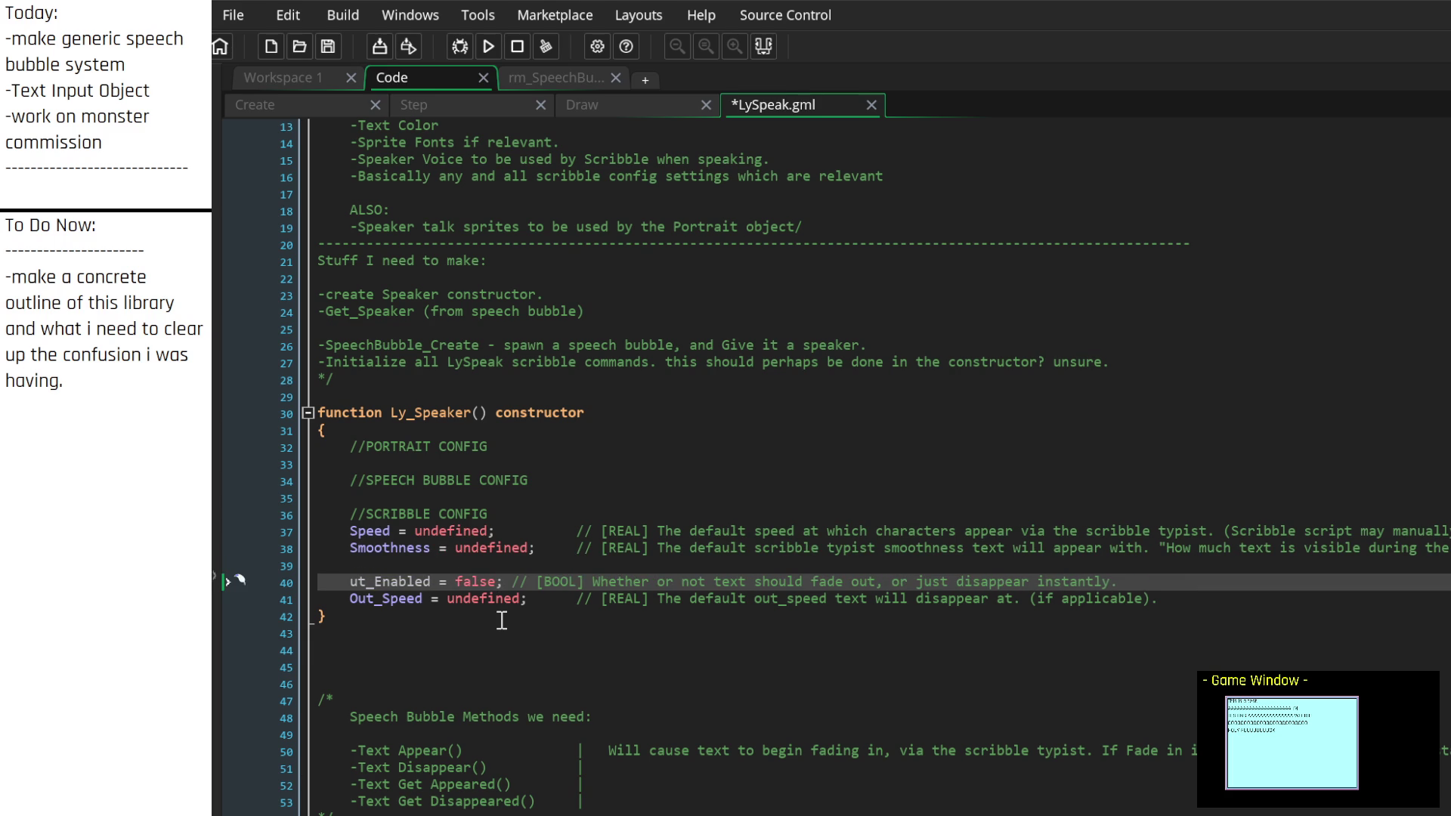
{"action": "key", "text": "ctrl+z"}
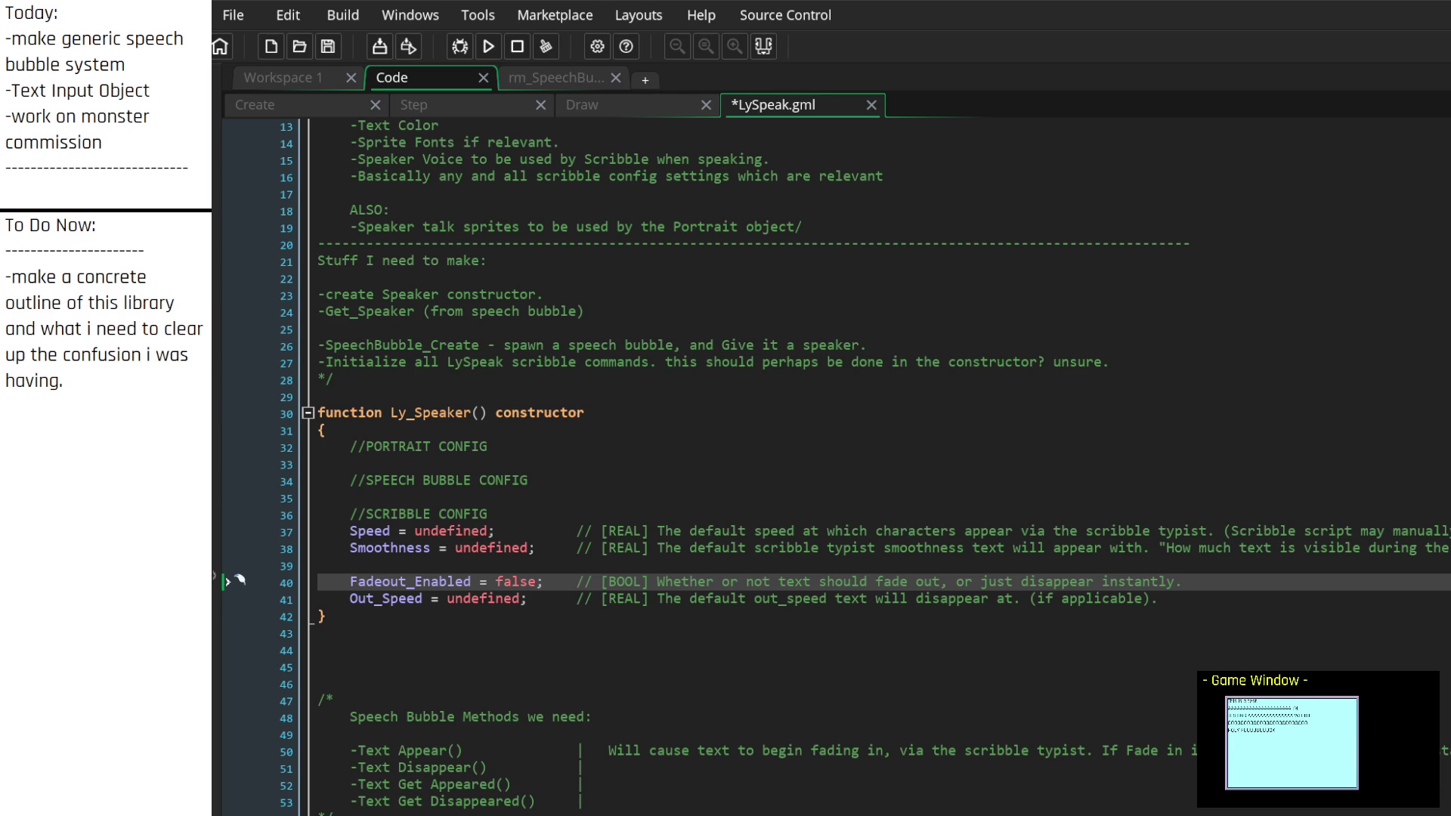
{"action": "key", "text": "Down"}
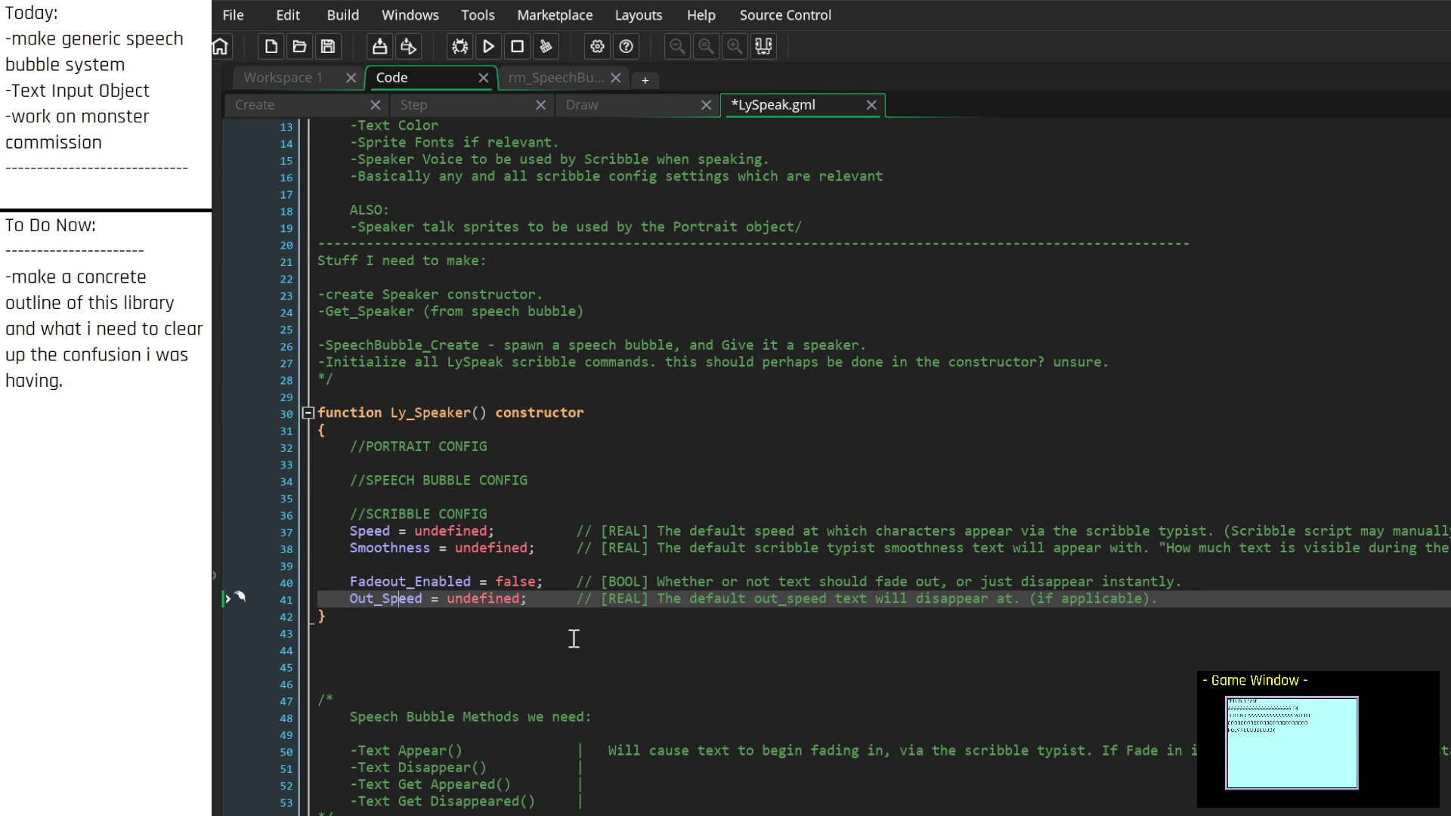
- Write a note above the outline to-do saying separate scribble-region code isn't needed
{"action": "scroll", "coordinate": [555, 627], "scroll_direction": "up", "scroll_amount": 4}
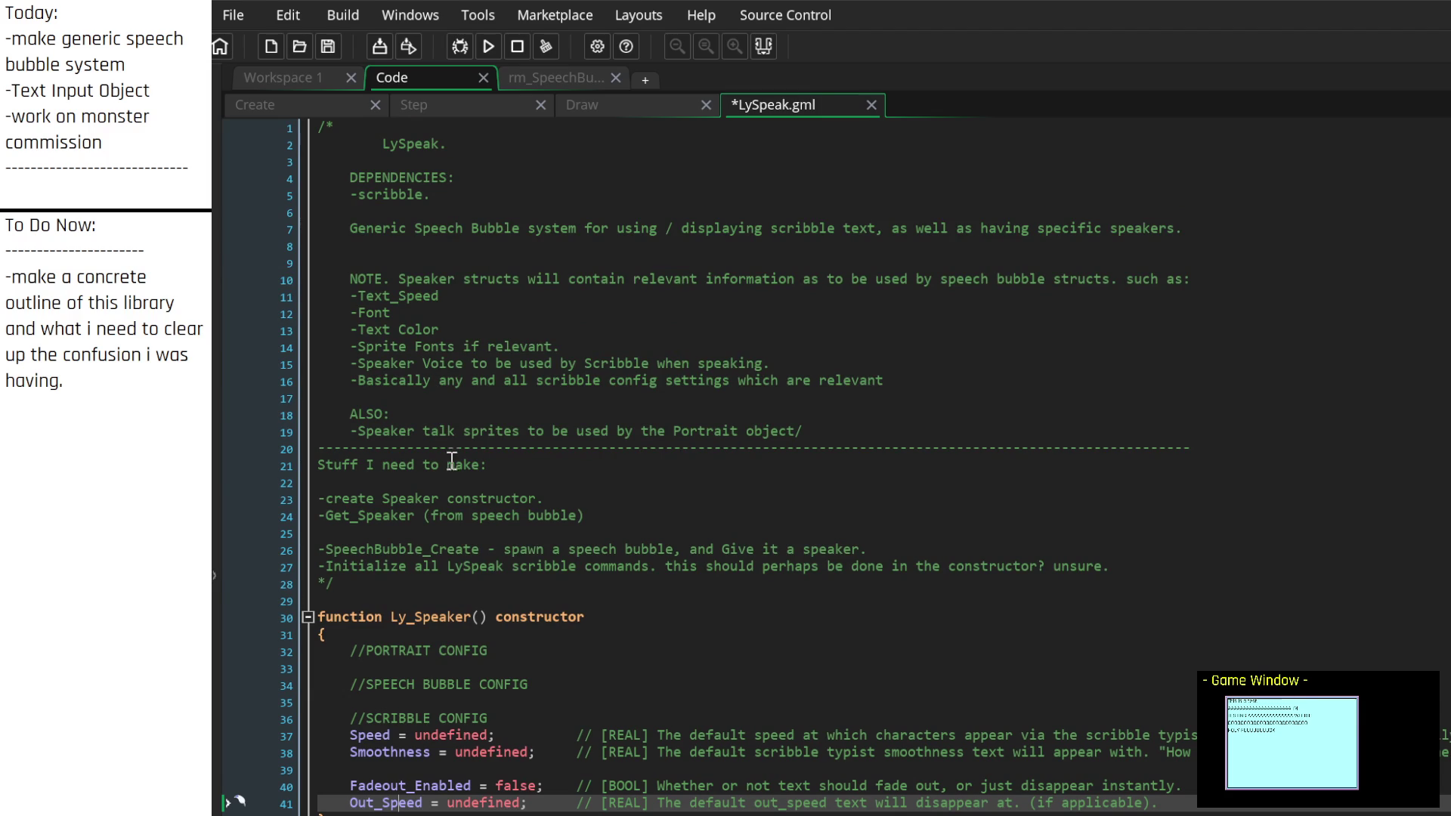
{"action": "scroll", "coordinate": [462, 542], "scroll_direction": "down", "scroll_amount": 4}
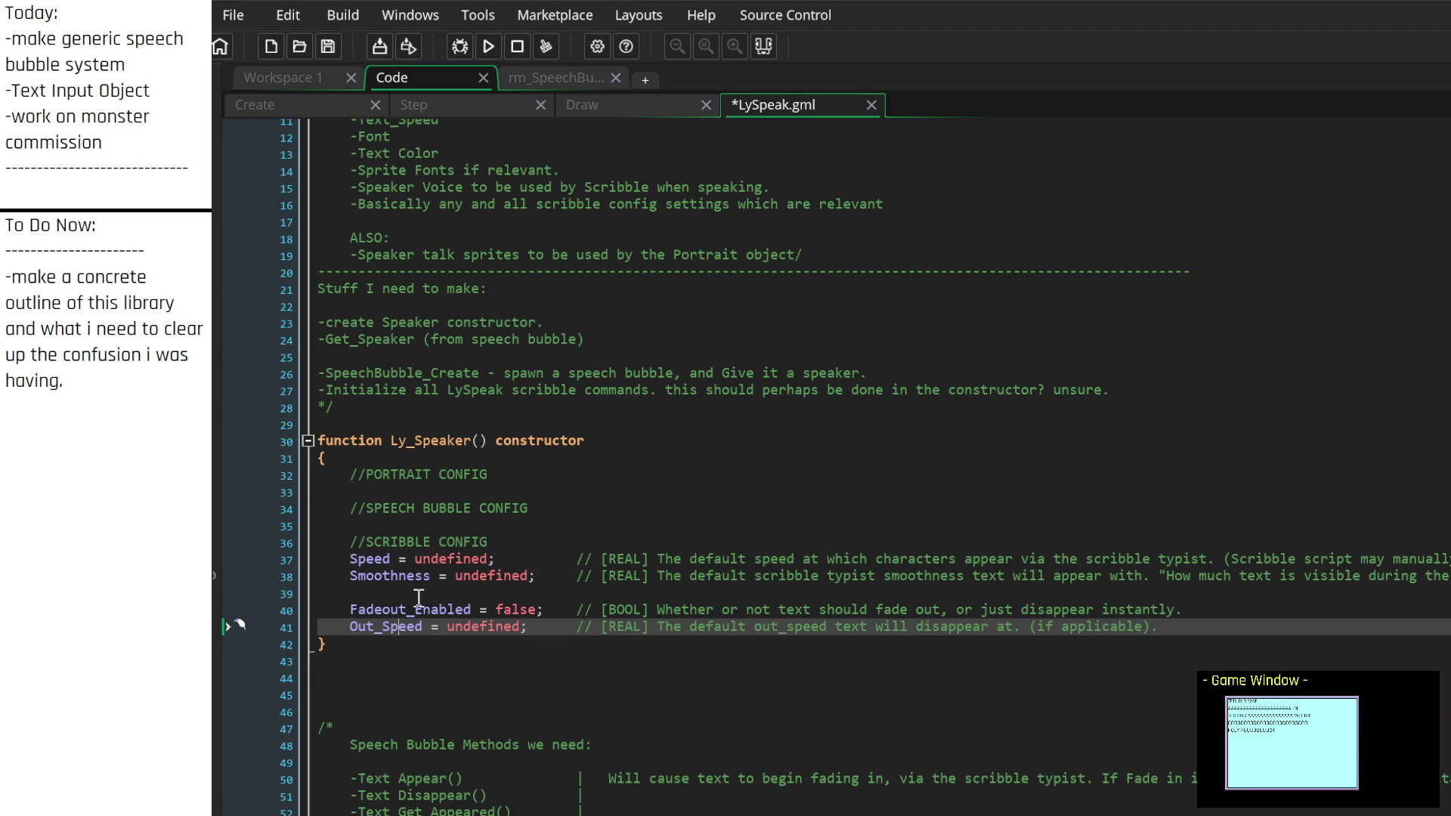
{"action": "scroll", "coordinate": [417, 597], "scroll_direction": "up", "scroll_amount": 4}
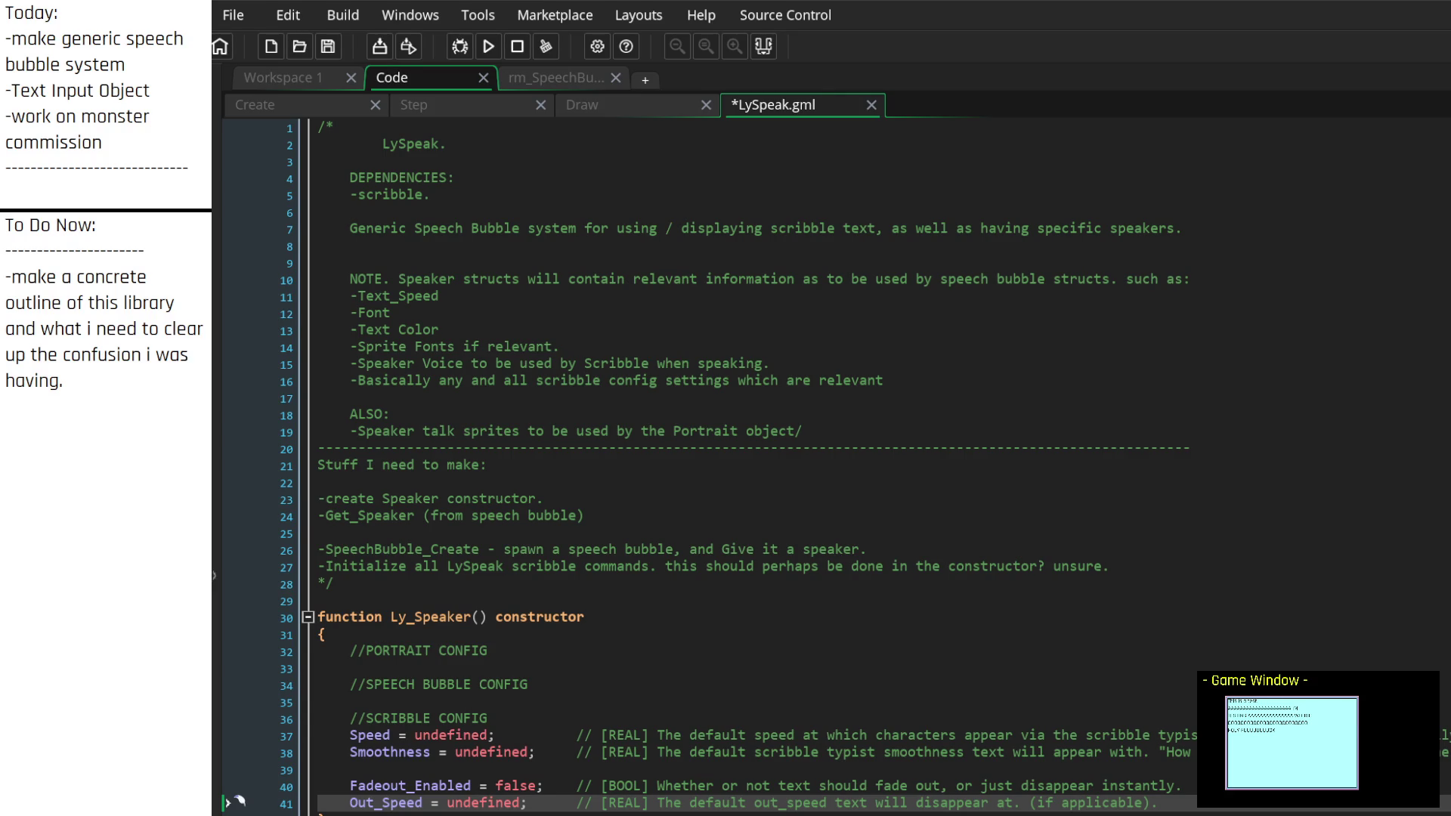
{"action": "left_click", "coordinate": [125, 381]}
{"action": "key", "text": "Return"}
{"action": "left_click", "coordinate": [6, 278]}
{"action": "key", "text": "Return"}
{"action": "key", "text": "Return"}
{"action": "key", "text": "Return"}
{"action": "key", "text": "Return"}
{"action": "key", "text": "Return"}
{"action": "key", "text": "Up"}
{"action": "key", "text": "Up"}
{"action": "key", "text": "Up"}
{"action": "type", "text": "Okay, so it turns out we do"}
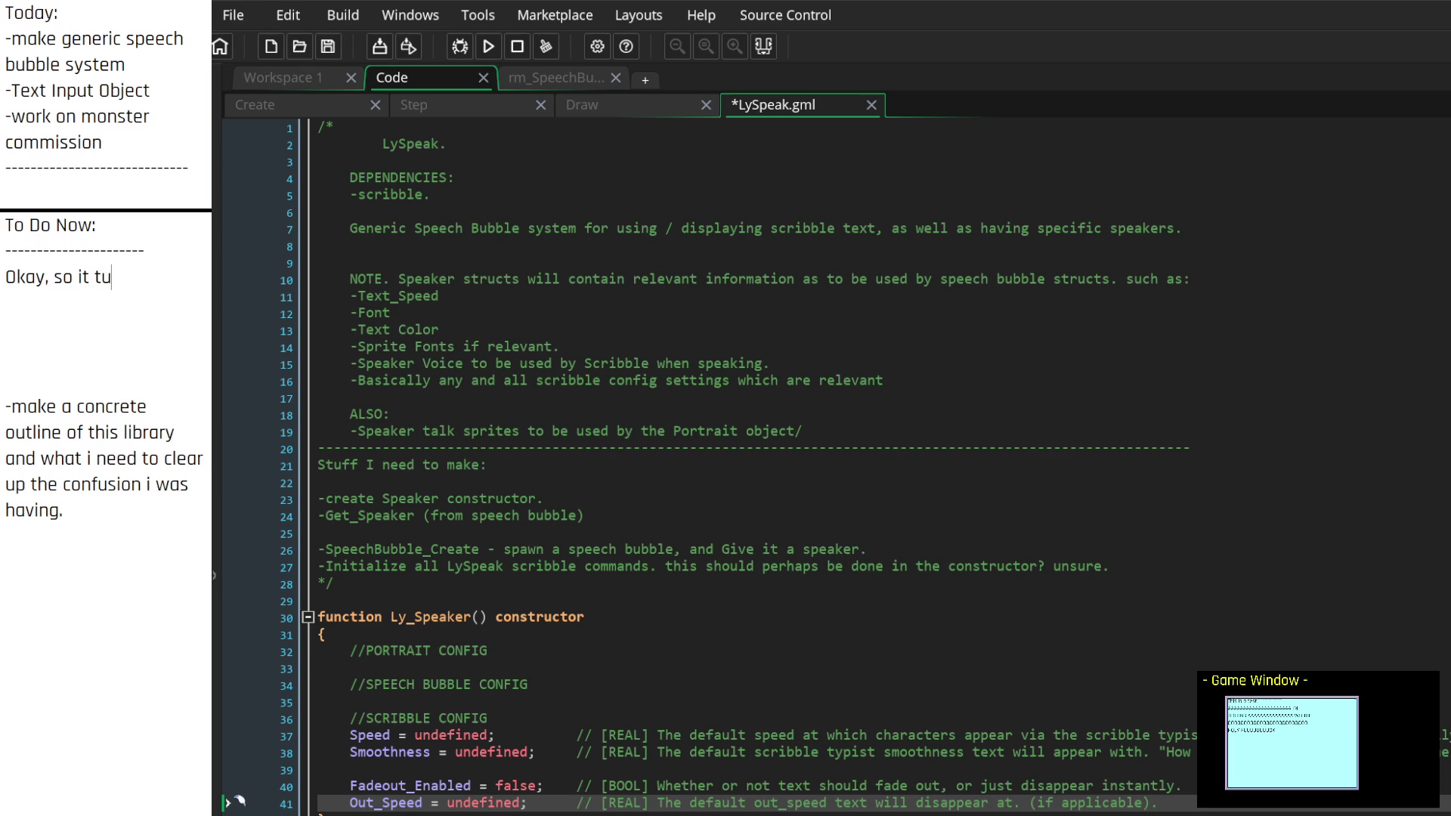
{"action": "type", "text": "n't "}
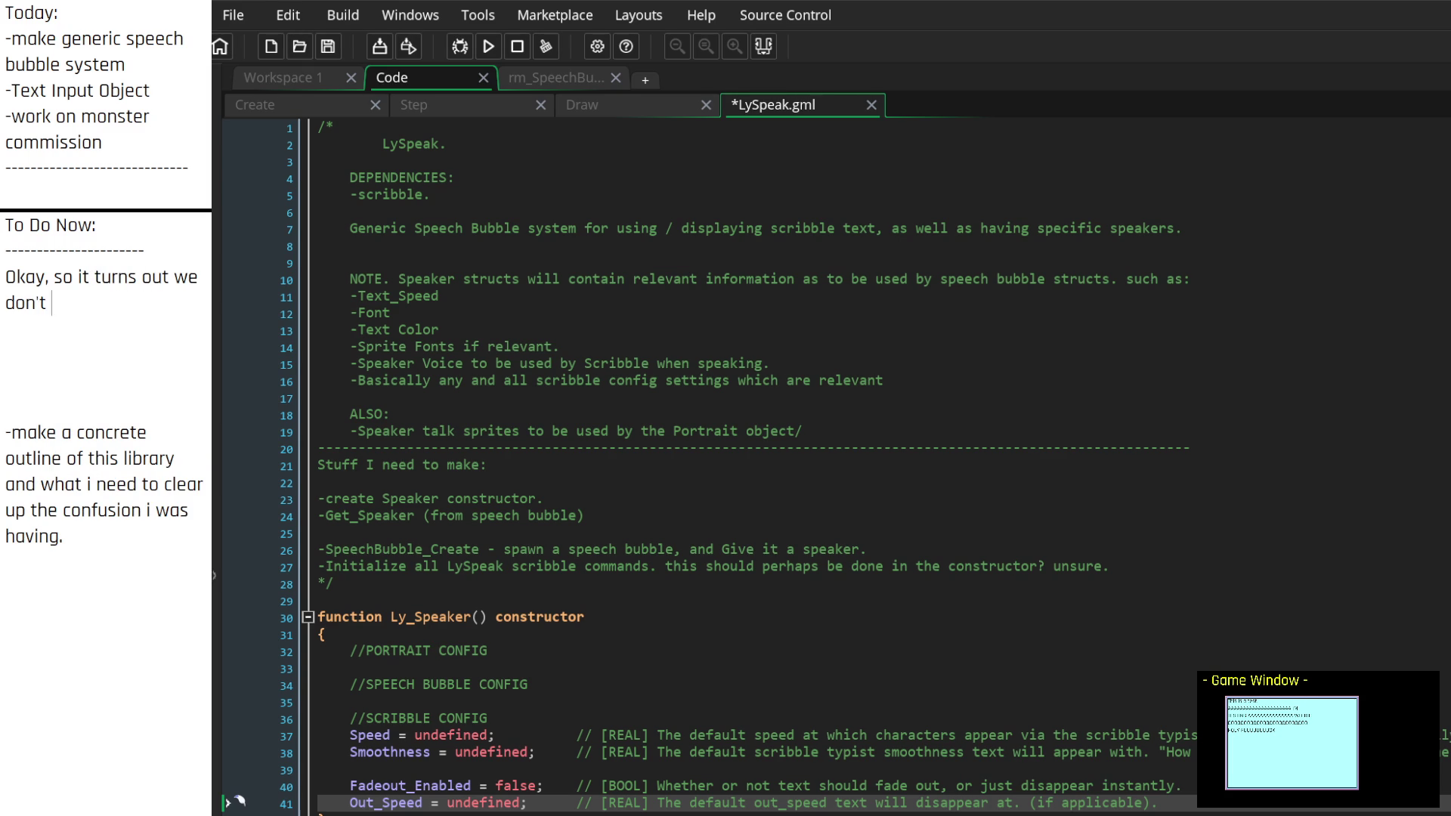
{"action": "type", "text": "actually need to"}
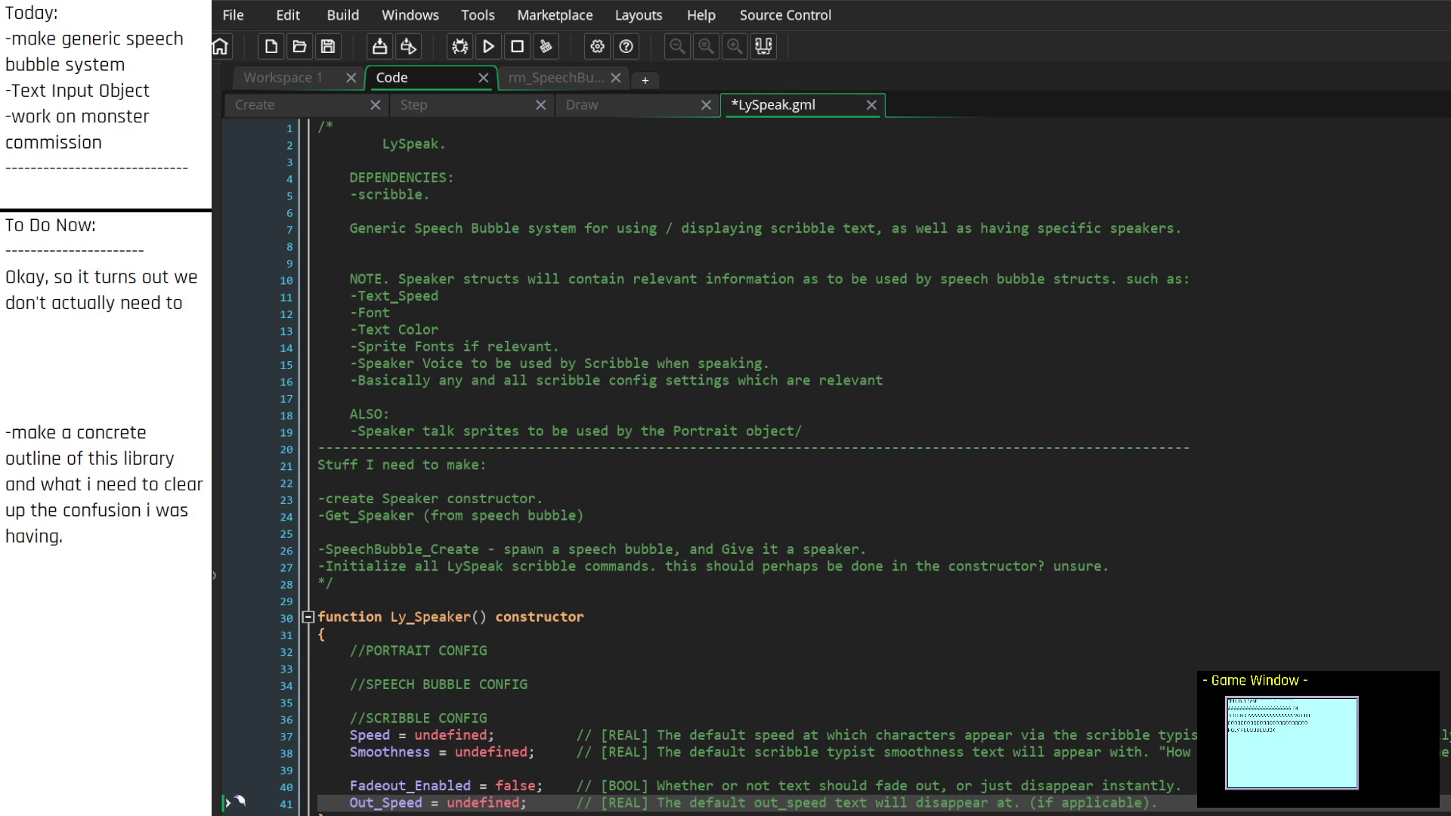
{"action": "type", "text": " make separate "}
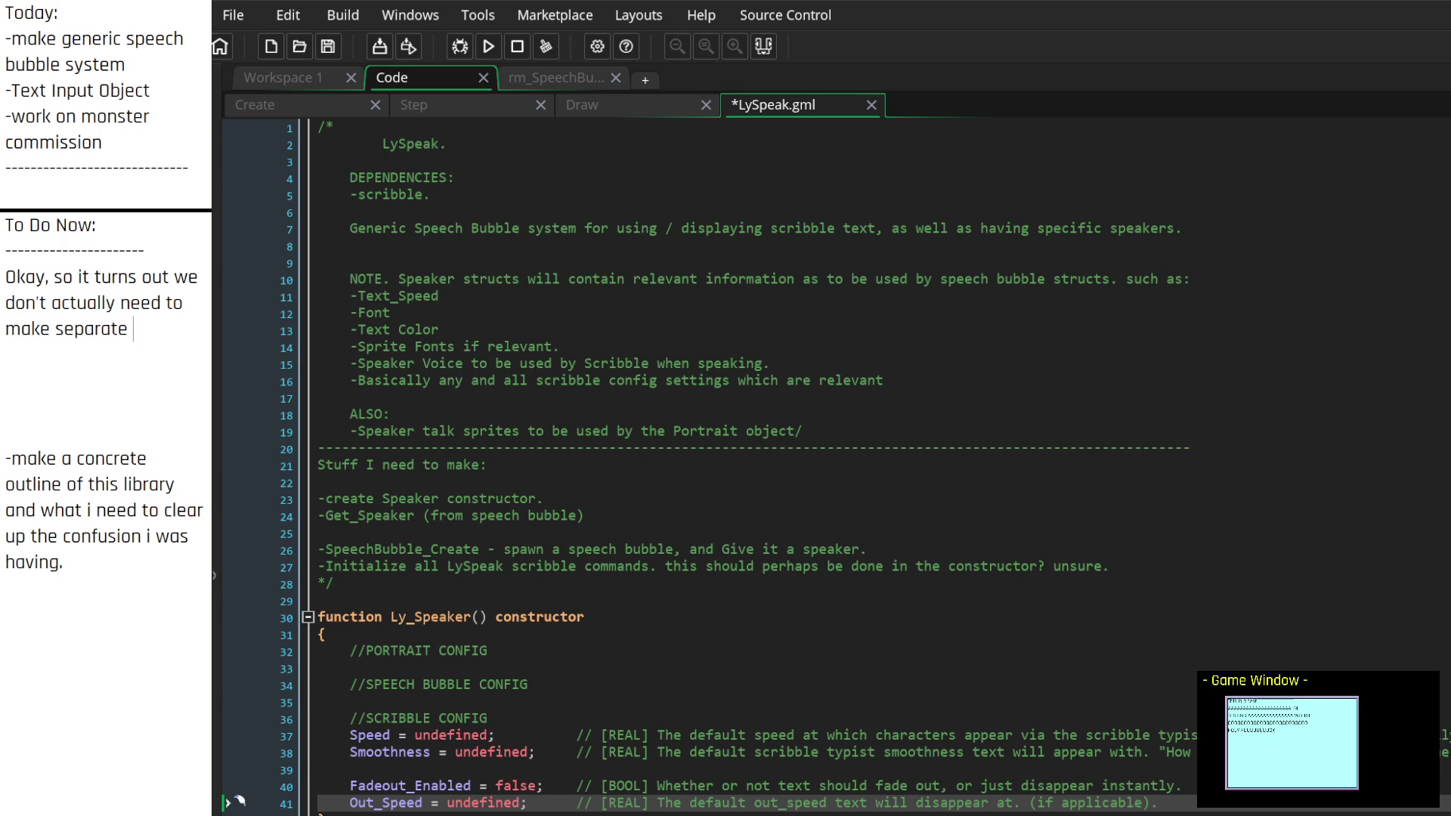
{"action": "type", "text": "stuff regarding "}
{"action": "type", "text": "set"}
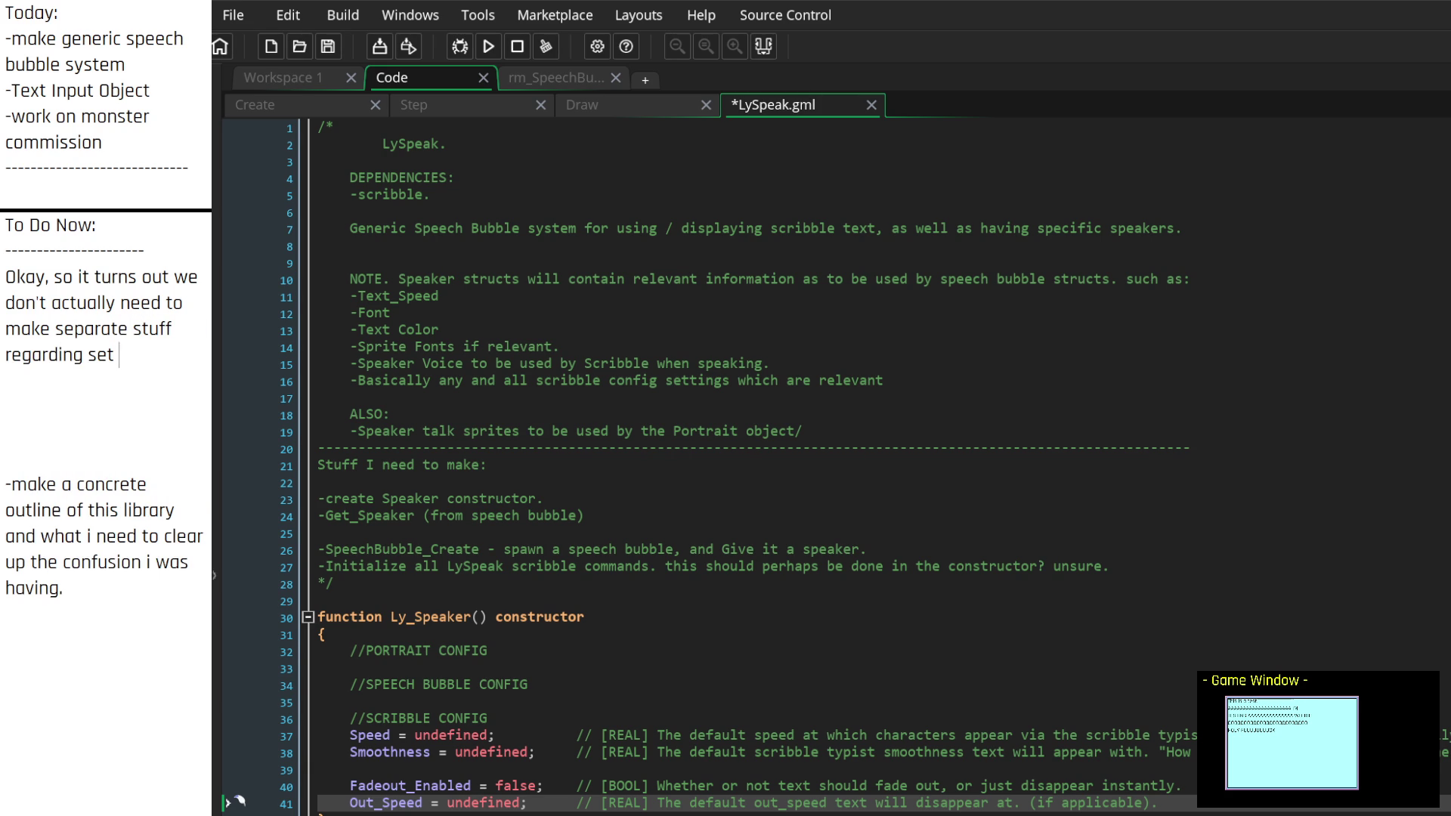
{"action": "type", "text": "ting scribble r"}
{"action": "type", "text": " r"}
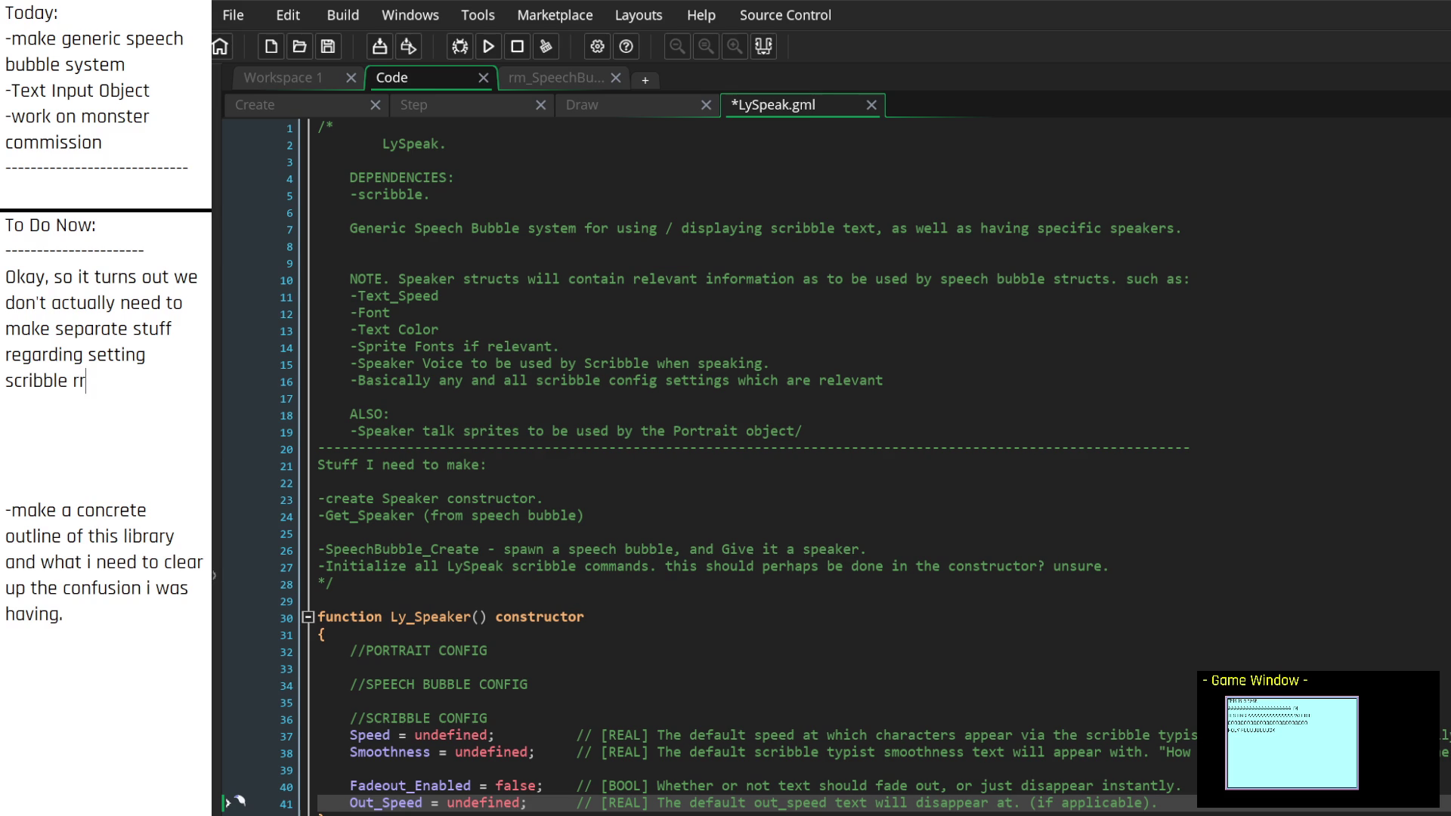
{"action": "type", "text": "egions, because unbeknownst to me that's already "}
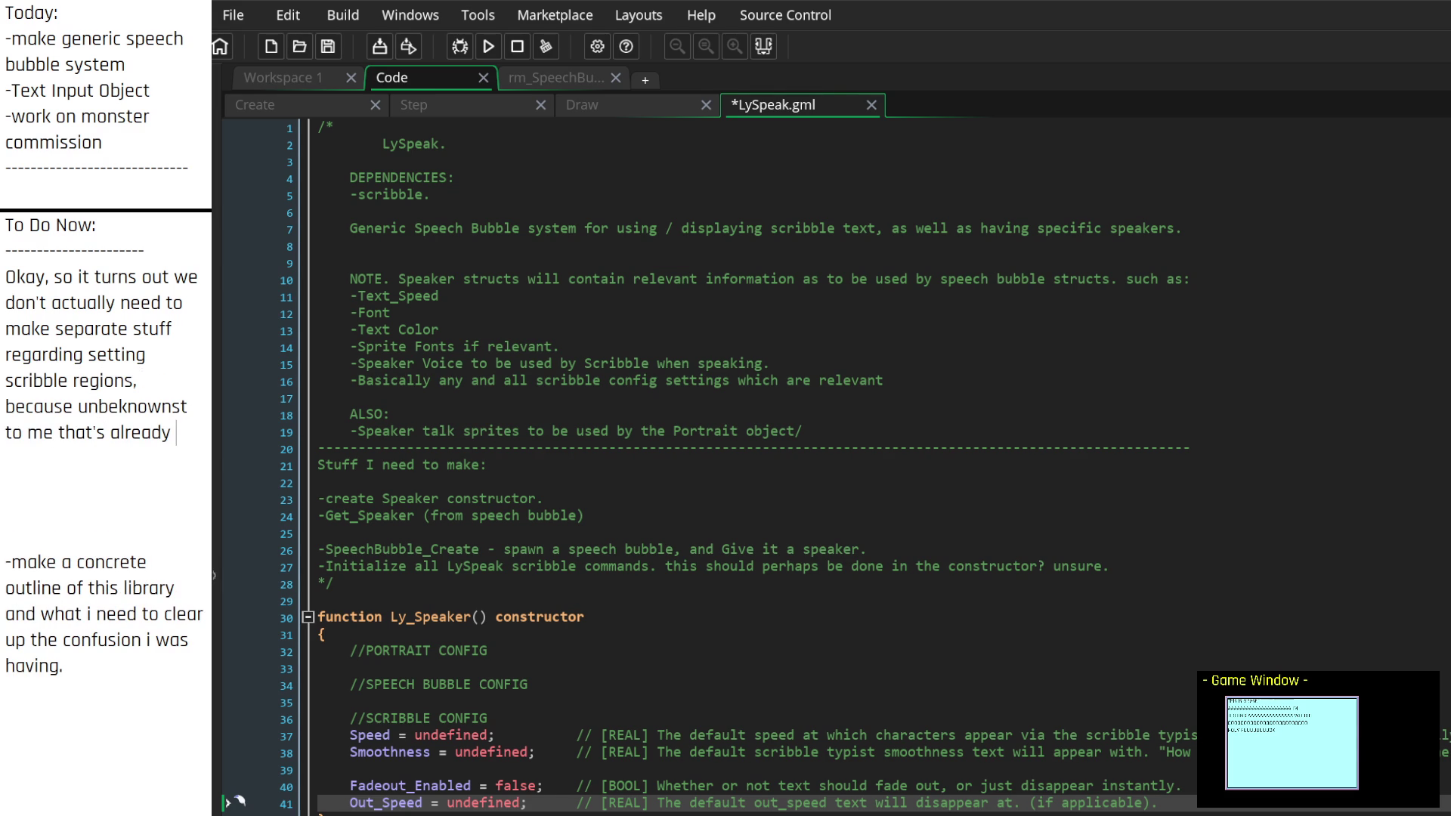
{"action": "type", "text": "pre-existing built in "}
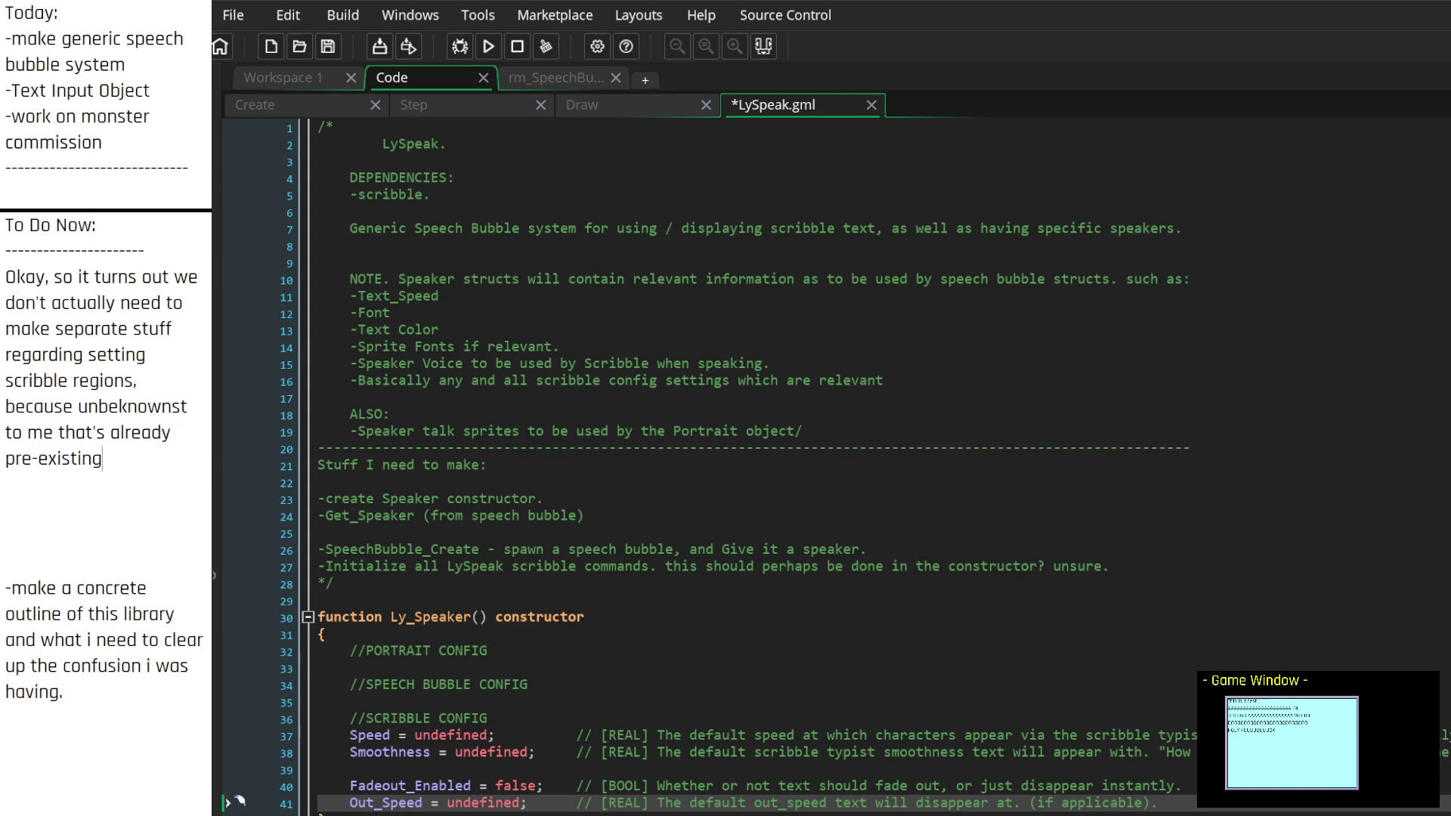
{"action": "type", "text": "functionality. "}
{"action": "type", "text": "i think."}
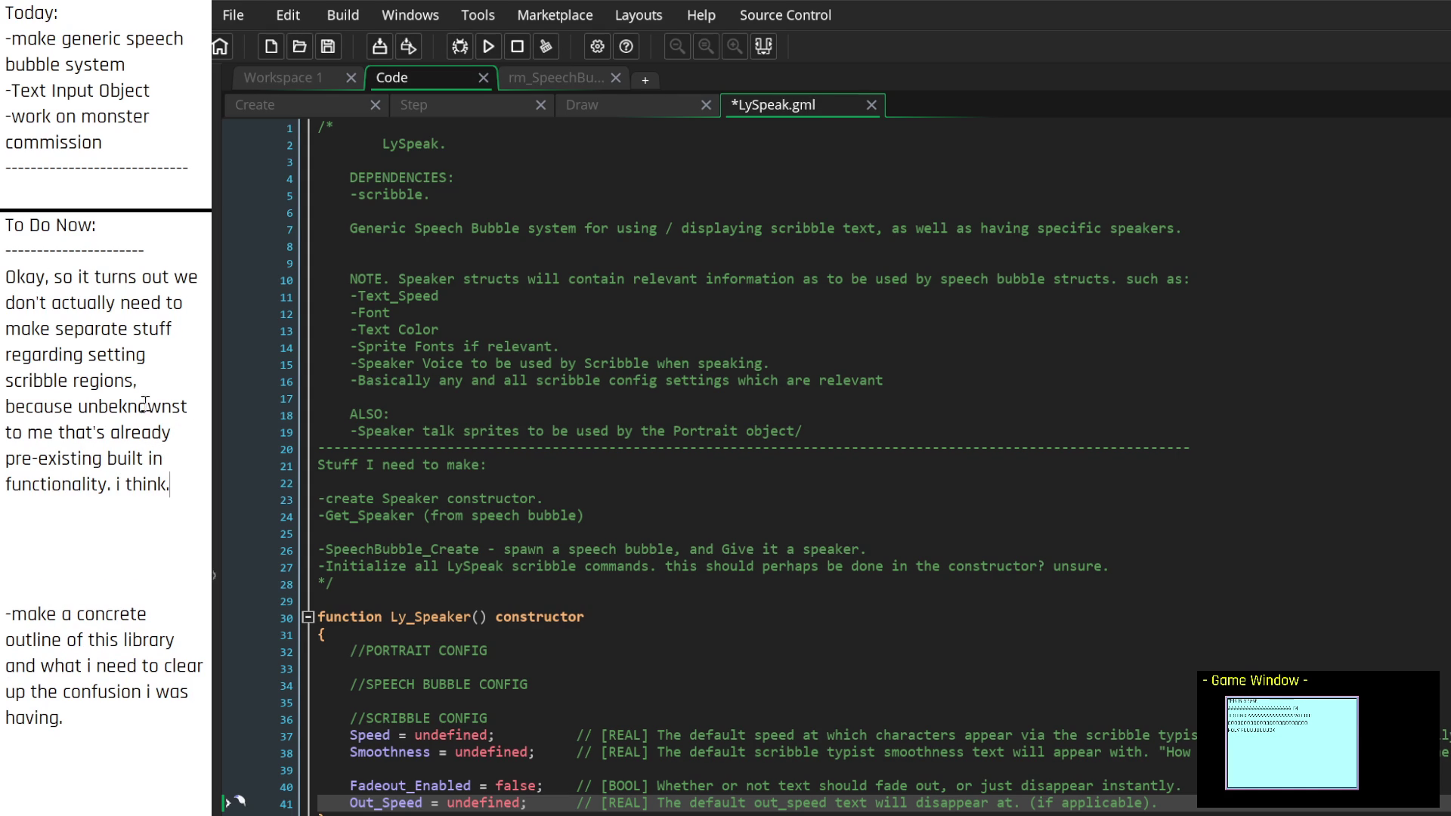
- Move the scribble-regions note paragraph below the outline to-do item
{"action": "left_click", "coordinate": [78, 535]}
{"action": "left_click", "coordinate": [85, 505]}
{"action": "mouse_move", "coordinate": [73, 510]}
{"action": "left_mouse_down"}
{"action": "mouse_move", "coordinate": [9, 434]}
{"action": "mouse_move", "coordinate": [5, 281]}
{"action": "left_mouse_up"}
{"action": "key", "text": "BackSpace"}
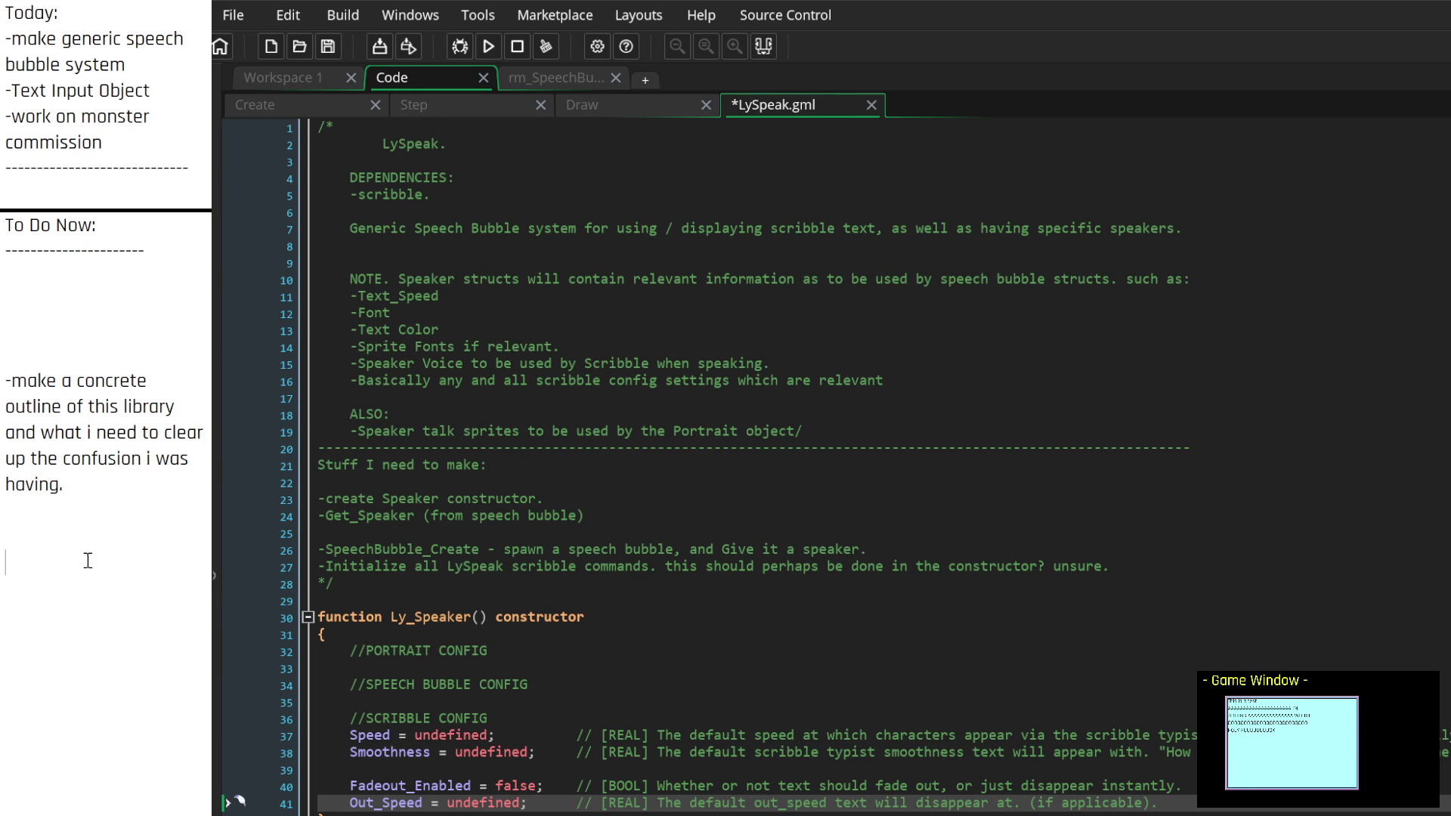
{"action": "key", "text": "ctrl+z"}
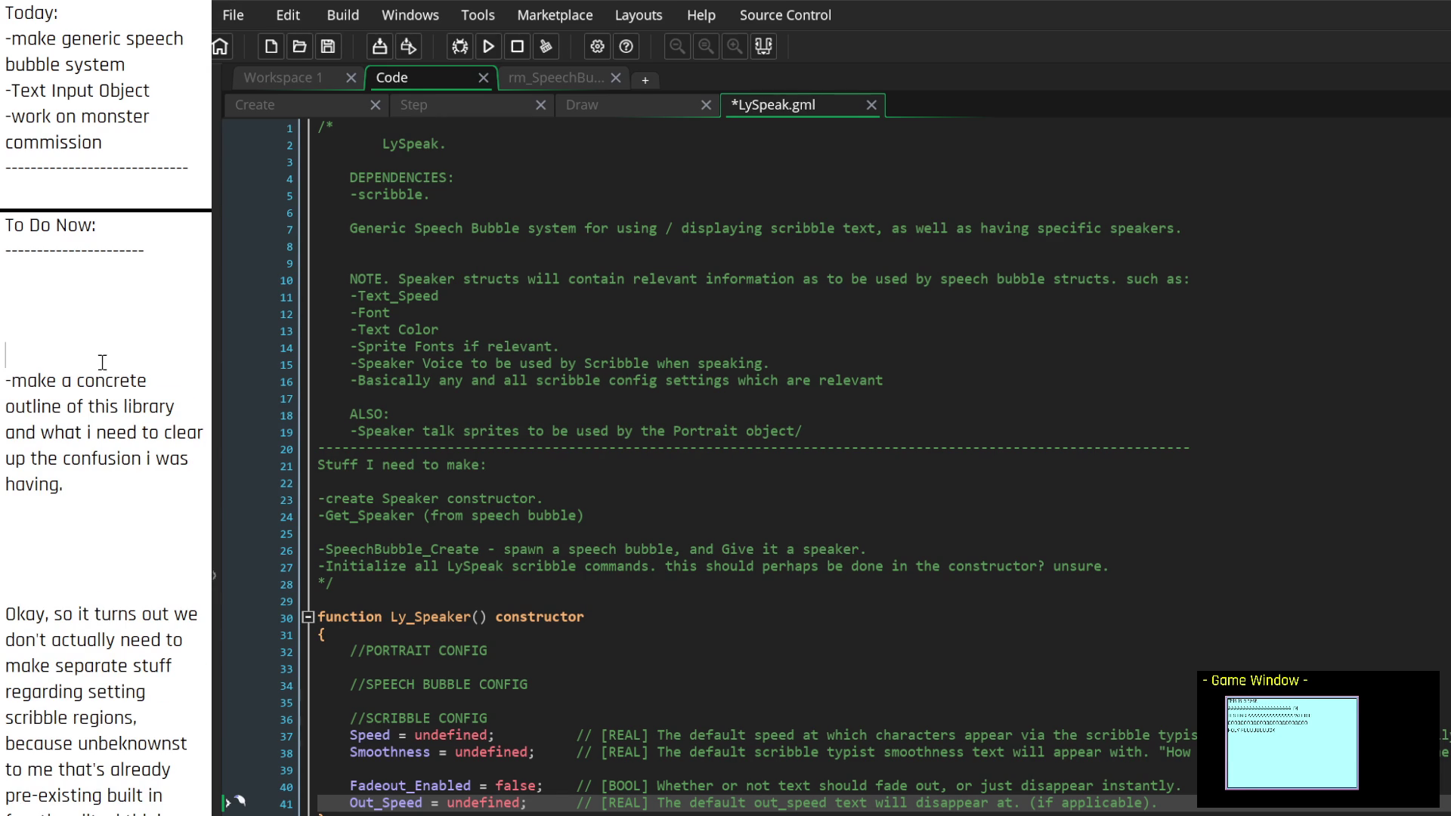
{"action": "key", "text": "BackSpace"}
{"action": "key", "text": "BackSpace"}
{"action": "key", "text": "BackSpace"}
{"action": "key", "text": "BackSpace"}
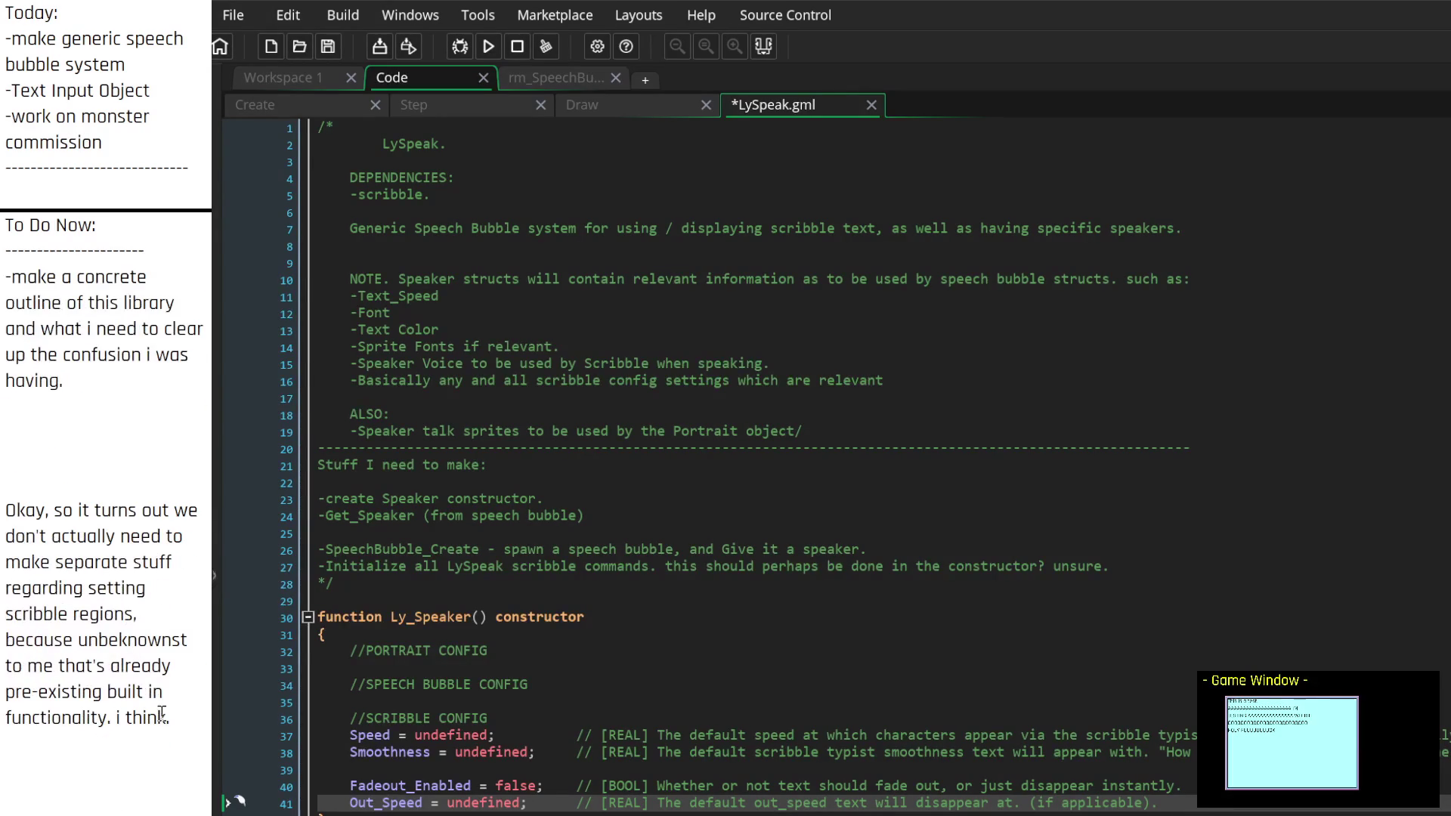
- Append 'ALWAYS READ THE DOCUMENTATION!' to the note and close the gap above it
{"action": "left_click", "coordinate": [171, 717]}
{"action": "type", "text": "ALWAYS READ THE"}
{"action": "type", "text": " DOCUMENTATION!"}
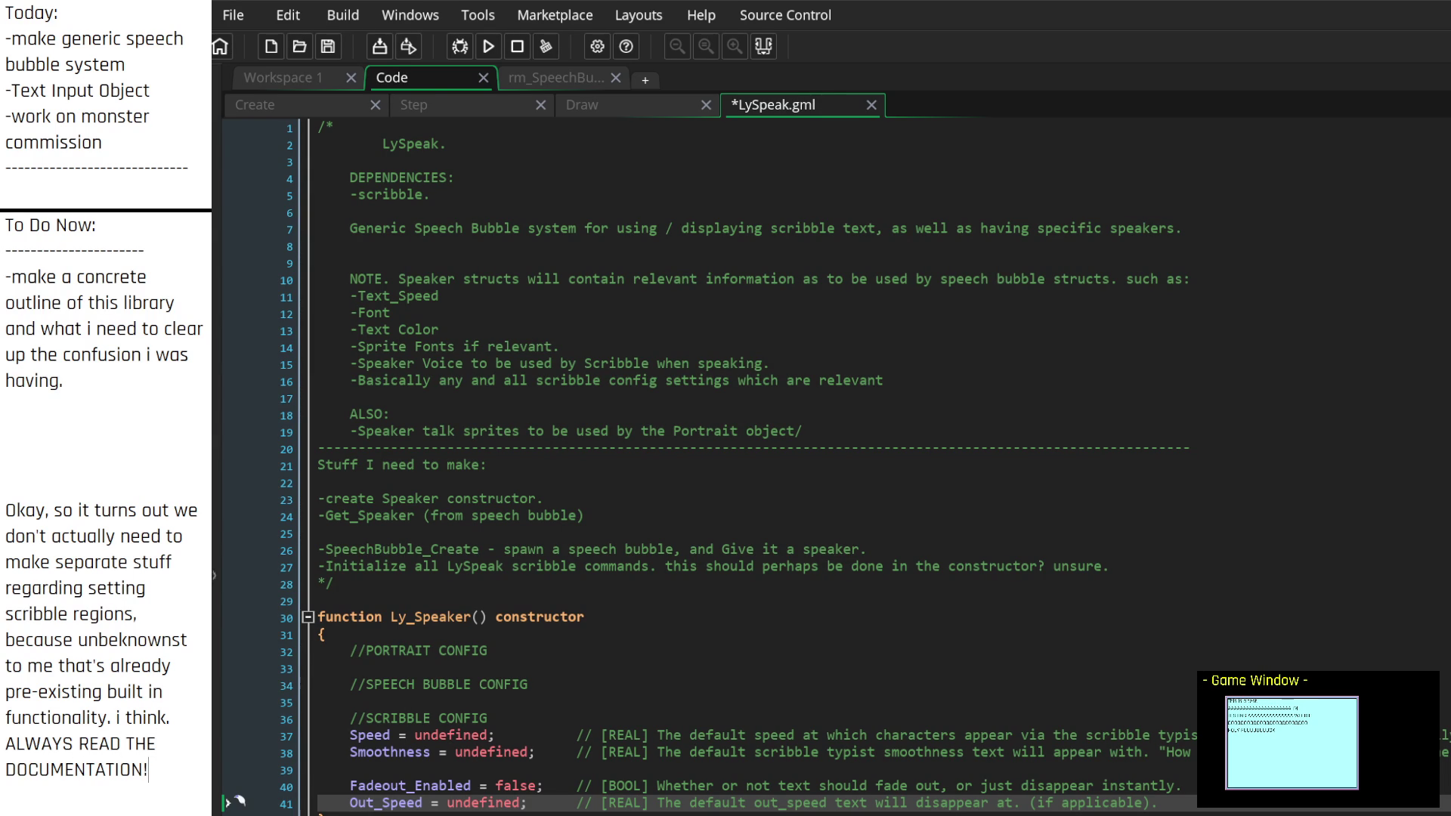
{"action": "left_click", "coordinate": [113, 380]}
{"action": "left_click", "coordinate": [116, 458]}
{"action": "key", "text": "BackSpace"}
{"action": "key", "text": "BackSpace"}
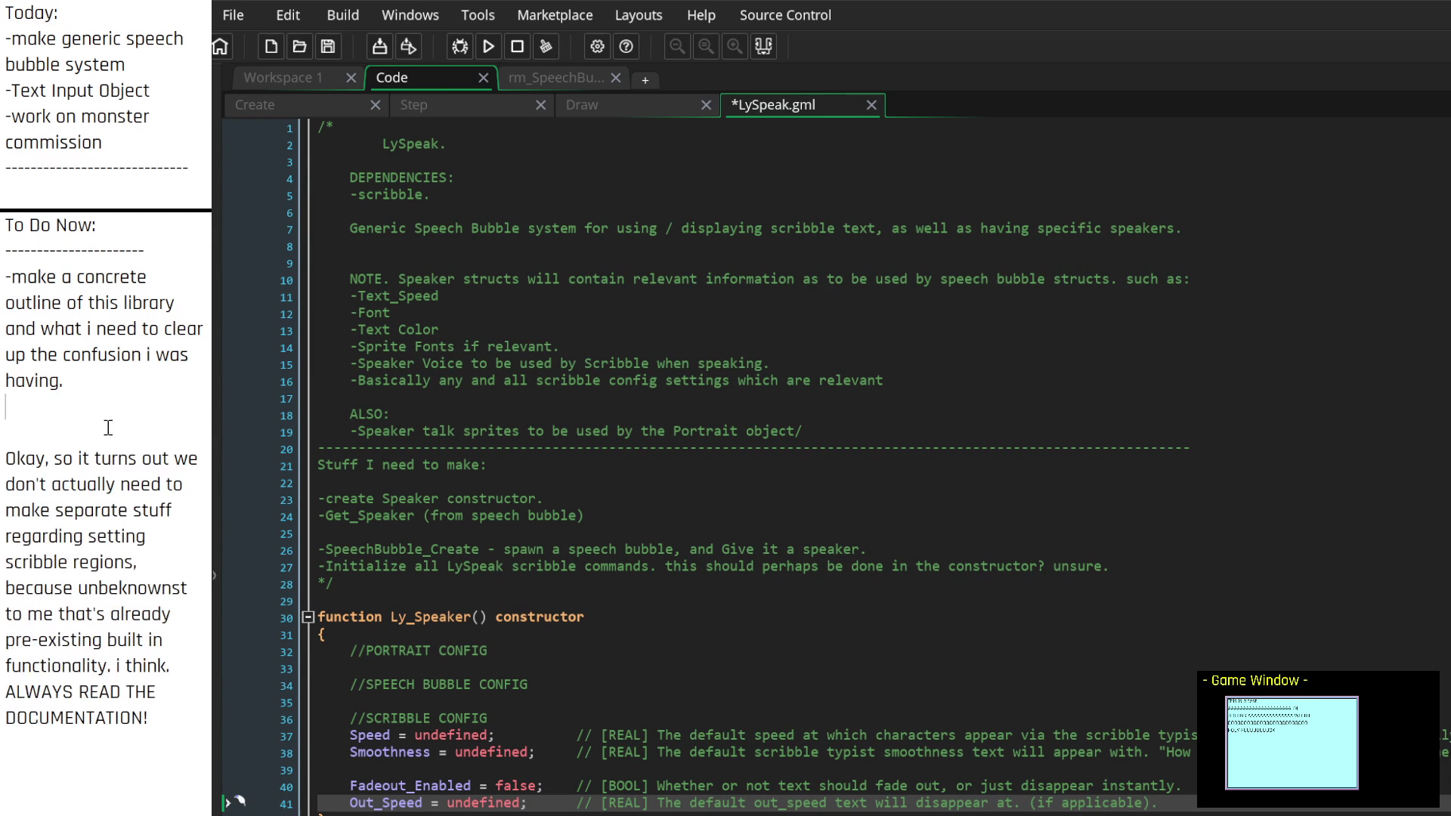
{"action": "key", "text": "BackSpace"}
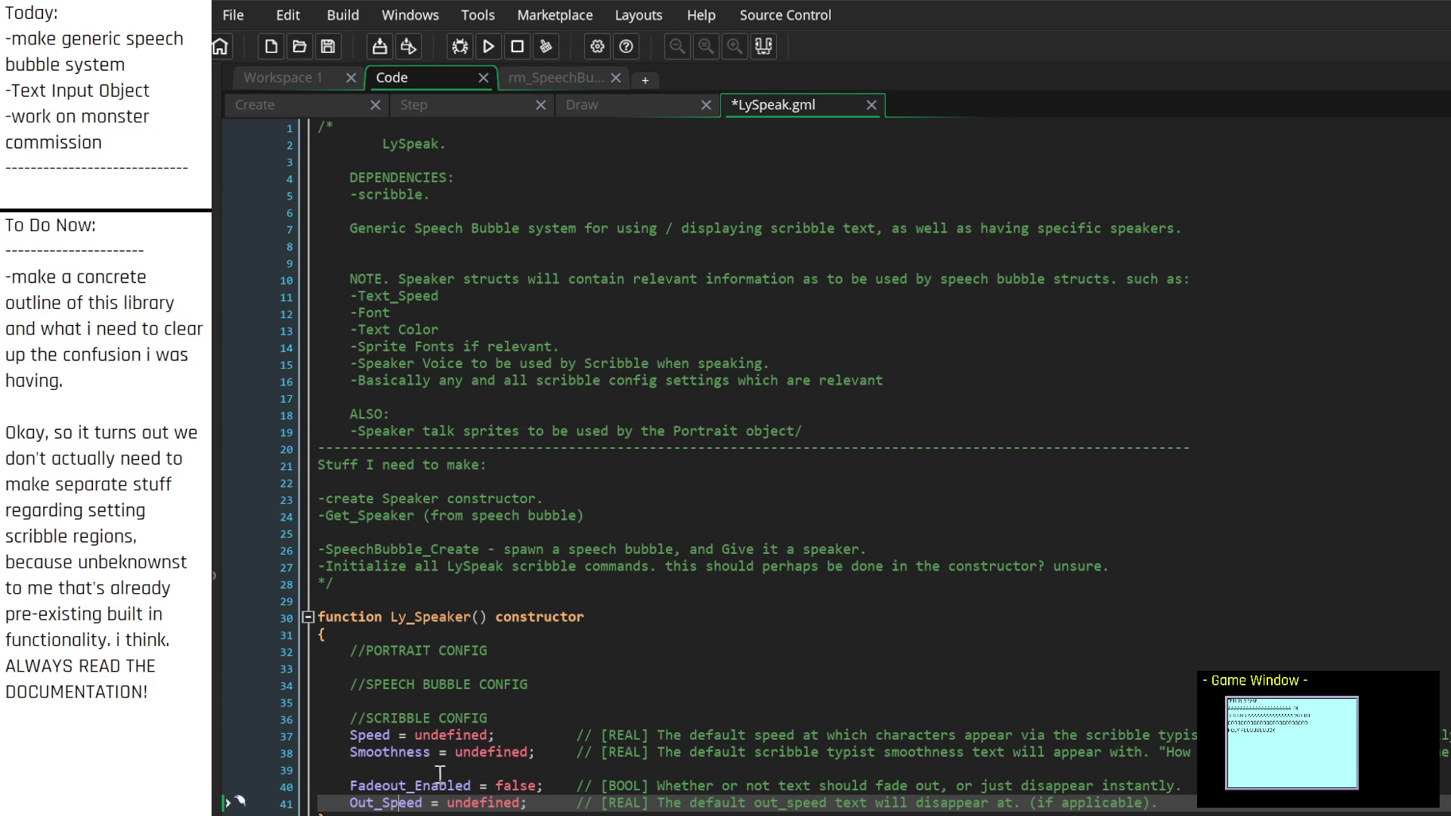
{"action": "scroll", "coordinate": [350, 663], "scroll_direction": "down", "scroll_amount": 3}
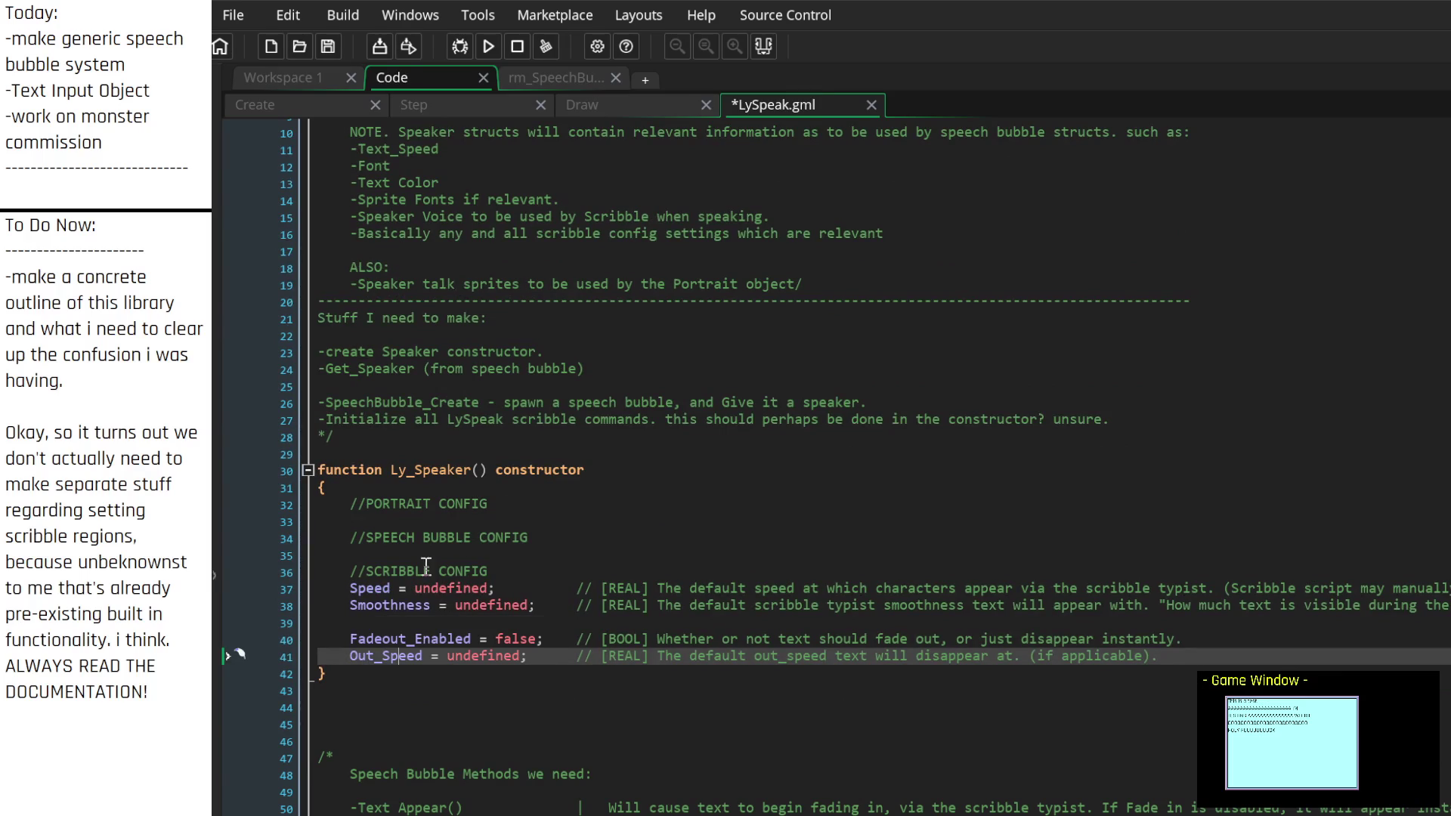
{"action": "left_click", "coordinate": [568, 541]}
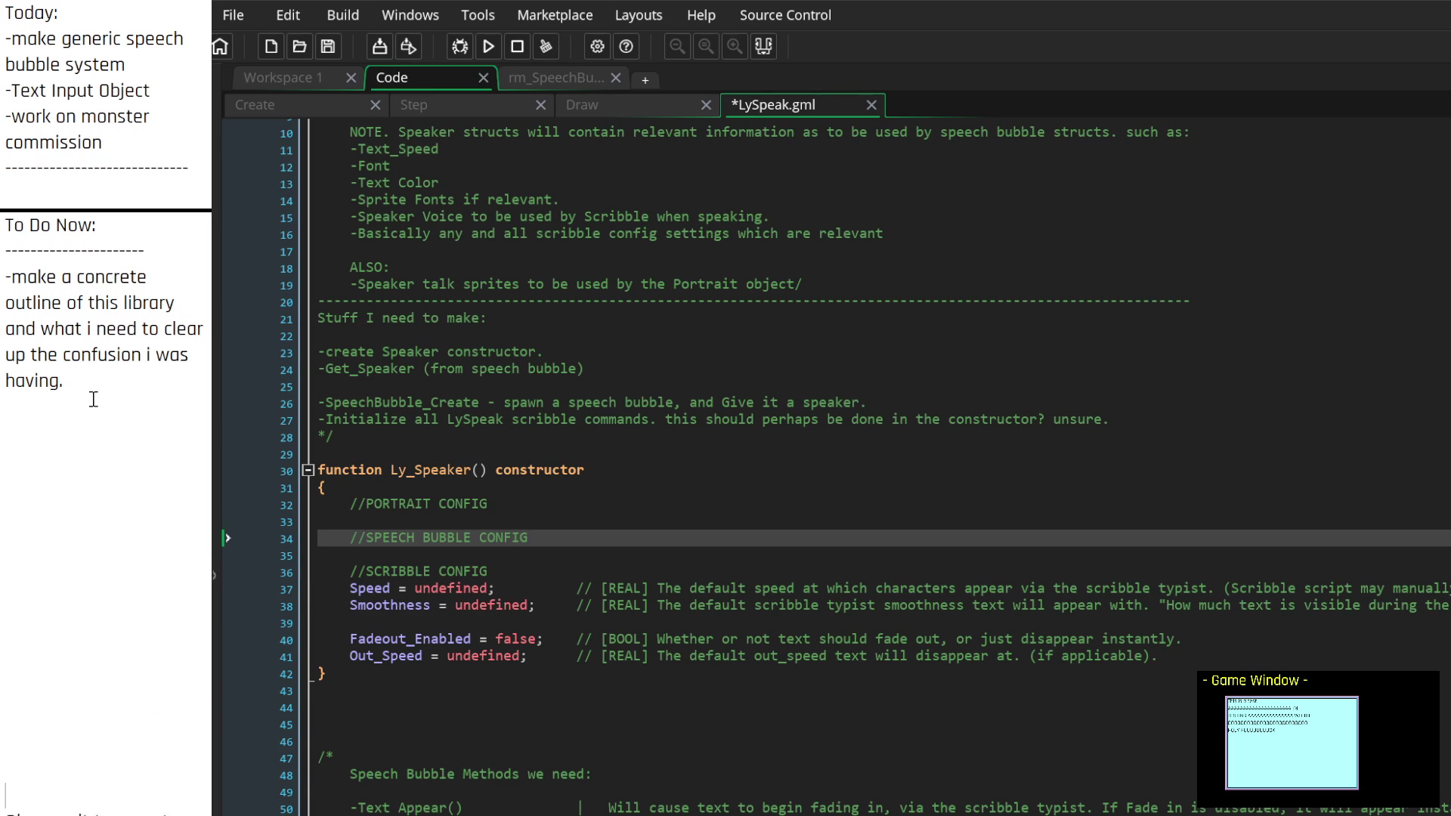
{"action": "scroll", "coordinate": [834, 476], "scroll_direction": "up", "scroll_amount": 1}
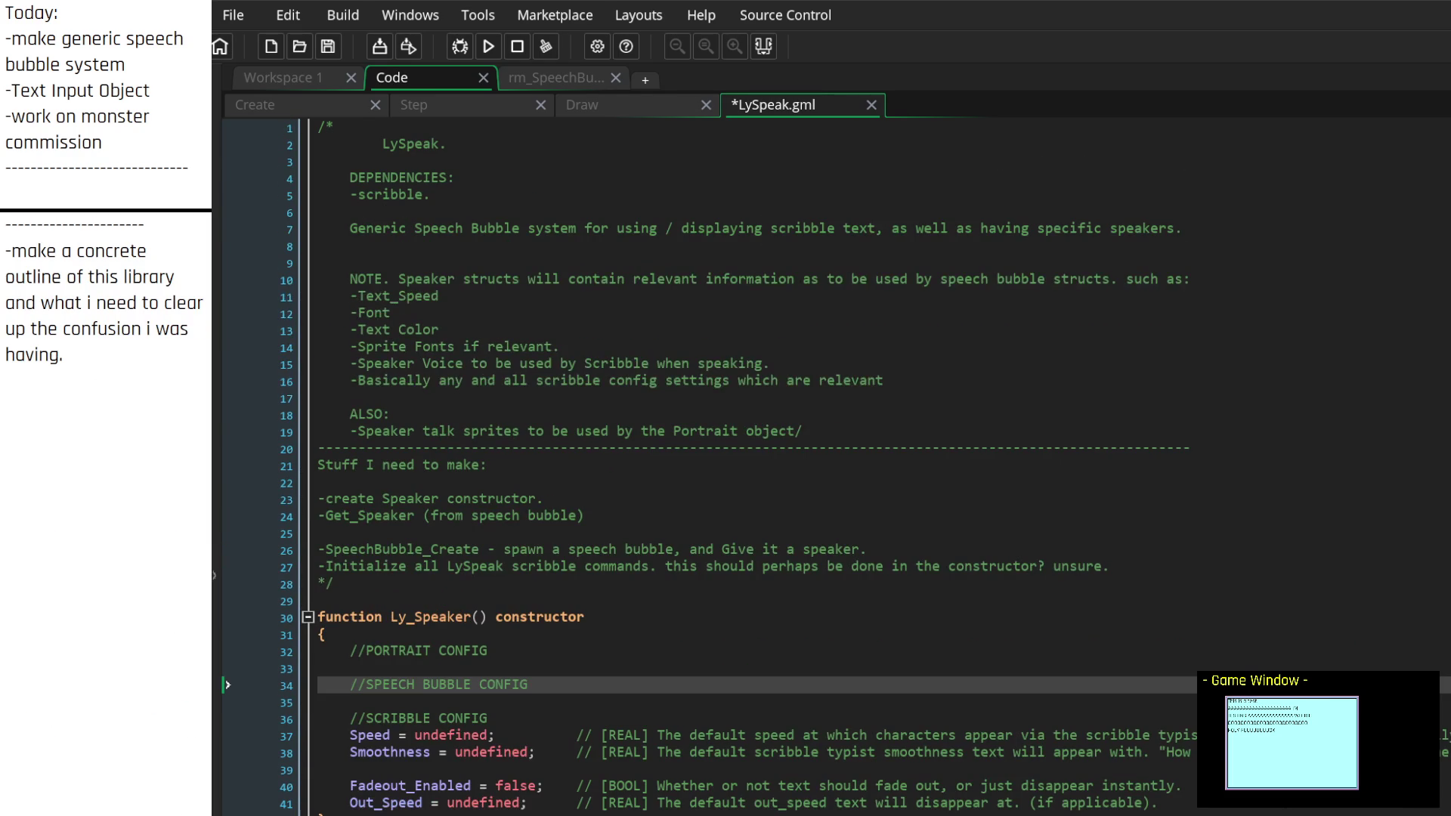
- Add a new dashed separator and a 'How the system will work:' heading with a '-' bullet
{"action": "left_click", "coordinate": [315, 499]}
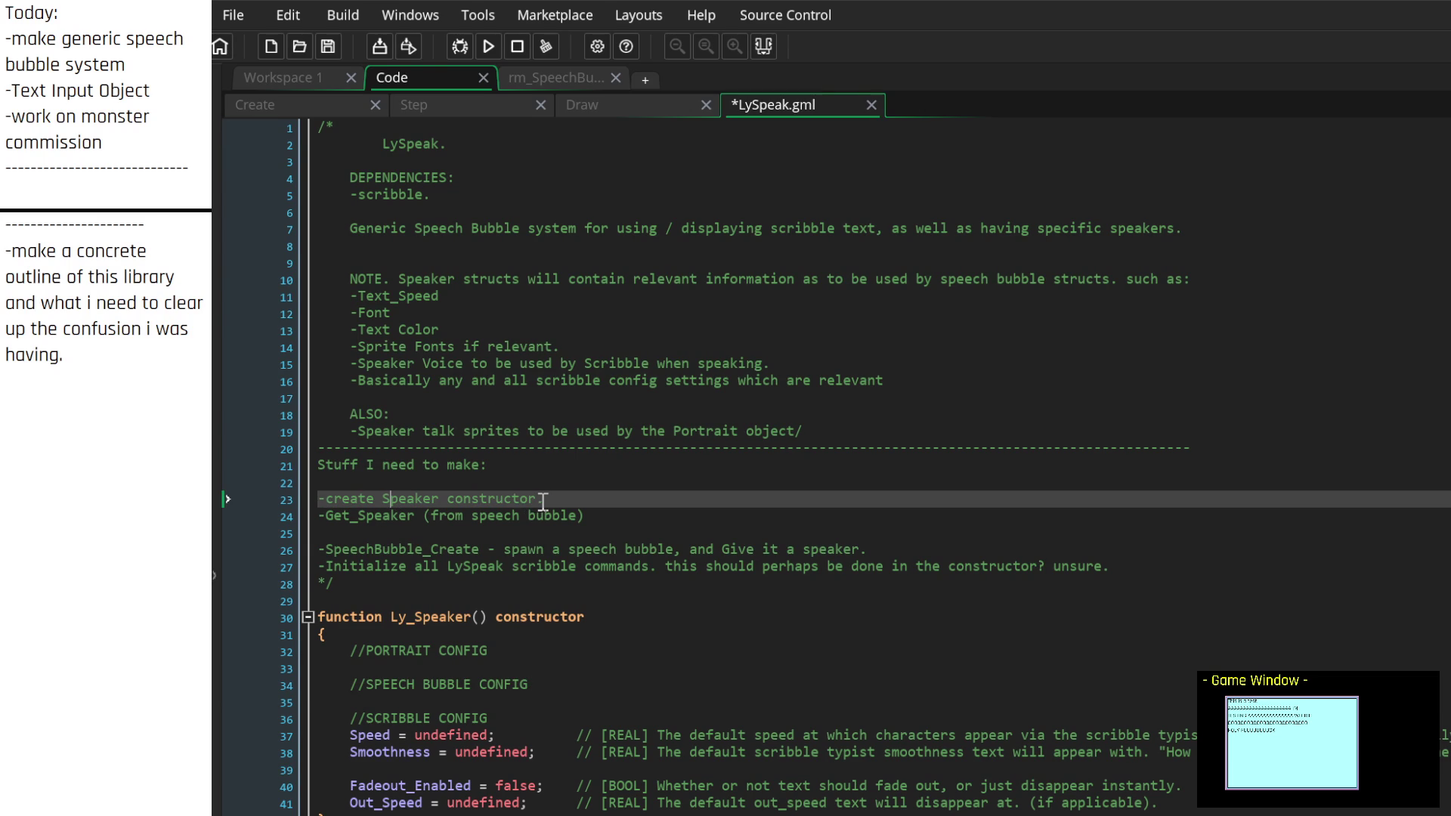
{"action": "left_click", "coordinate": [635, 515]}
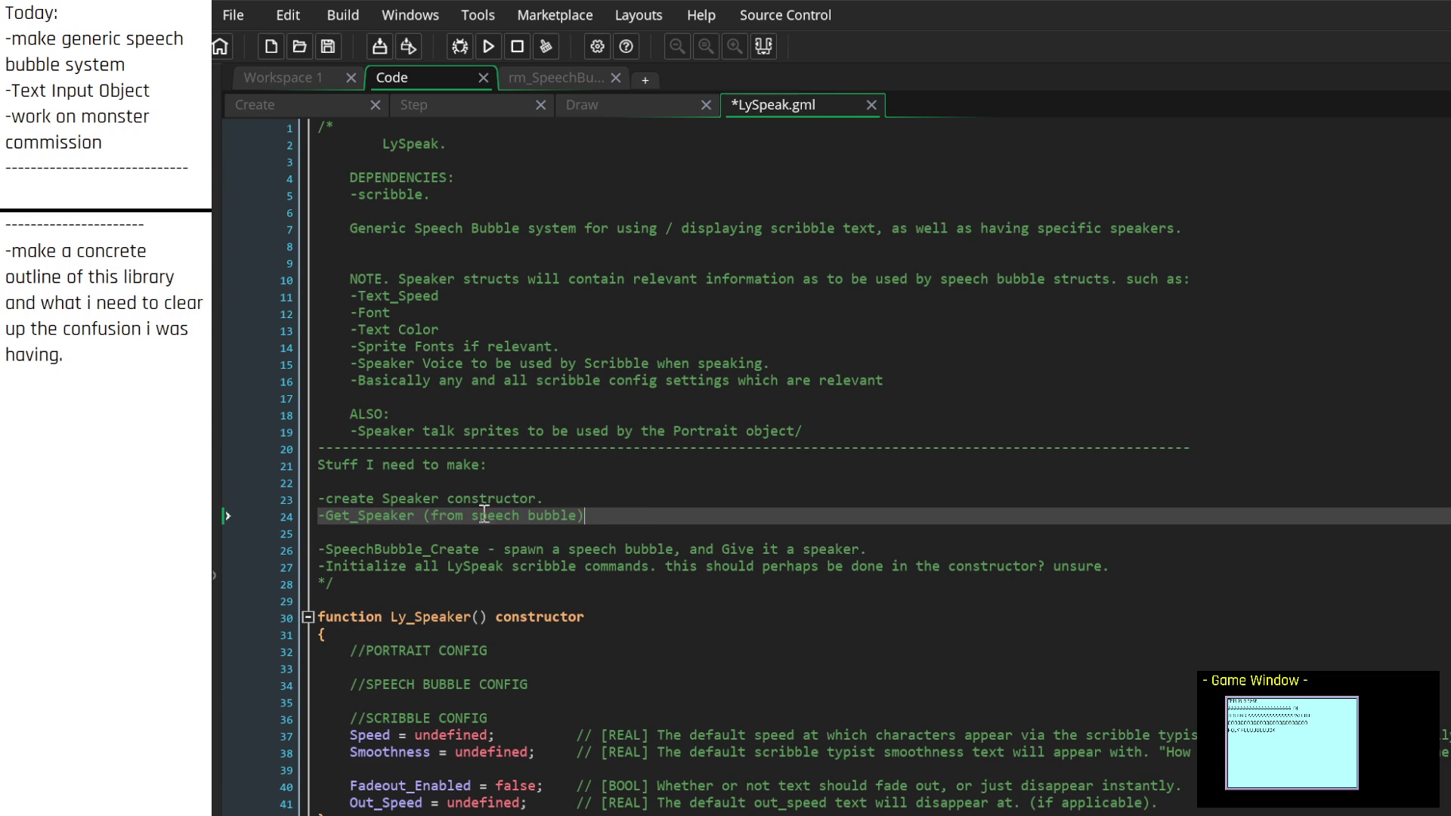
{"action": "left_click", "coordinate": [325, 549]}
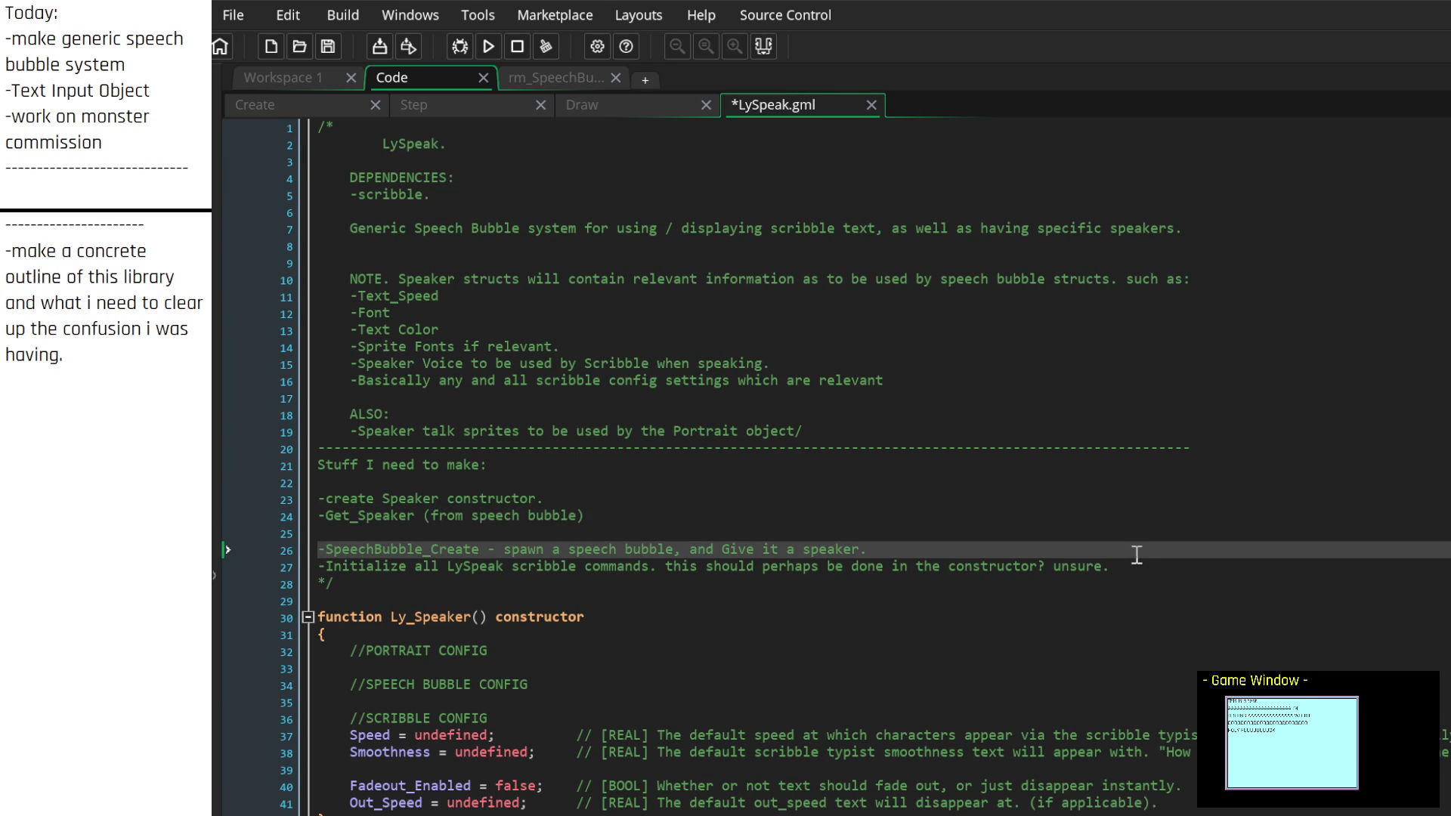
{"action": "left_click", "coordinate": [1242, 445]}
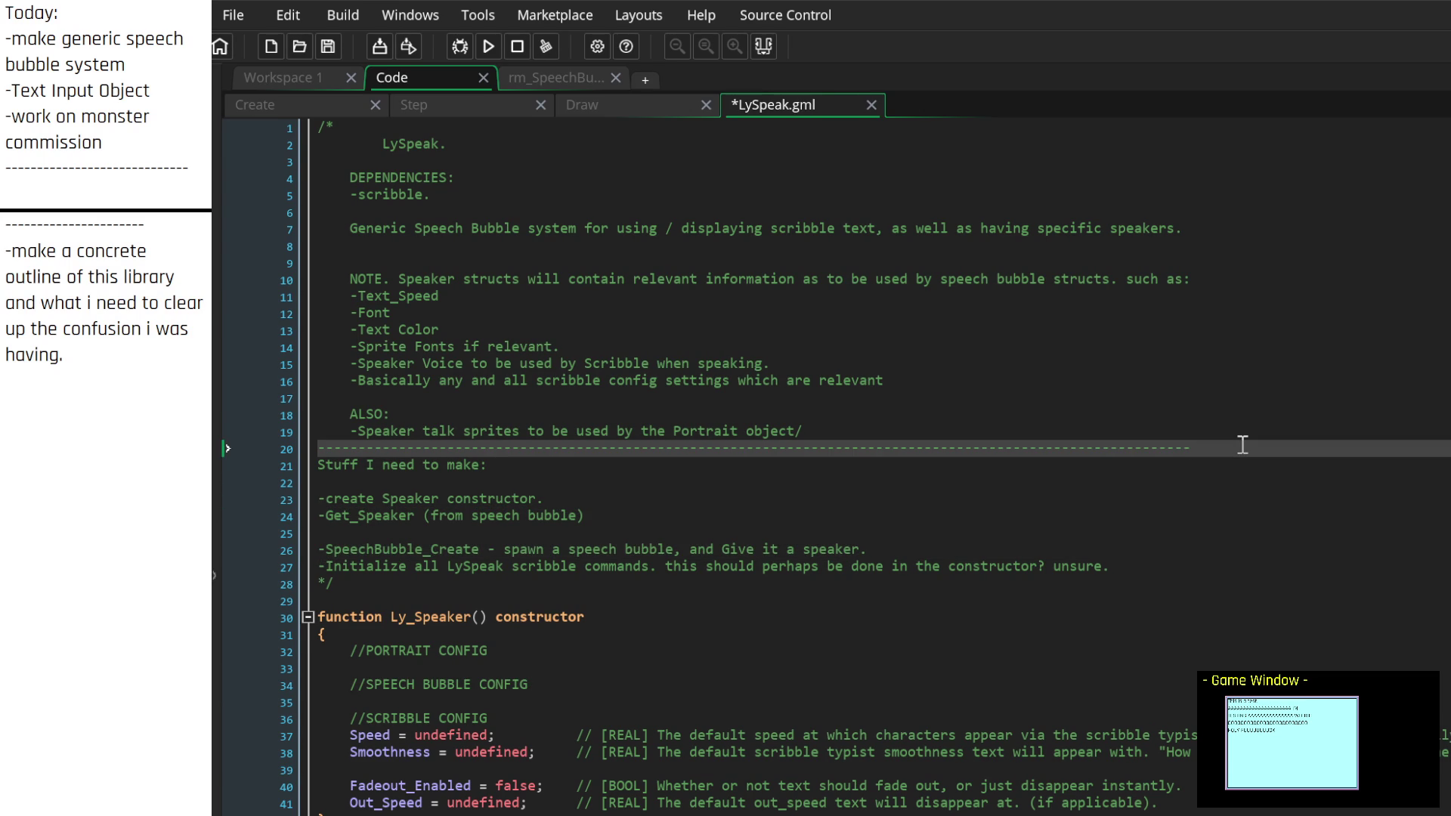
{"action": "key", "text": "Return"}
{"action": "key", "text": "Return"}
{"action": "key", "text": "Return"}
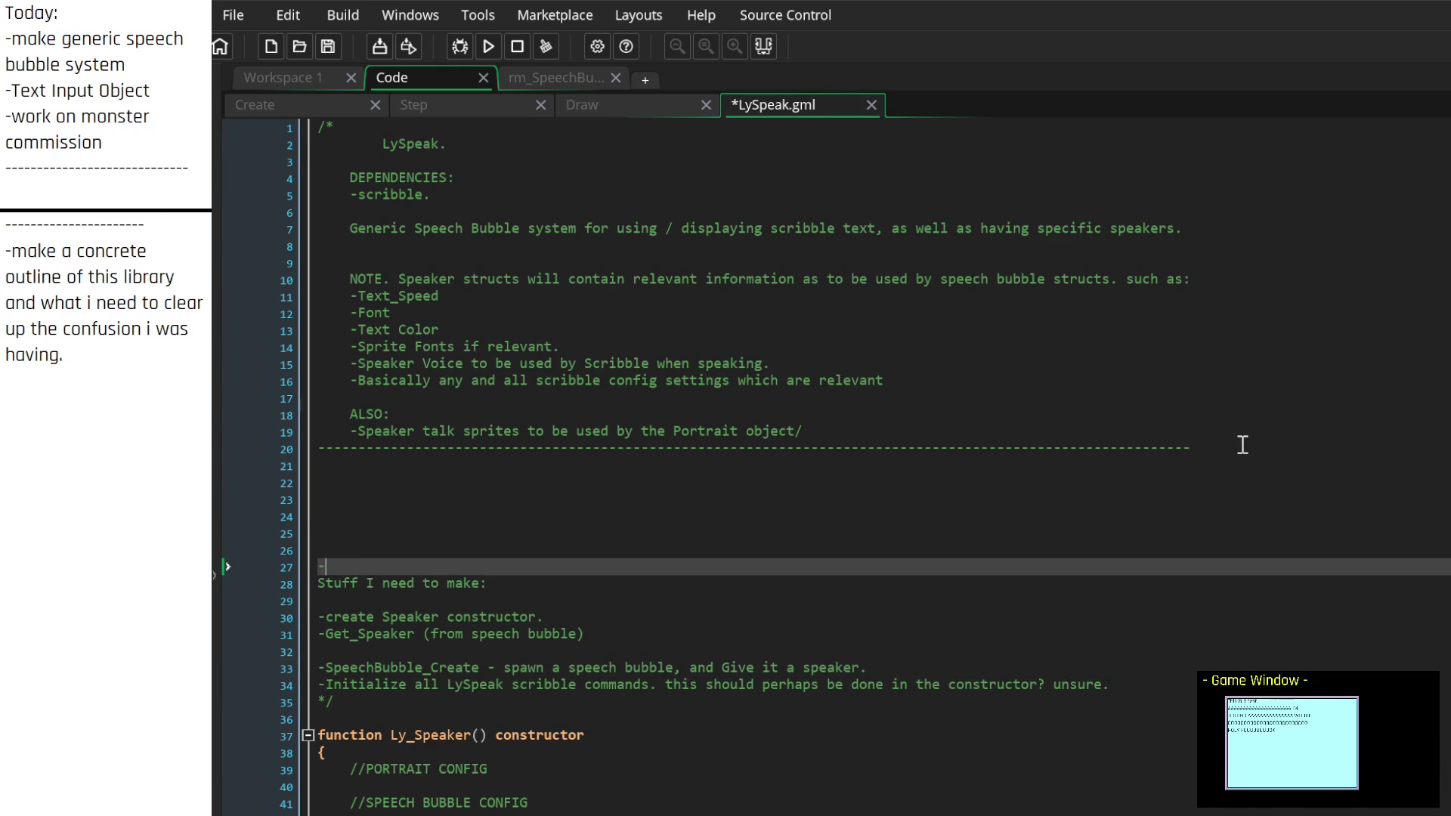
{"action": "type", "text": "------------------------------"}
{"action": "type", "text": "------------------------------------------------------------------------------"}
{"action": "scroll", "coordinate": [1259, 431], "scroll_direction": "down", "scroll_amount": 2}
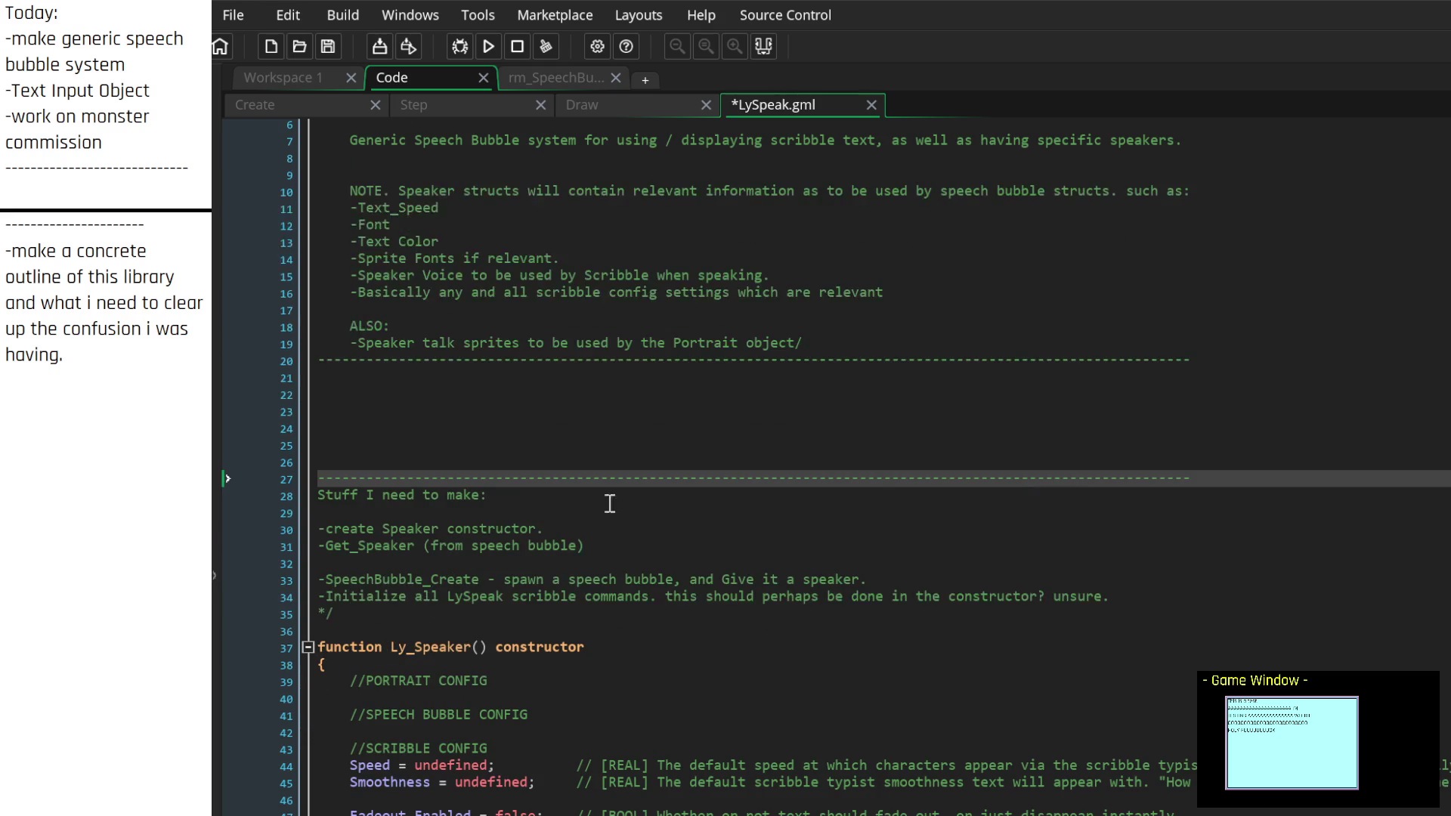
{"action": "left_click", "coordinate": [510, 460]}
{"action": "key", "text": "BackSpace"}
{"action": "key", "text": "BackSpace"}
{"action": "key", "text": "BackSpace"}
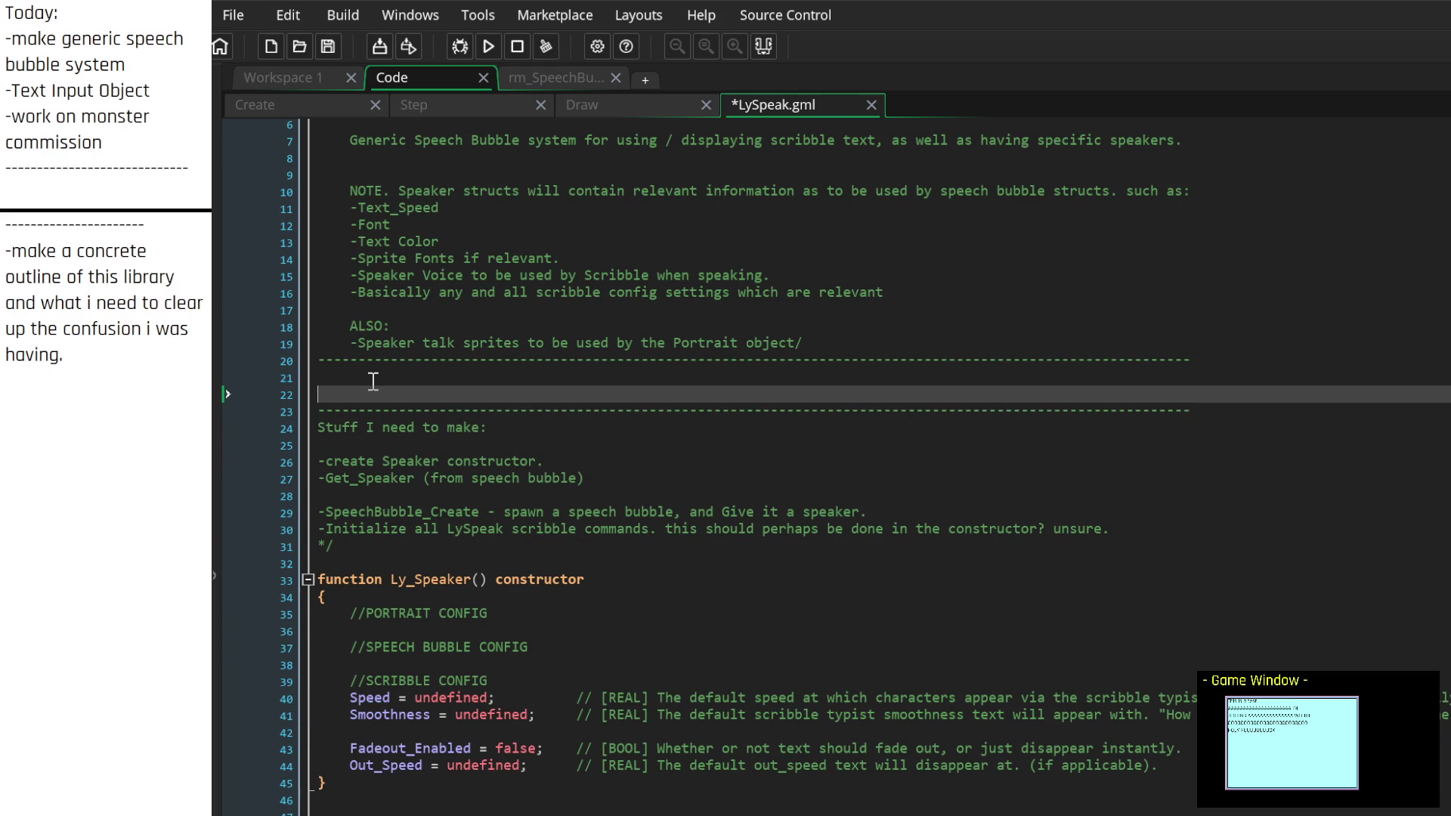
{"action": "left_click", "coordinate": [369, 379]}
{"action": "type", "text": "ow the system will work:"}
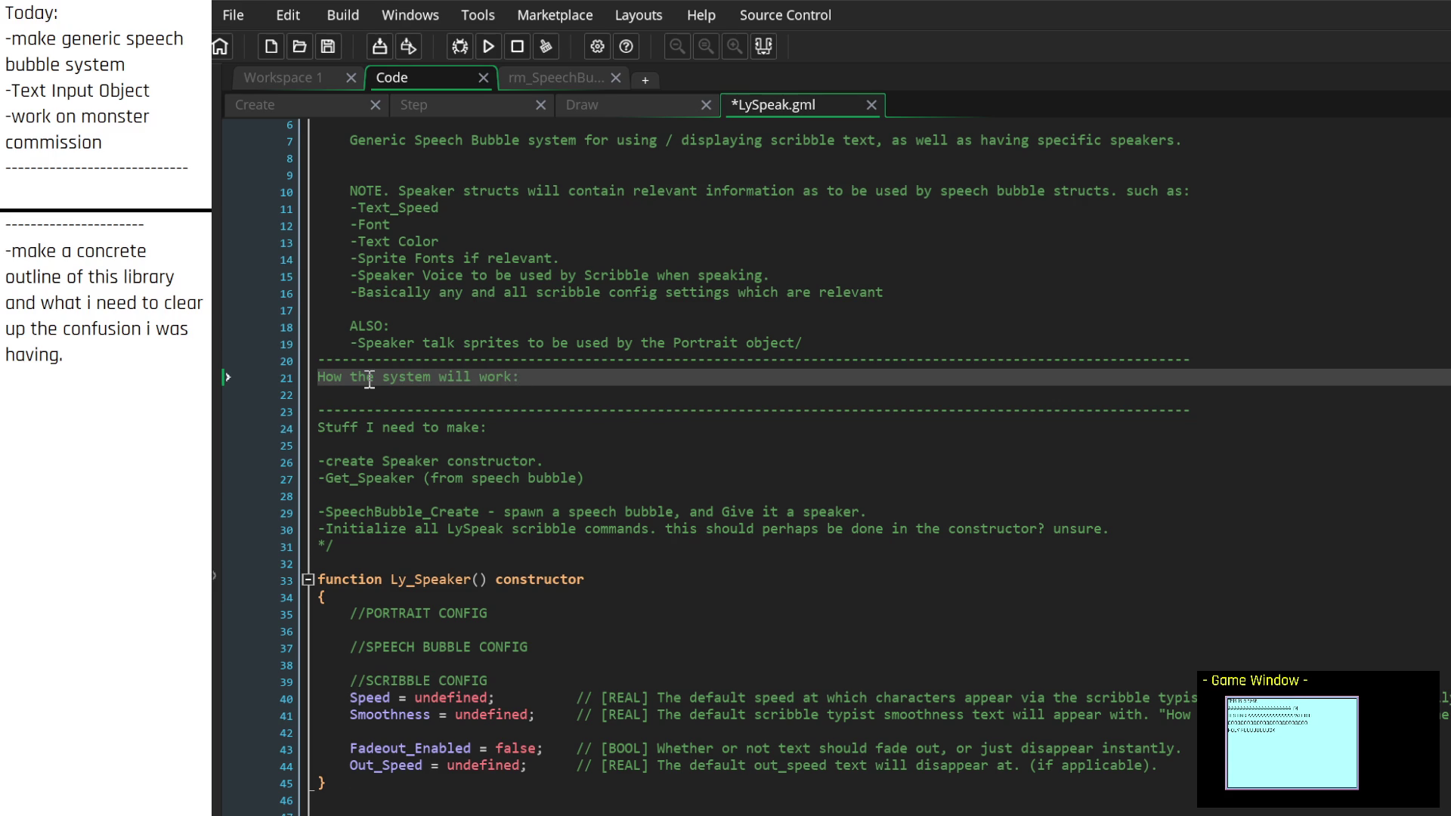
{"action": "key", "text": "Return"}
{"action": "type", "text": "-"}
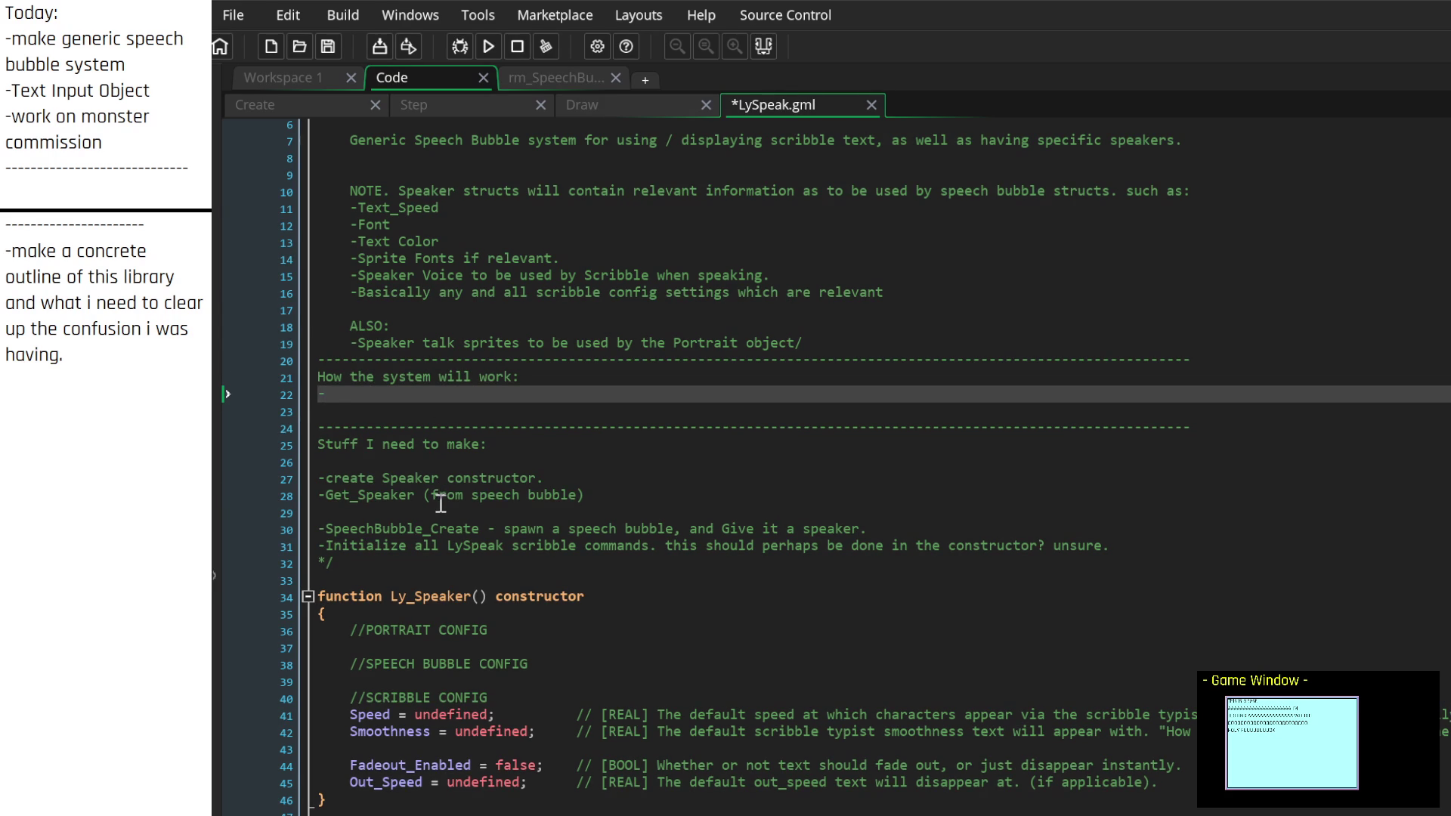
- Delete the '-Get_Speaker (from speech bubble)' line from the to-do list
{"action": "left_click", "coordinate": [440, 499]}
{"action": "scroll", "coordinate": [384, 445], "scroll_direction": "down", "scroll_amount": 2}
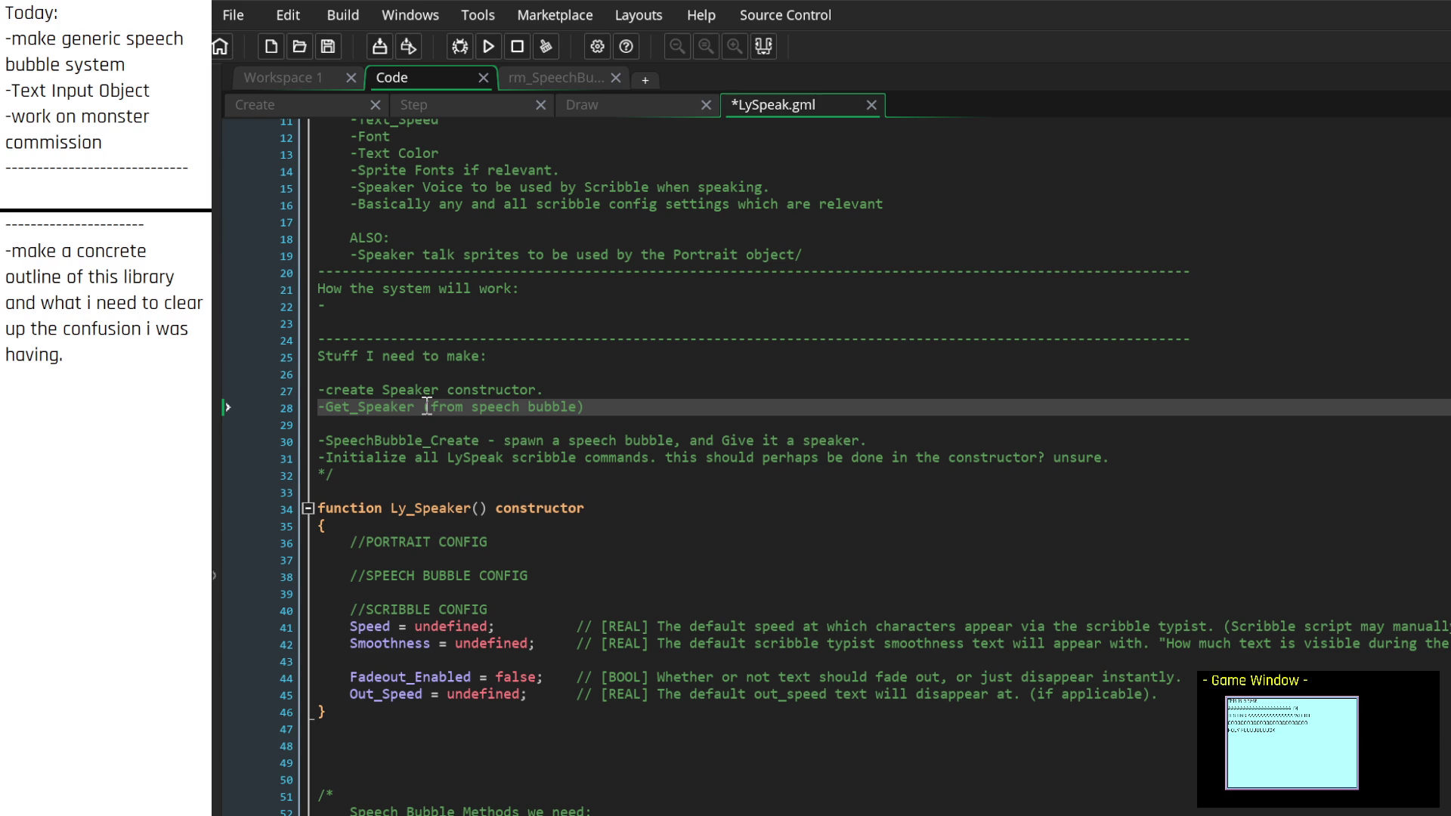
{"action": "left_click_drag", "start_coordinate": [619, 407], "coordinate": [317, 408]}
{"action": "key", "text": "BackSpace"}
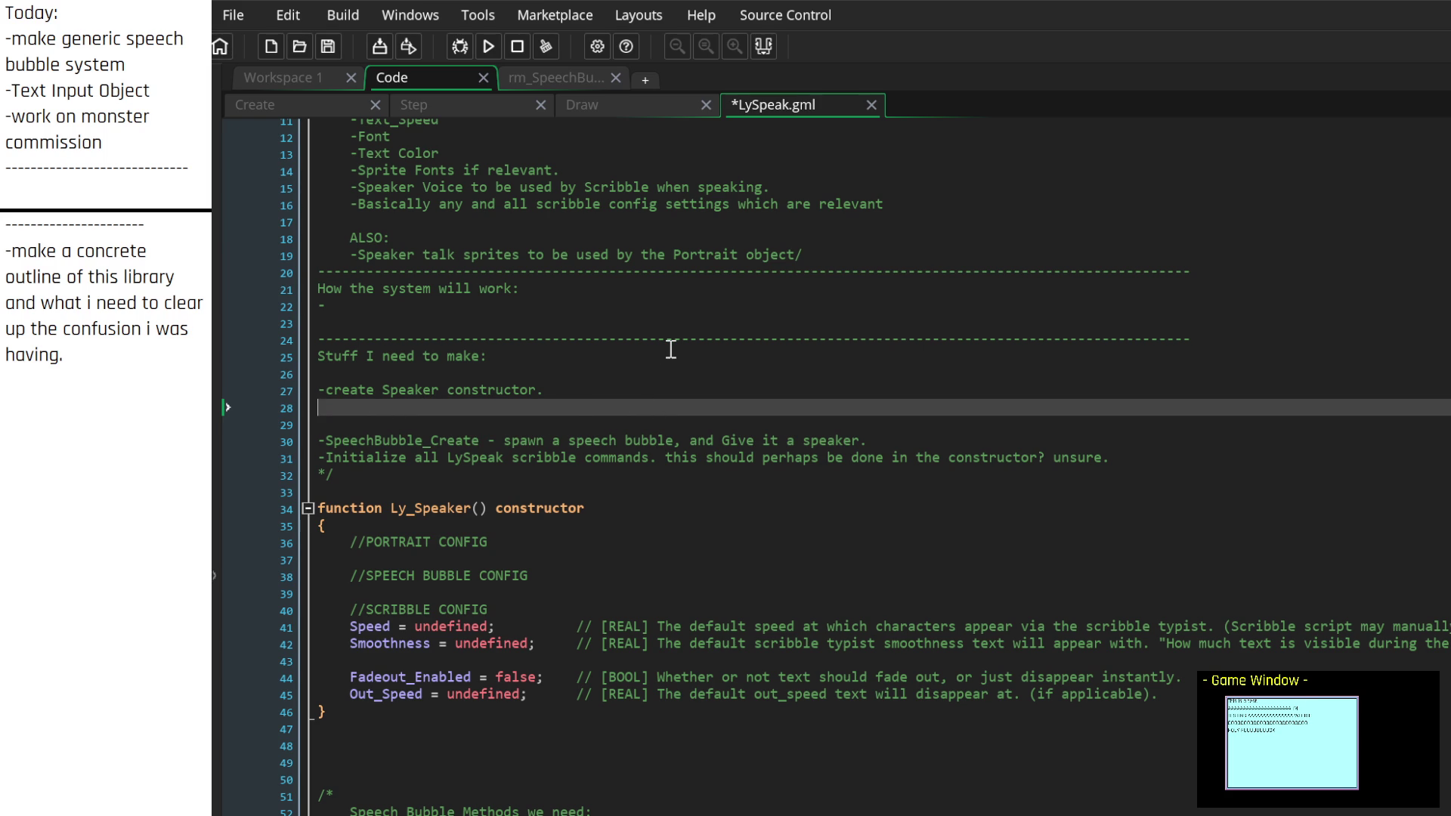
{"action": "key", "text": "BackSpace"}
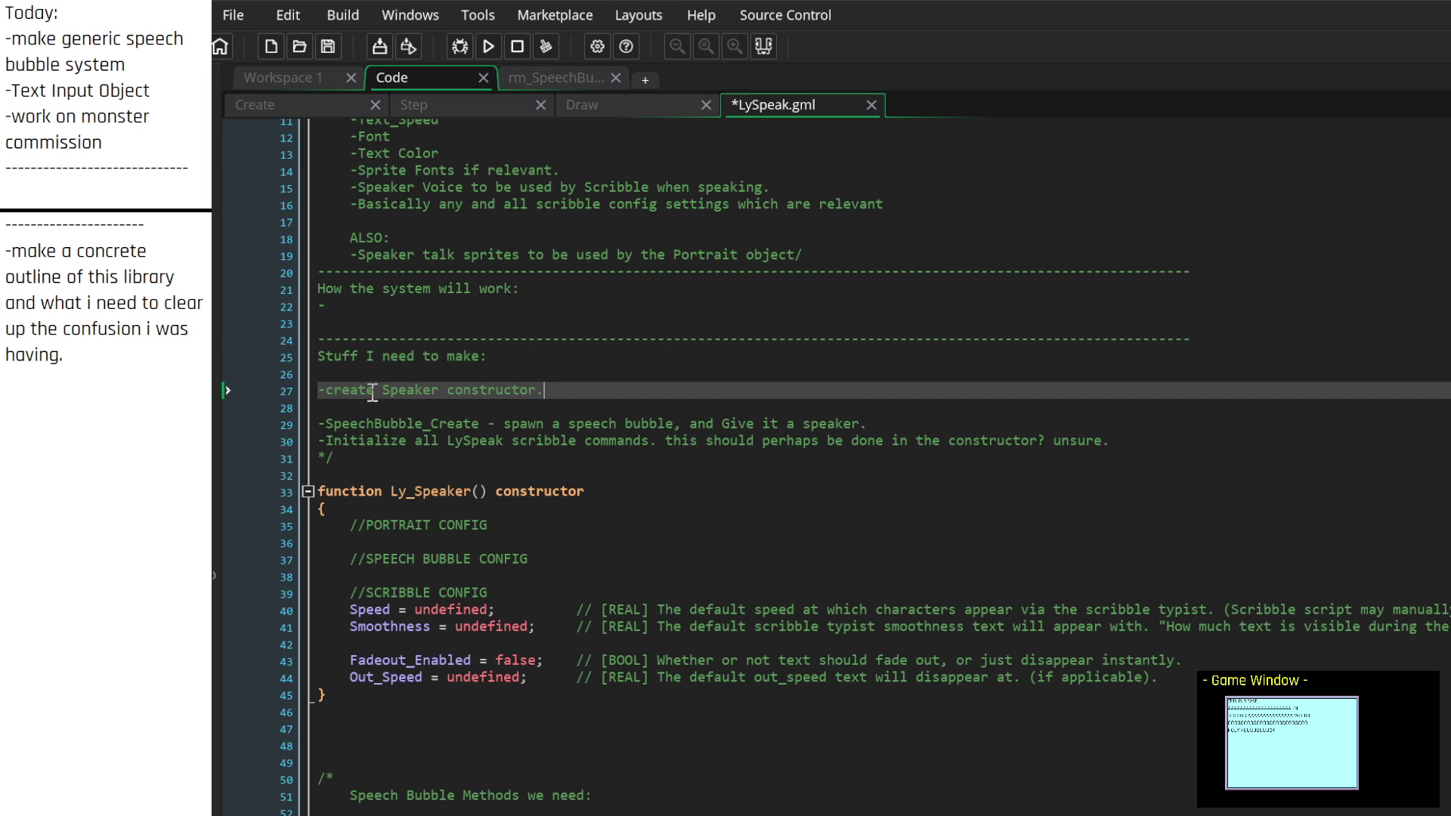
- Add 'Font = undefined; //' under //SCRIBBLE CONFIG in Ly_Speaker, then view the Create event
{"action": "type", "text": "."}
{"action": "scroll", "coordinate": [687, 512], "scroll_direction": "down", "scroll_amount": 4}
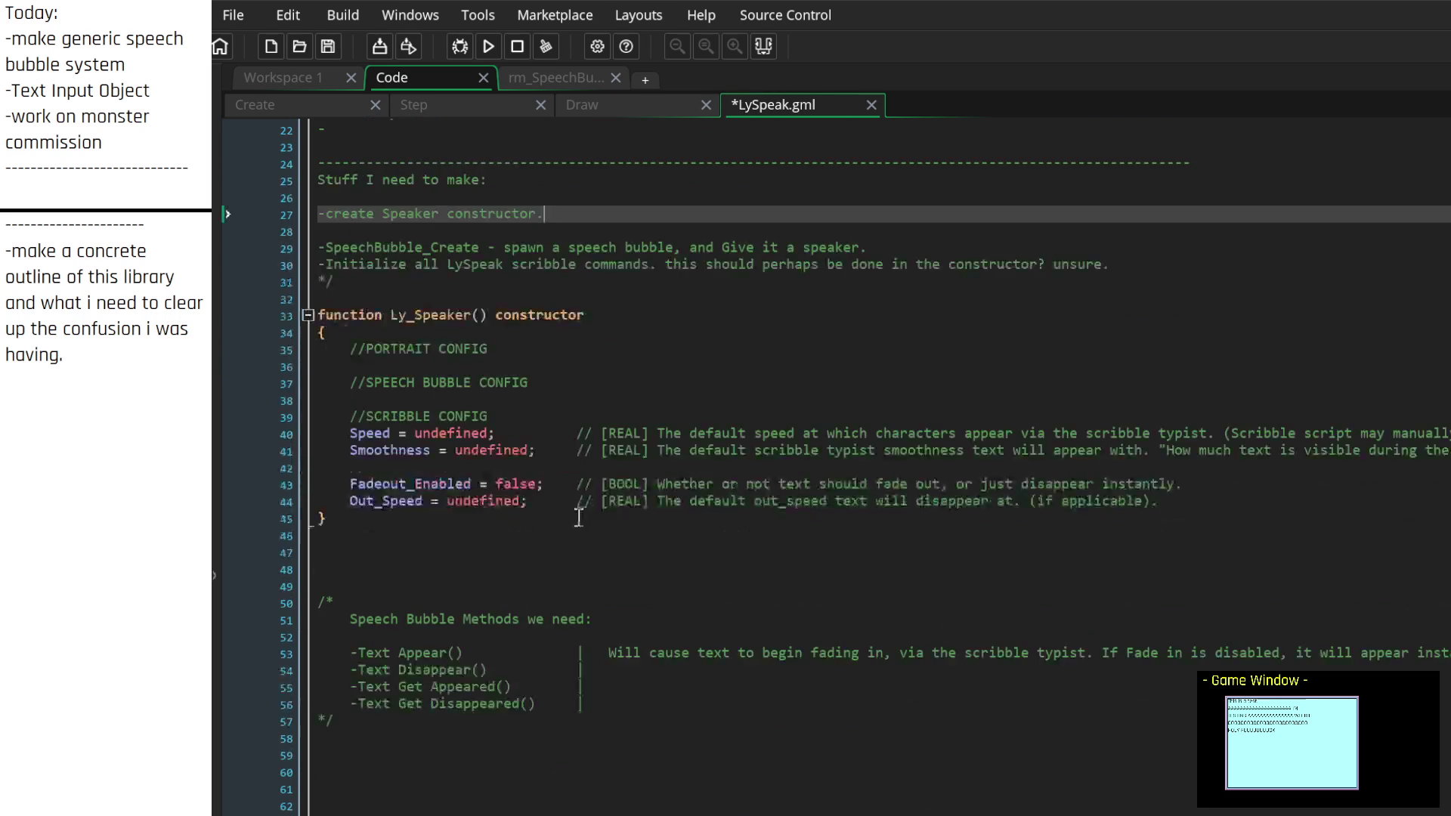
{"action": "left_click", "coordinate": [390, 468]}
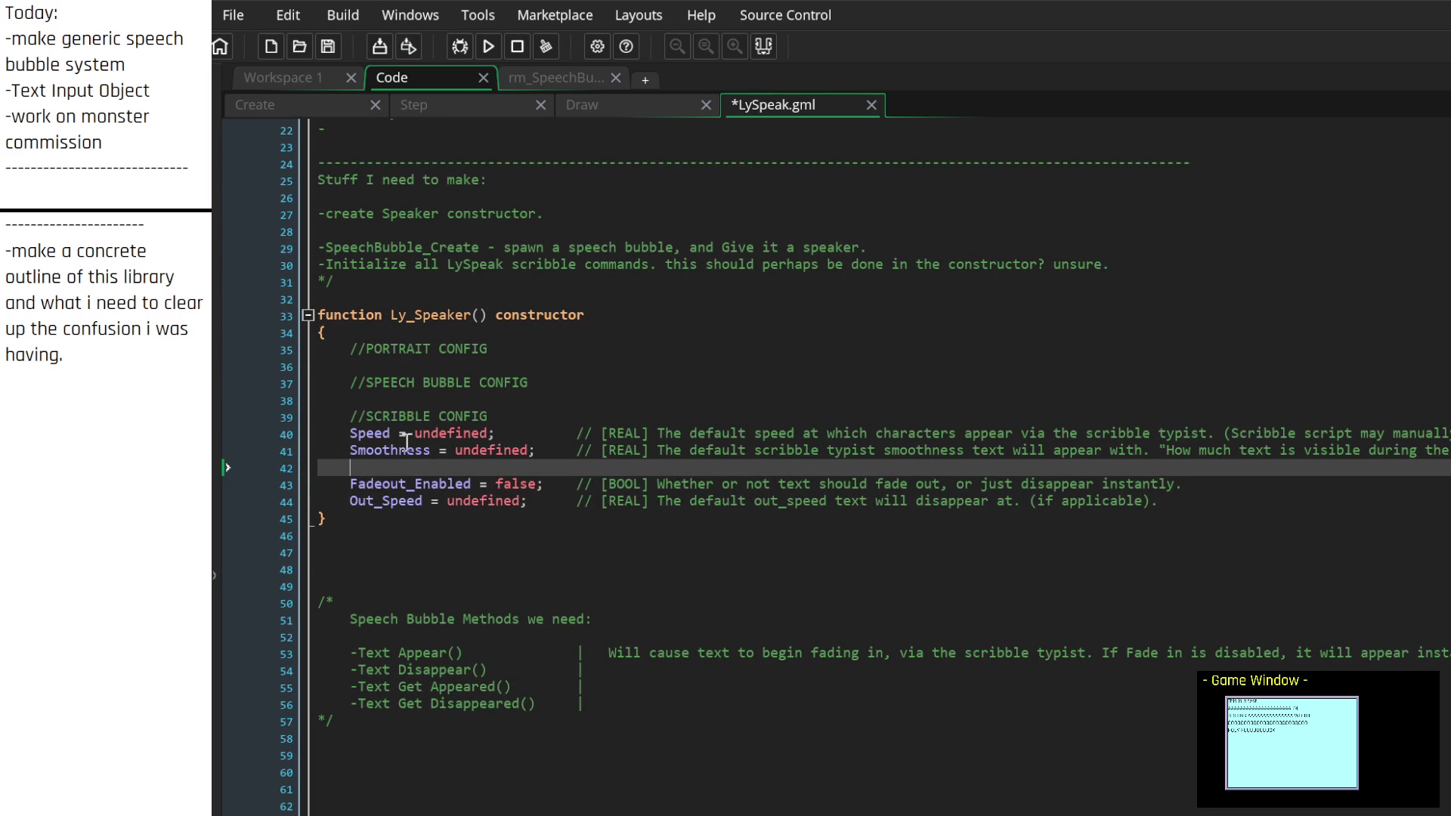
{"action": "left_click", "coordinate": [508, 415]}
{"action": "key", "text": "Return"}
{"action": "key", "text": "Return"}
{"action": "key", "text": "Up"}
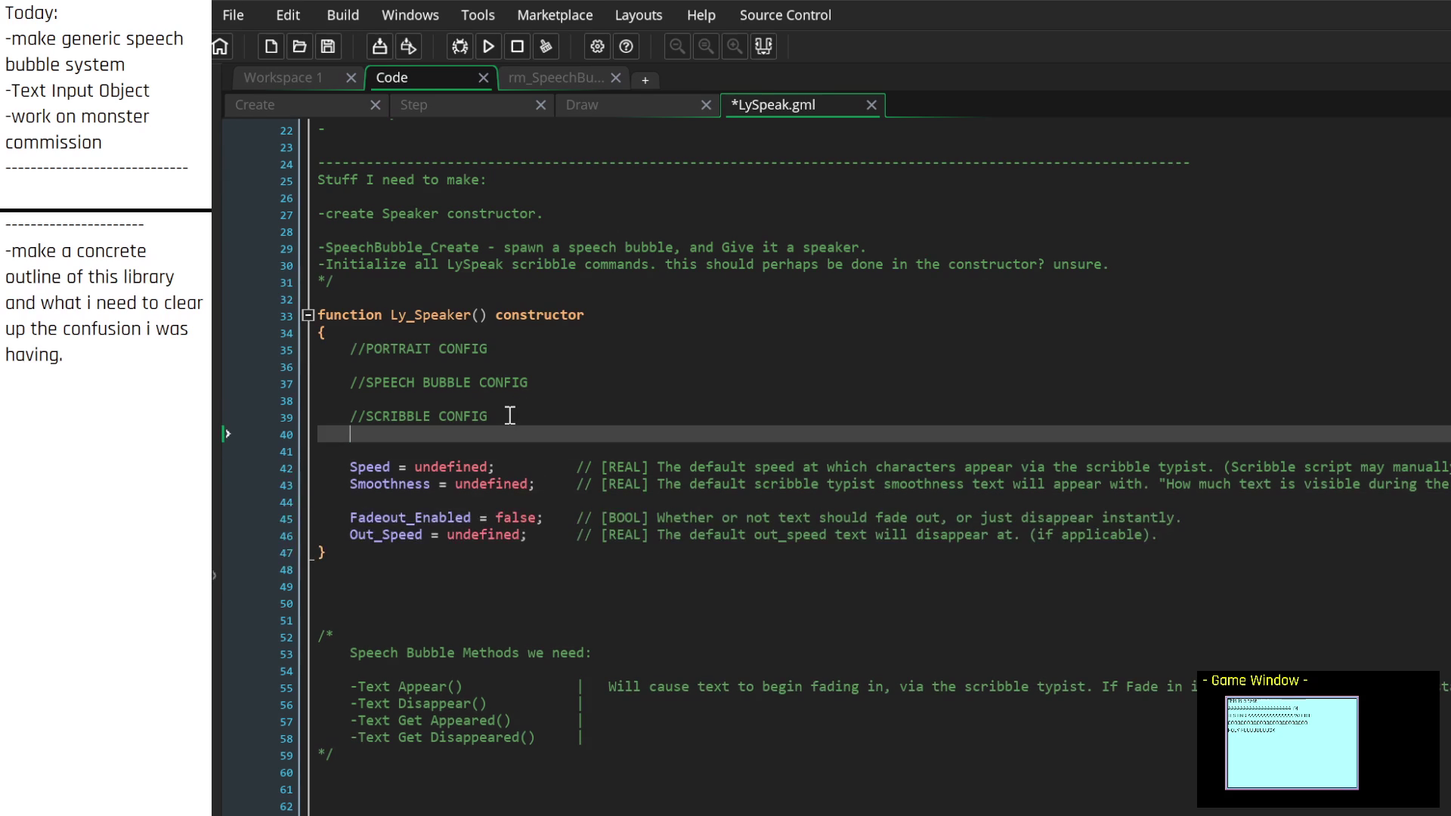
{"action": "type", "text": "Font = "}
{"action": "type", "text": "fnt;"}
{"action": "type", "text": "fnt"}
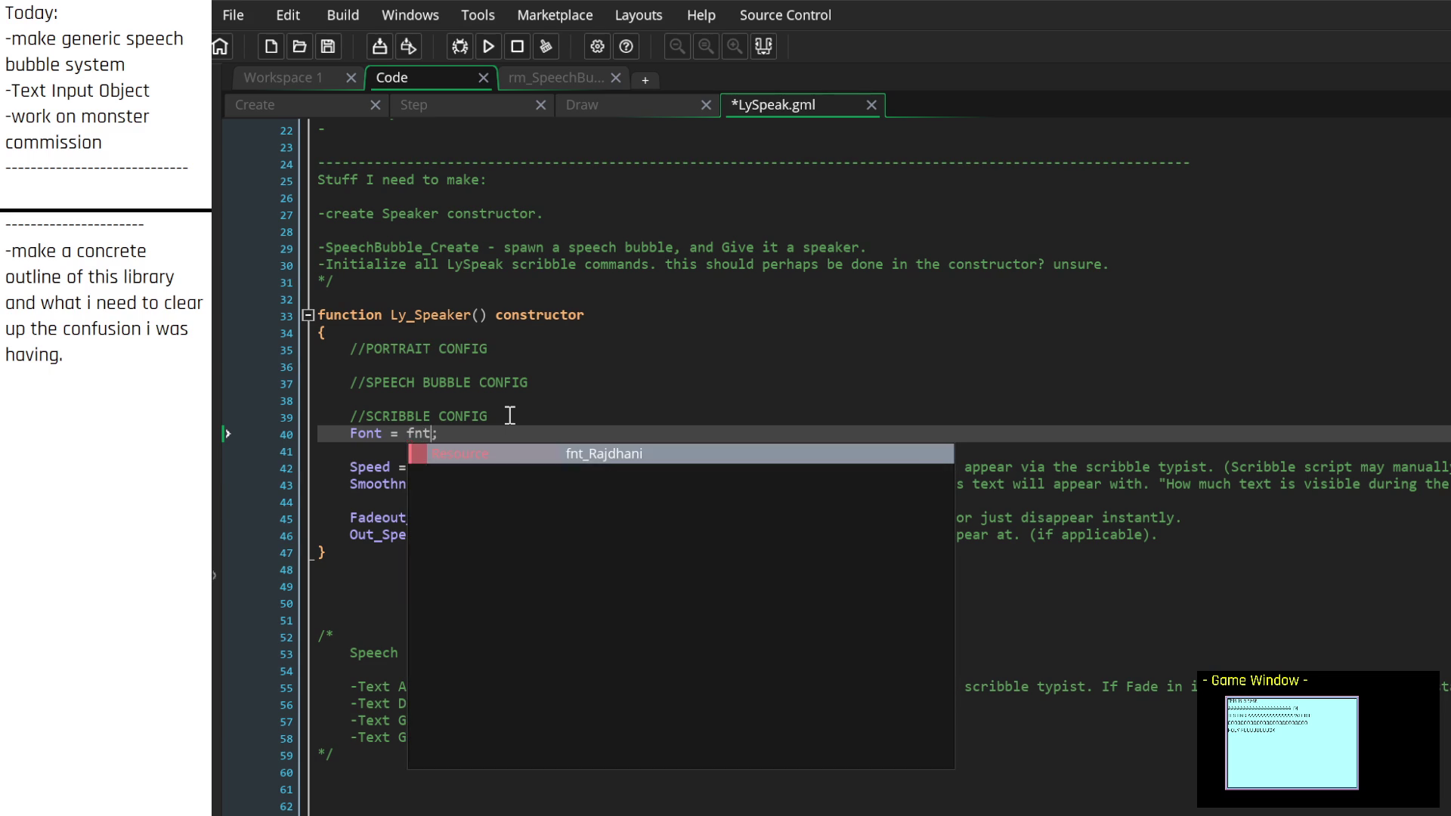
{"action": "key", "text": "BackSpace"}
{"action": "key", "text": "BackSpace"}
{"action": "key", "text": "BackSpace"}
{"action": "type", "text": "undefined"}
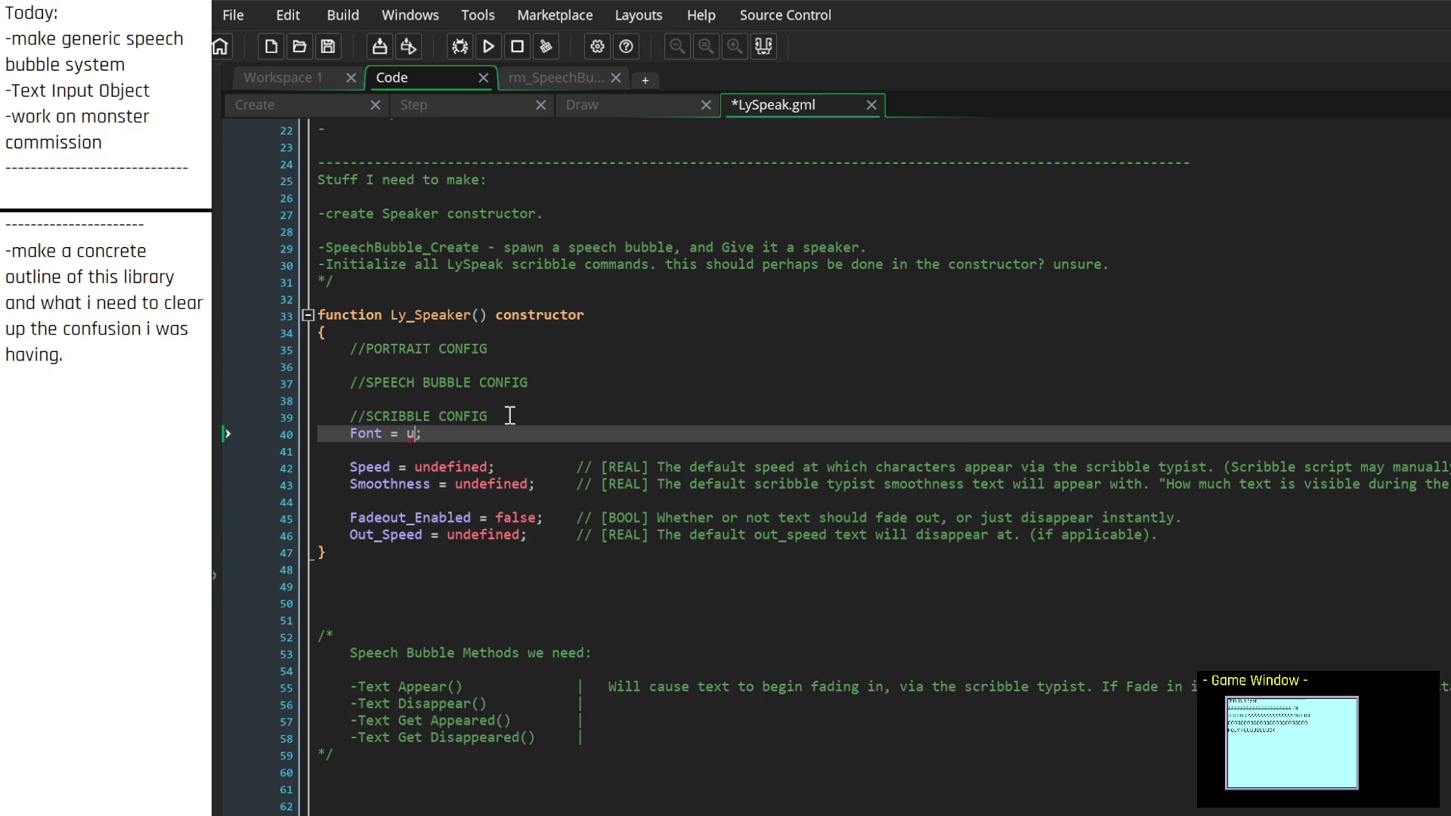
{"action": "key", "text": "End"}
{"action": "type", "text": "//"}
{"action": "left_click", "coordinate": [304, 106]}
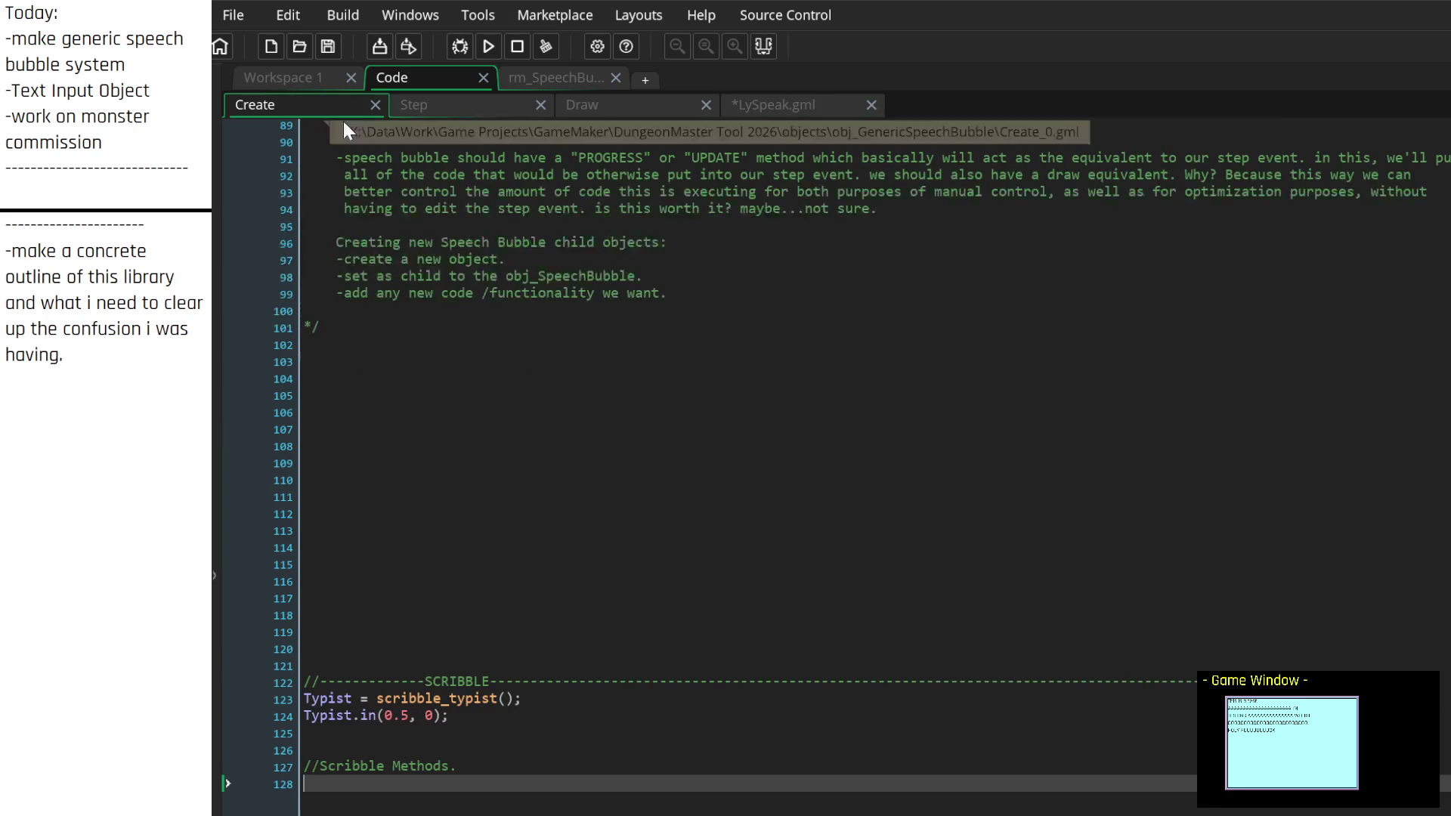
- Check the Create event's Text_String and Text_Font lines, glance at Step and Draw, then return to LySpeak.gml
{"action": "scroll", "coordinate": [536, 645], "scroll_direction": "up", "scroll_amount": 20}
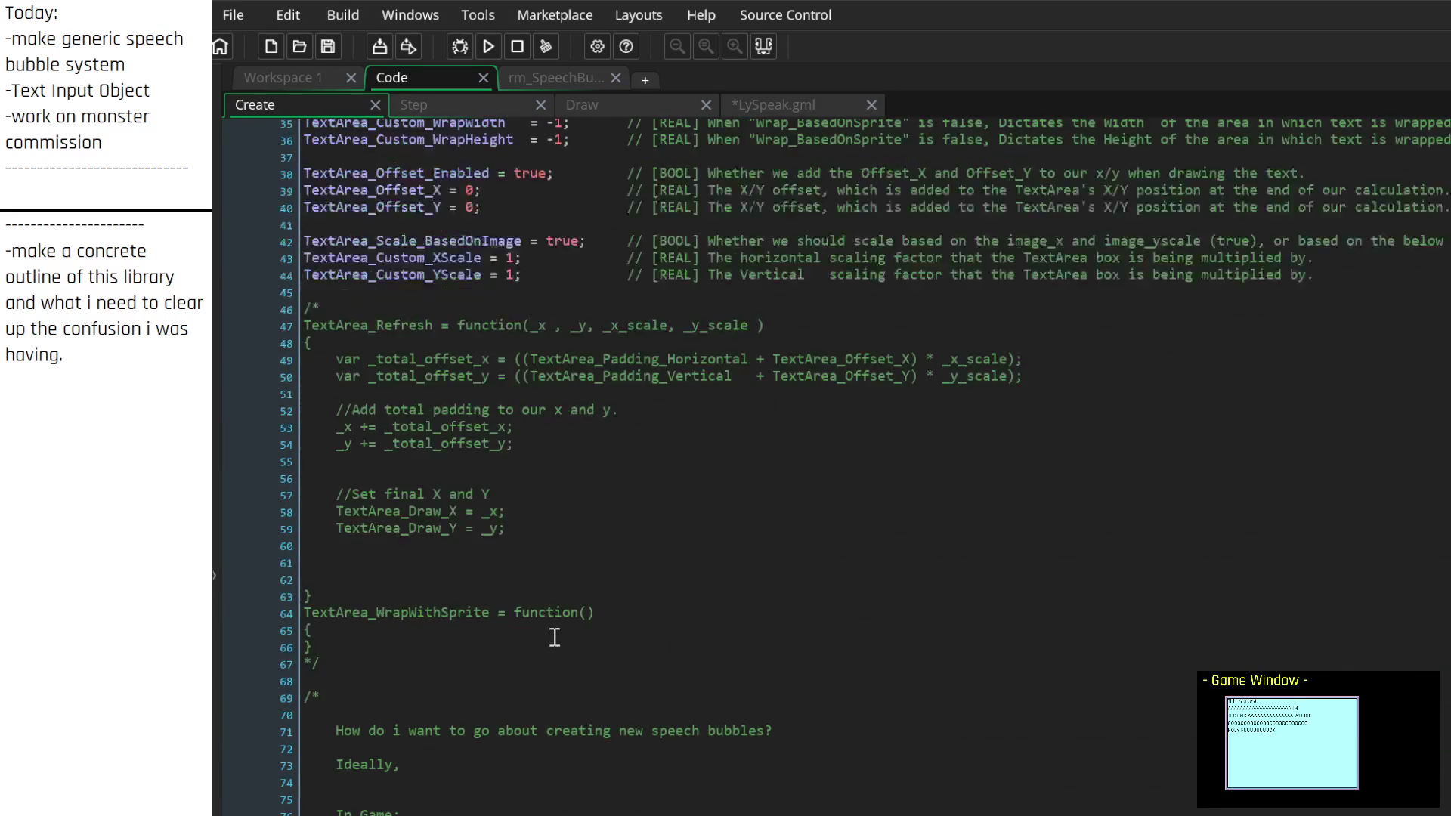
{"action": "scroll", "coordinate": [562, 635], "scroll_direction": "up", "scroll_amount": 5}
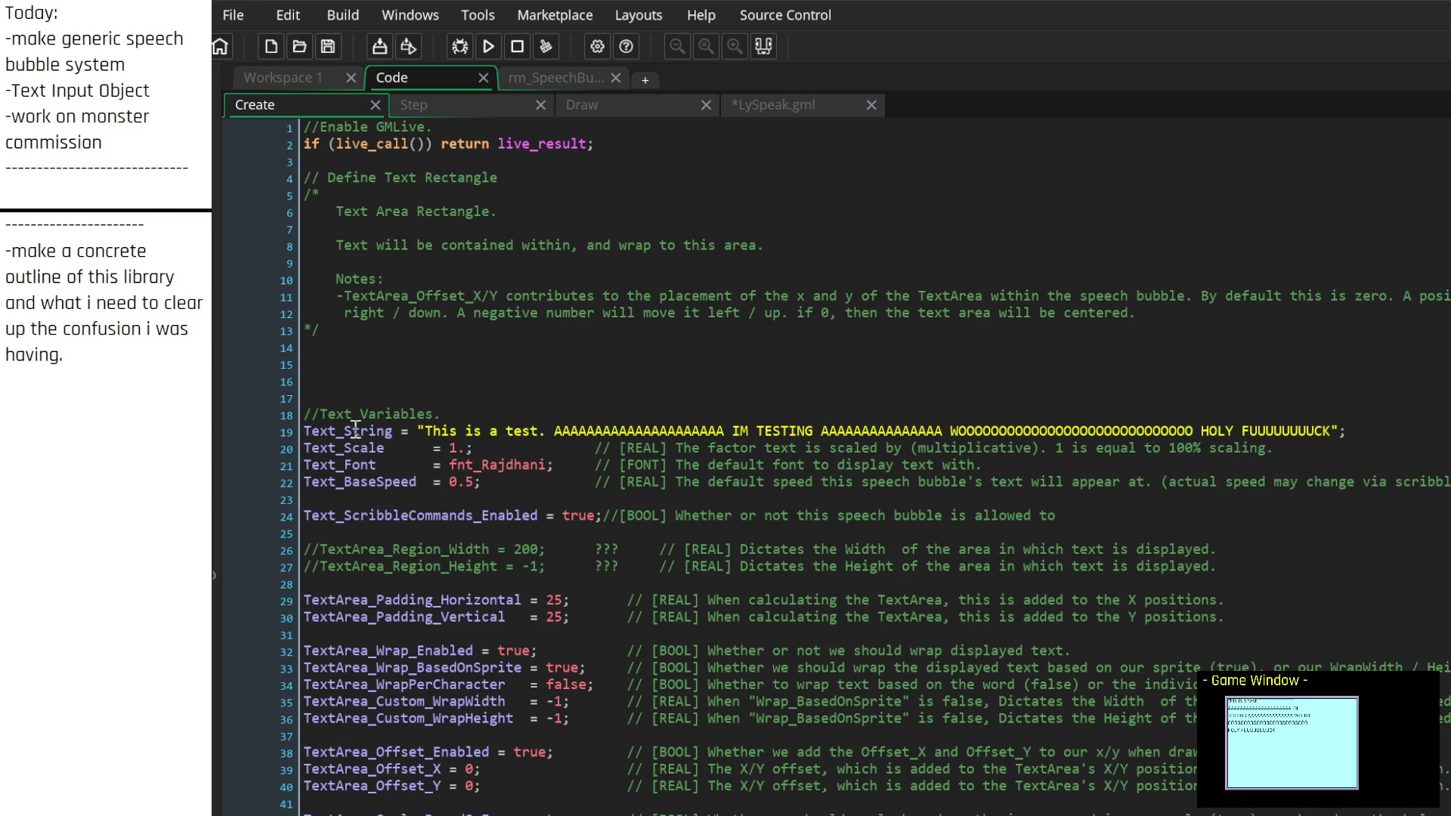
{"action": "left_click", "coordinate": [415, 433]}
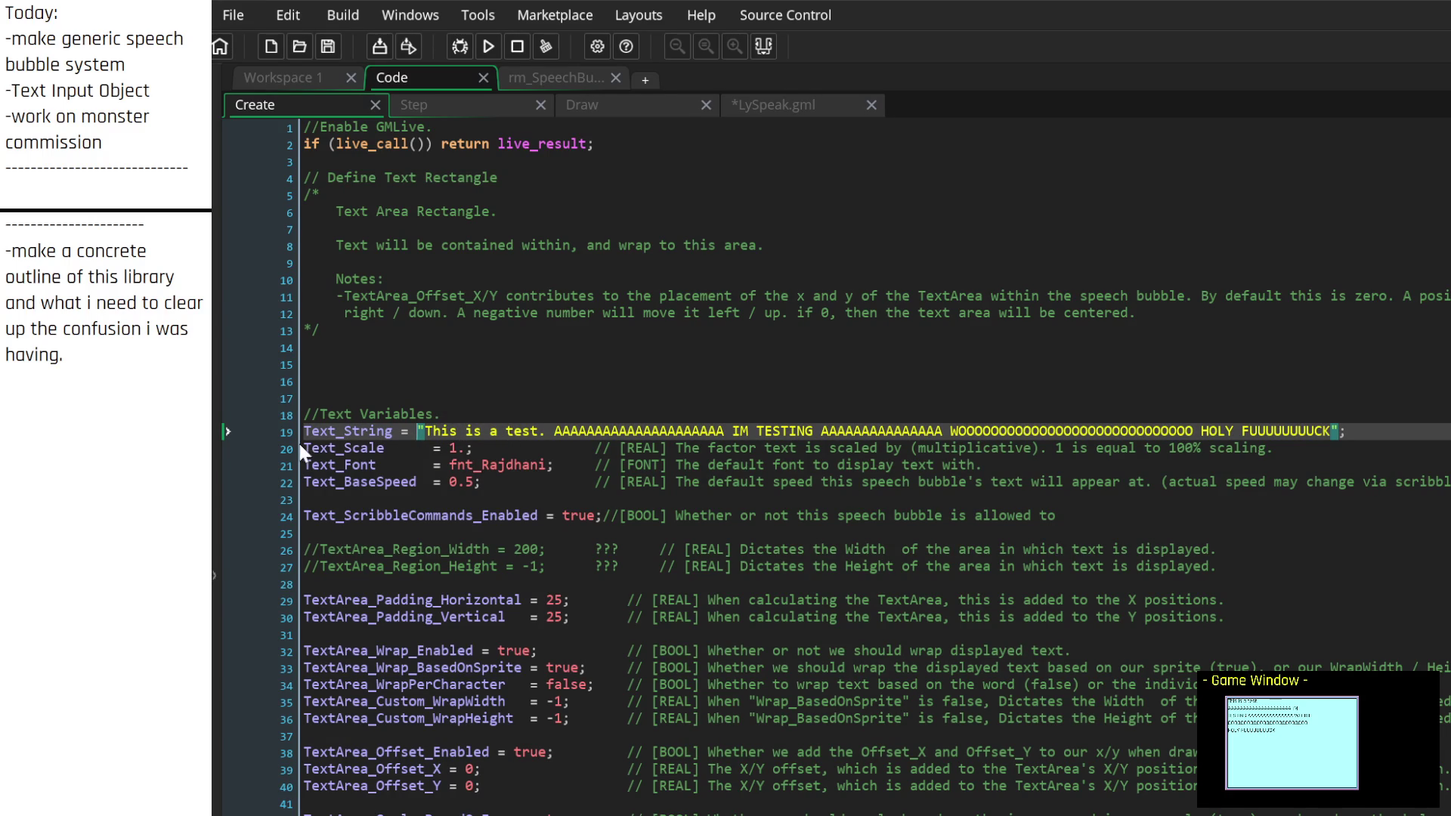
{"action": "left_click", "coordinate": [340, 449]}
{"action": "mouse_move", "coordinate": [461, 464]}
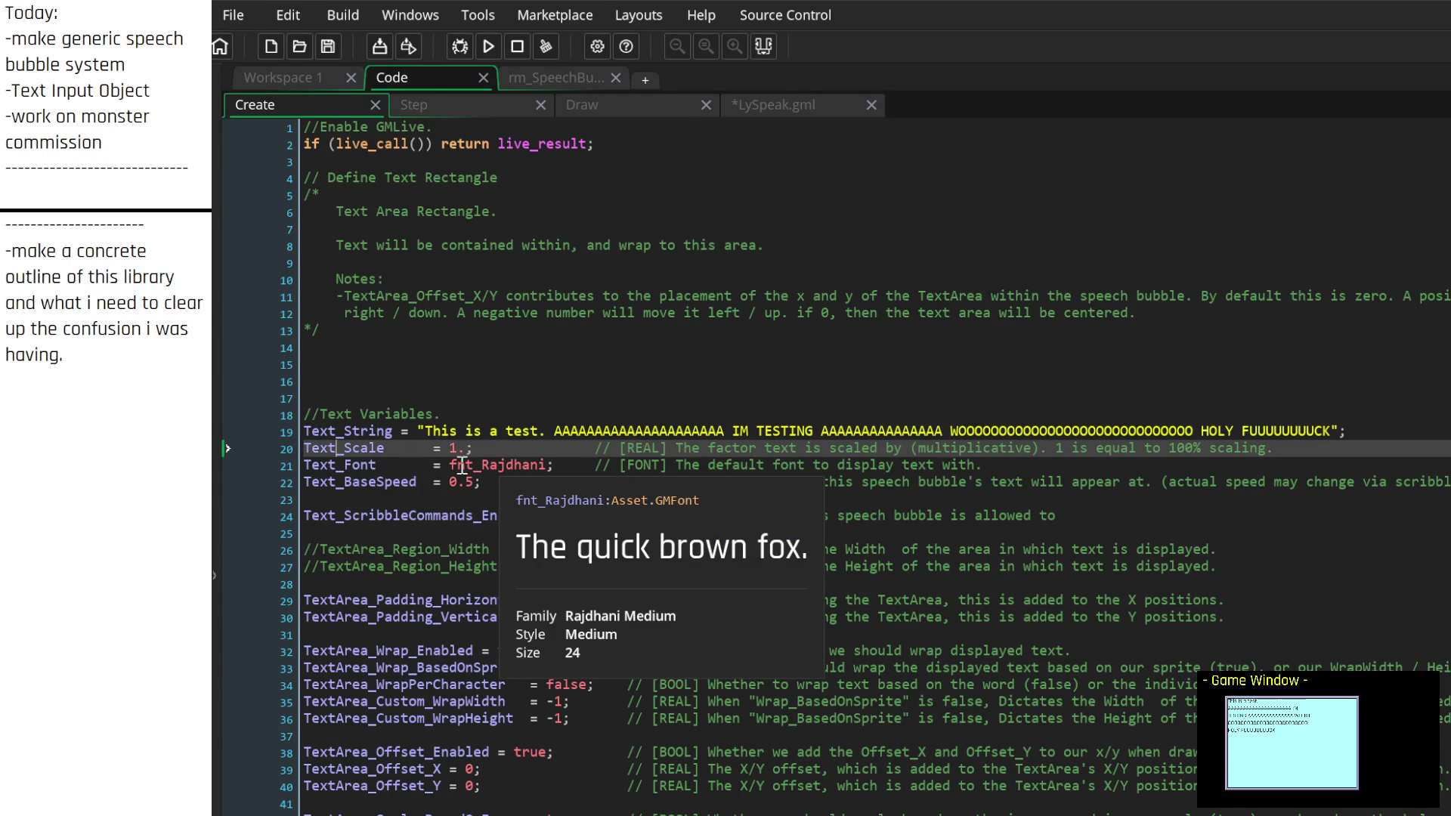
{"action": "left_click", "coordinate": [499, 113]}
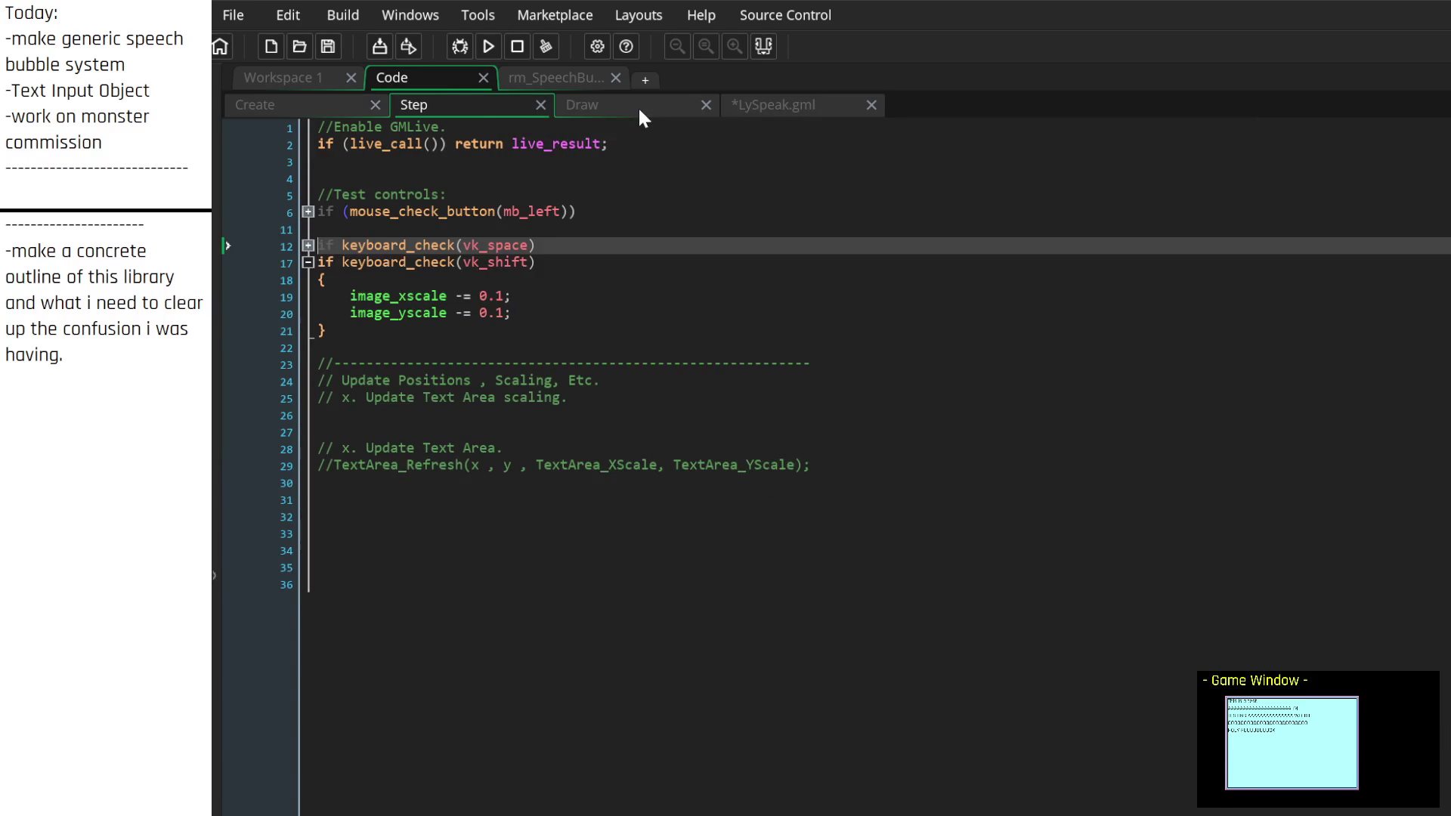
{"action": "left_click", "coordinate": [639, 109]}
{"action": "left_click", "coordinate": [824, 105]}
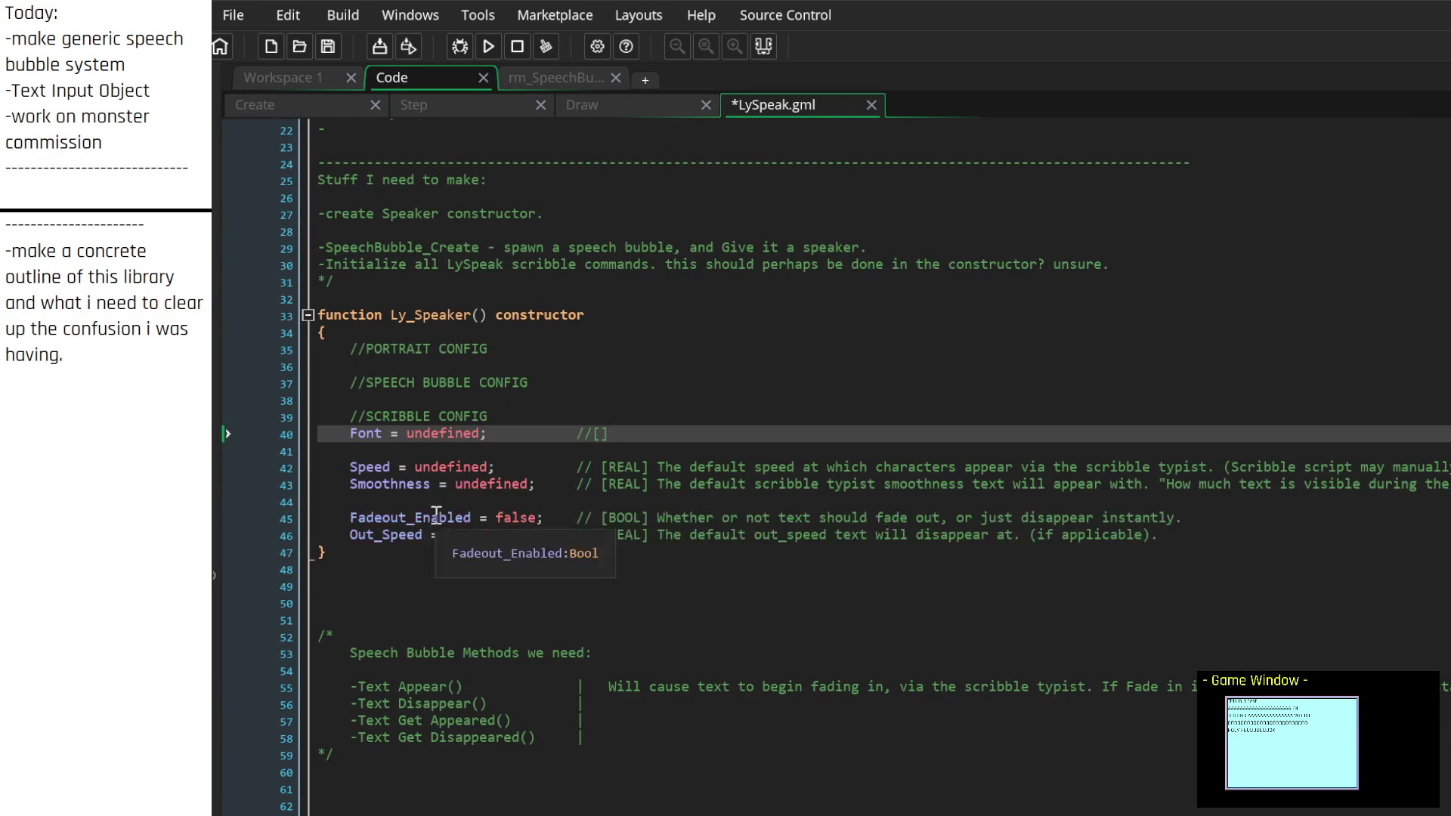
- Check the Create event code, then return to the LySpeak.gml script
{"action": "left_click", "coordinate": [468, 502]}
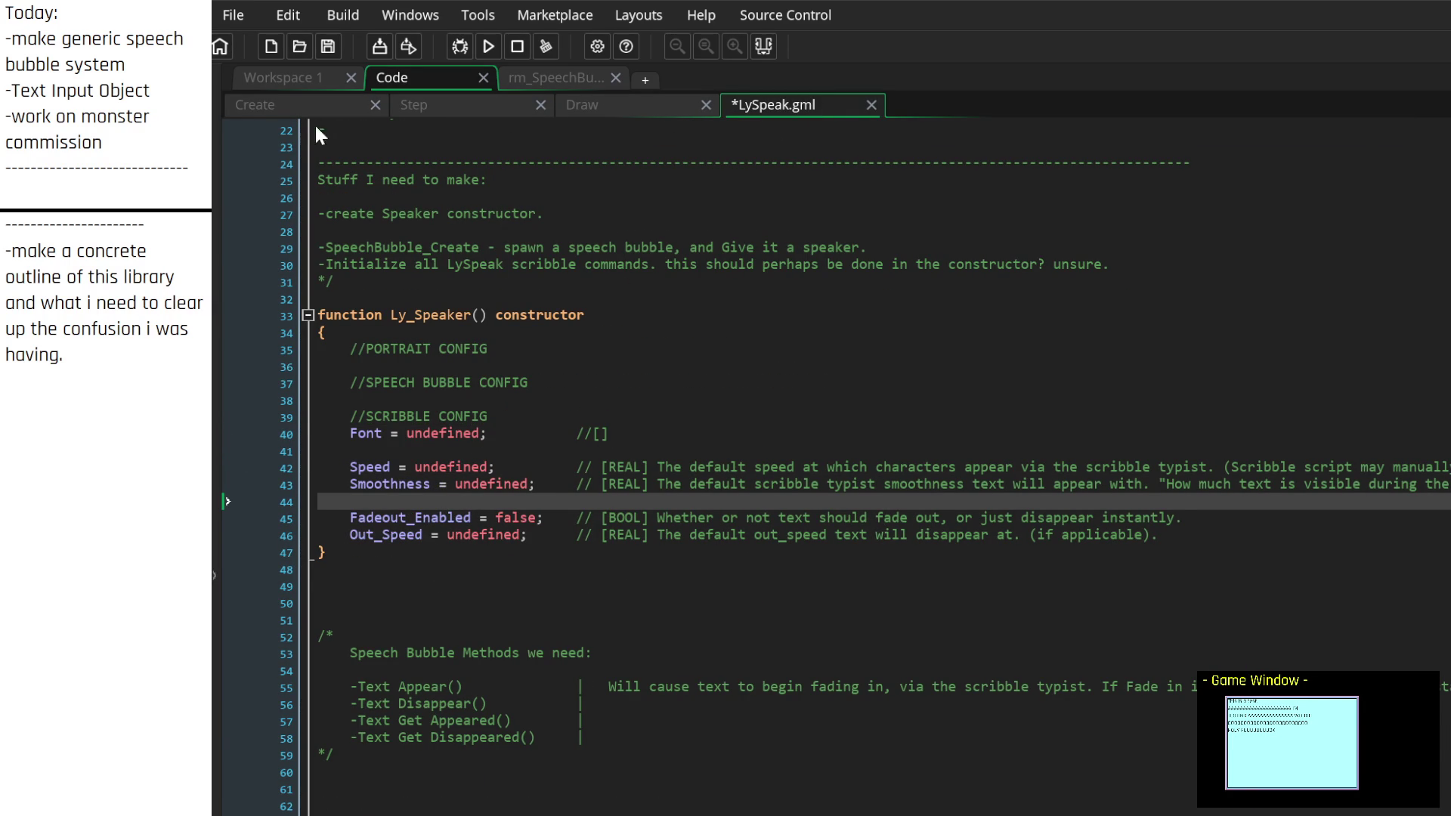
{"action": "left_click", "coordinate": [308, 105]}
{"action": "left_click", "coordinate": [756, 104]}
- Add a 'SpriteFont = undefined;' line below the Font field, starting its // comment
{"action": "left_click", "coordinate": [658, 439]}
{"action": "key", "text": "Return"}
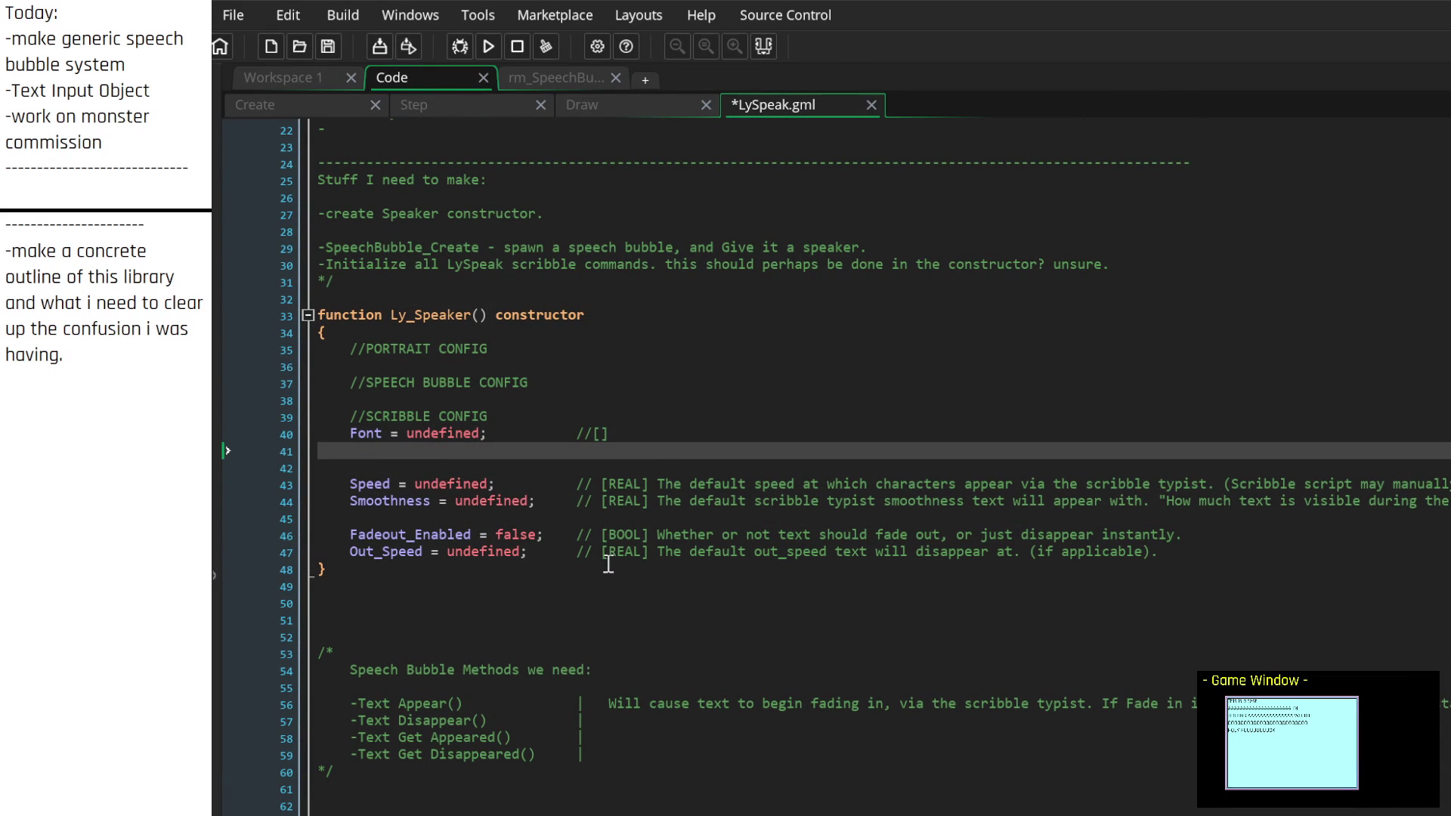
{"action": "type", "text": "SpriteF"}
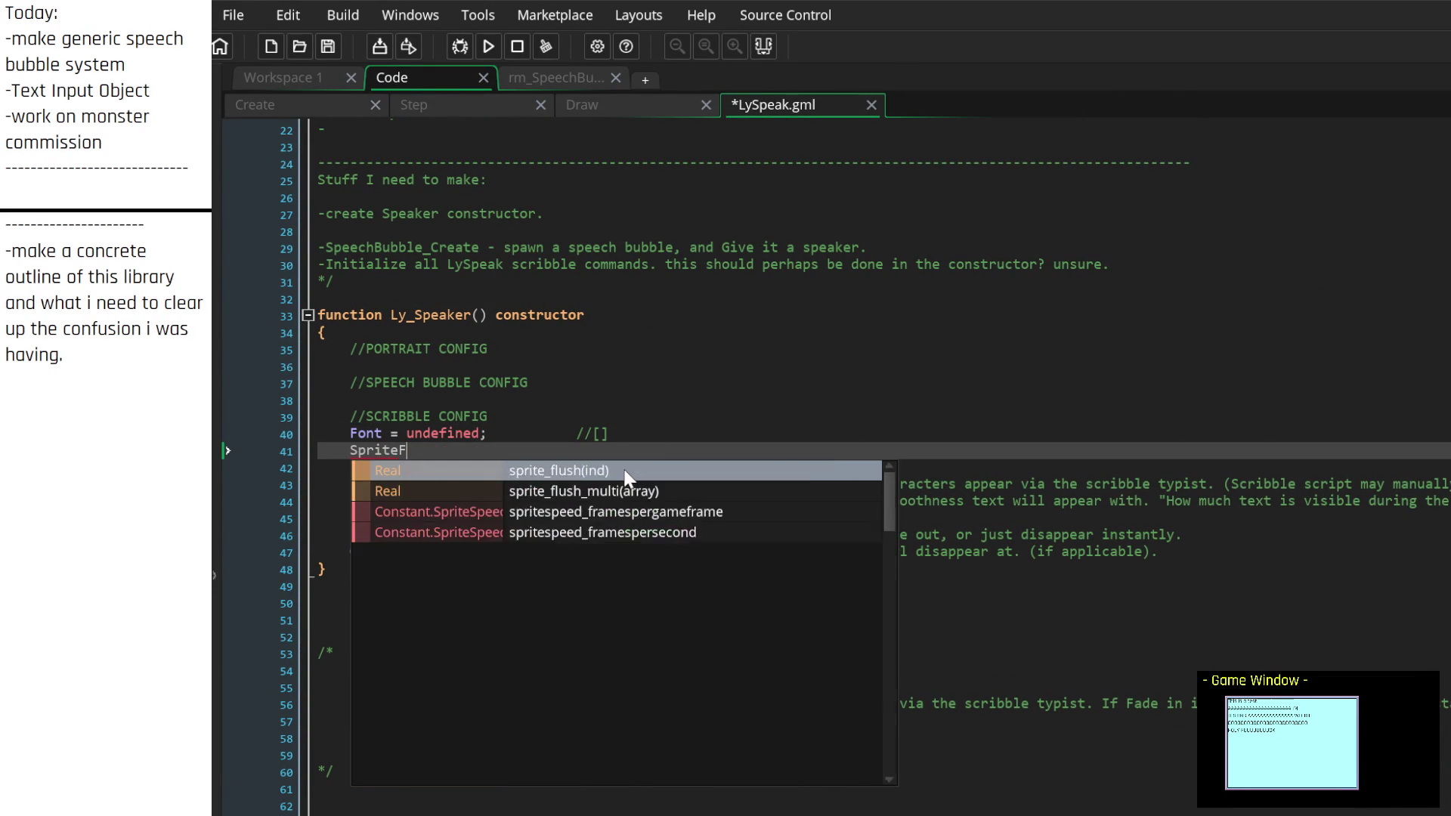
{"action": "type", "text": "ont = undefined;     "}
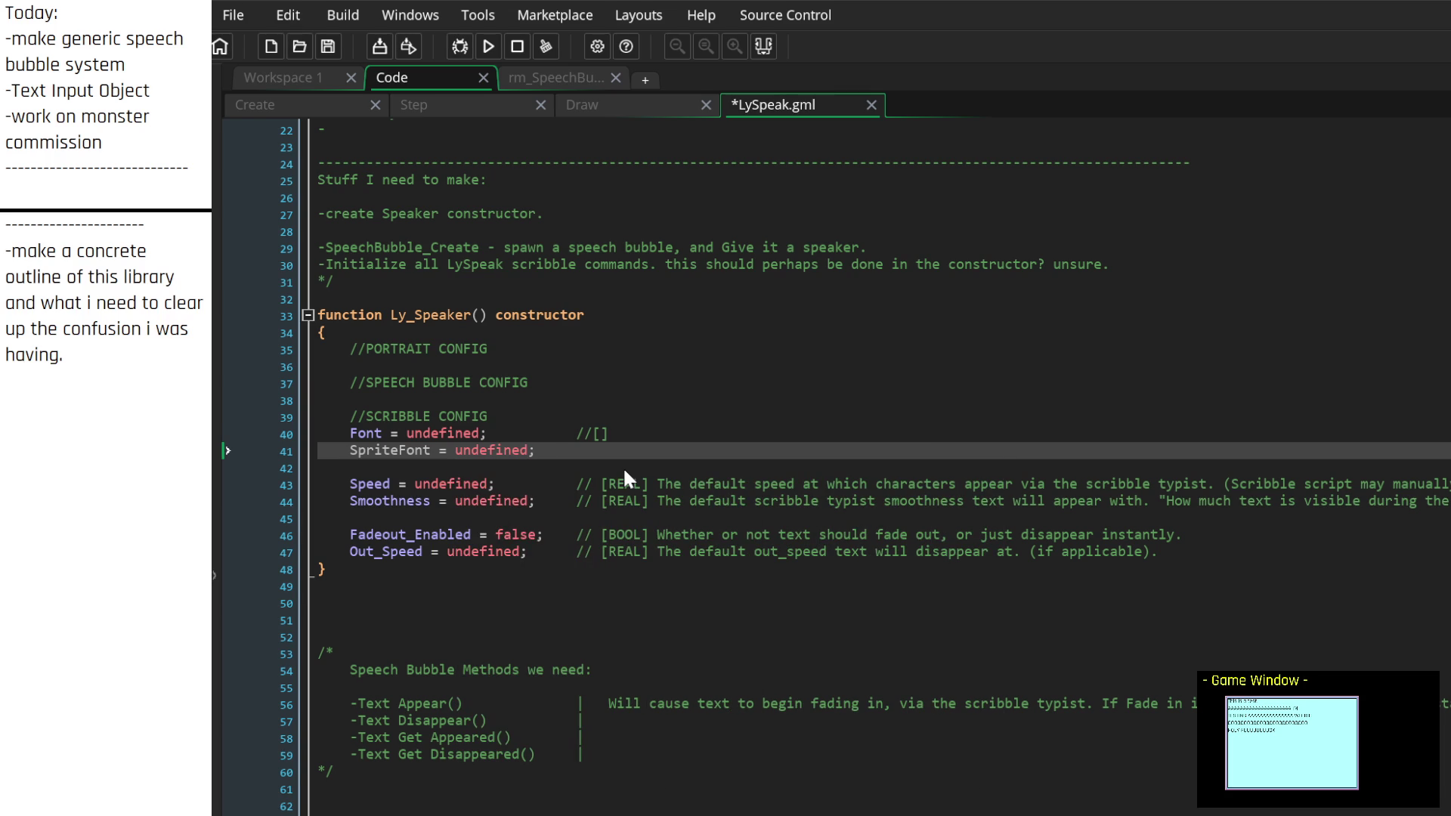
{"action": "type", "text": "/"}
- Replace the outdated outline-the-library side note with 'check docs for how sprite fonts work.'
{"action": "left_click_drag", "start_coordinate": [117, 359], "coordinate": [13, 257]}
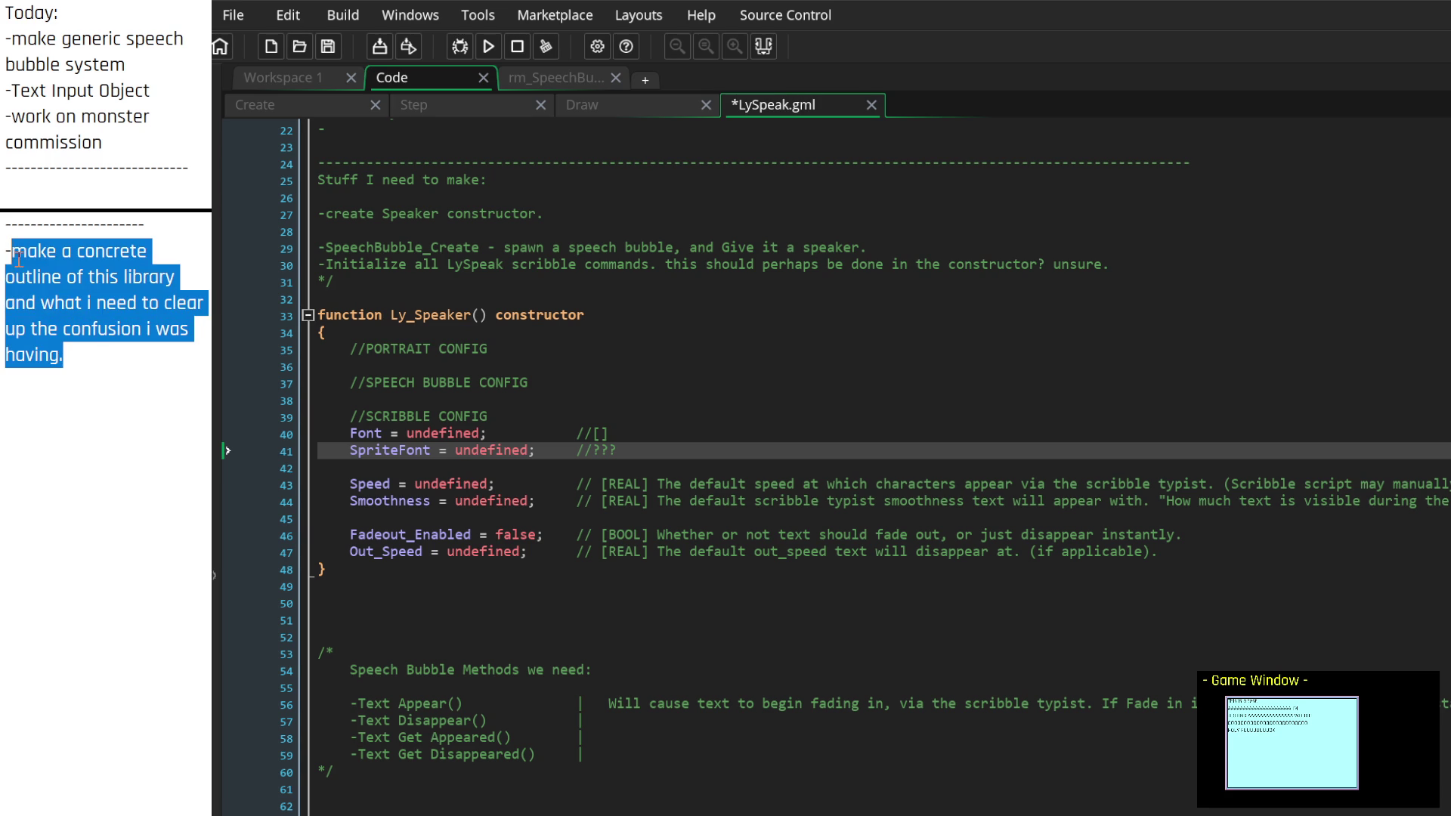
{"action": "left_click", "coordinate": [94, 387]}
{"action": "type", "text": "-"}
{"action": "key", "text": "BackSpace"}
{"action": "key", "text": "BackSpace"}
{"action": "key", "text": "BackSpace"}
{"action": "key", "text": "BackSpace"}
{"action": "key", "text": "BackSpace"}
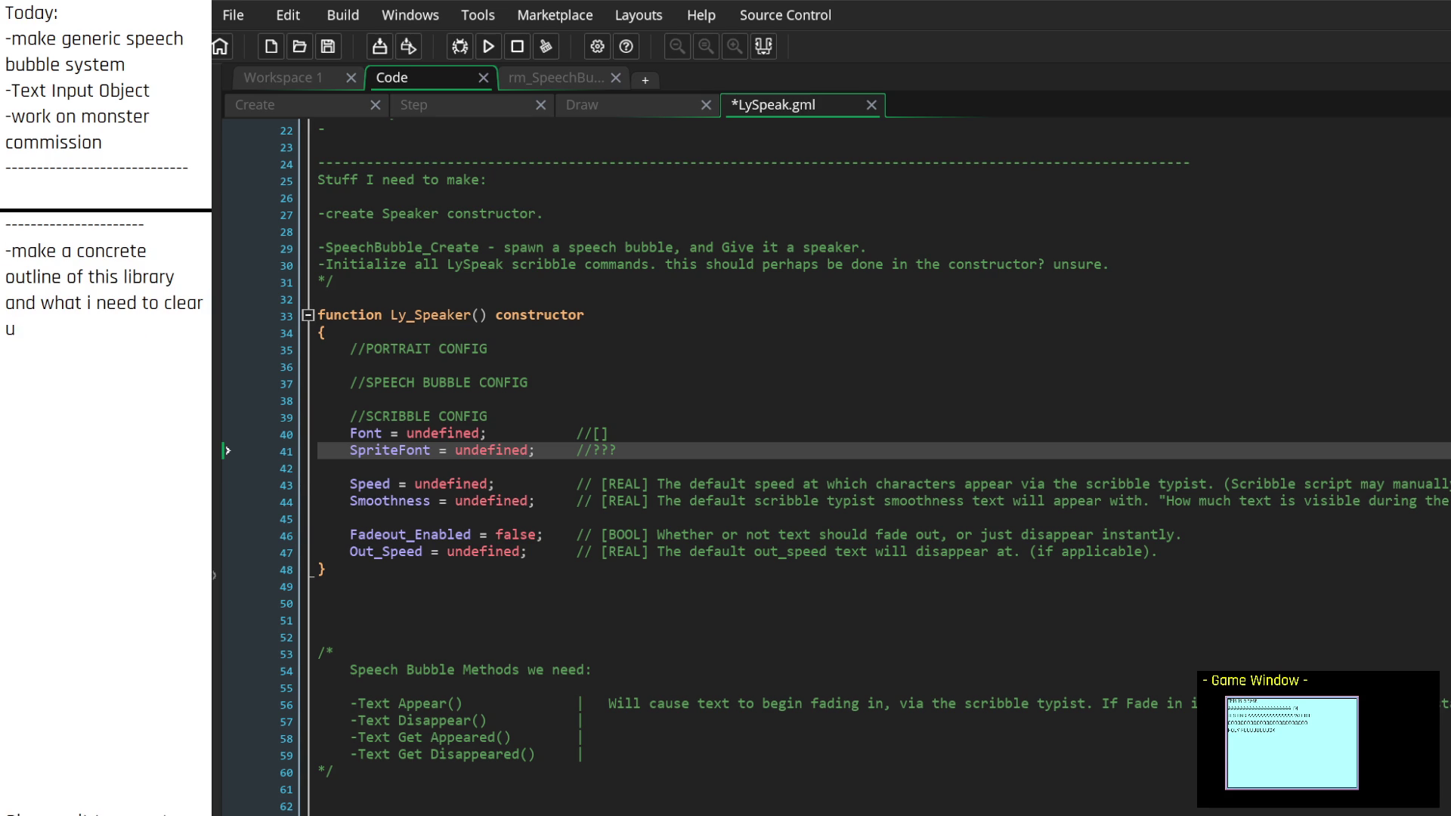
{"action": "key", "text": "BackSpace"}
{"action": "key", "text": "BackSpace"}
{"action": "key", "text": "BackSpace"}
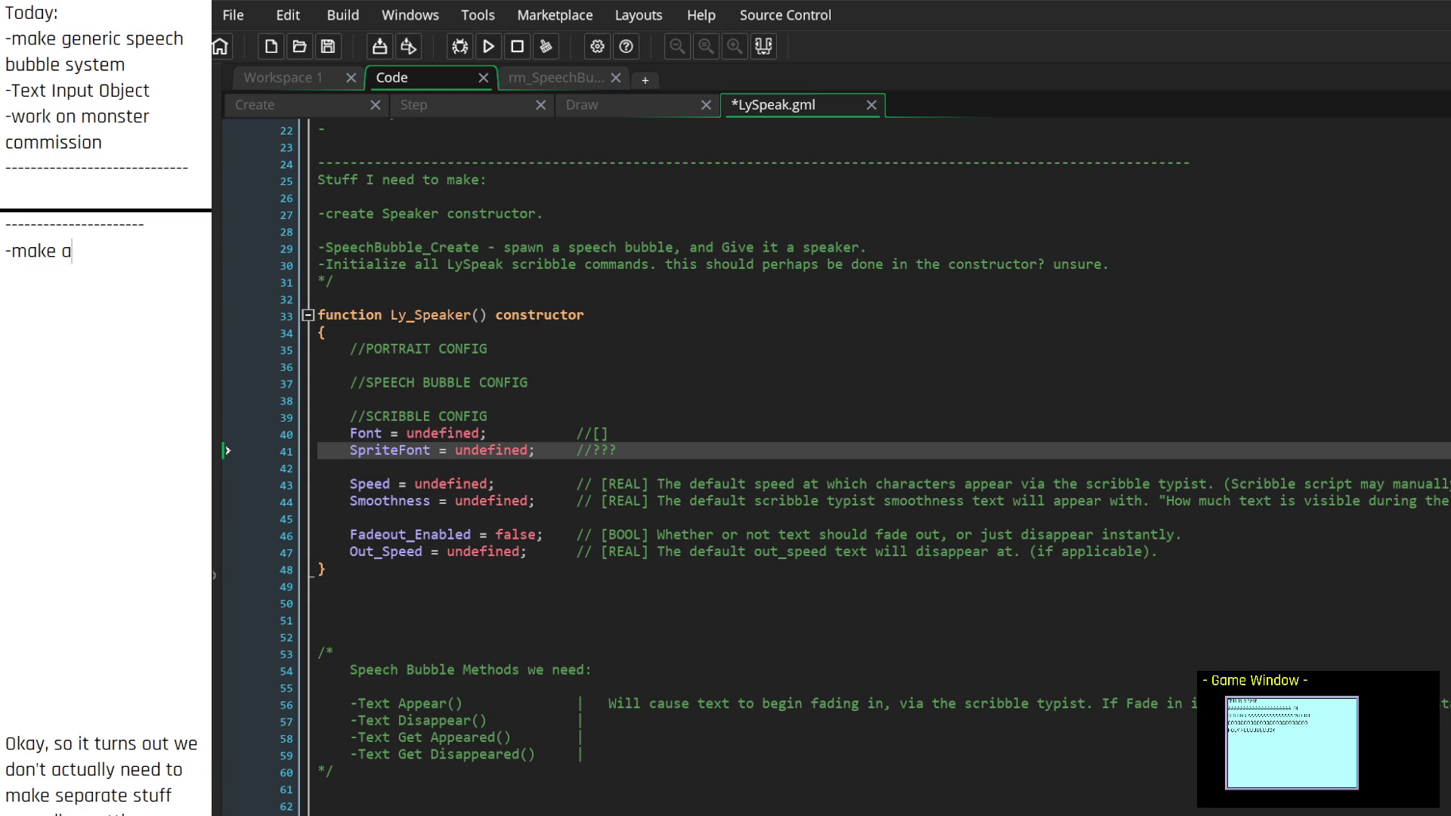
{"action": "type", "text": "check docs for how sprite fonts work"}
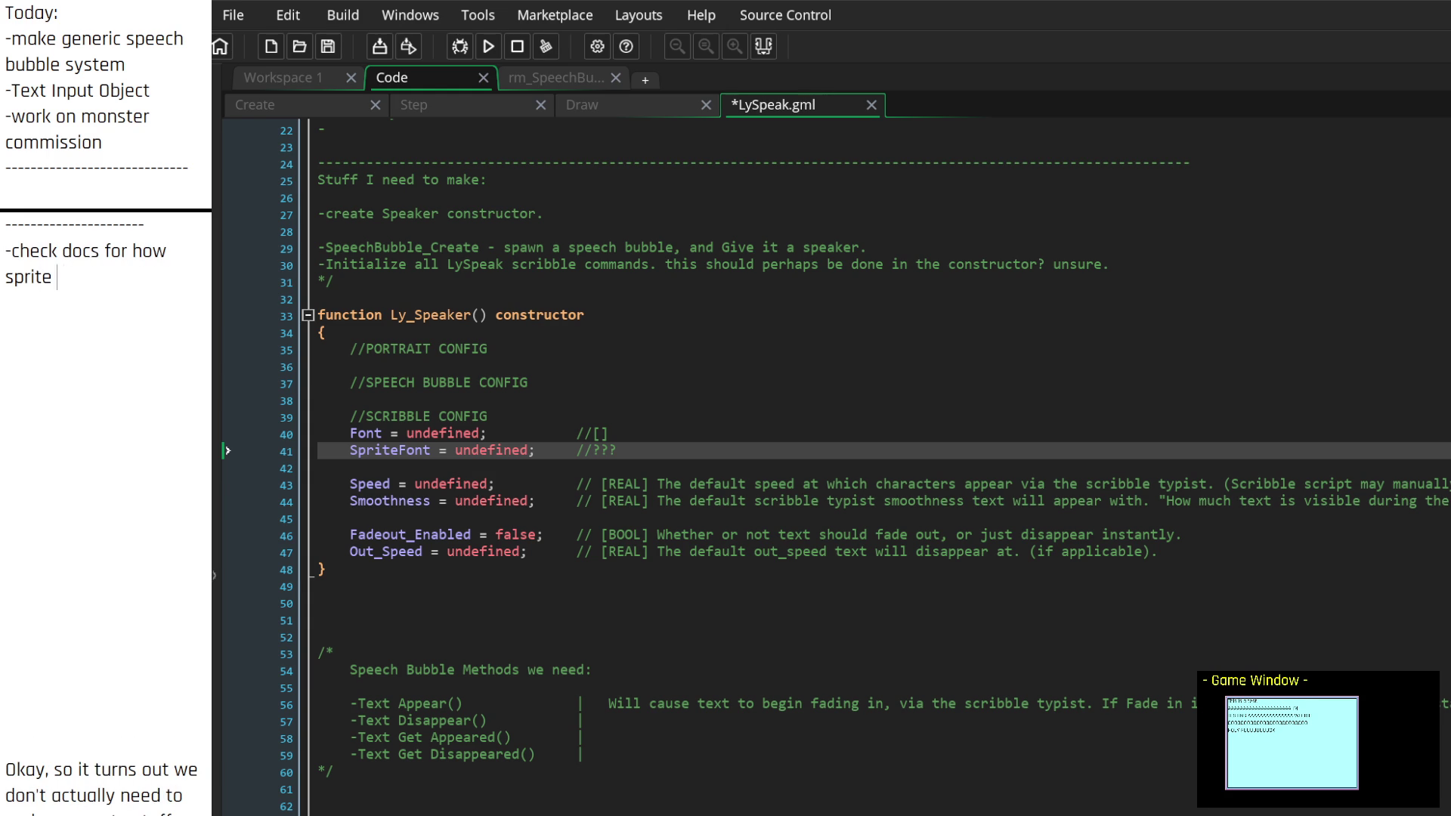
{"action": "type", "text": "."}
- Add a to-do: 'make a list of every scribble config thing i want to include in my speaker structs.'
{"action": "key", "text": "Return"}
{"action": "type", "text": "-"}
{"action": "type", "text": "make a list "}
{"action": "type", "text": "of th"}
{"action": "key", "text": "BackSpace"}
{"action": "key", "text": "BackSpace"}
{"action": "type", "text": "every"}
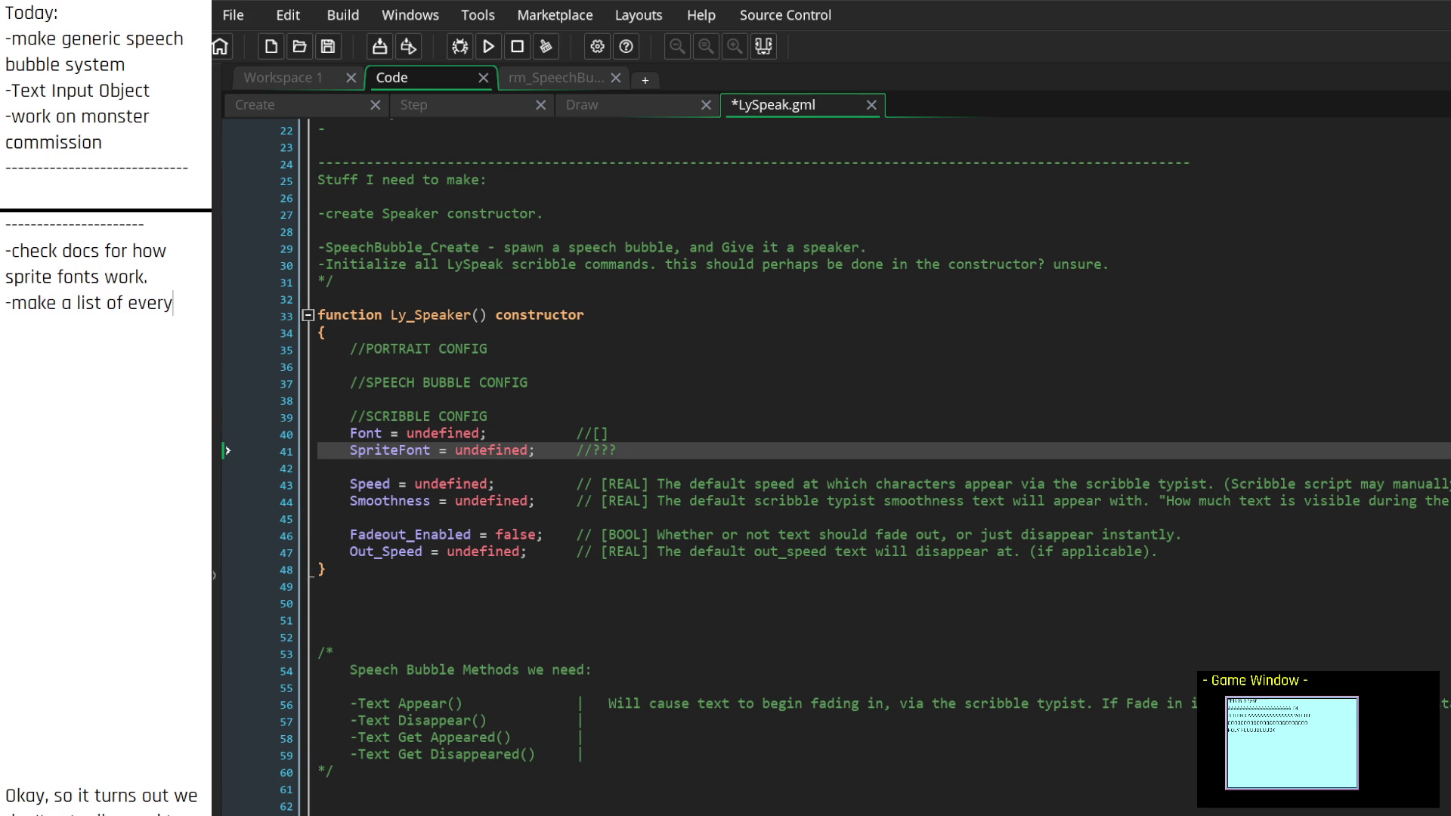
{"action": "type", "text": " scribble "}
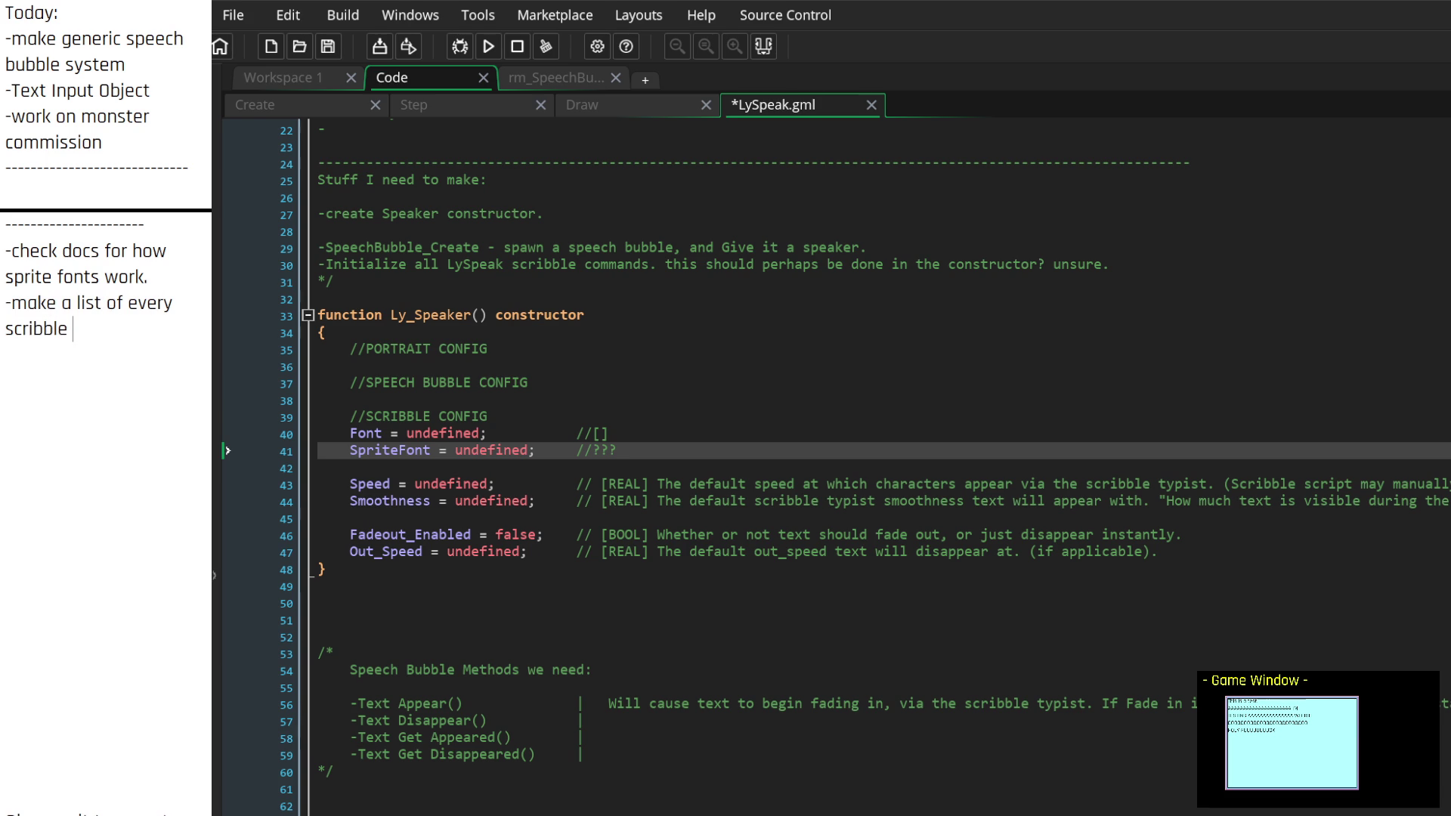
{"action": "type", "text": "config"}
{"action": "type", "text": "thing "}
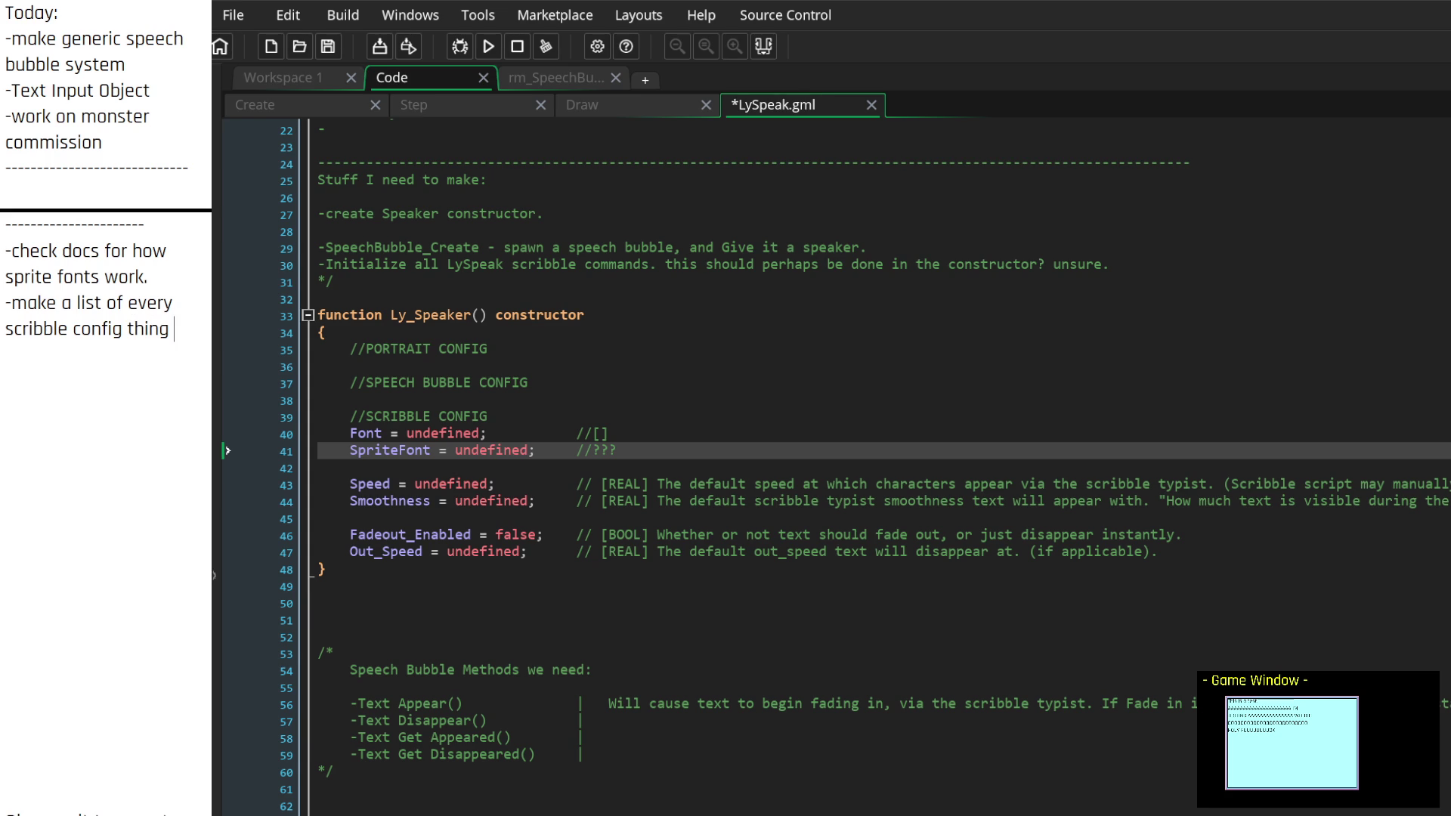
{"action": "type", "text": "i want to include "}
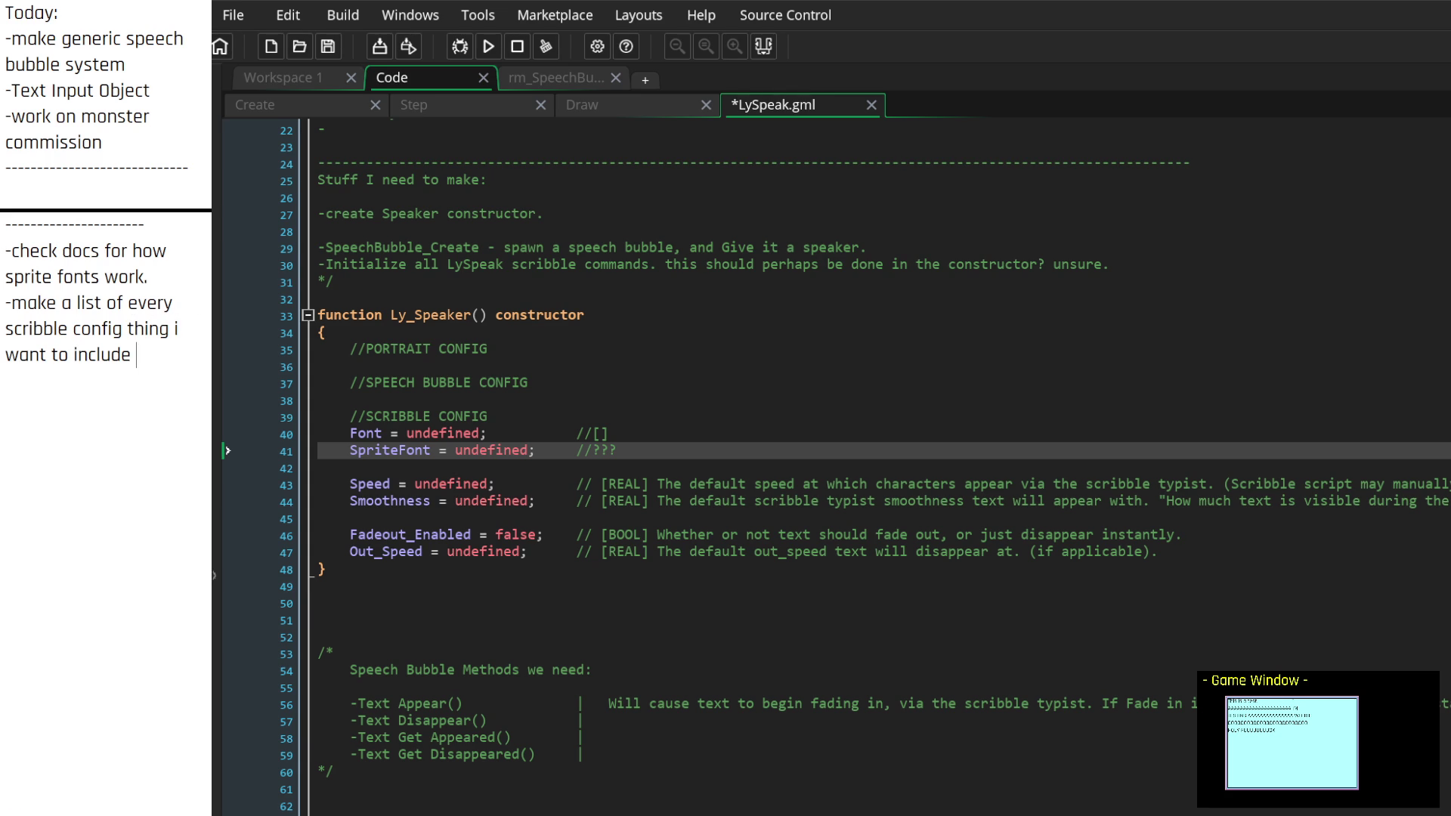
{"action": "type", "text": "in my speaker "}
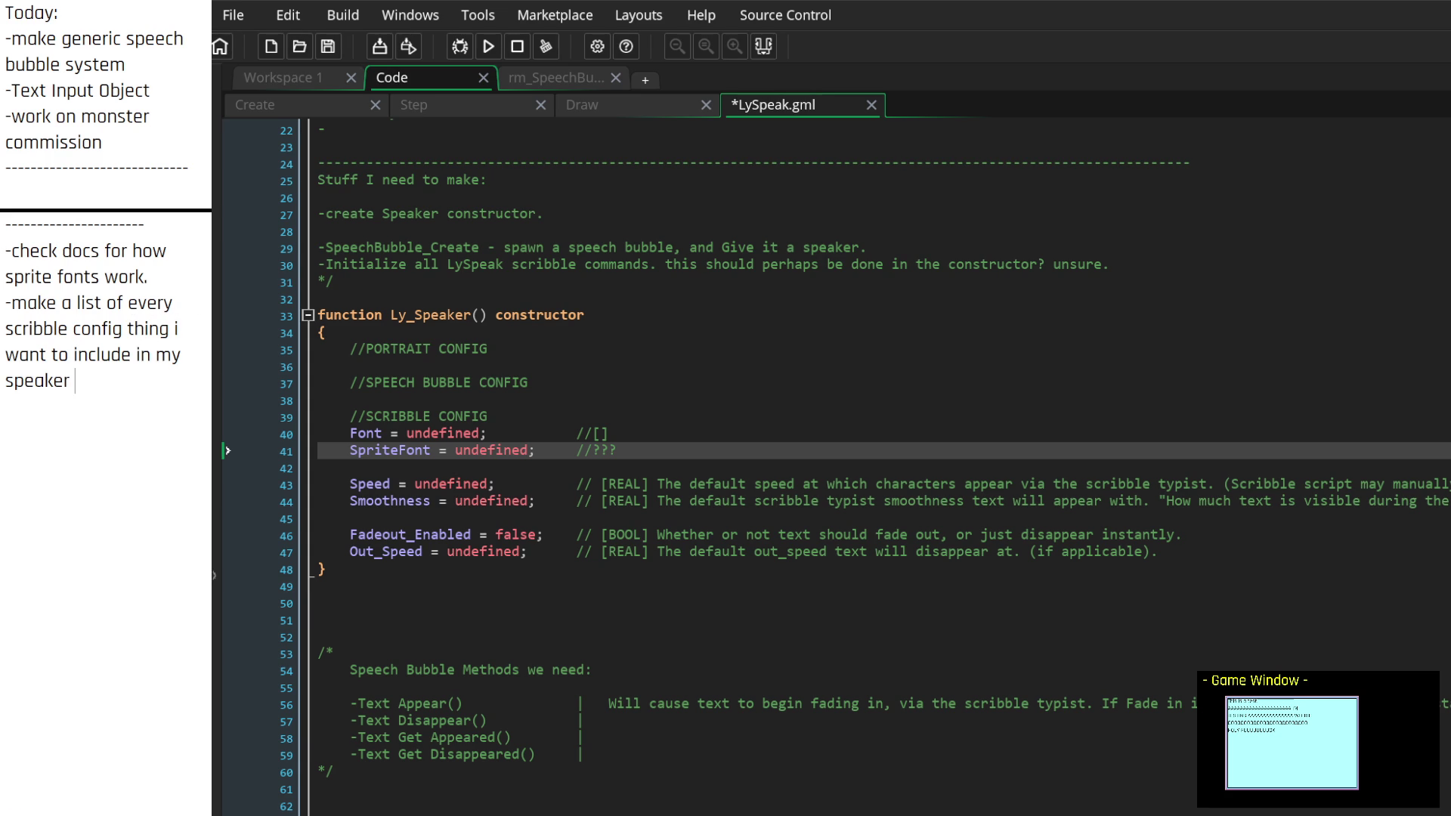
{"action": "type", "text": "structs."}
{"action": "scroll", "coordinate": [535, 609], "scroll_direction": "down", "scroll_amount": 2}
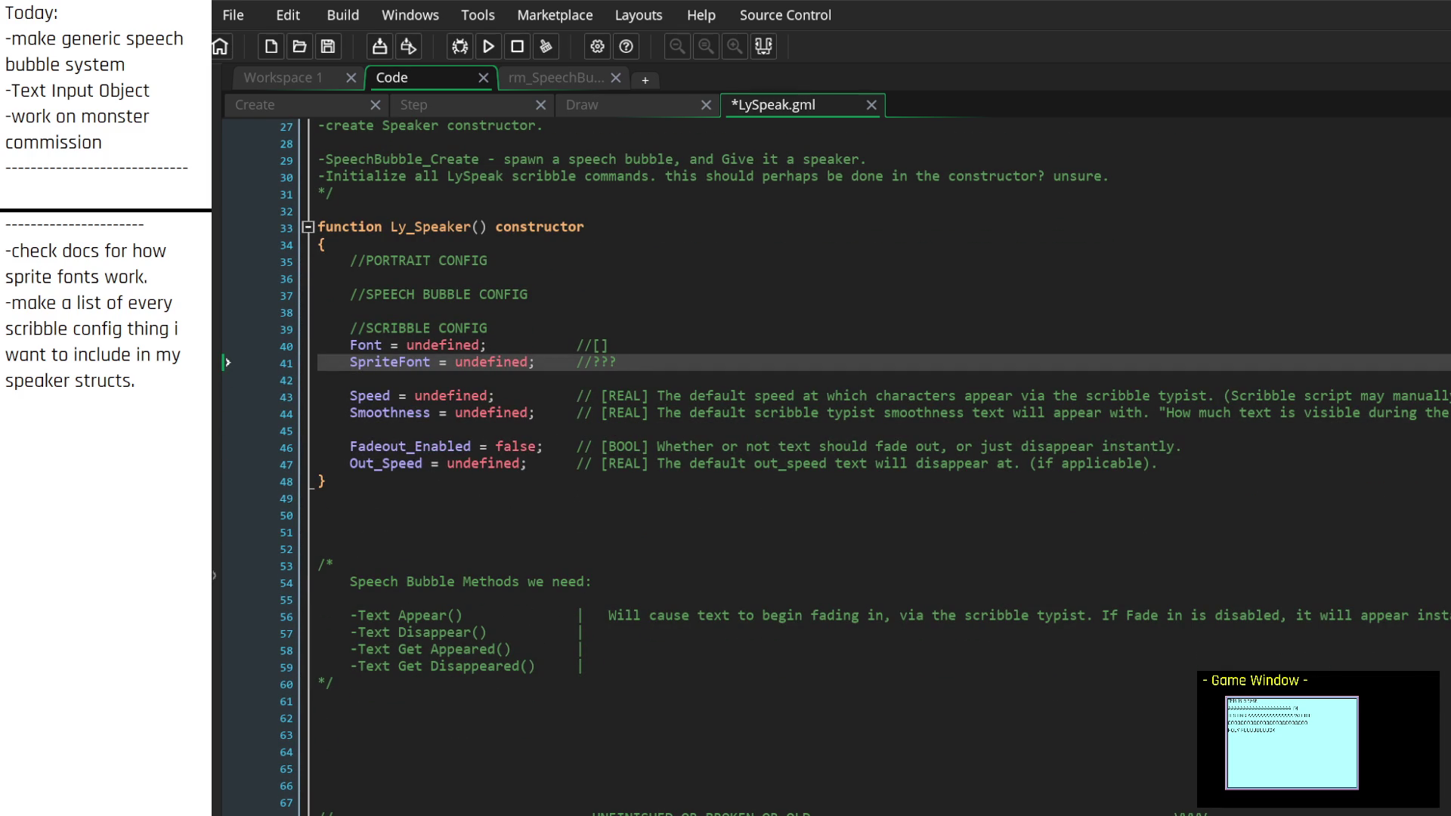
- Insert an empty /* */ comment block under the //SCRIBBLE CONFIG heading
{"action": "left_click", "coordinate": [615, 330]}
{"action": "key", "text": "Return"}
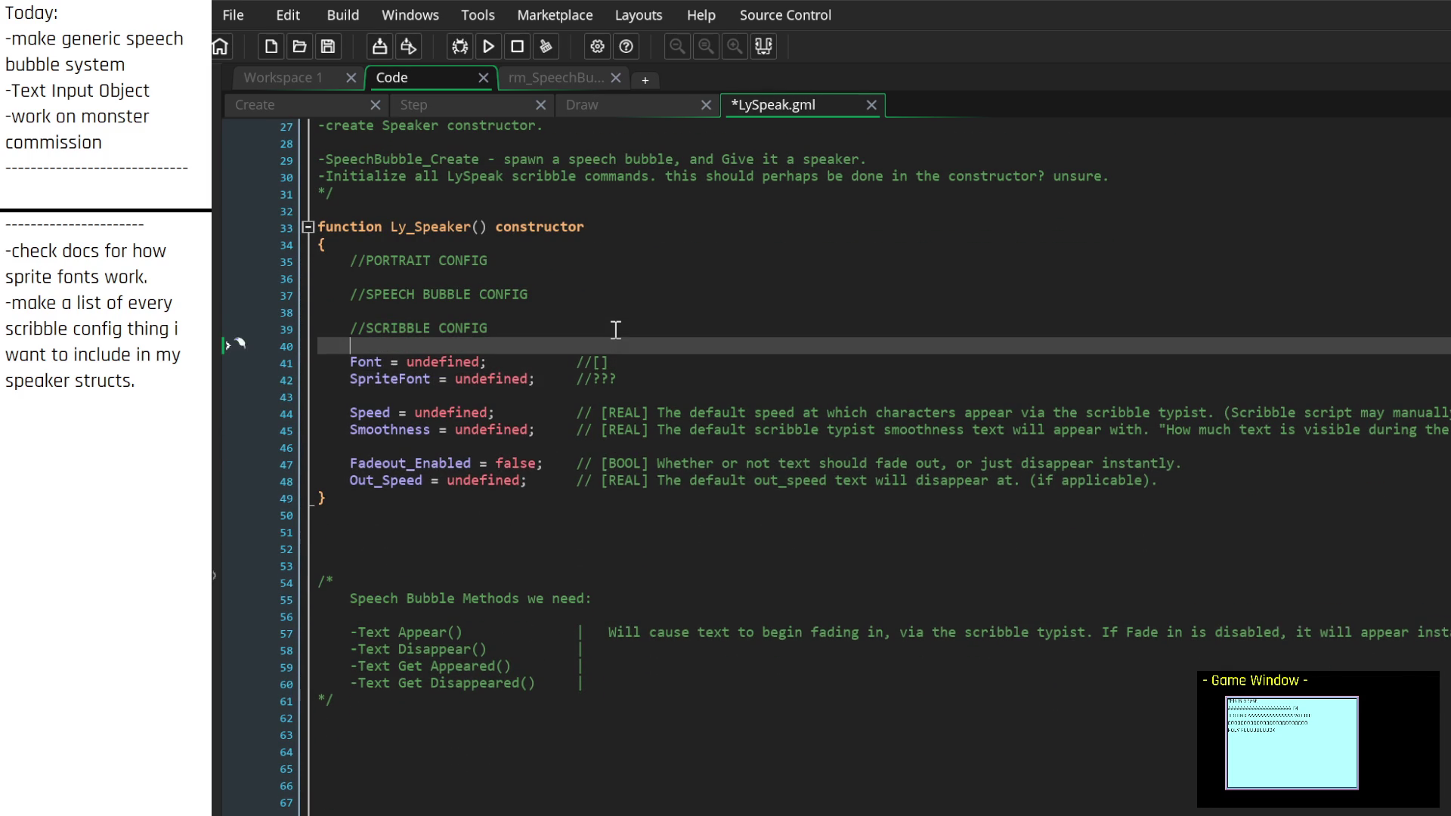
{"action": "key", "text": "Return"}
{"action": "key", "text": "Return"}
{"action": "key", "text": "Up"}
{"action": "key", "text": "Up"}
{"action": "type", "text": "/*"}
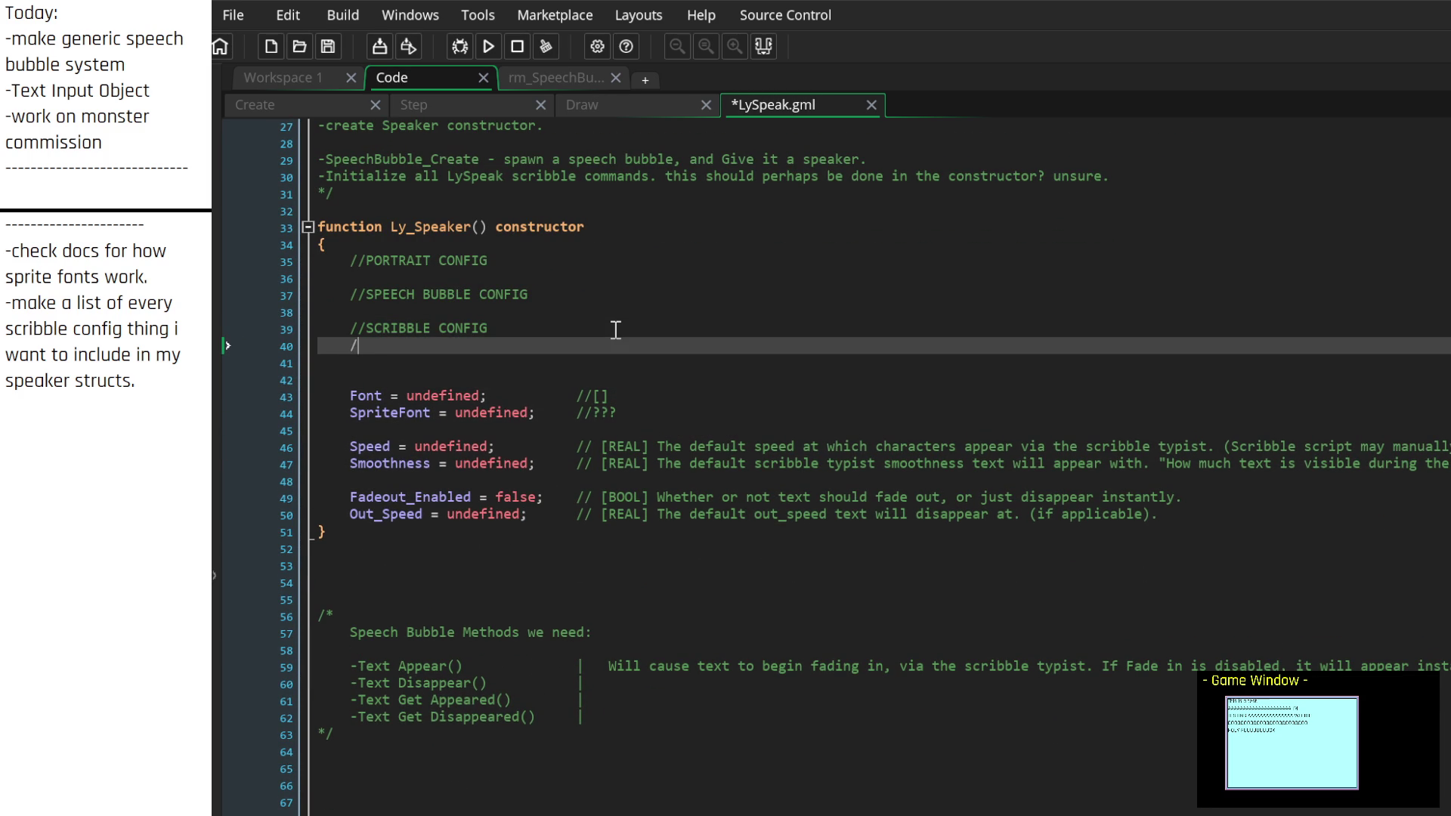
{"action": "key", "text": "Return"}
{"action": "key", "text": "Return"}
{"action": "type", "text": "*/"}
{"action": "key", "text": "Up"}
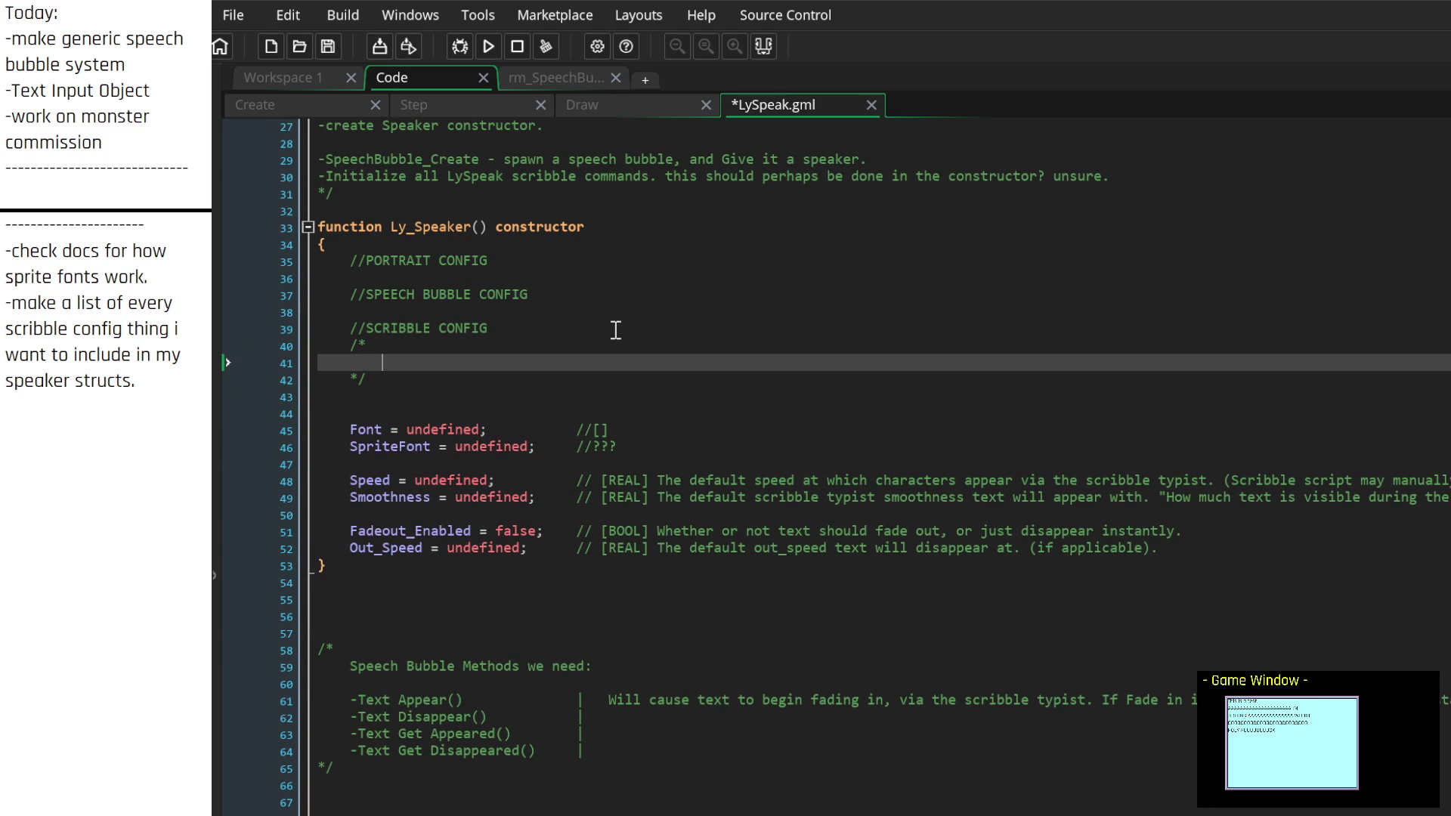
- List 'Fonts', 'Text size' and 'Sprite Fonts? How do they work?' inside the comment block
{"action": "type", "text": "Font"}
{"action": "key", "text": "Return"}
{"action": "key", "text": "BackSpace"}
{"action": "key", "text": "Return"}
{"action": "key", "text": "Return"}
{"action": "key", "text": "BackSpace"}
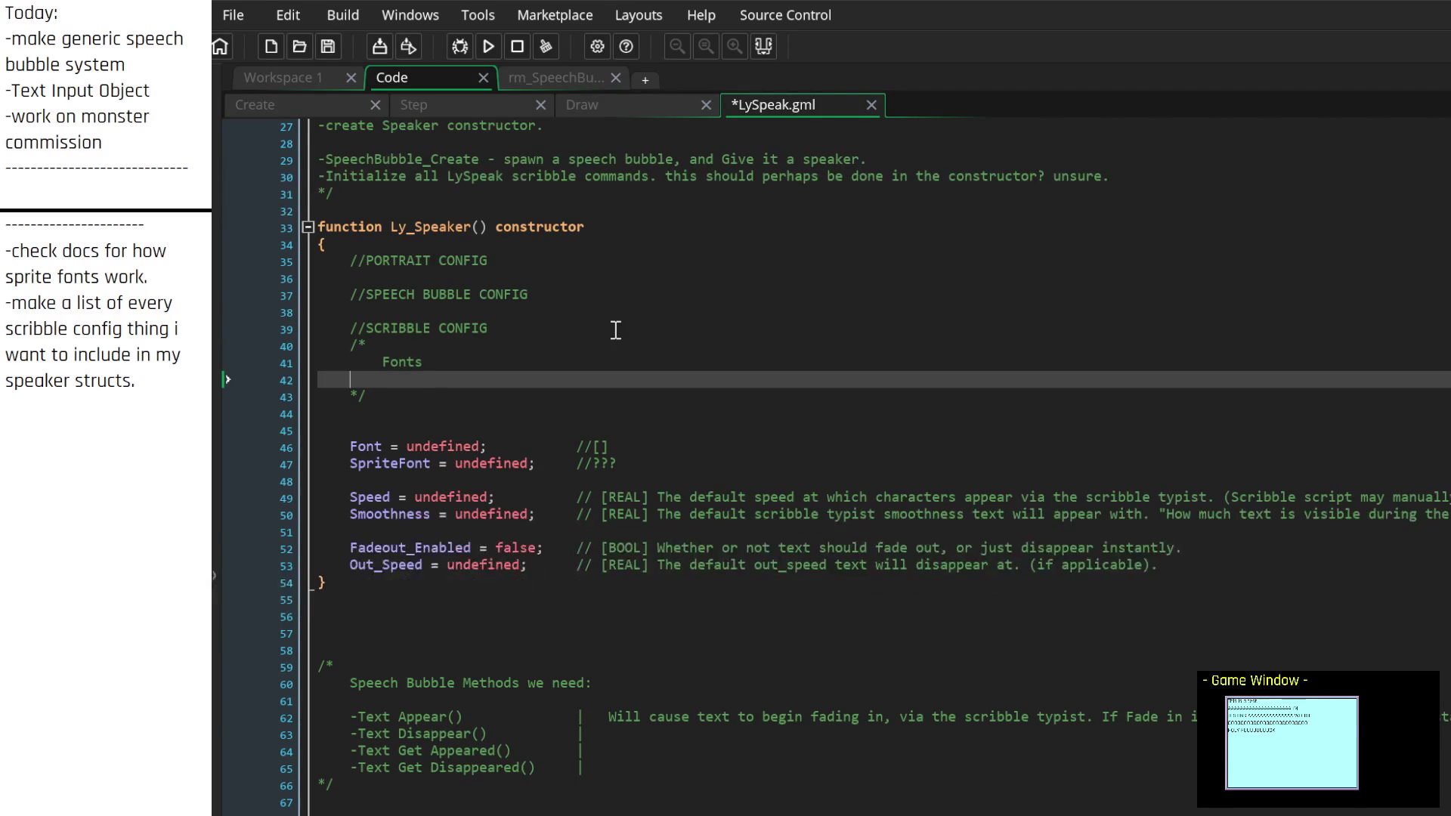
{"action": "key", "text": "Tab"}
{"action": "key", "text": "Tab"}
{"action": "type", "text": "Text size"}
{"action": "key", "text": "Return"}
{"action": "type", "text": "Spri"}
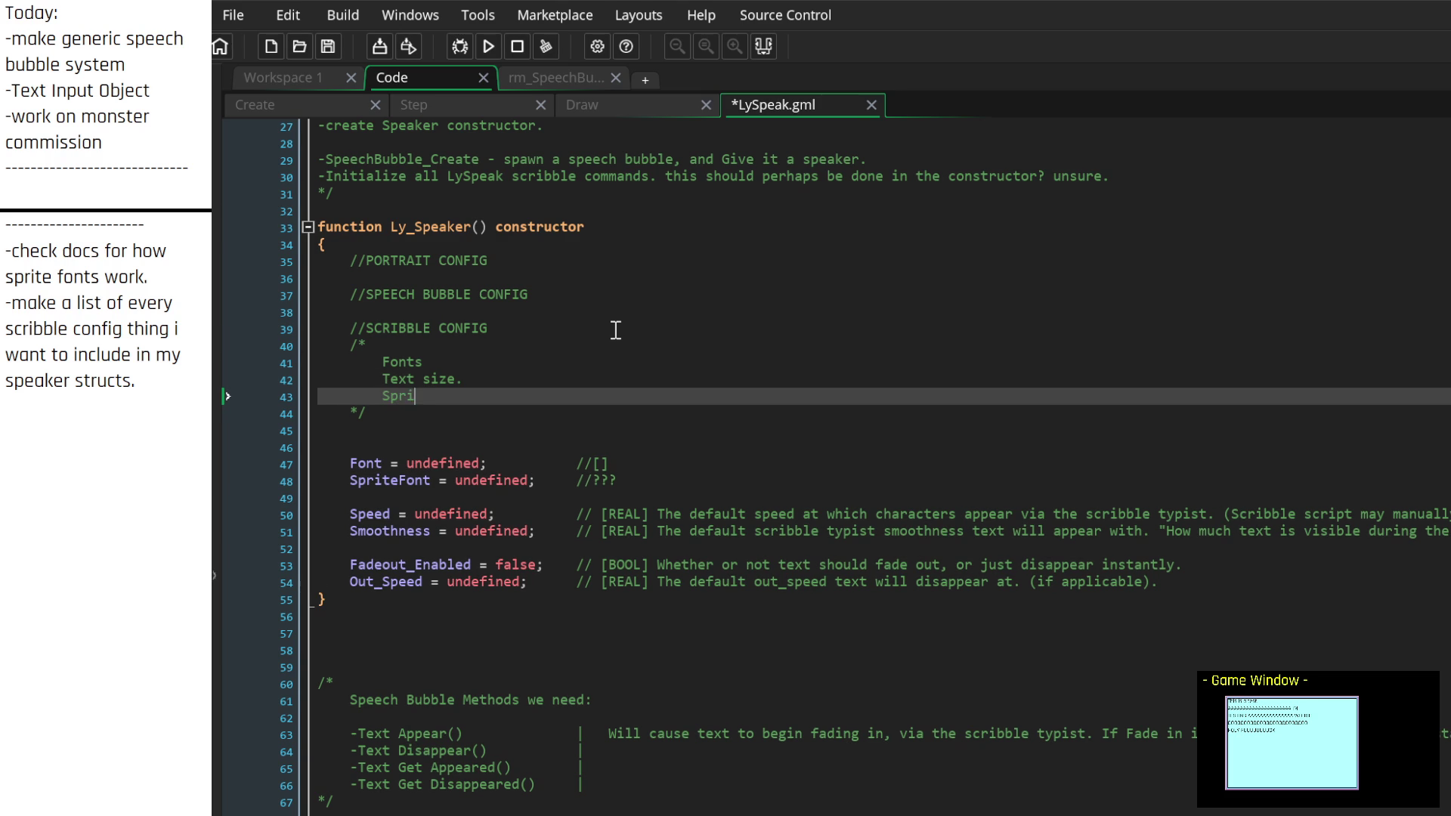
{"action": "type", "text": "te Fonts? How do they wor"}
{"action": "type", "text": "k?"}
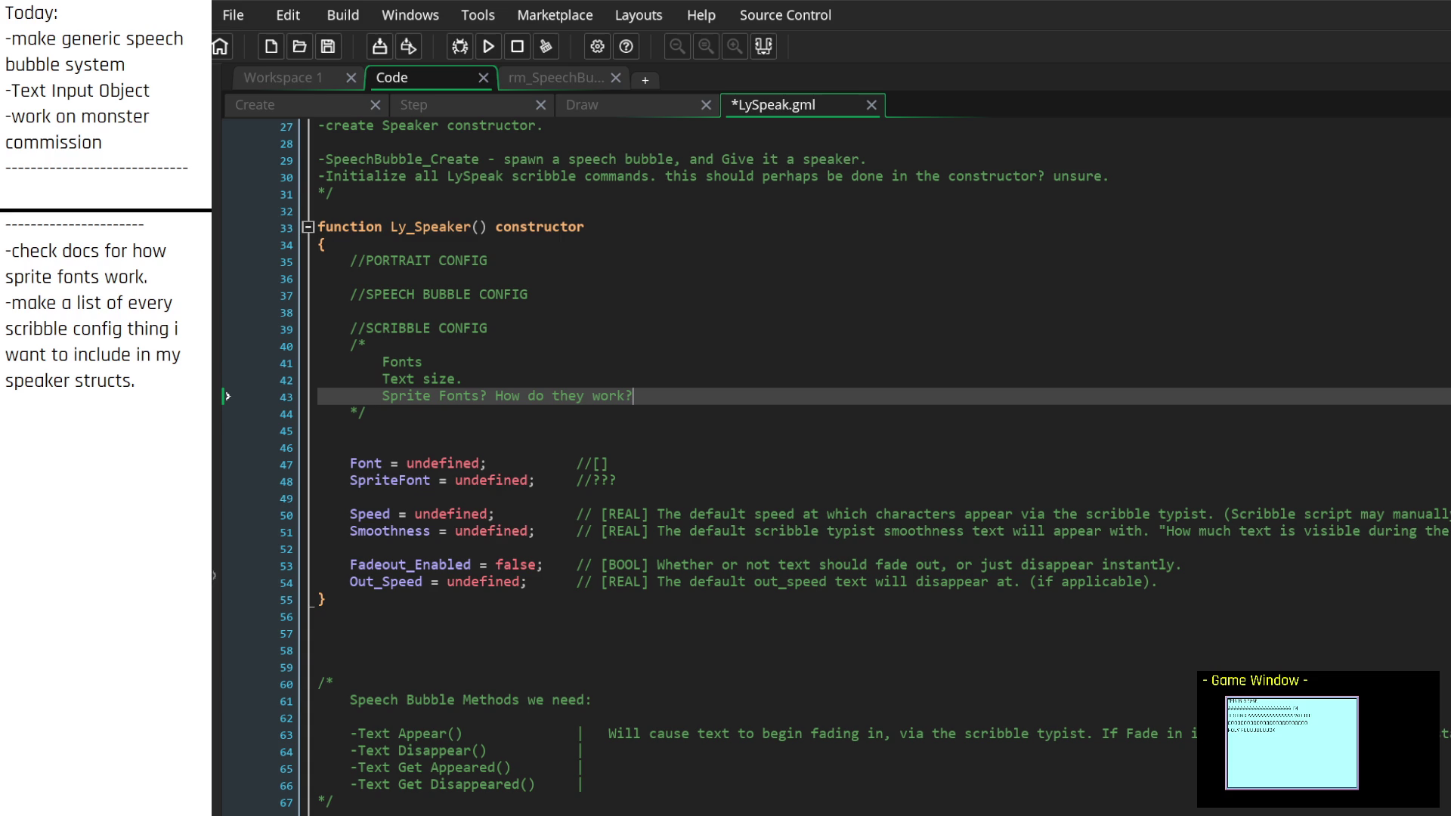
{"action": "left_click", "coordinate": [435, 465]}
- Replace Font's undefined value with scribble_font_get_default() from autocomplete
{"action": "double_click", "coordinate": [436, 464]}
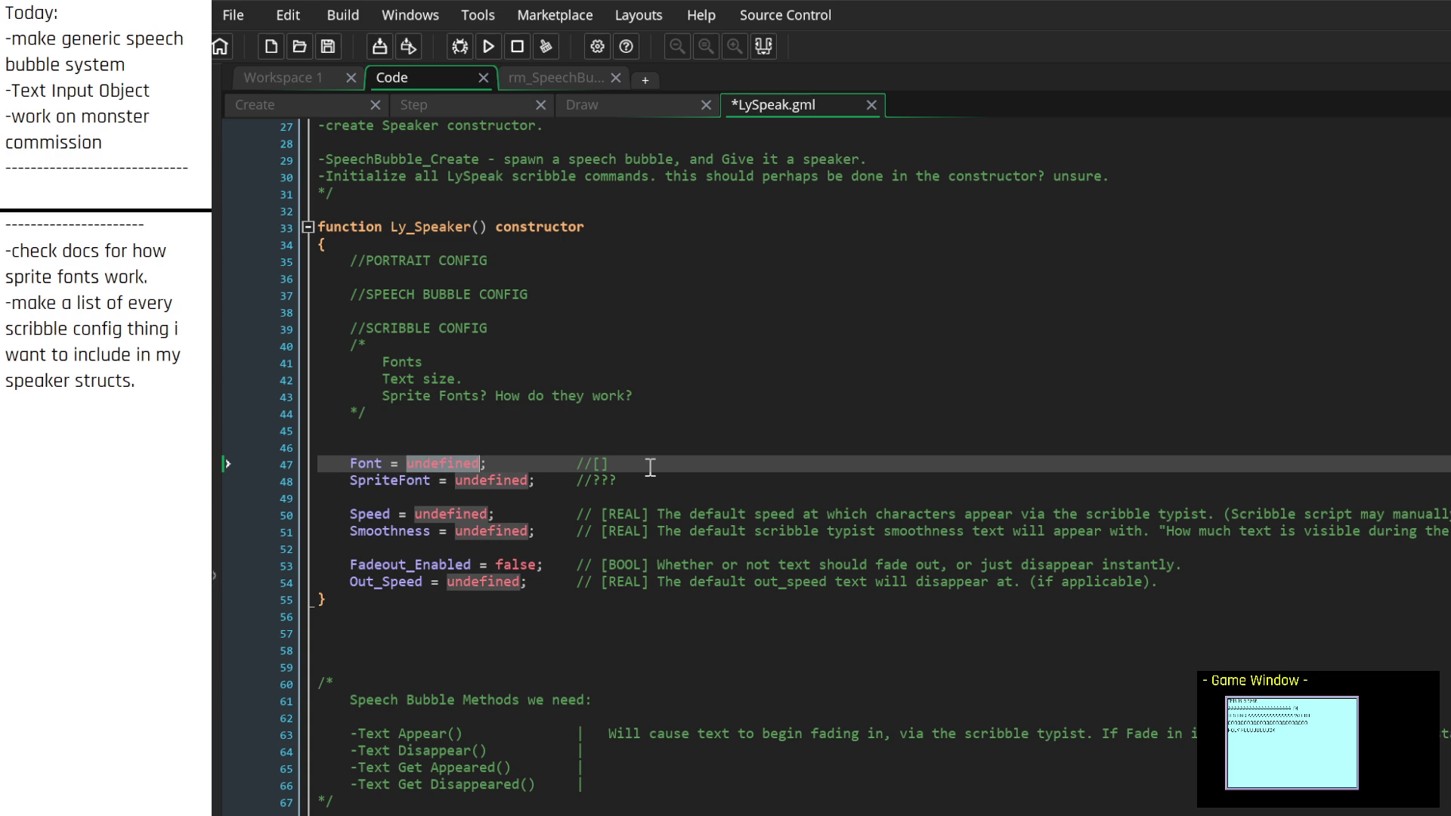
{"action": "type", "text": "scribble_font"}
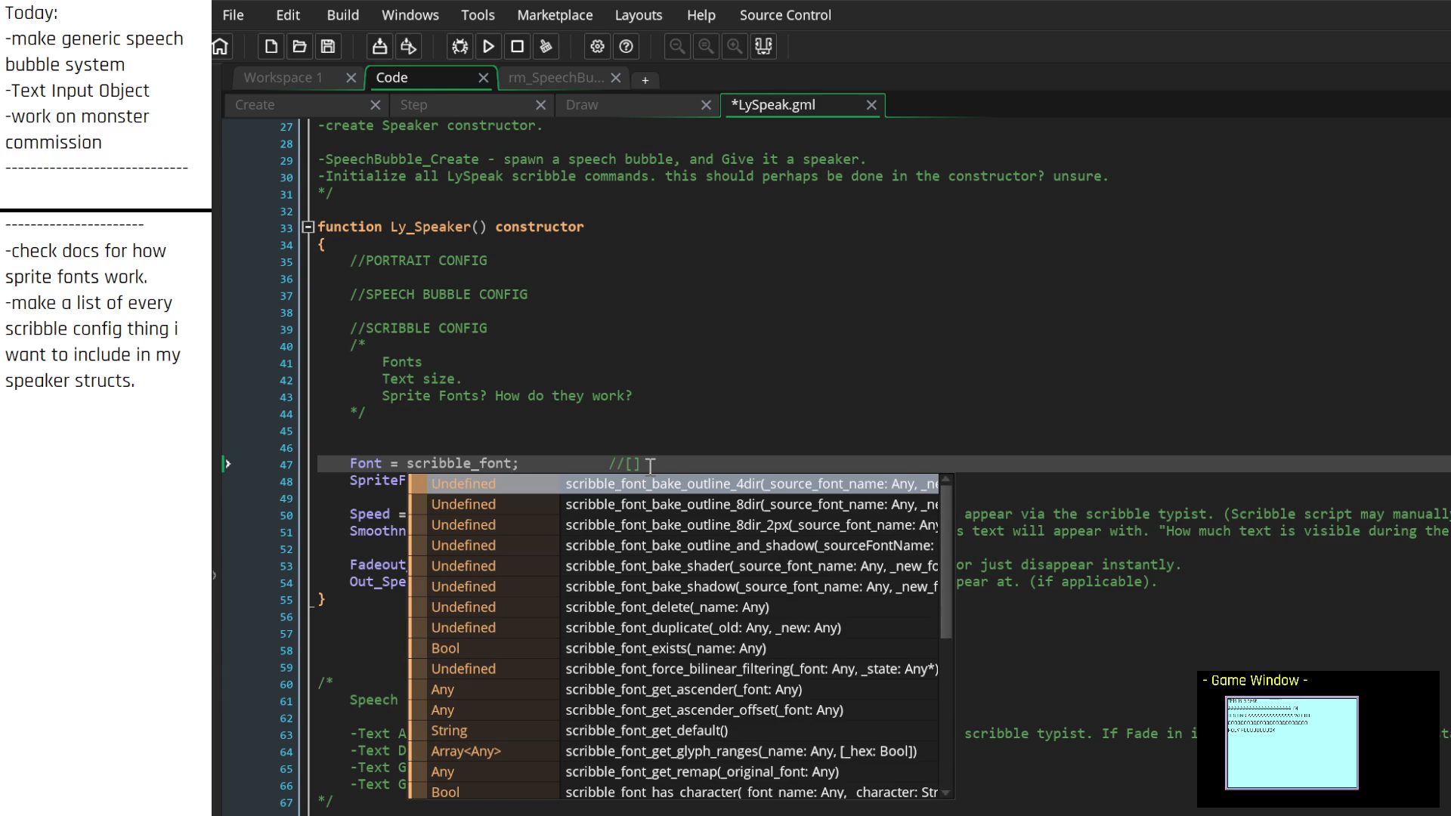
{"action": "type", "text": "_get"}
{"action": "key", "text": "Down"}
{"action": "key", "text": "Down"}
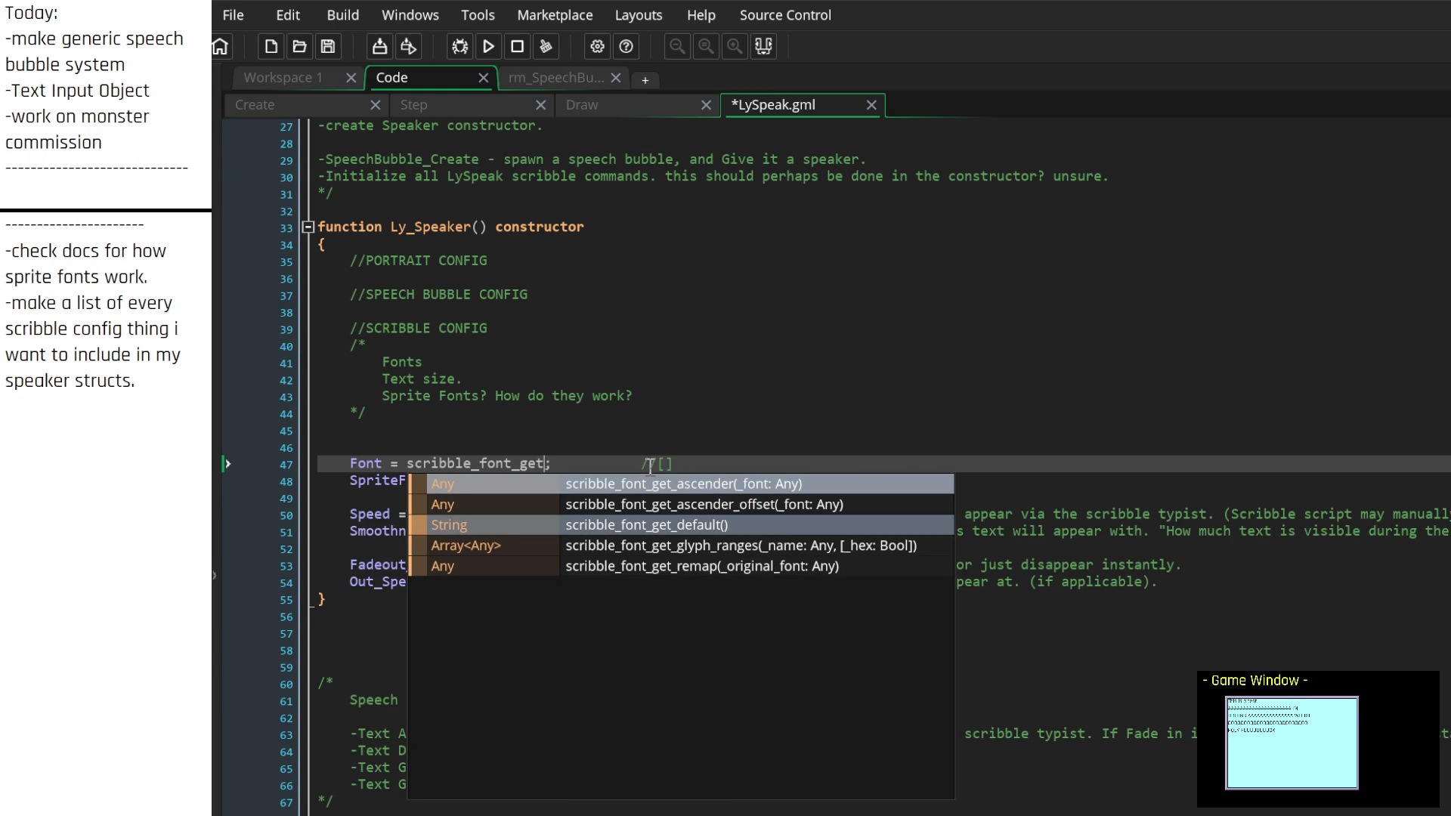
{"action": "key", "text": "Return"}
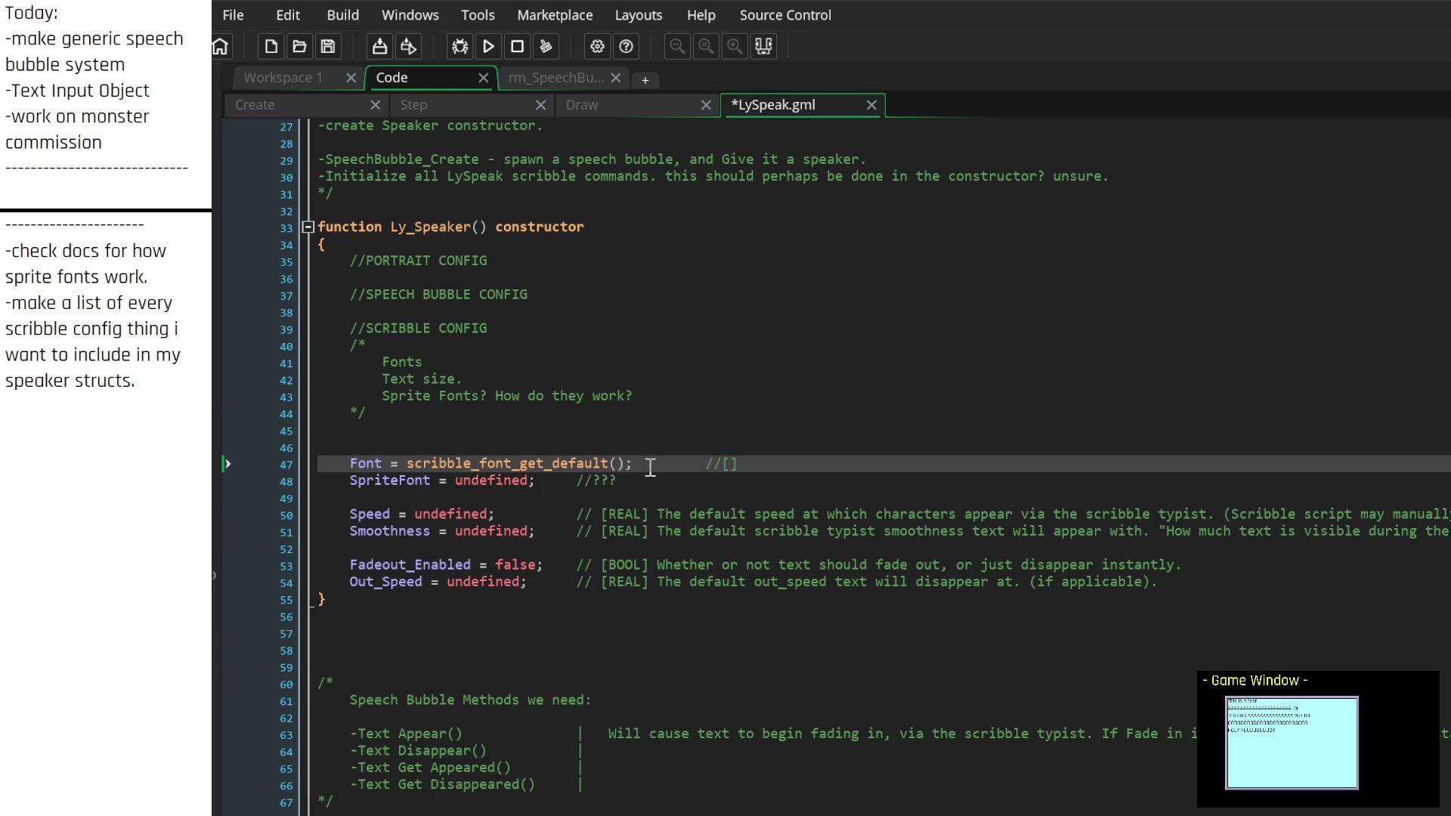
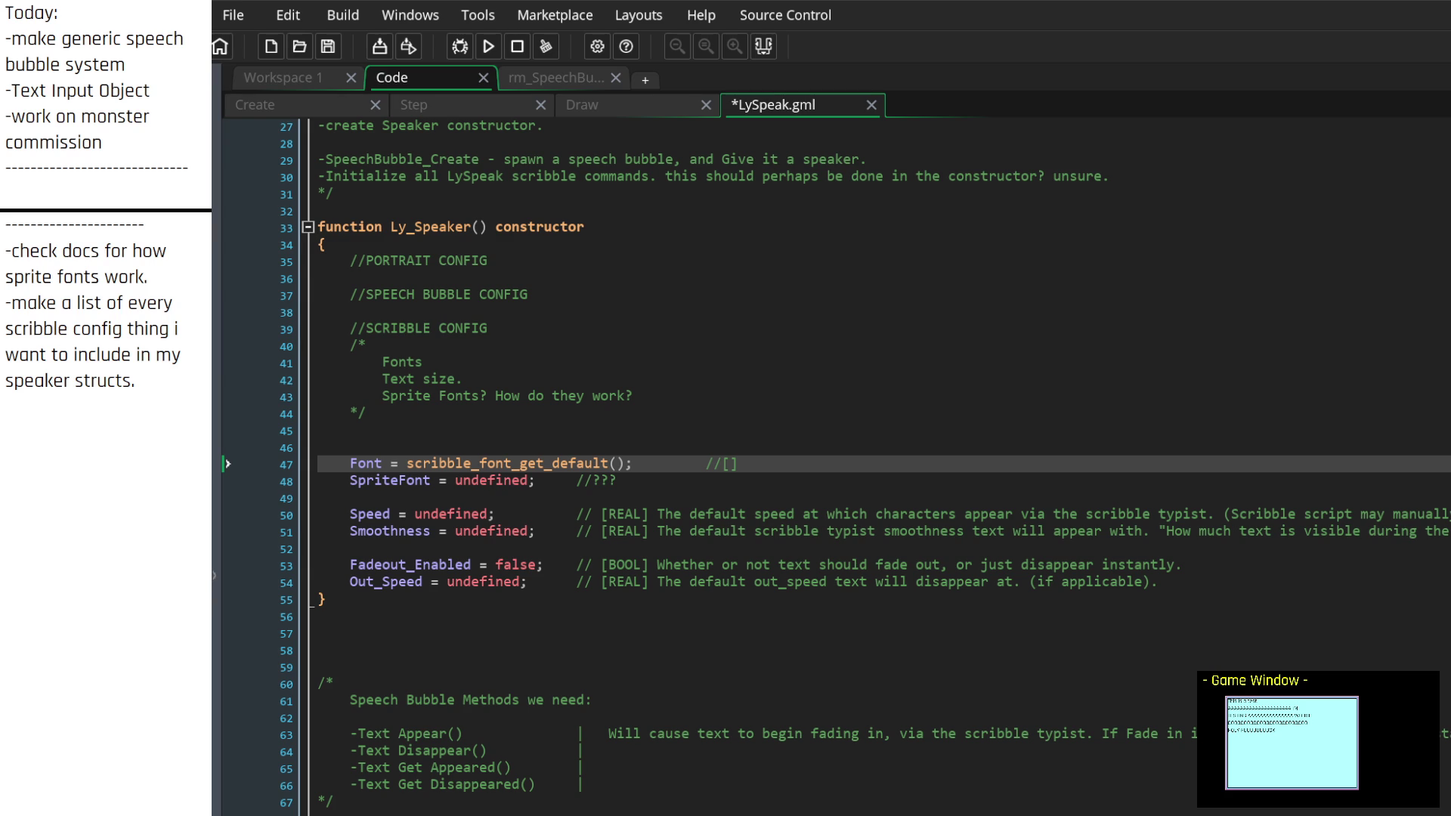
- Overwrite the SpriteFont line 48 with 'FontSpritesToAdd ='
{"action": "mouse_move", "coordinate": [393, 481]}
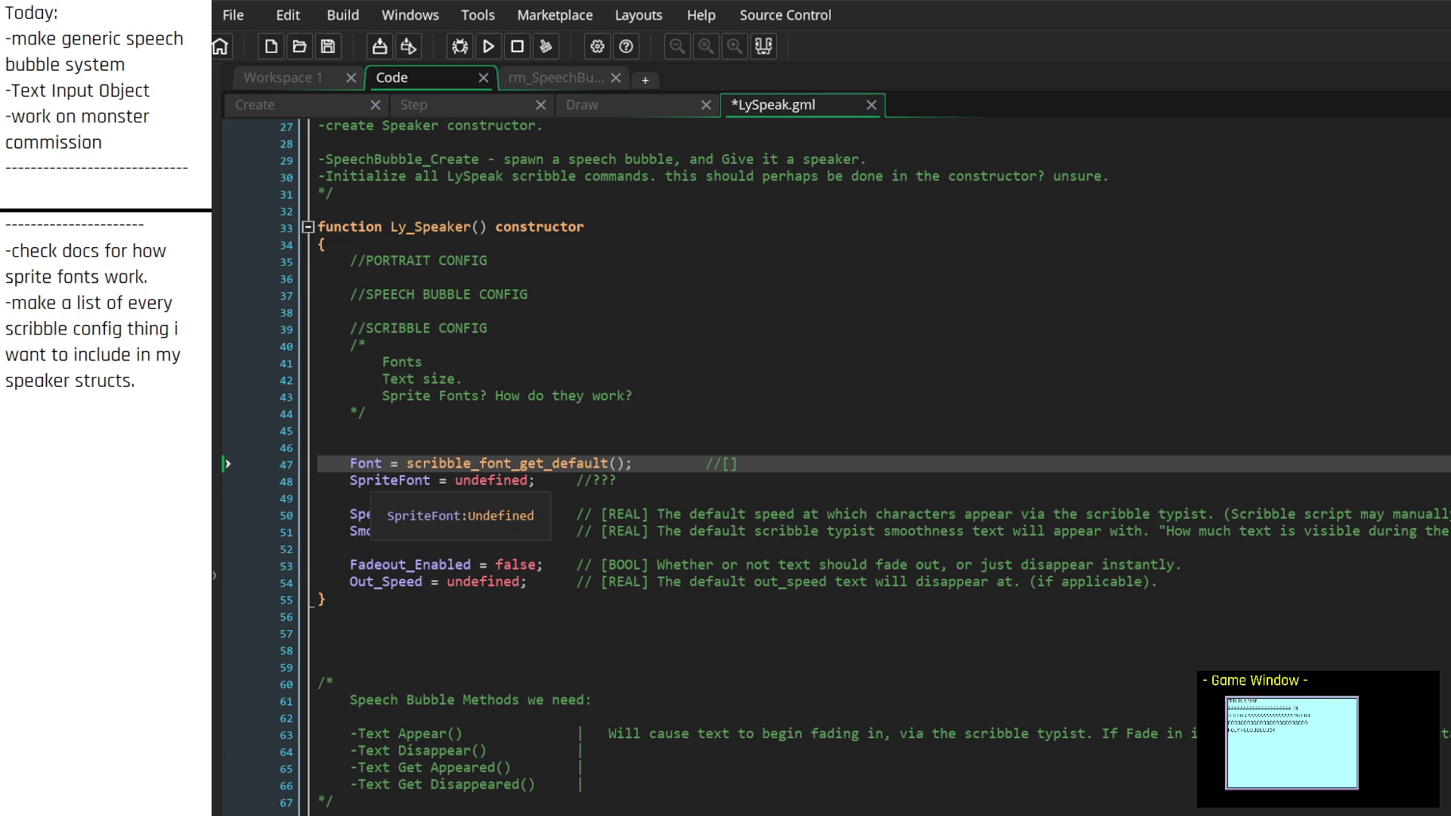
{"action": "key", "text": "F10"}
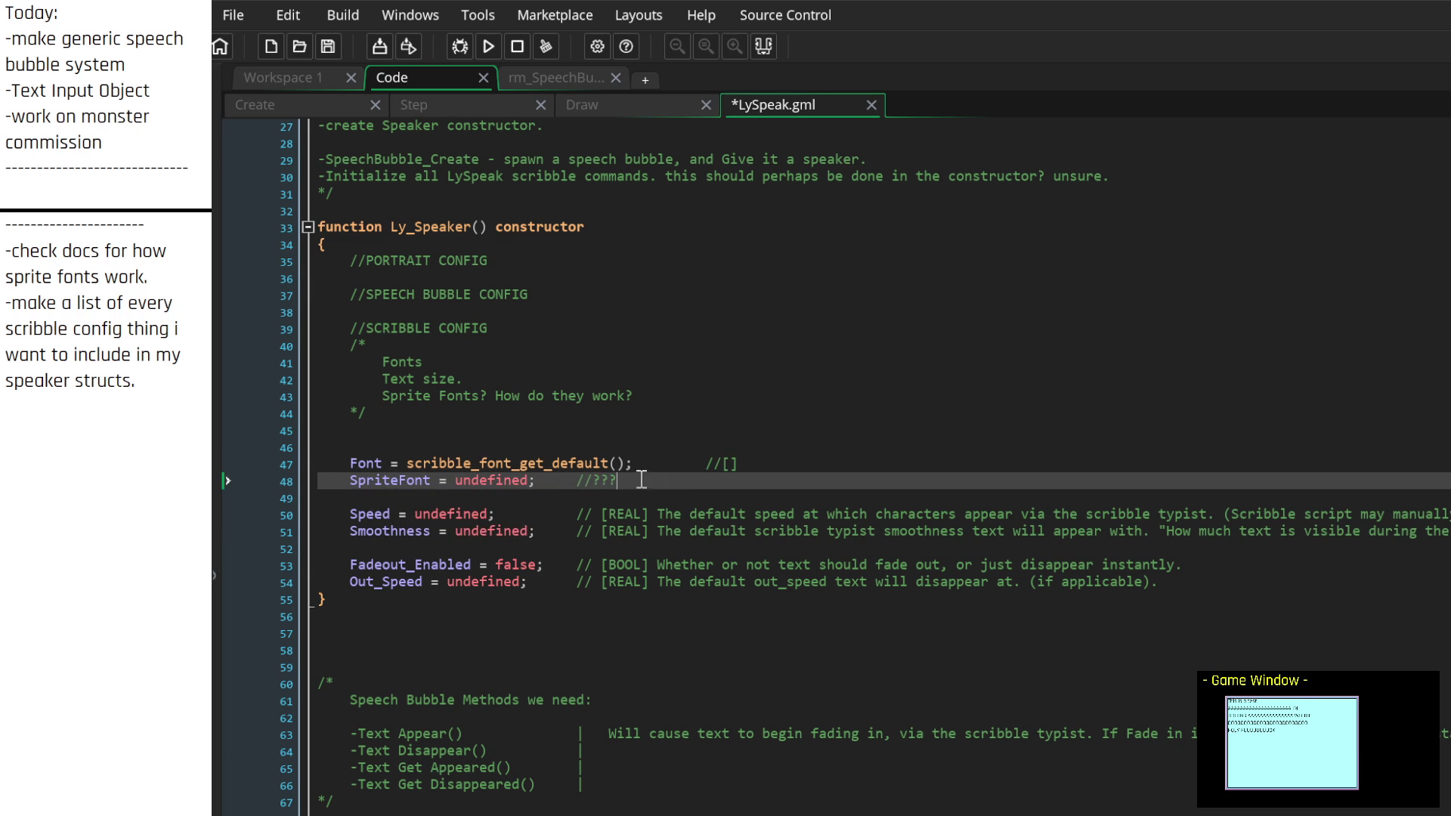
{"action": "left_click_drag", "start_coordinate": [659, 480], "coordinate": [430, 481]}
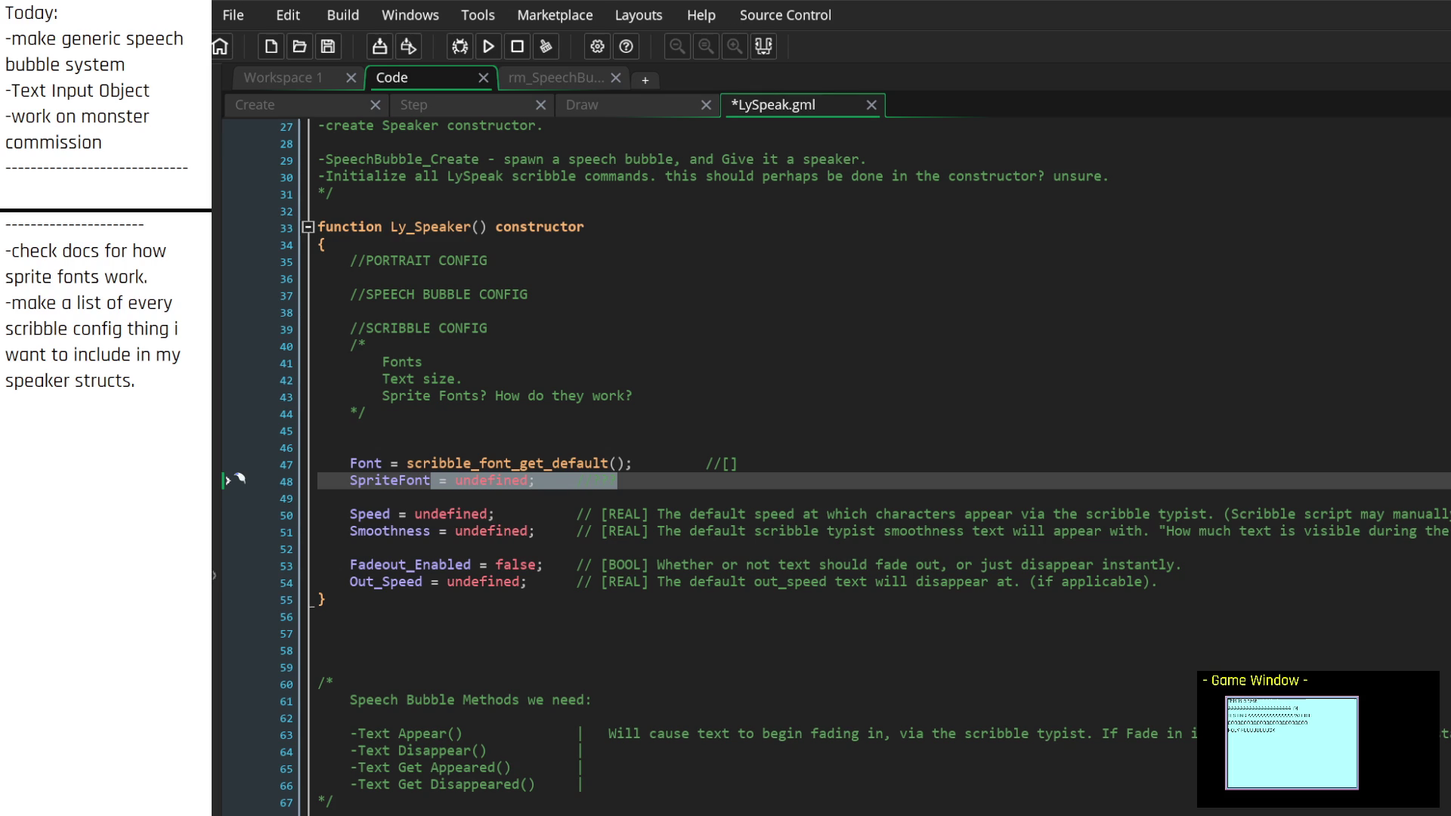
{"action": "key", "text": "Left"}
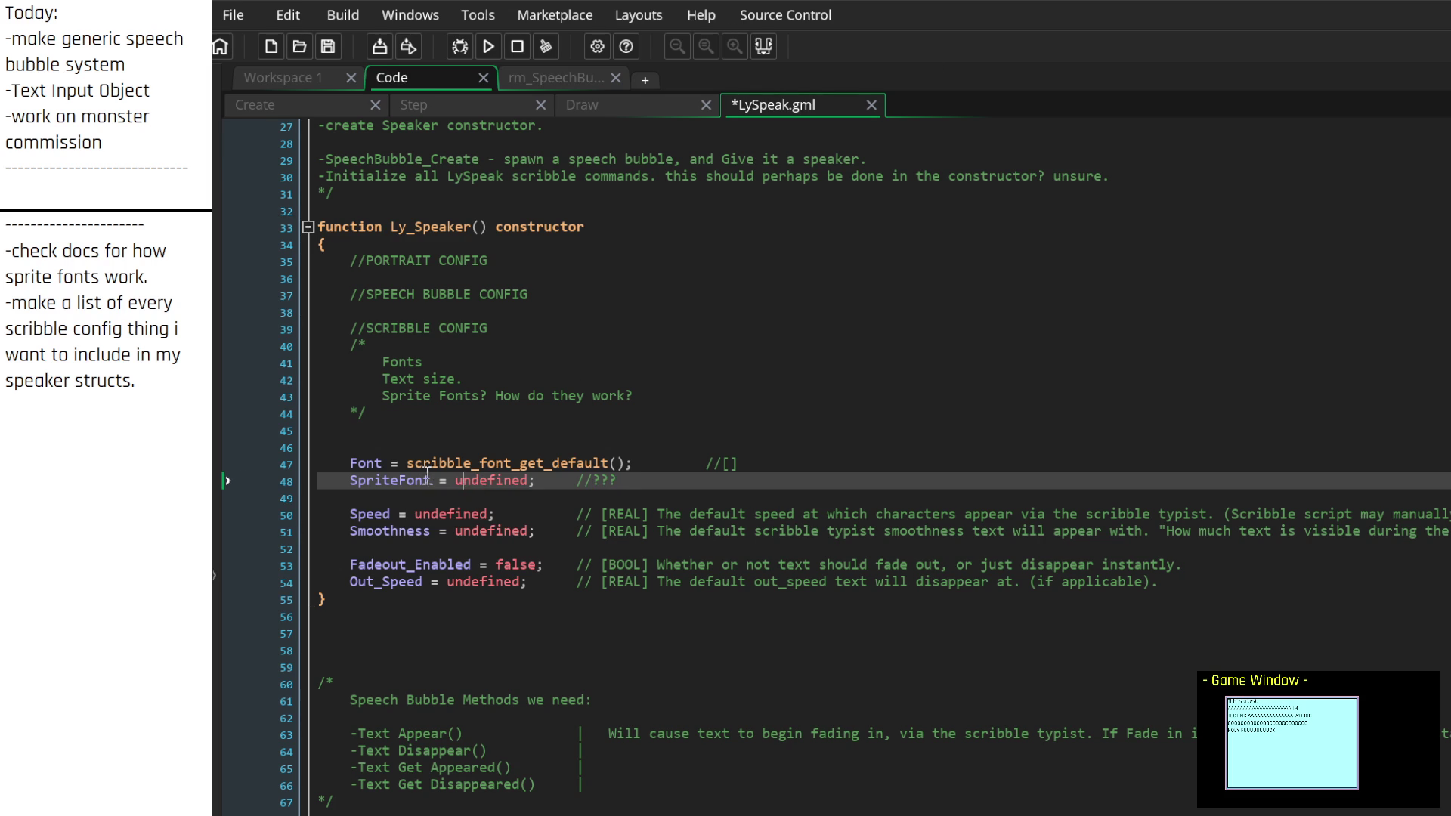
{"action": "mouse_move", "coordinate": [661, 482]}
{"action": "left_mouse_down"}
{"action": "mouse_move", "coordinate": [387, 479]}
{"action": "mouse_move", "coordinate": [532, 476]}
{"action": "left_mouse_up"}
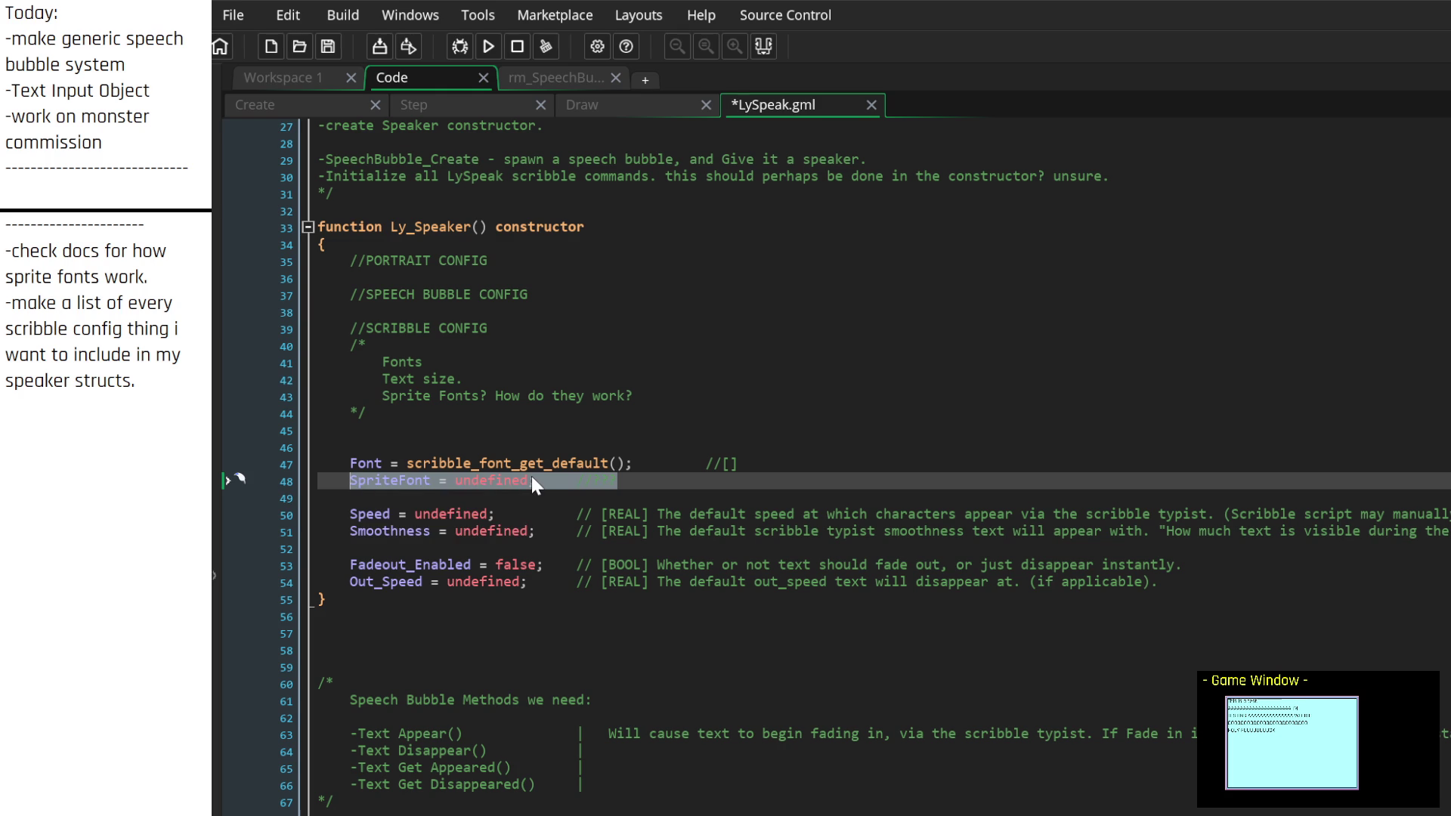
{"action": "type", "text": "FontSpritesToAdd ="}
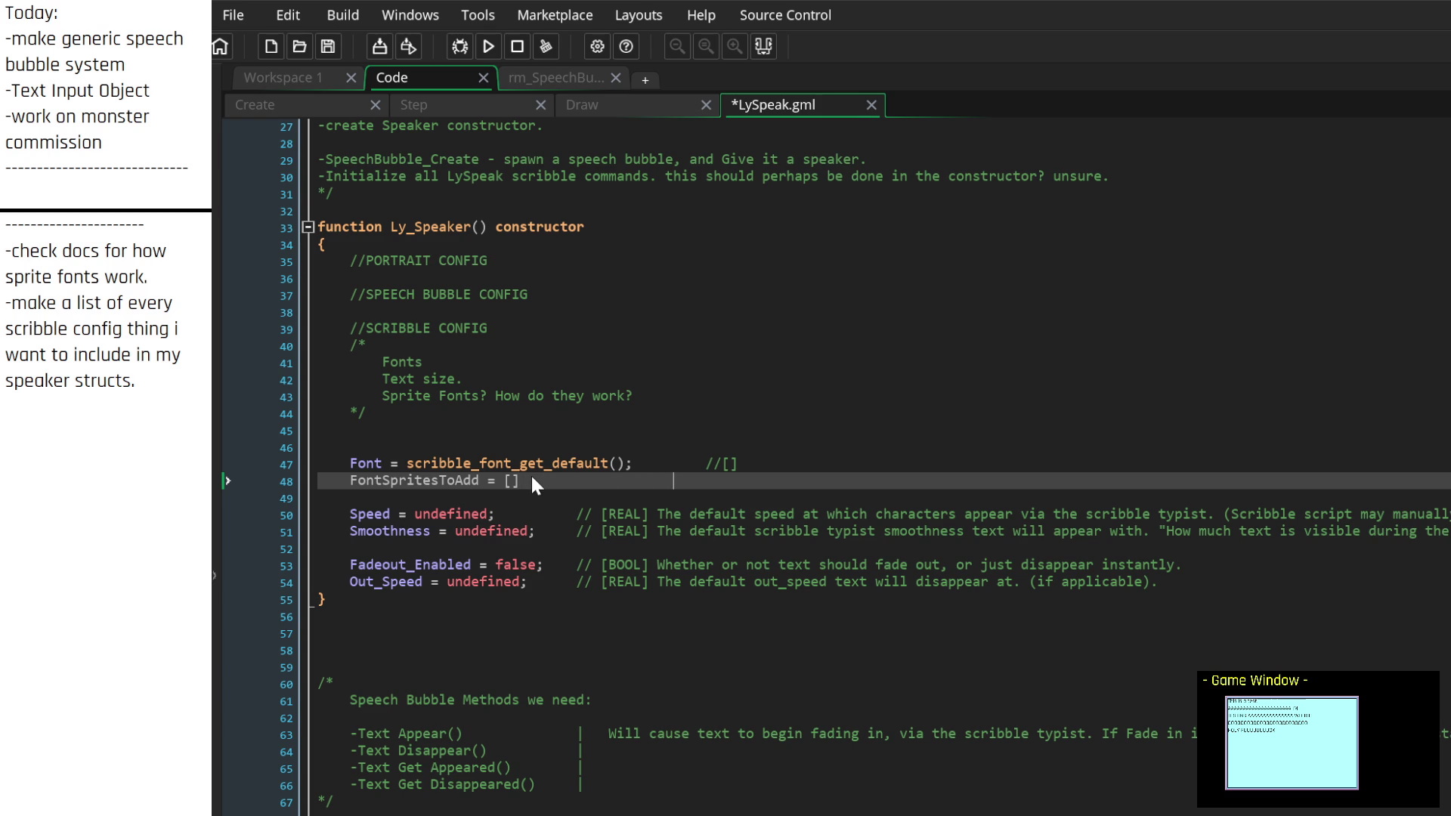
- Comment the empty array as '// [ARRAY of SPRITES]' and start a new line below it
{"action": "key", "text": "BackSpace"}
{"action": "key", "text": "BackSpace"}
{"action": "key", "text": "BackSpace"}
{"action": "type", "text": "/ [ARRAY of SPRITES"}
{"action": "key", "text": "Return"}
- Begin a font_add_sprite( call on line 49 and select the array comment on line 48
{"action": "type", "text": "font_ad"}
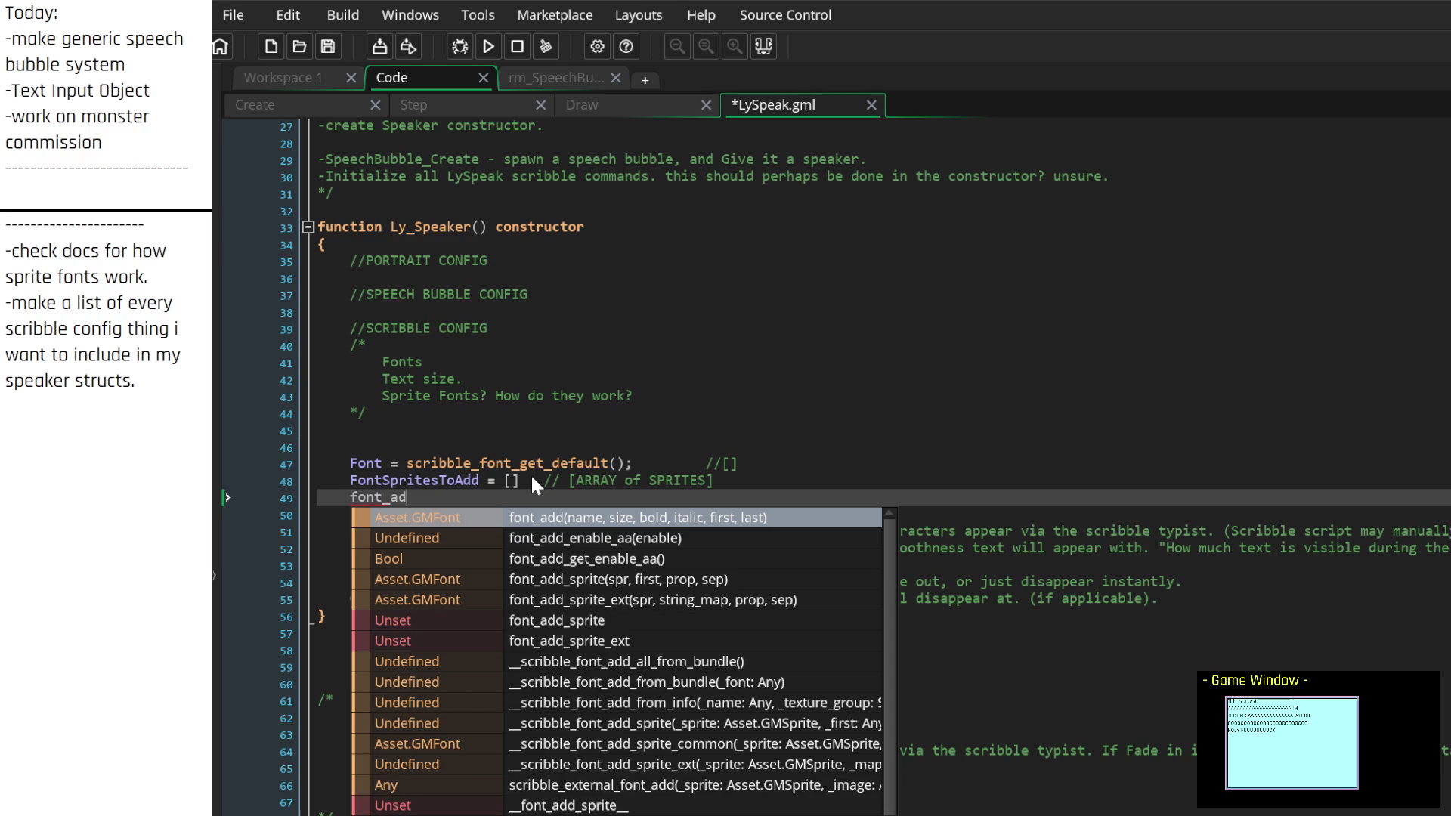
{"action": "type", "text": "d_sprite"}
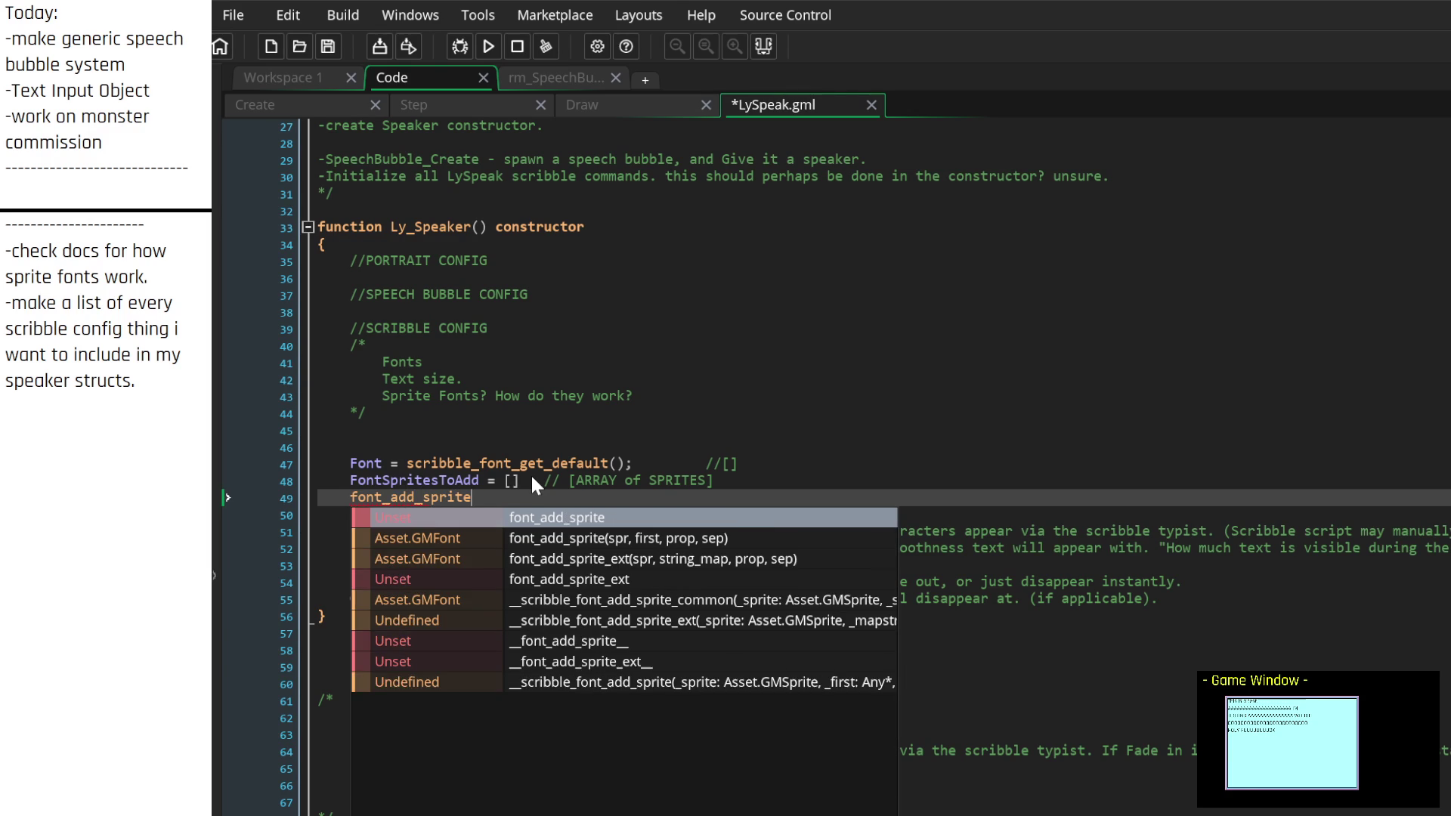
{"action": "key", "text": "Escape"}
{"action": "type", "text": "("}
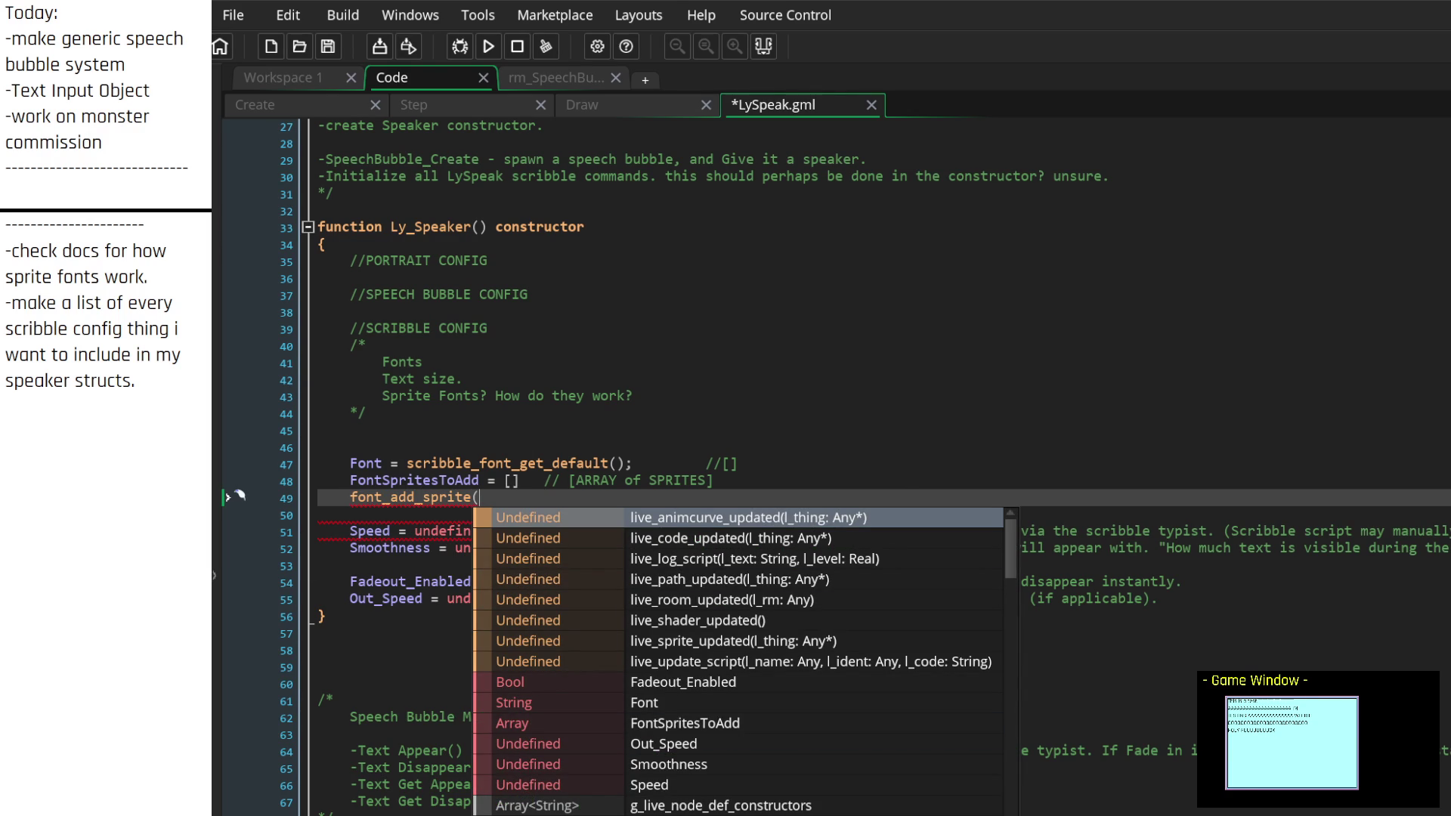
{"action": "left_click", "coordinate": [408, 498]}
{"action": "mouse_move", "coordinate": [408, 499]}
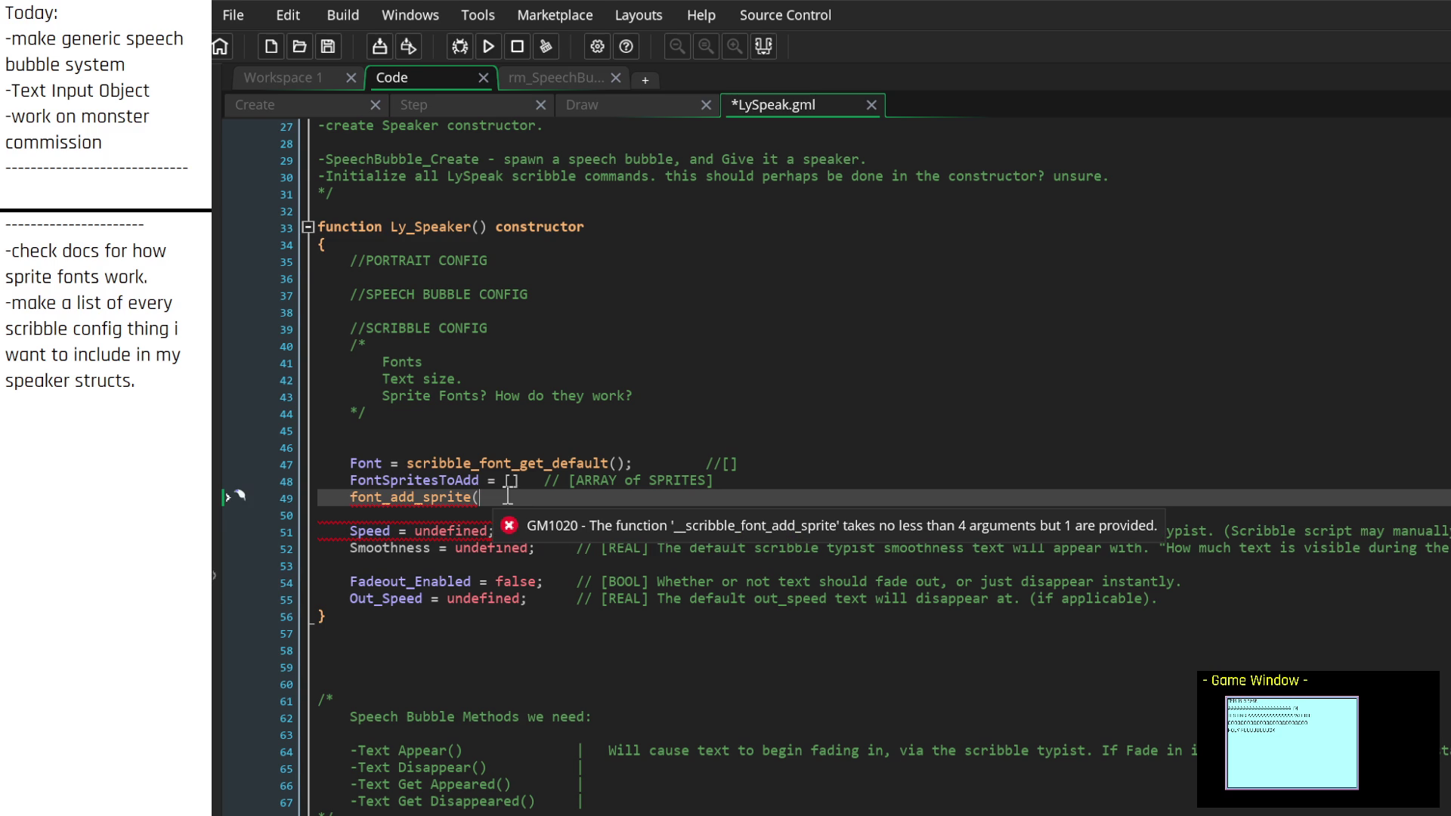
{"action": "left_click_drag", "start_coordinate": [747, 477], "coordinate": [556, 489]}
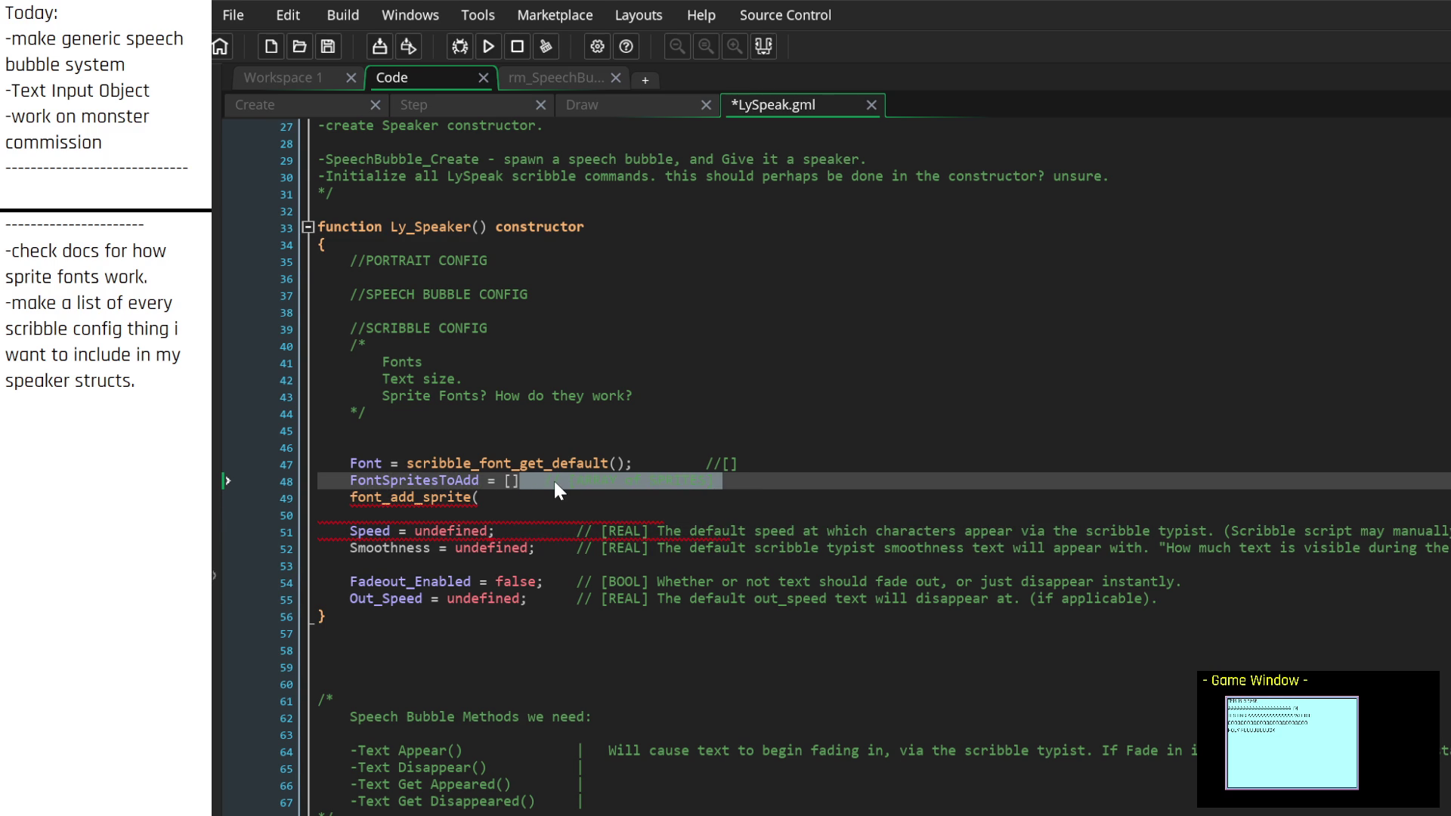
- Rename the variable to FontSpriteStripToAdd and delete the array and the unfinished font_add_sprite line
{"action": "key", "text": "BackSpace"}
{"action": "key", "text": "BackSpace"}
{"action": "key", "text": "BackSpace"}
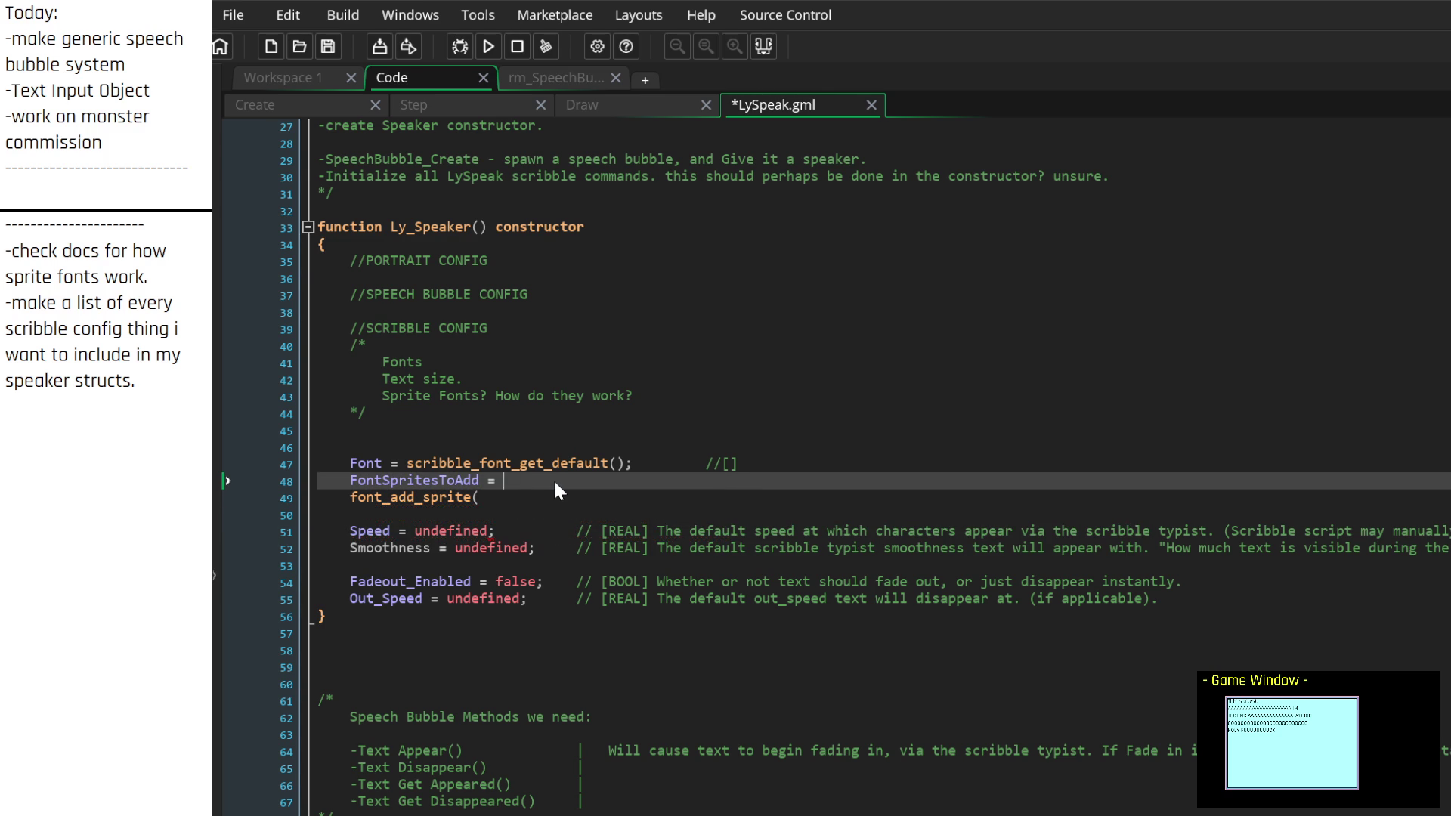
{"action": "key", "text": "Left"}
{"action": "key", "text": "Left"}
{"action": "key", "text": "Left"}
{"action": "key", "text": "BackSpace"}
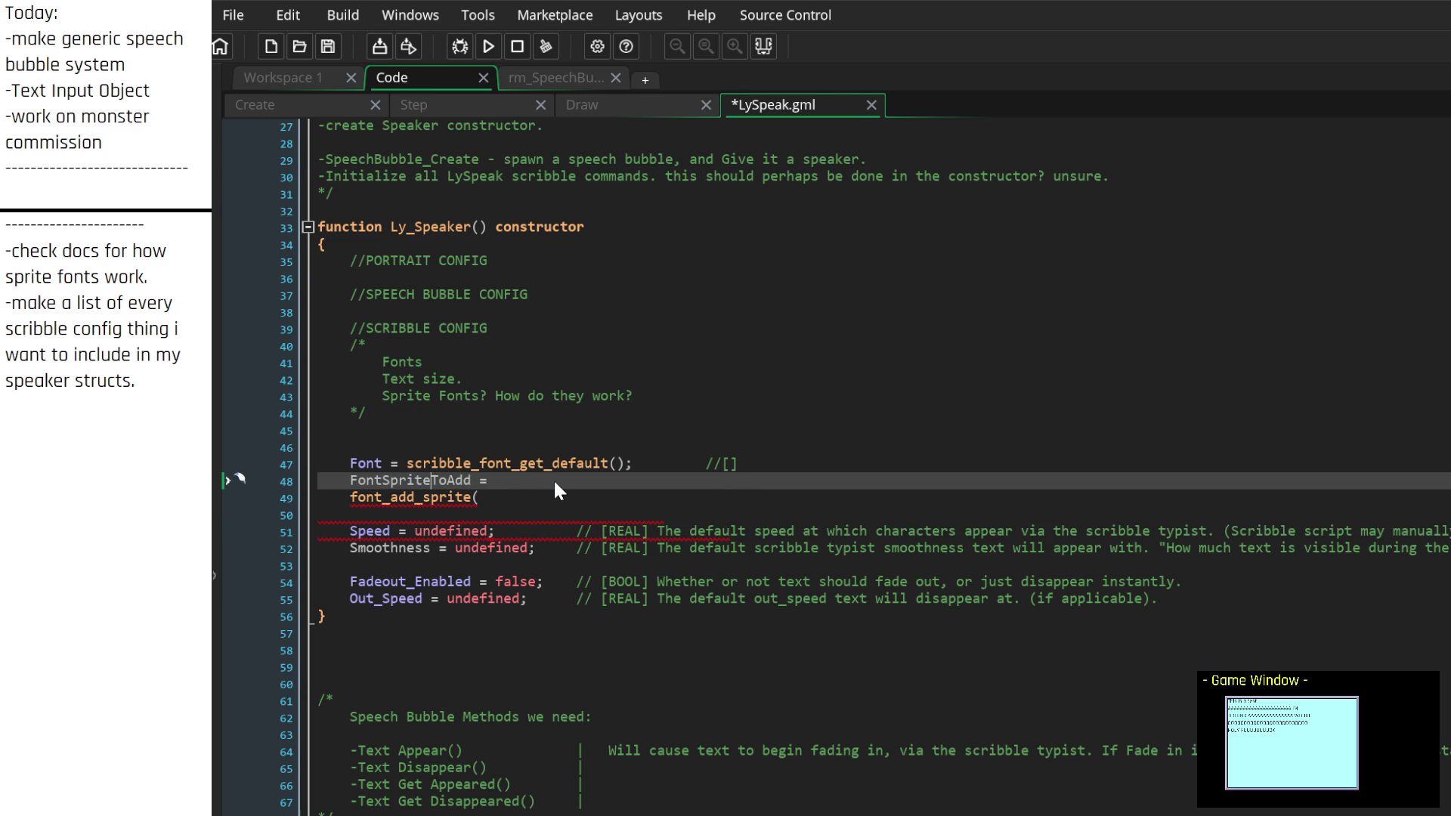
{"action": "type", "text": "Strip"}
{"action": "key", "text": "Down"}
{"action": "key", "text": "End"}
{"action": "key", "text": "BackSpace"}
{"action": "key", "text": "BackSpace"}
{"action": "key", "text": "BackSpace"}
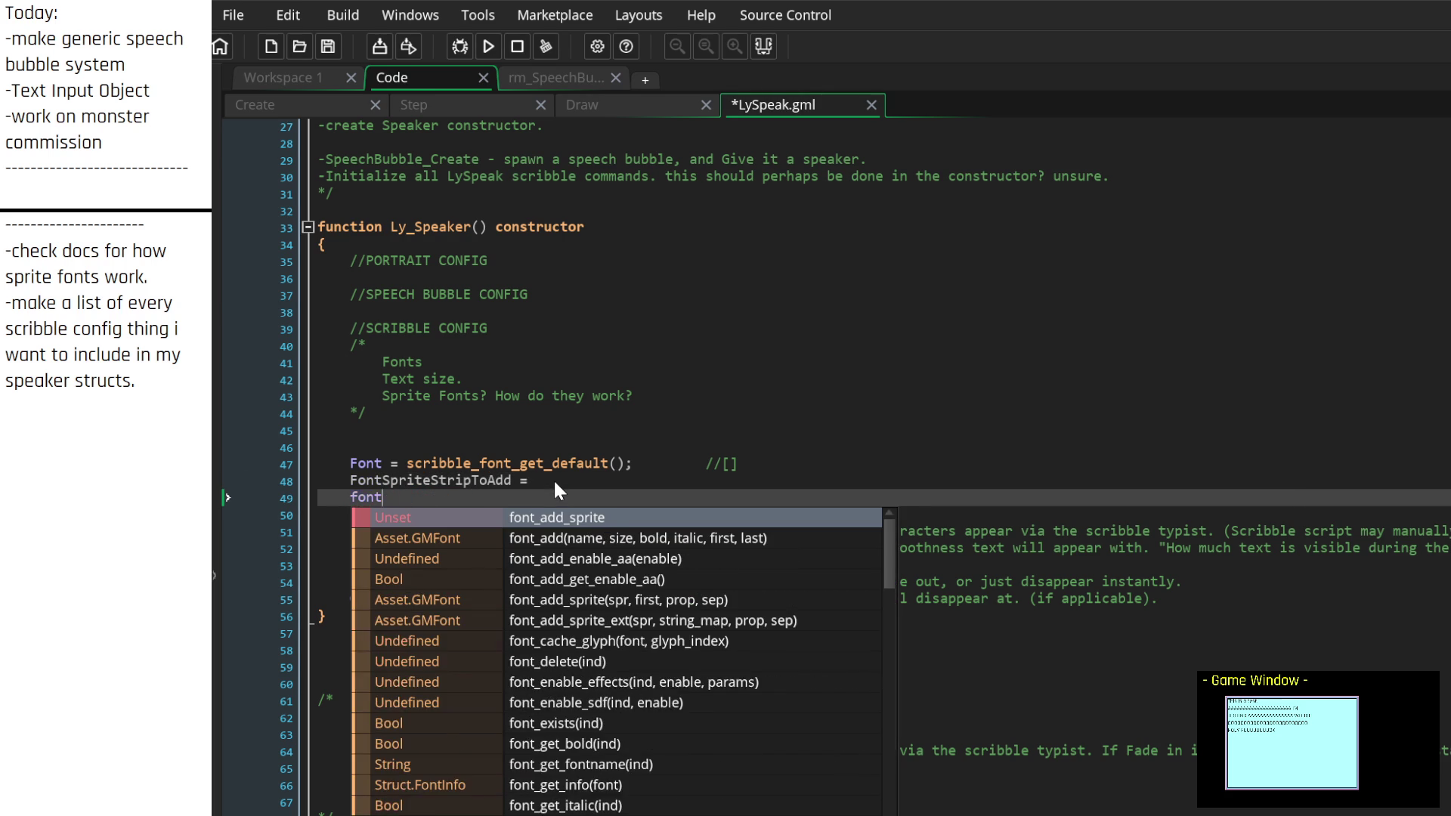
{"action": "key", "text": "BackSpace"}
- Add the comment 'Font Sprite Strip to add .. Don't know how this works yet, so disabled for now.' and comment out the line with Ctrl+K
{"action": "type", "text": "/ [SPRITE] "}
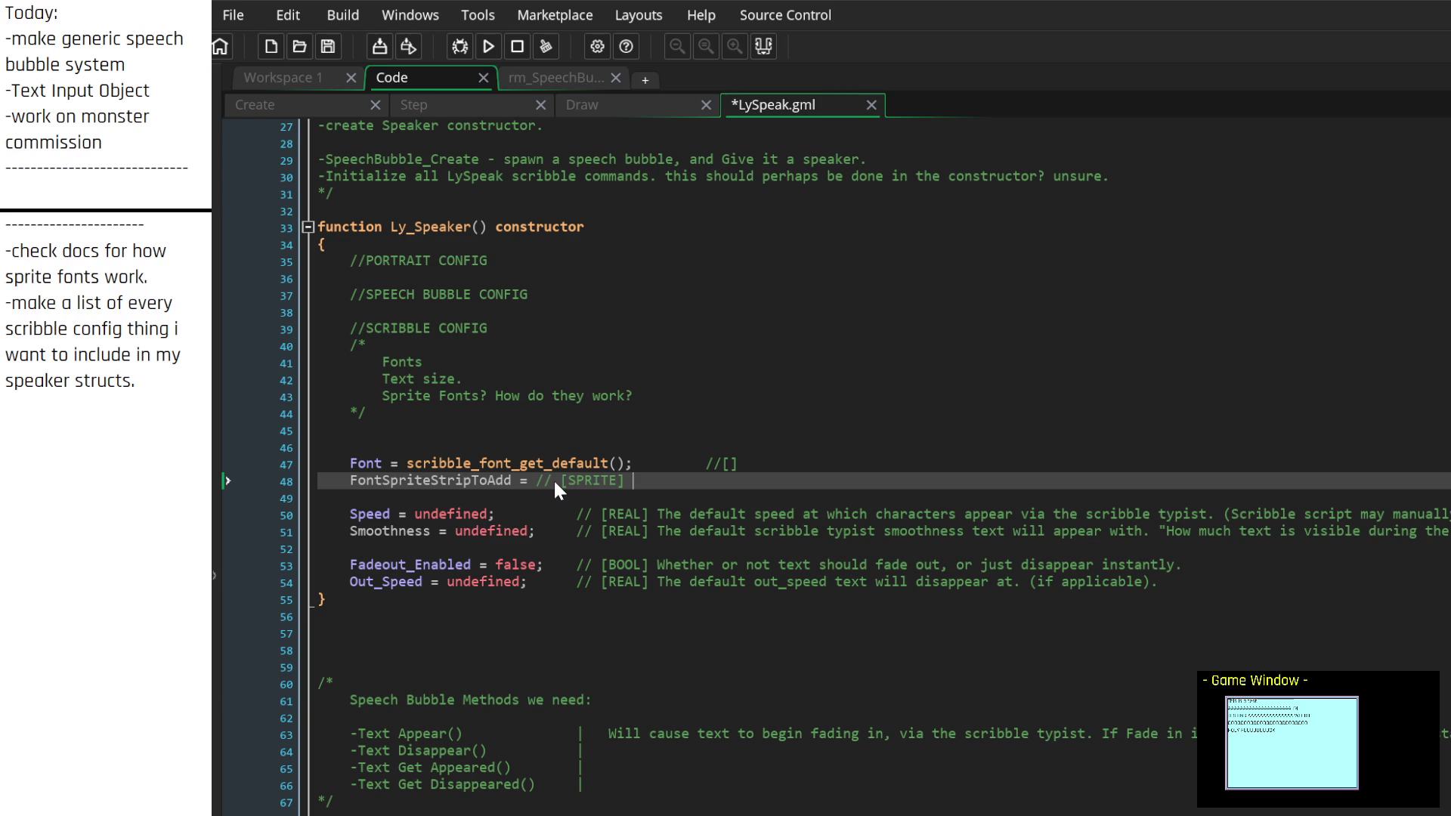
{"action": "type", "text": "The F"}
{"action": "key", "text": "BackSpace"}
{"action": "type", "text": "SpriteFont to"}
{"action": "key", "text": "BackSpace"}
{"action": "key", "text": "BackSpace"}
{"action": "key", "text": "BackSpace"}
{"action": "type", "text": "Font Sprite Strip to add"}
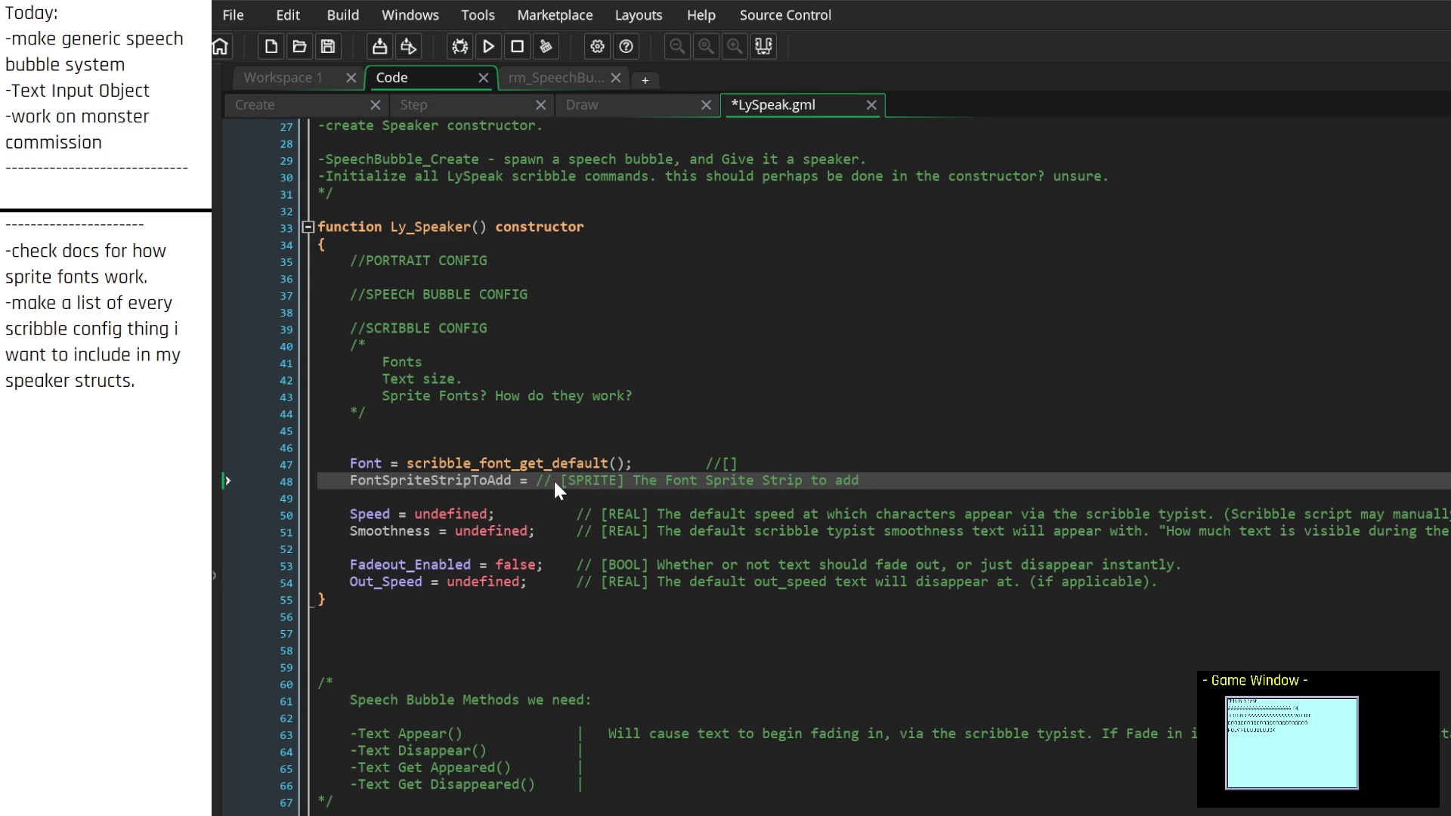
{"action": "type", "text": " .."}
{"action": "type", "text": " Don't know h"}
{"action": "type", "text": "ow this works "}
{"action": "type", "text": "yet, so disa"}
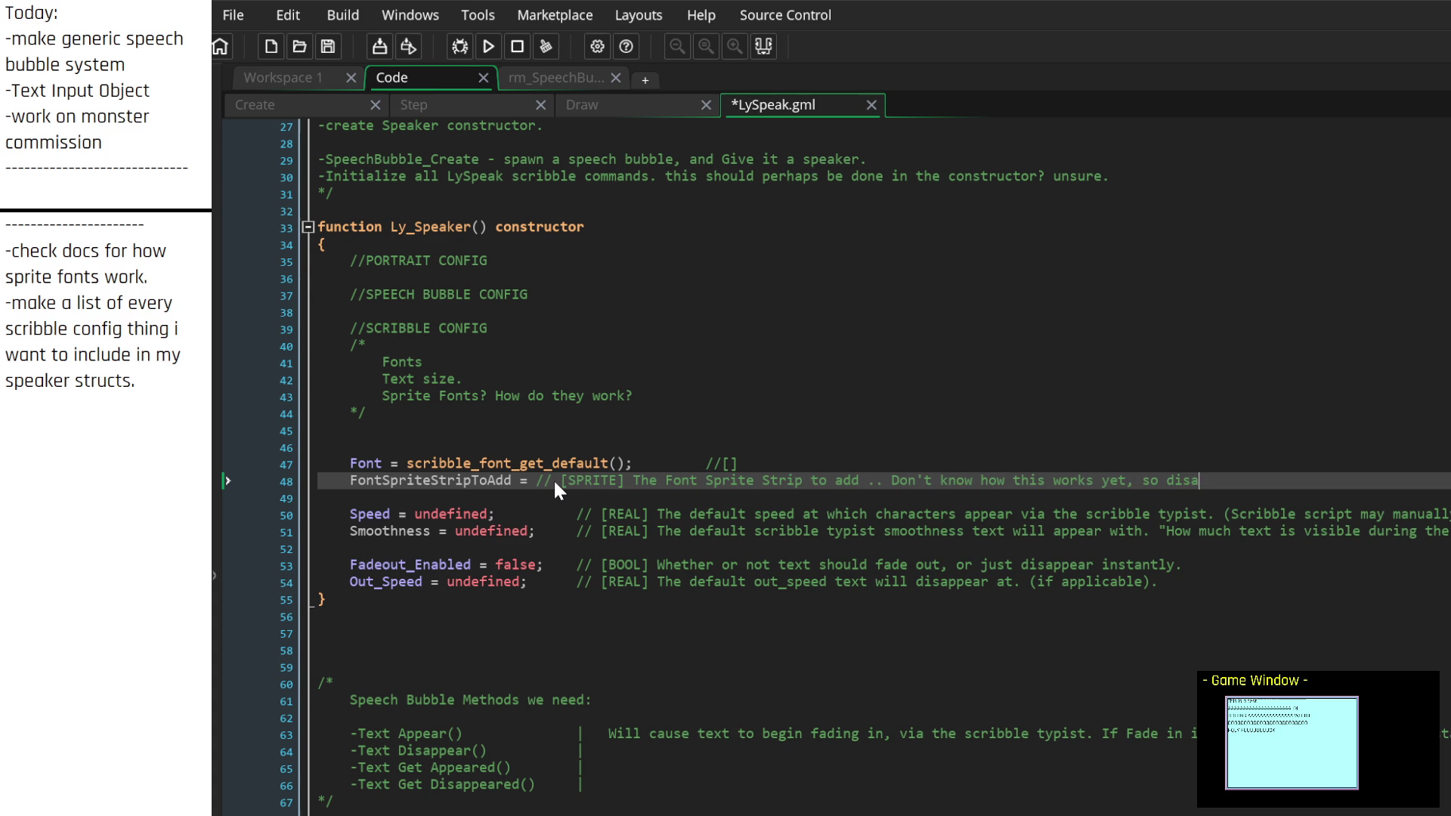
{"action": "type", "text": "bled for now."}
{"action": "key", "text": "Up"}
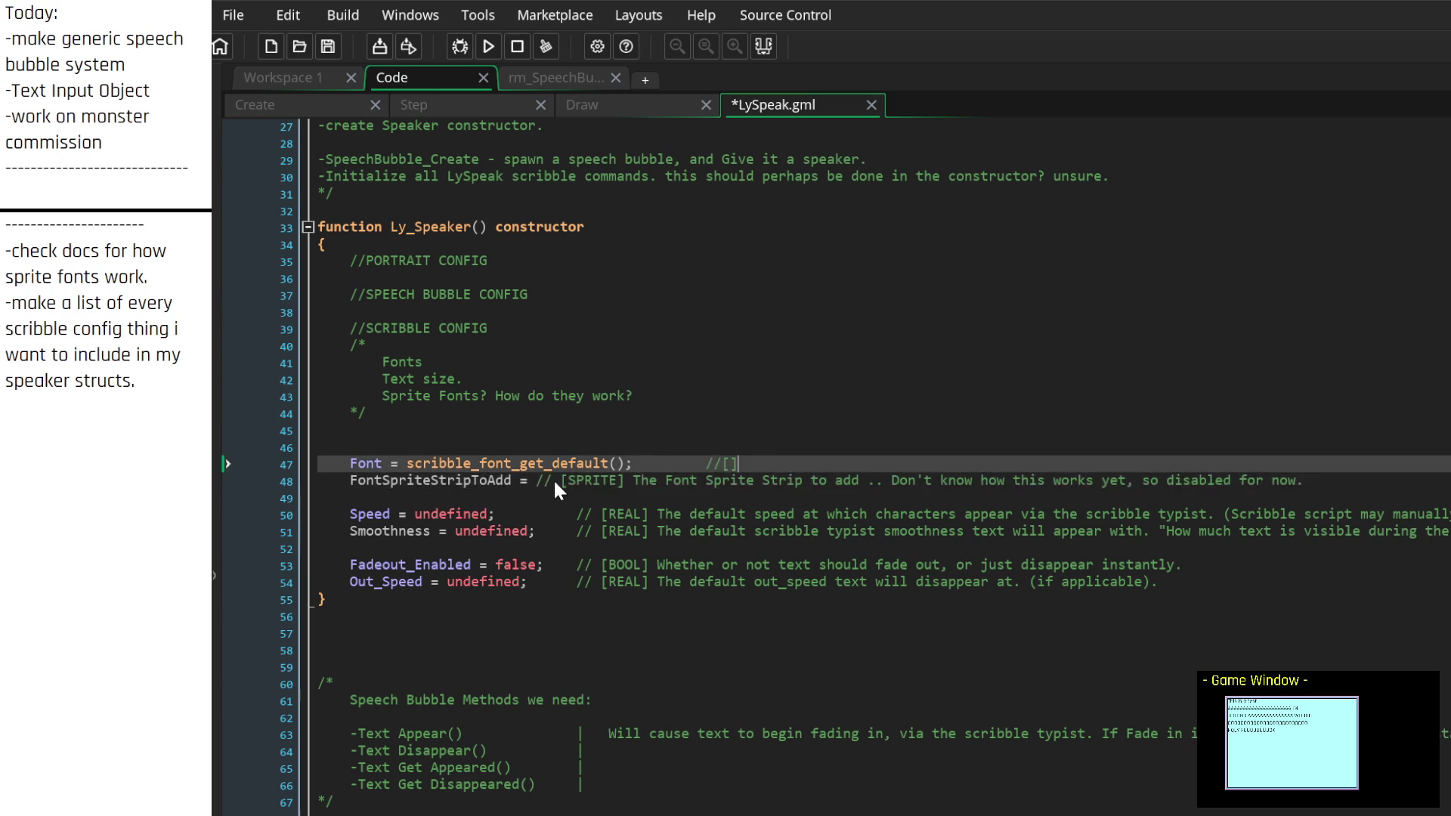
{"action": "key", "text": "Down"}
{"action": "key", "text": "ctrl+k"}
{"action": "key", "text": "Up"}
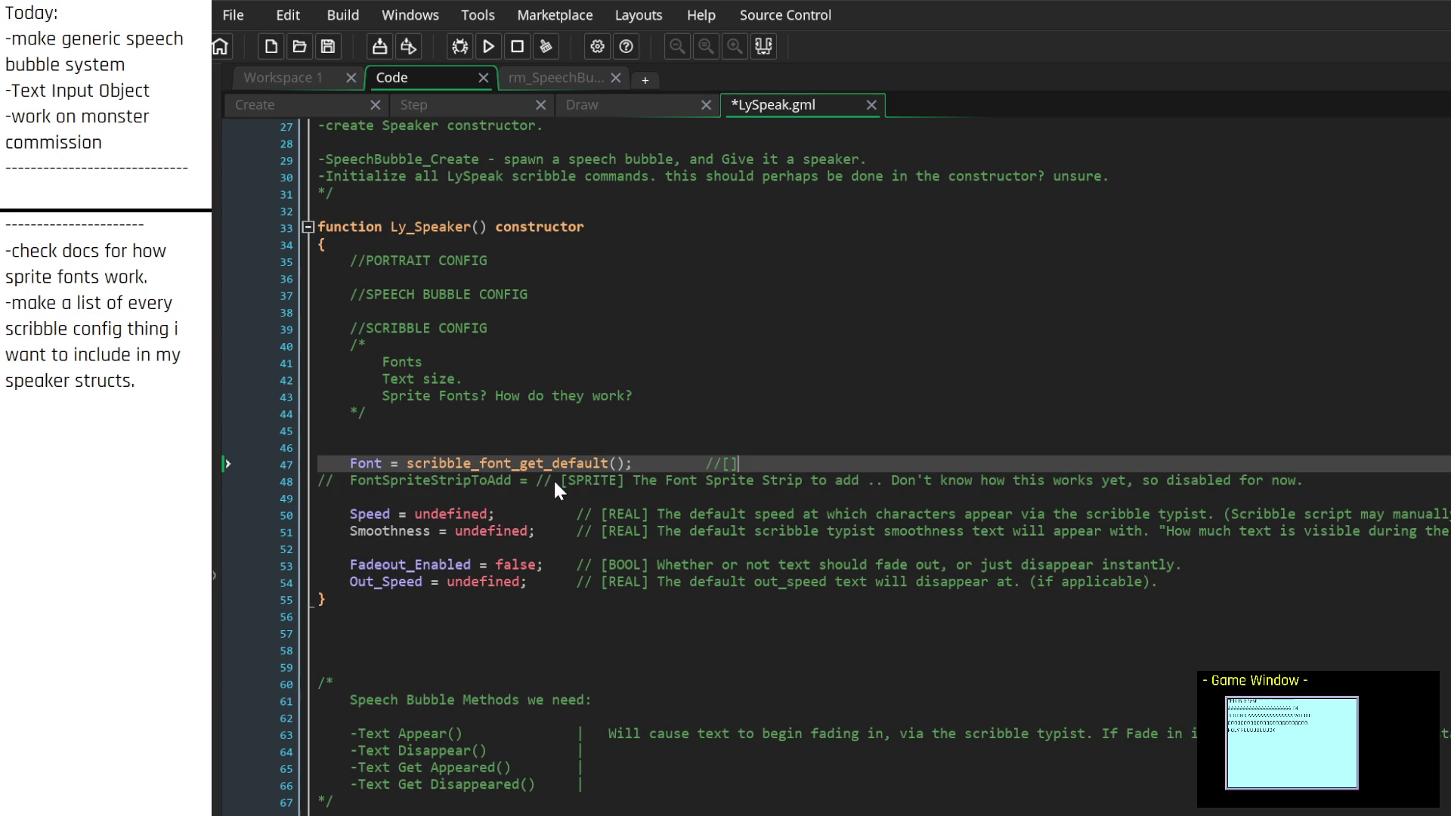
{"action": "key", "text": "BackSpace"}
{"action": "key", "text": "BackSpace"}
{"action": "key", "text": "Up"}
{"action": "key", "text": "Up"}
{"action": "key", "text": "Up"}
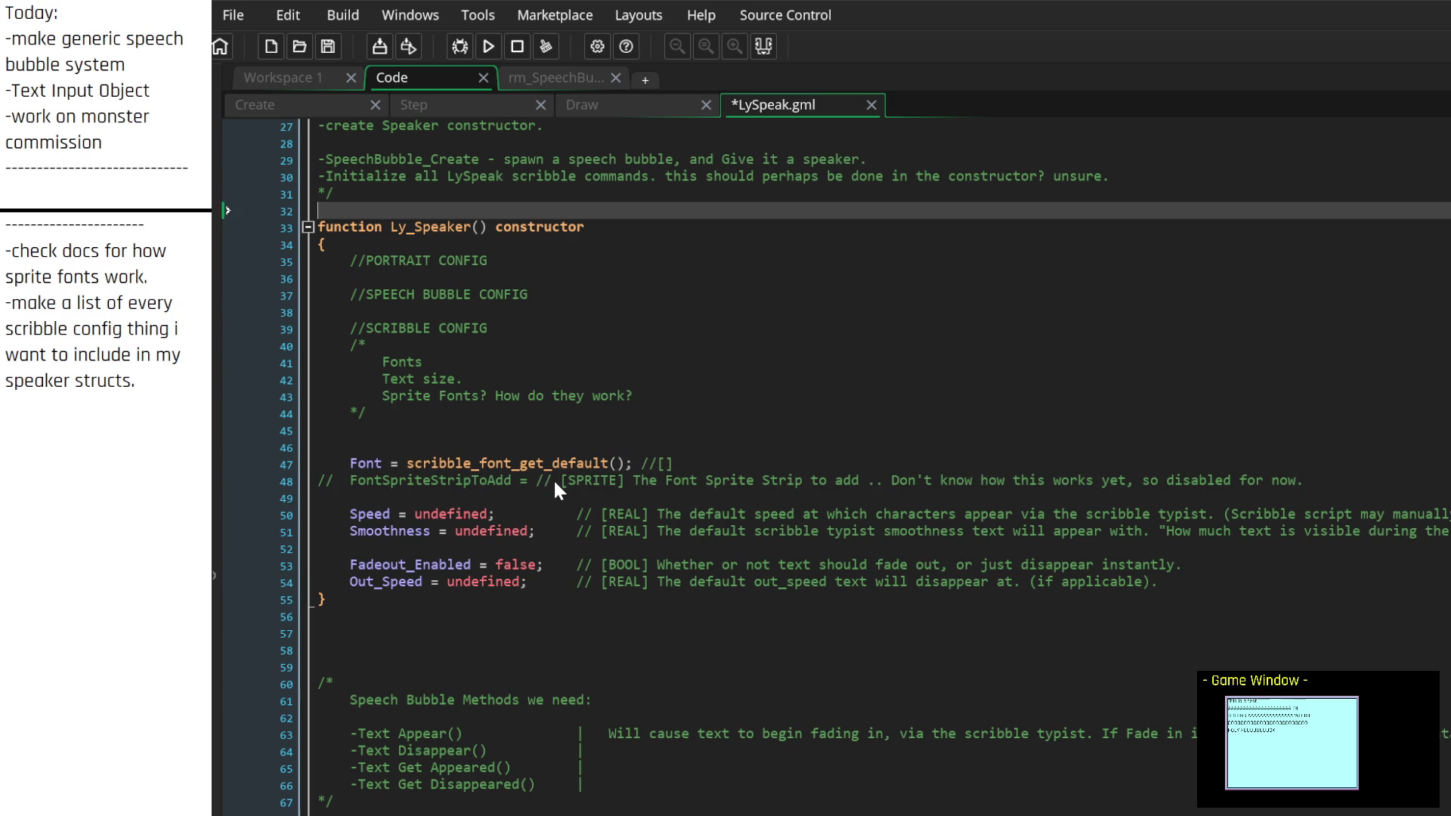
- Adjust the blank lines around Speed and Fadeout_Enabled in the constructor
{"action": "key", "text": "Home"}
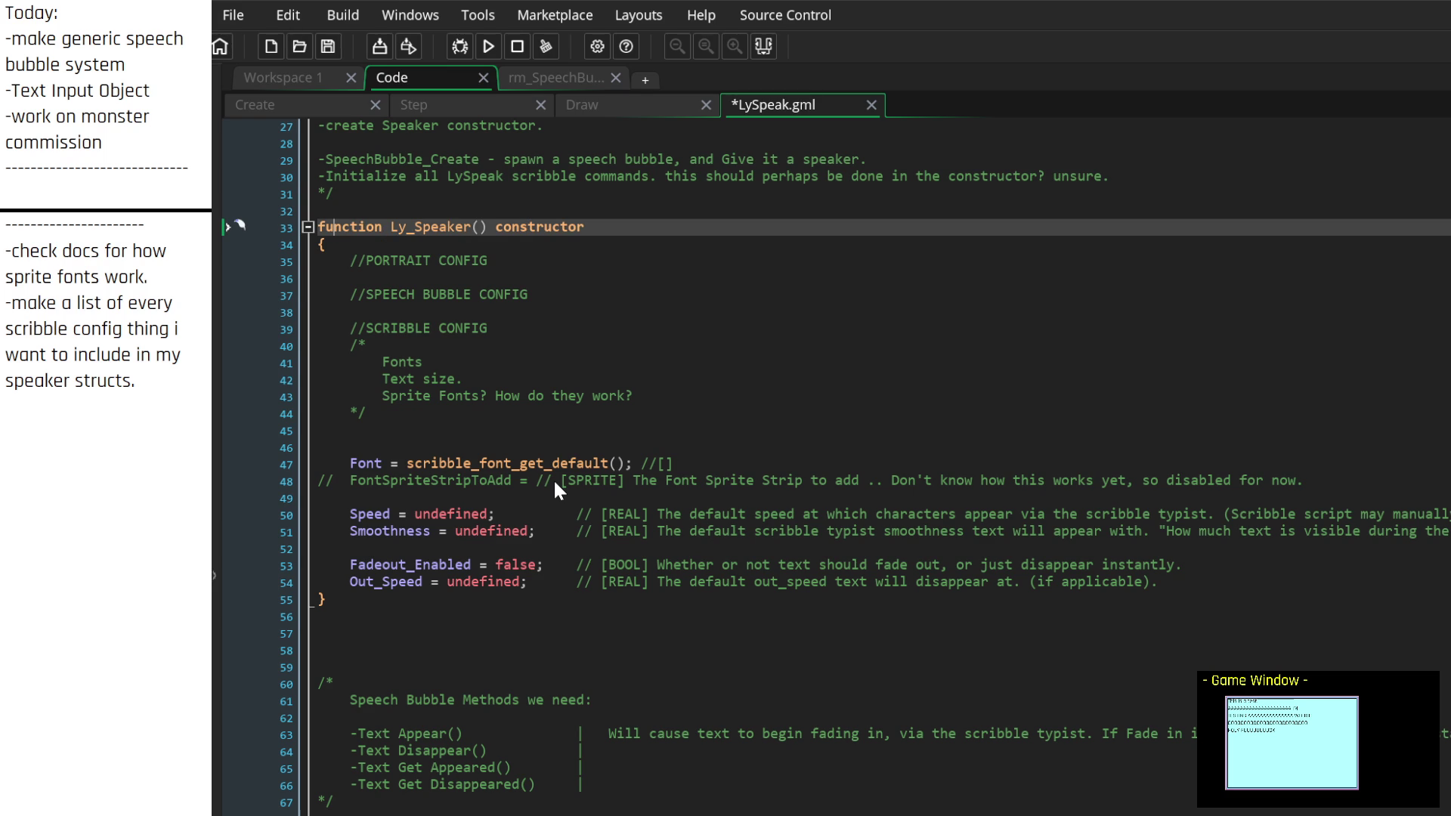
{"action": "key", "text": "Right"}
{"action": "key", "text": "Right"}
{"action": "key", "text": "Right"}
{"action": "key", "text": "Down"}
{"action": "key", "text": "Down"}
{"action": "key", "text": "Down"}
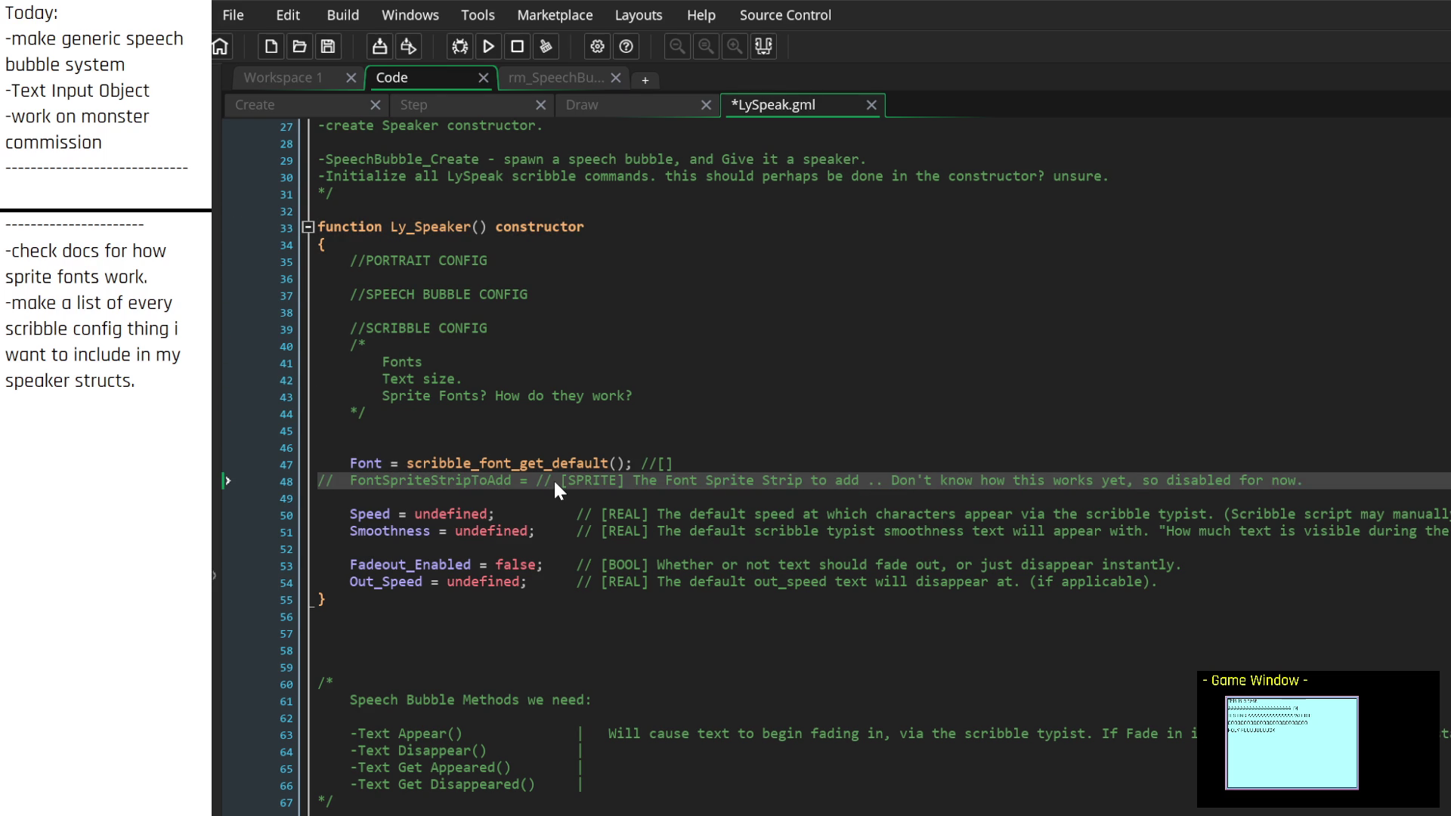
{"action": "key", "text": "Up"}
{"action": "key", "text": "Down"}
{"action": "key", "text": "Down"}
{"action": "key", "text": "Down"}
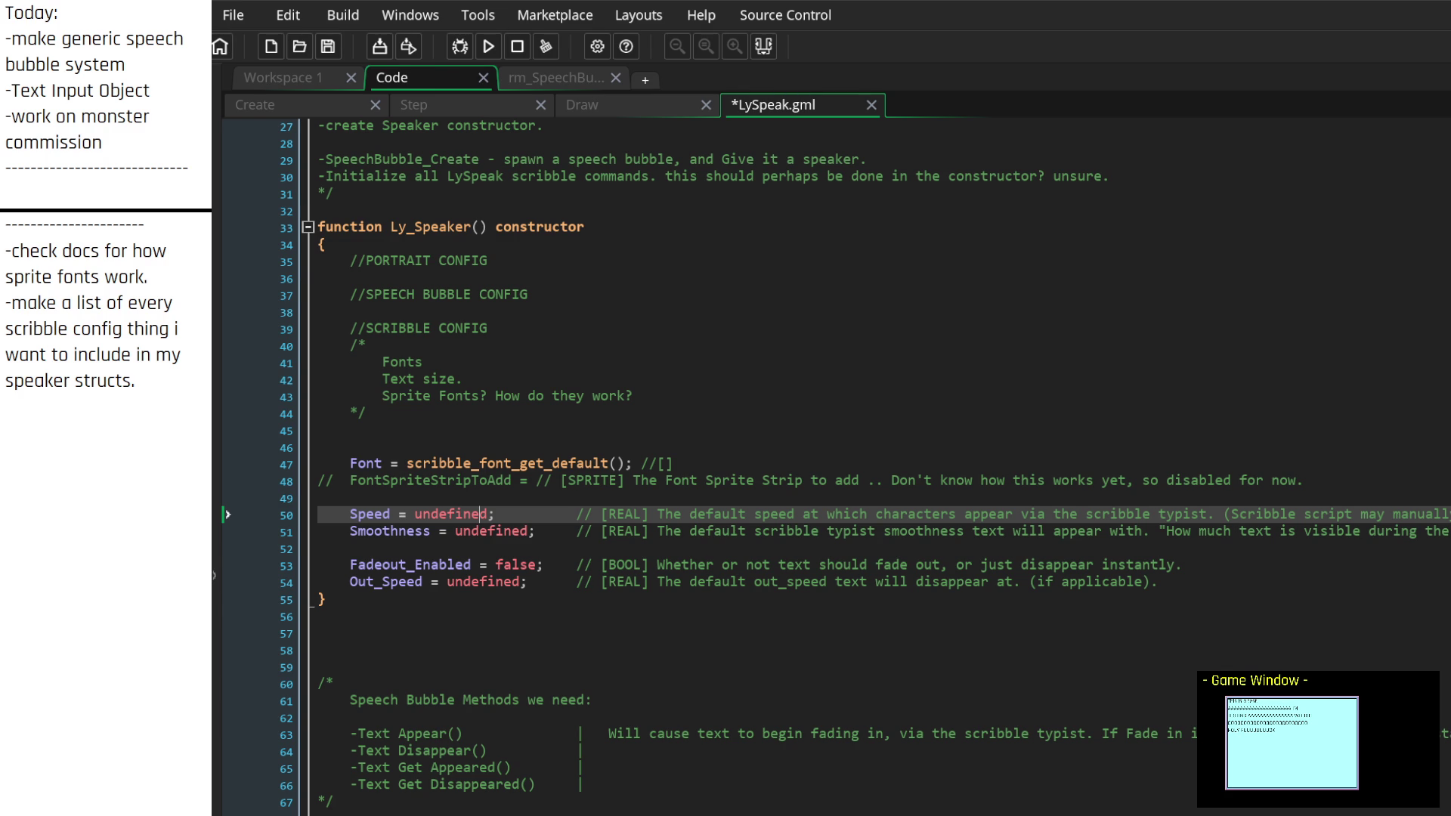
{"action": "scroll", "coordinate": [544, 593], "scroll_direction": "down", "scroll_amount": 2}
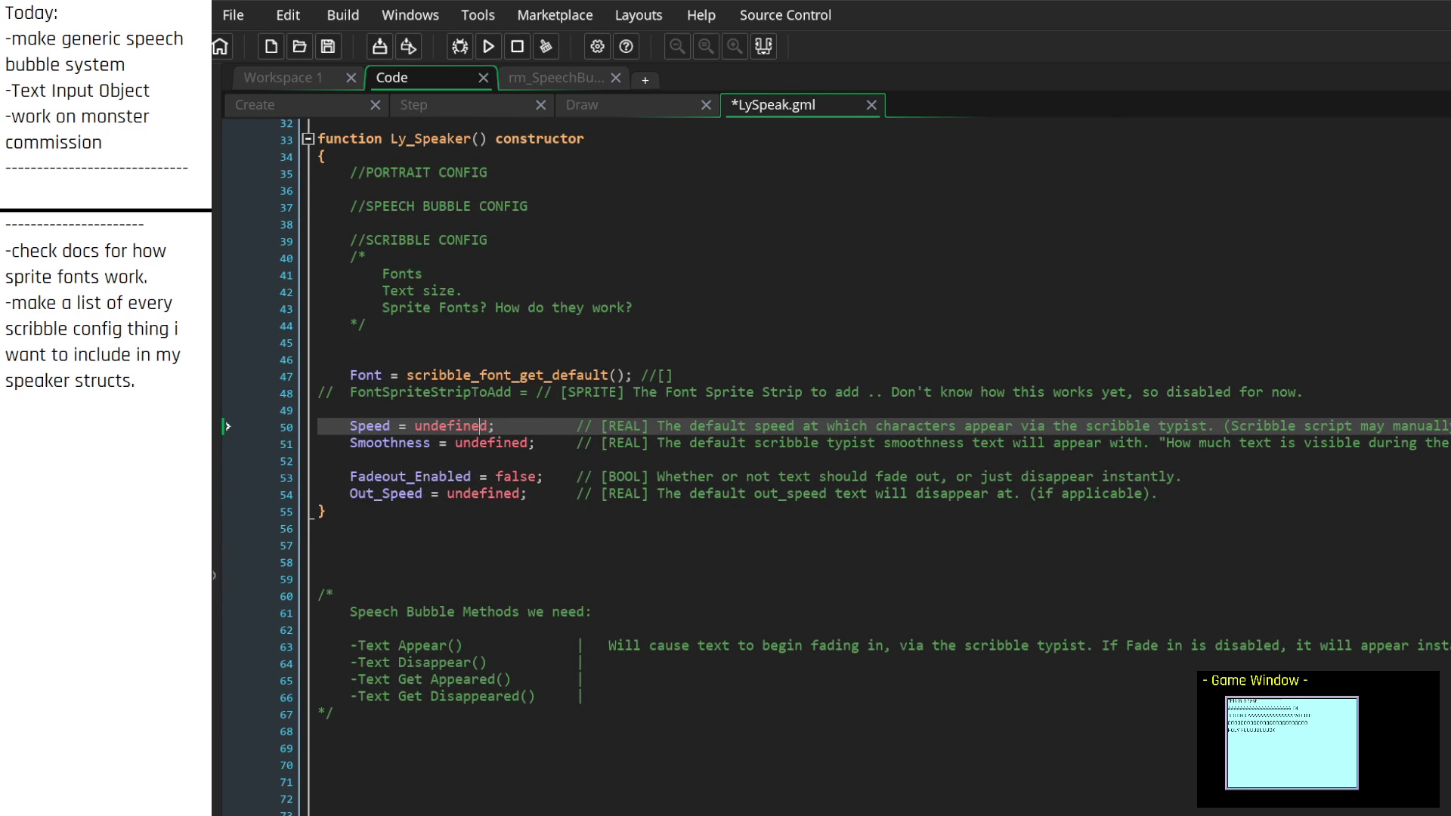
{"action": "left_click", "coordinate": [406, 462]}
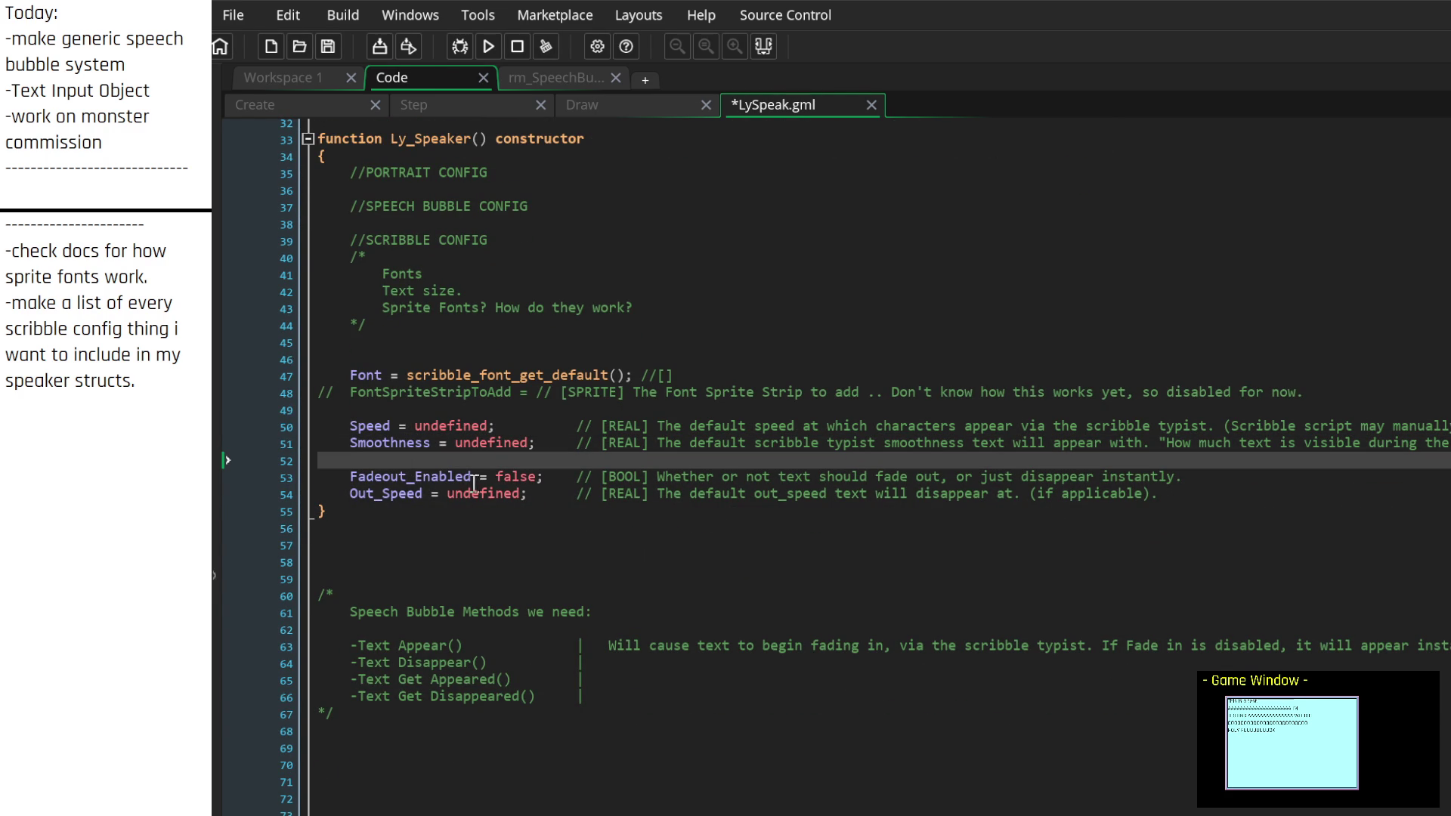
{"action": "left_click", "coordinate": [427, 417]}
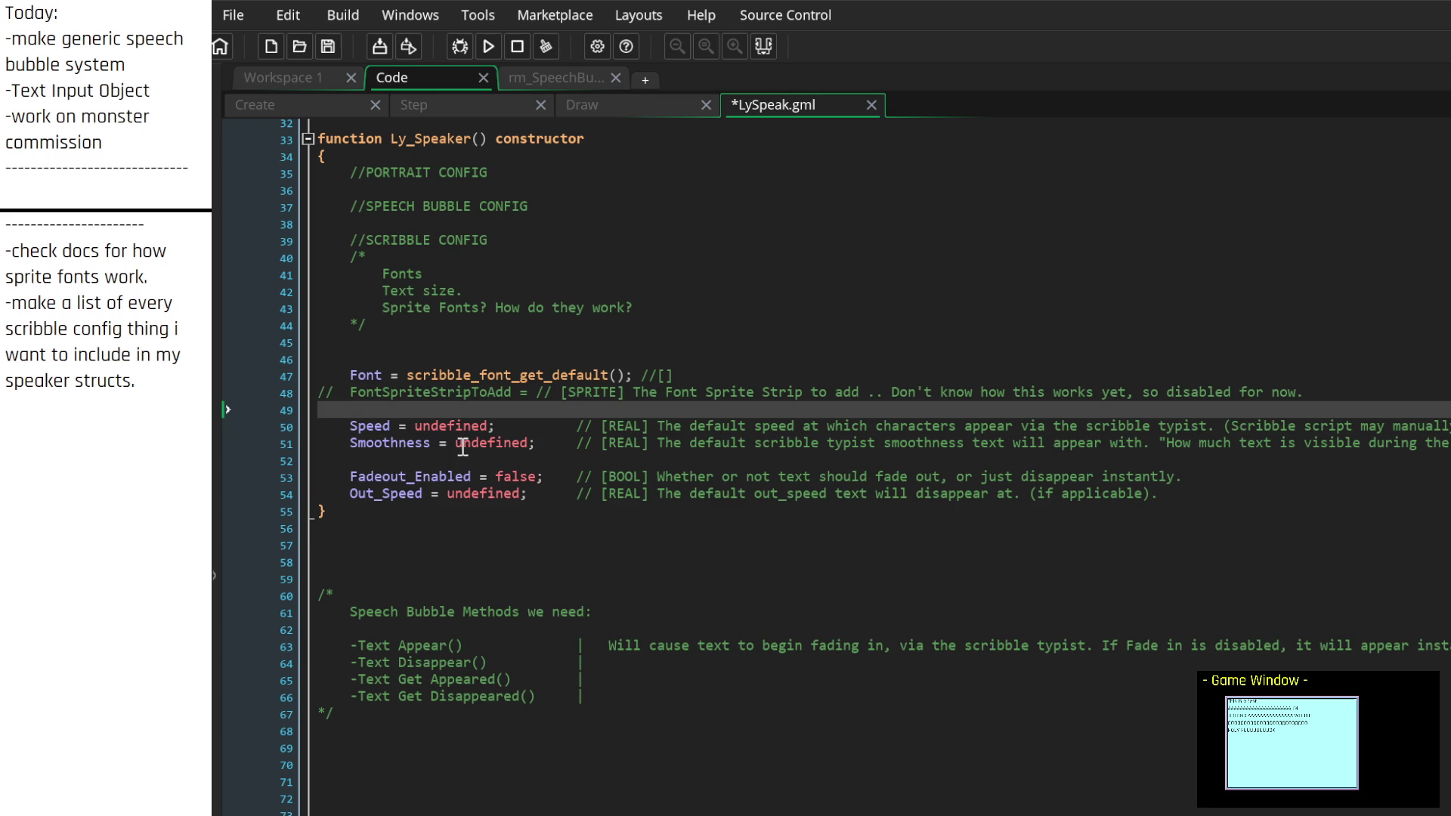
{"action": "key", "text": "Return"}
{"action": "type", "text": "Fadeout"}
{"action": "key", "text": "BackSpace"}
{"action": "key", "text": "BackSpace"}
{"action": "key", "text": "BackSpace"}
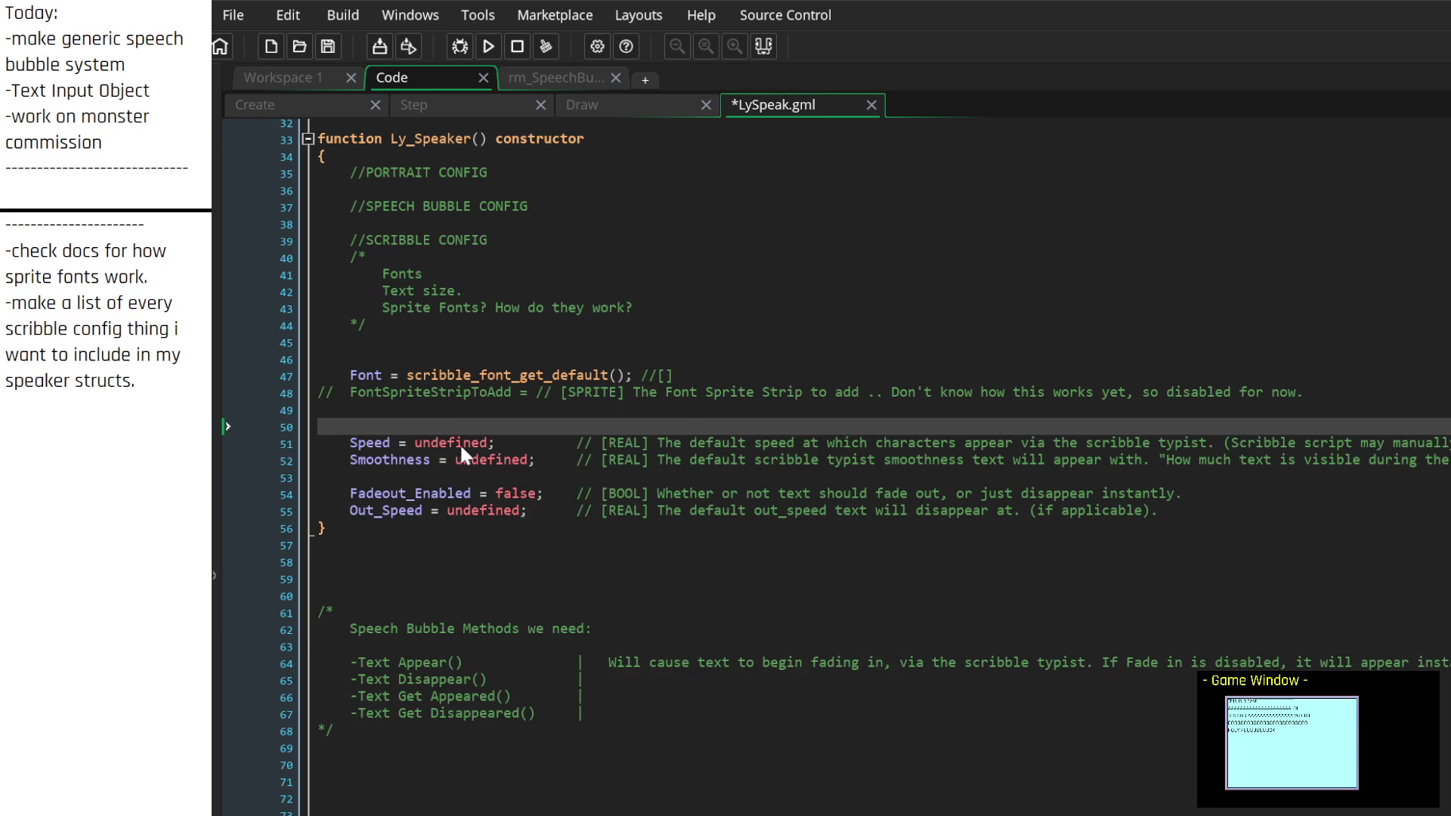
{"action": "key", "text": "Delete"}
{"action": "key", "text": "Down"}
{"action": "key", "text": "Down"}
{"action": "key", "text": "Return"}
{"action": "type", "text": "F"}
{"action": "key", "text": "BackSpace"}
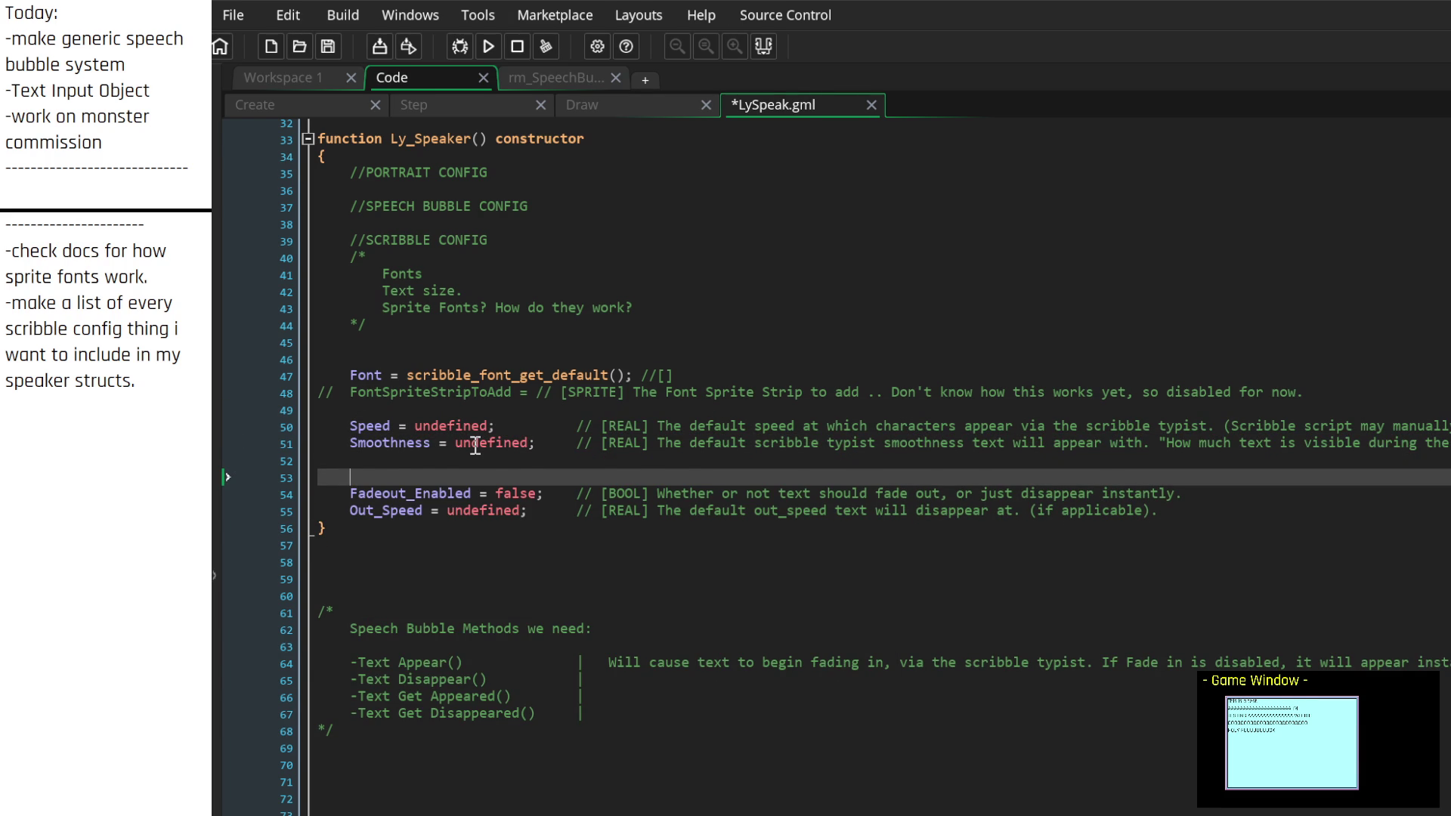
- Move the Fadeout_Enabled line up above Speed and align its indentation with the other variables
{"action": "left_click_drag", "start_coordinate": [1192, 493], "coordinate": [317, 493]}
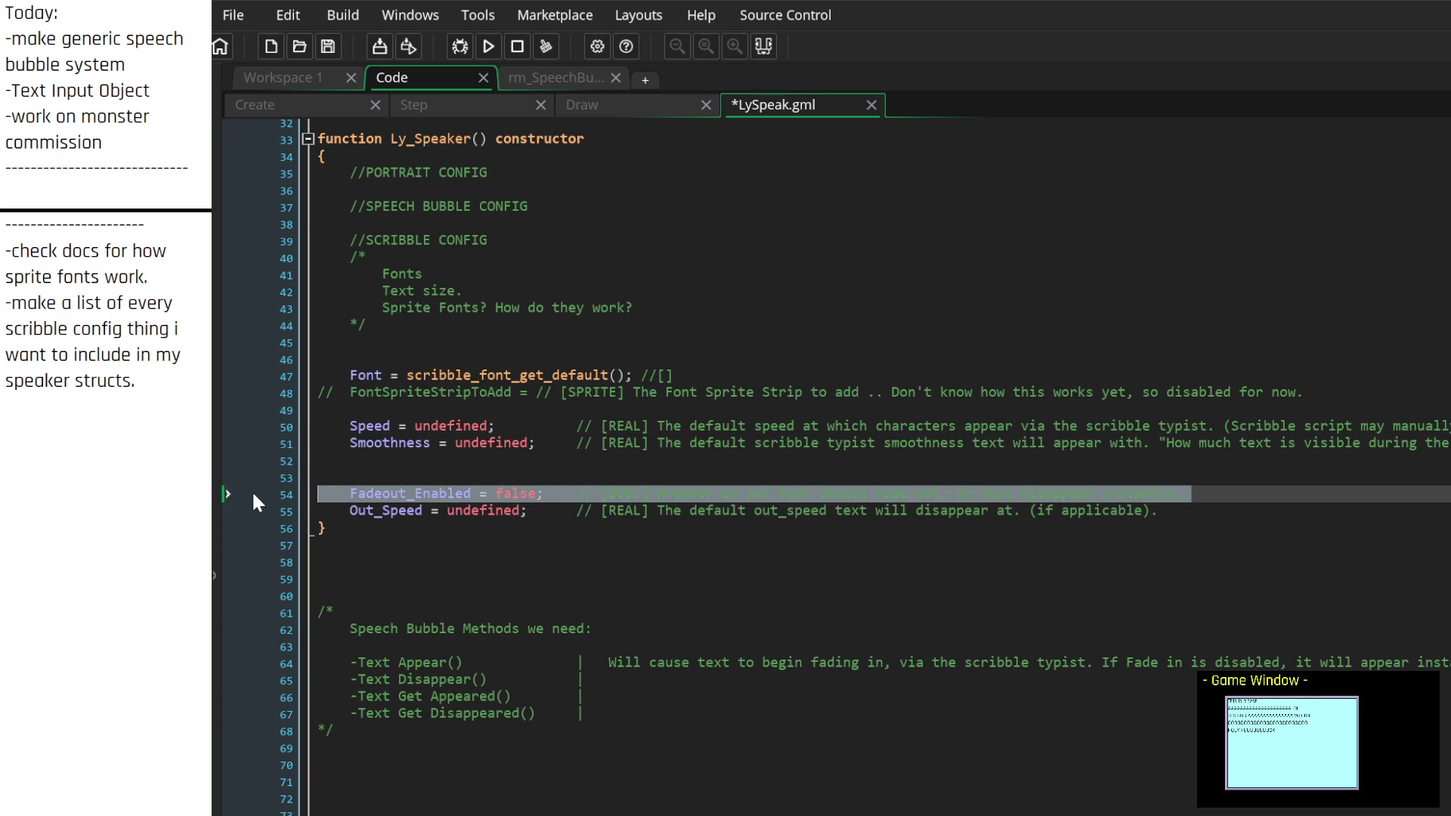
{"action": "key", "text": "Delete"}
{"action": "key", "text": "BackSpace"}
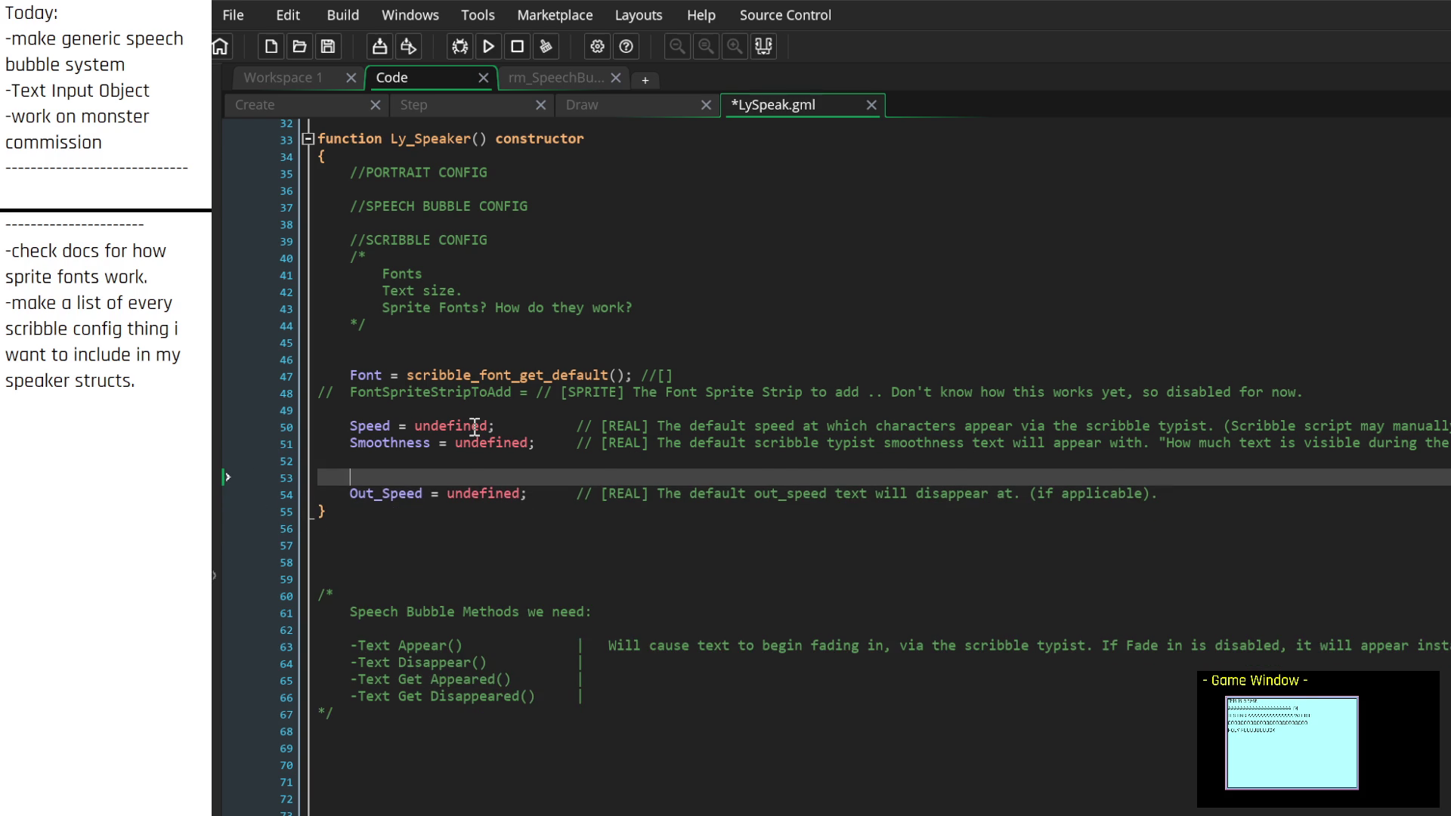
{"action": "key", "text": "BackSpace"}
{"action": "key", "text": "Up"}
{"action": "key", "text": "Up"}
{"action": "key", "text": "Up"}
{"action": "key", "text": "Down"}
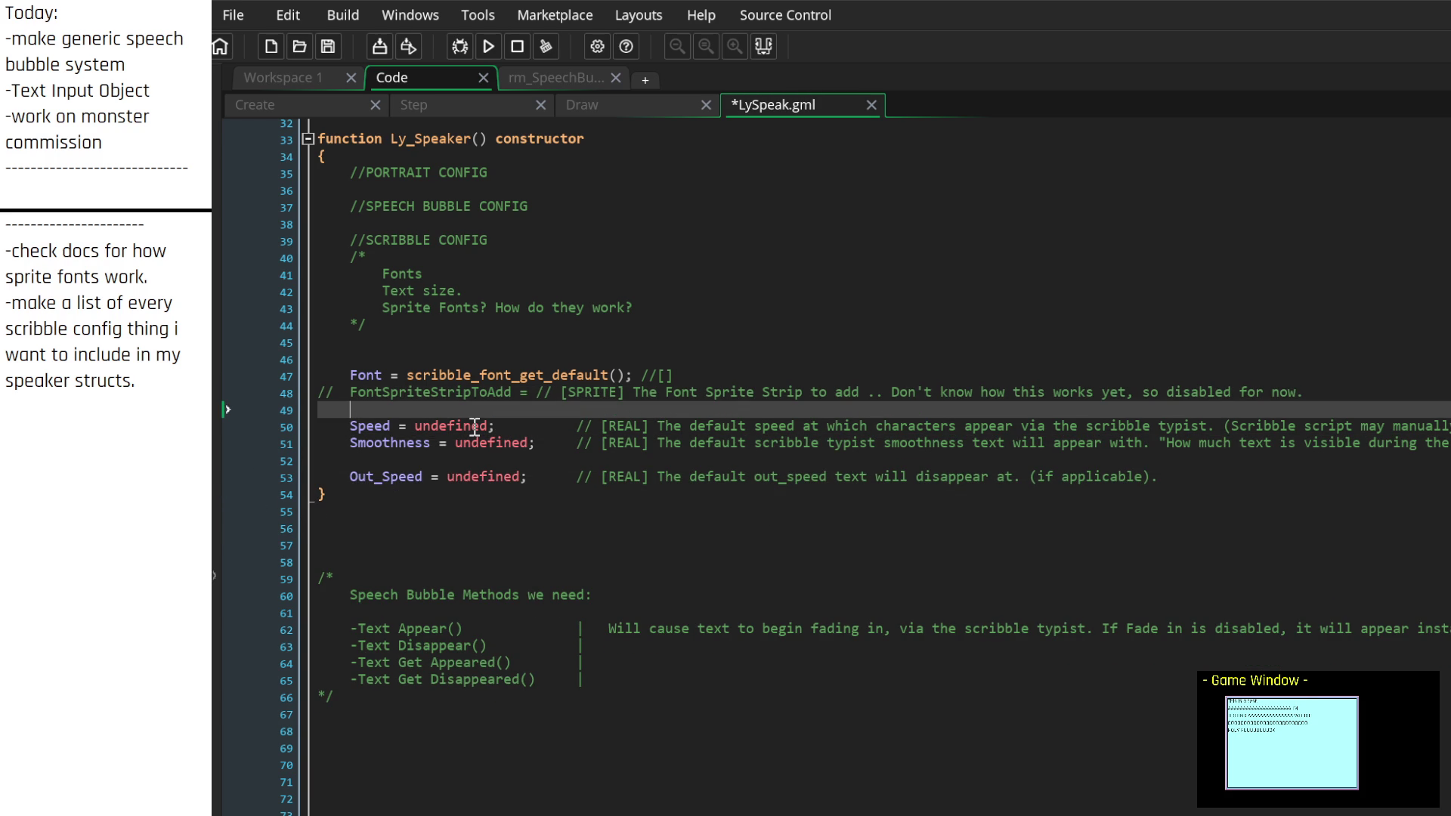
{"action": "key", "text": "Return"}
{"action": "key", "text": "Return"}
{"action": "key", "text": "ctrl+v"}
{"action": "key", "text": "Up"}
{"action": "key", "text": "Down"}
{"action": "key", "text": "BackSpace"}
{"action": "key", "text": "Up"}
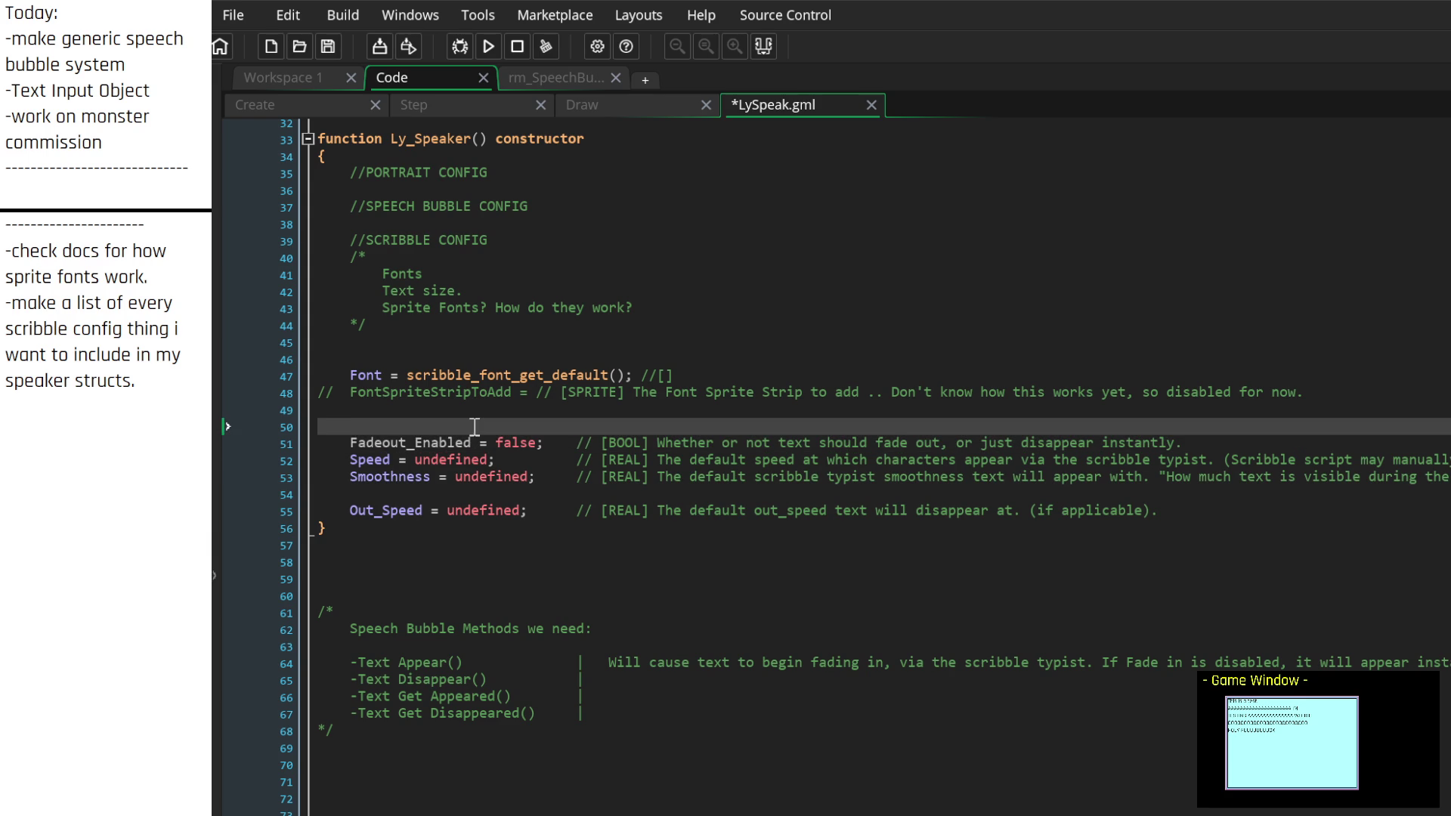
- Add 'FadeIn_Enabled = true;' on line 50 with its equals sign aligned to Fadeout_Enabled
{"action": "type", "text": "Fade"}
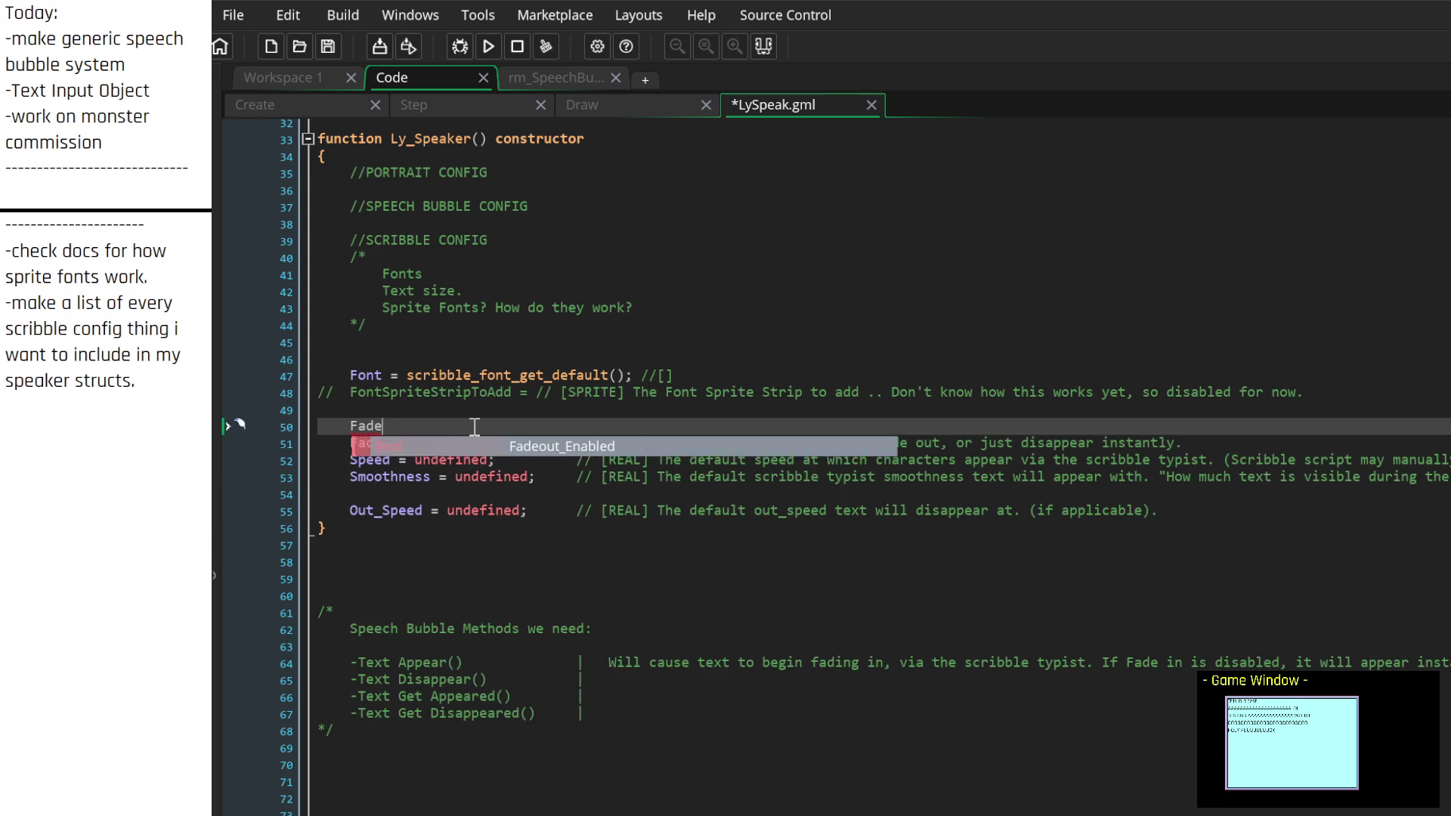
{"action": "type", "text": "In_Enabled = true;"}
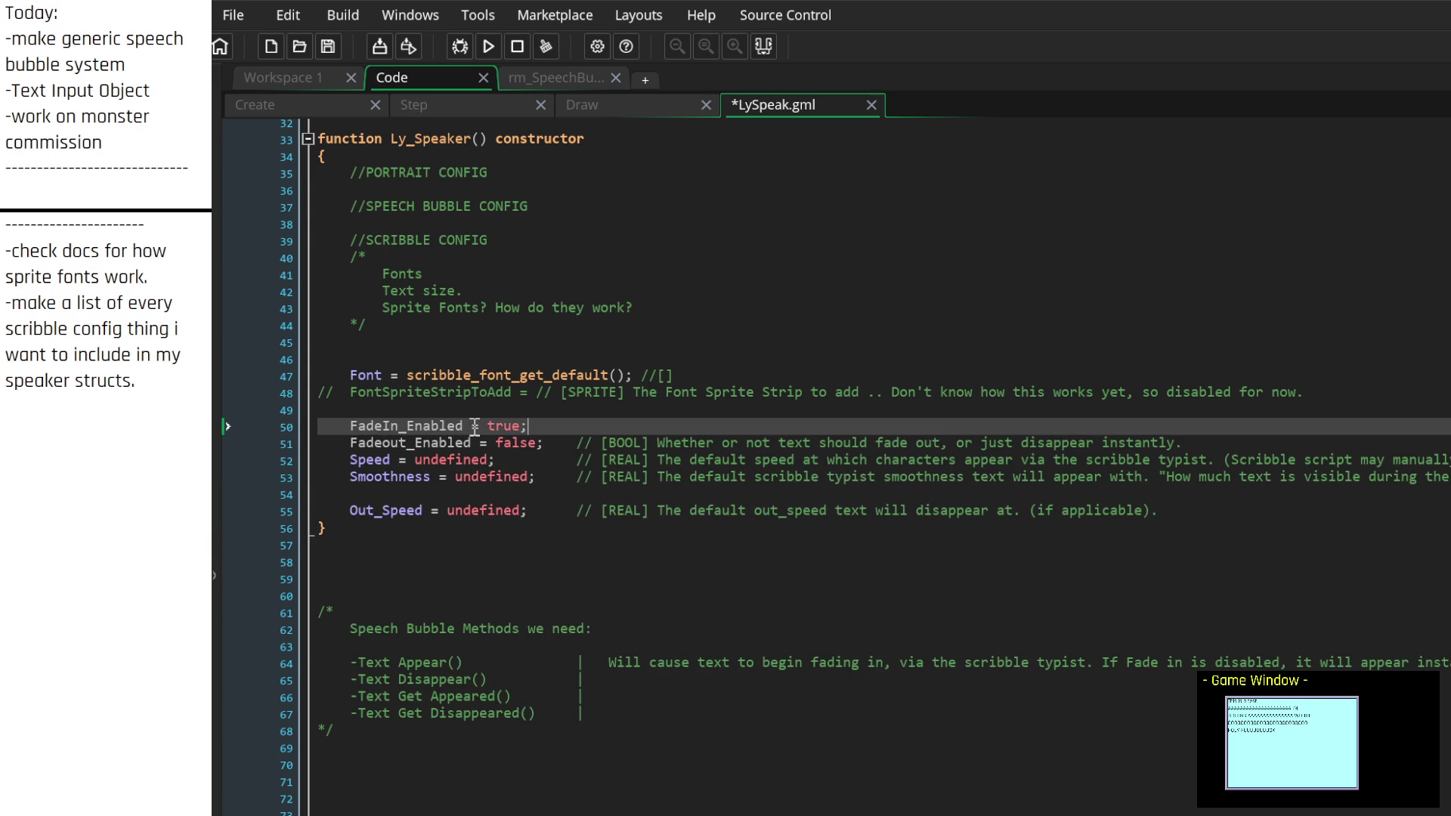
{"action": "left_click", "coordinate": [474, 425]}
{"action": "key", "text": "ctrl+Left"}
{"action": "key", "text": "Delete"}
{"action": "key", "text": "BackSpace"}
{"action": "key", "text": "BackSpace"}
{"action": "key", "text": "BackSpace"}
{"action": "type", "text": "adeIn"}
{"action": "key", "text": "Home"}
- Comment it '// [BOOL] Whether or not text should have an appear animation' and trim Fade from the name
{"action": "key", "text": "End"}
{"action": "type", "text": "// []"}
{"action": "type", "text": "BOOL"}
{"action": "type", "text": "Whether or not text should have a"}
{"action": "key", "text": "BackSpace"}
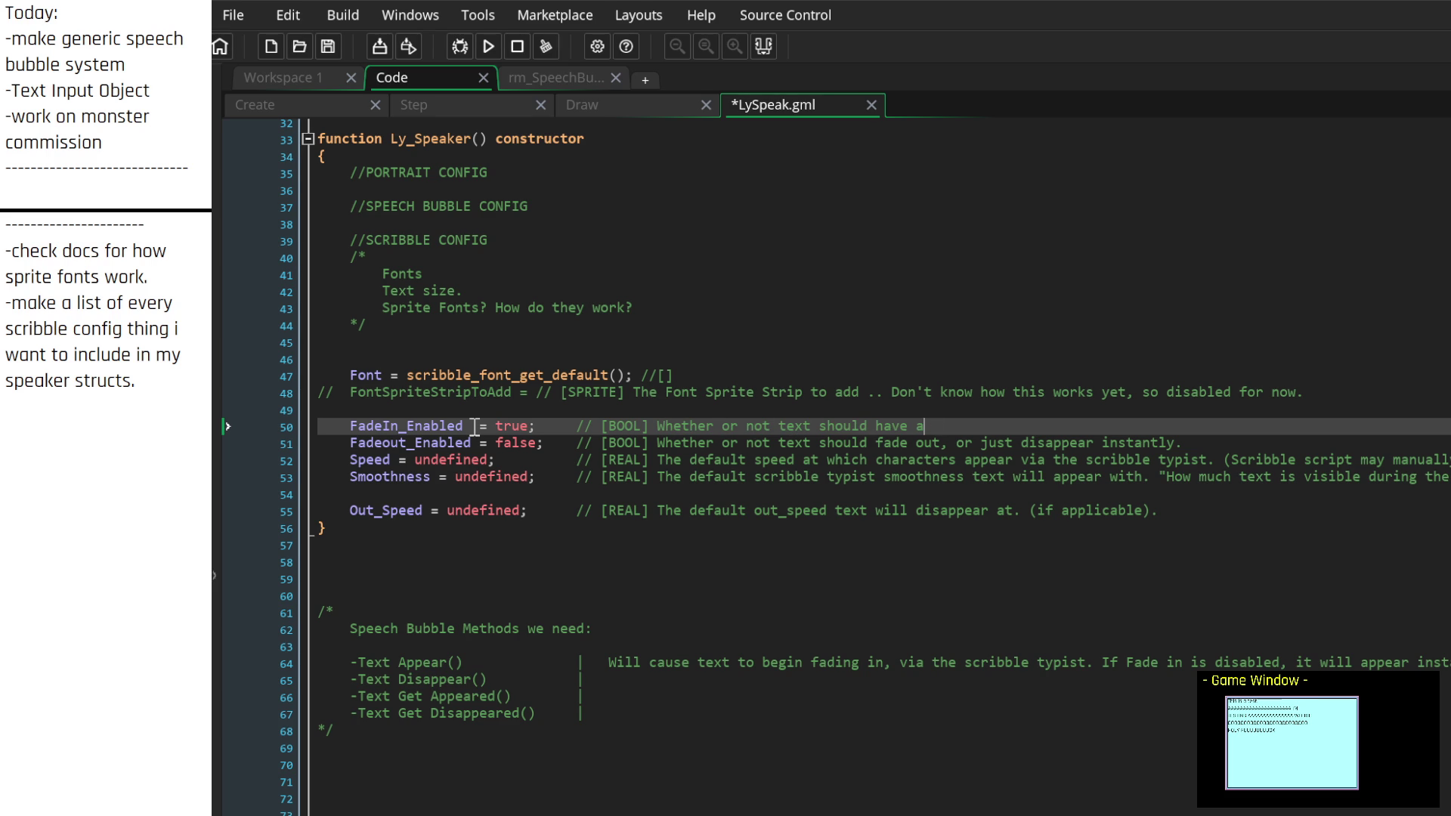
{"action": "type", "text": "n appear"}
{"action": "type", "text": " animation"}
{"action": "key", "text": "Home"}
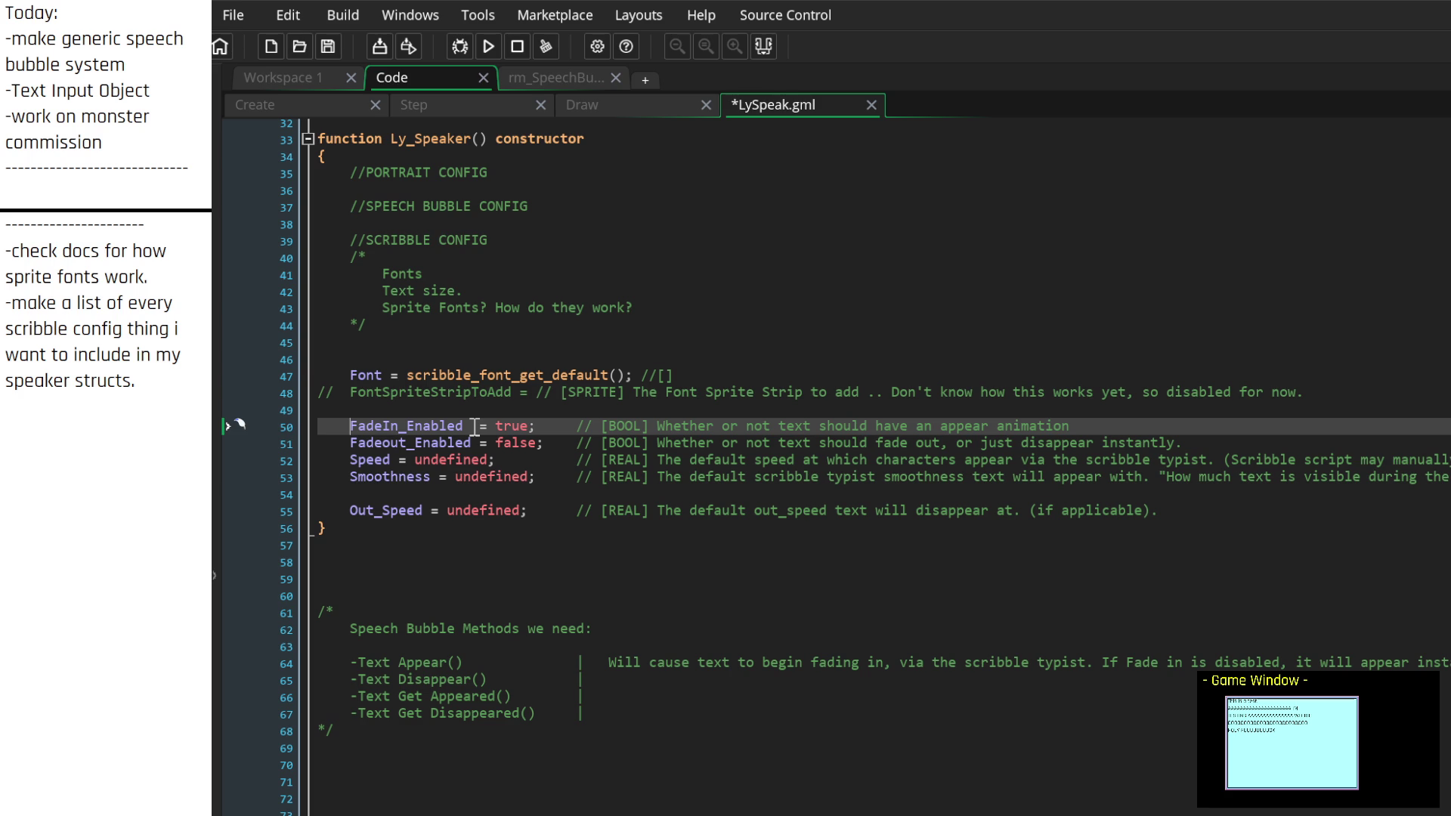
{"action": "key", "text": "Delete"}
{"action": "key", "text": "Delete"}
{"action": "key", "text": "Delete"}
- Rename the two flags to In_Enabled and Out_Enabled
{"action": "type", "text": "Type"}
{"action": "key", "text": "Down"}
{"action": "key", "text": "BackSpace"}
{"action": "key", "text": "BackSpace"}
{"action": "key", "text": "BackSpace"}
{"action": "key", "text": "BackSpace"}
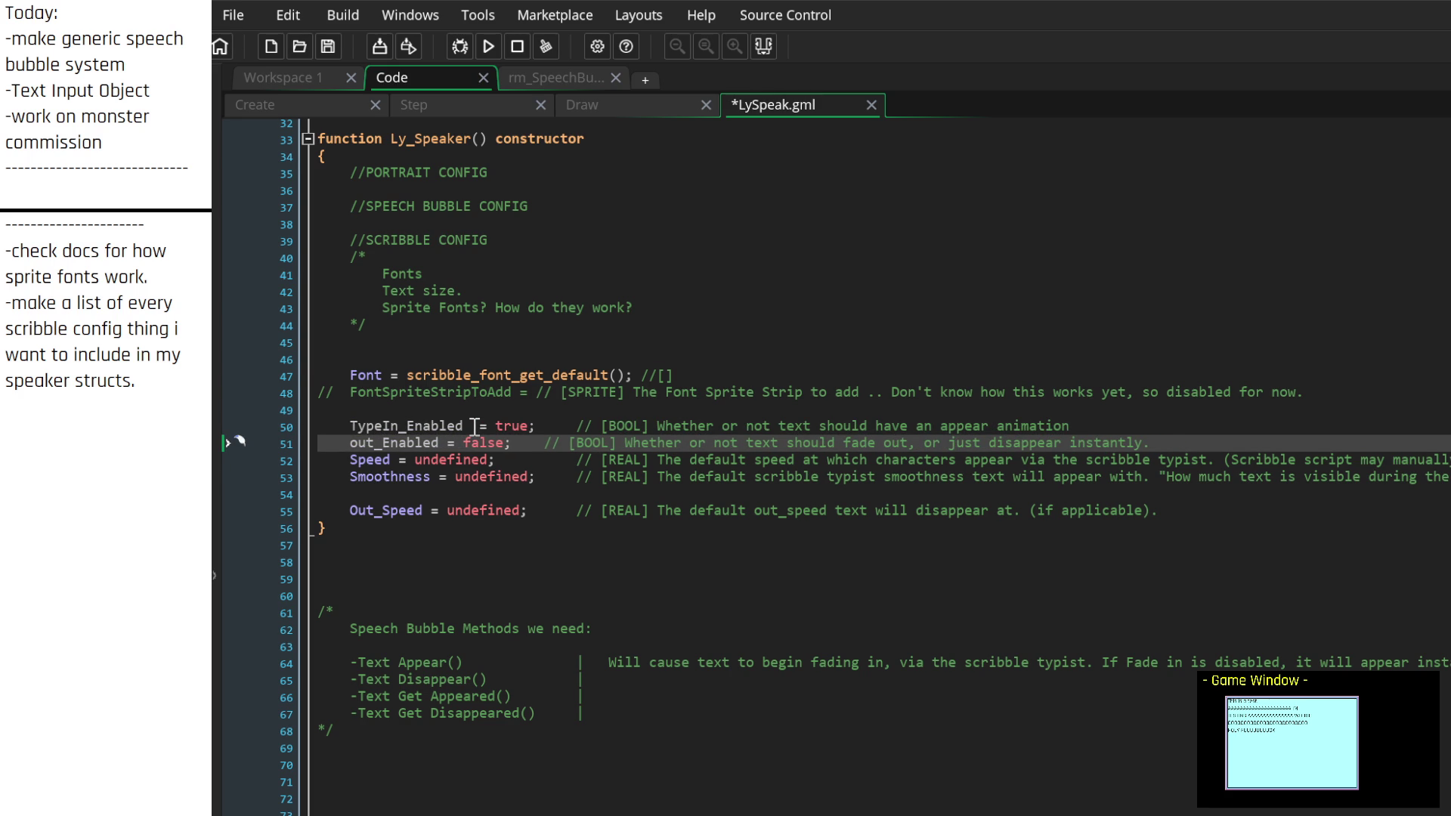
{"action": "key", "text": "Up"}
{"action": "key", "text": "Delete"}
{"action": "key", "text": "Delete"}
{"action": "key", "text": "Delete"}
{"action": "key", "text": "Down"}
{"action": "type", "text": "O"}
{"action": "key", "text": "Up"}
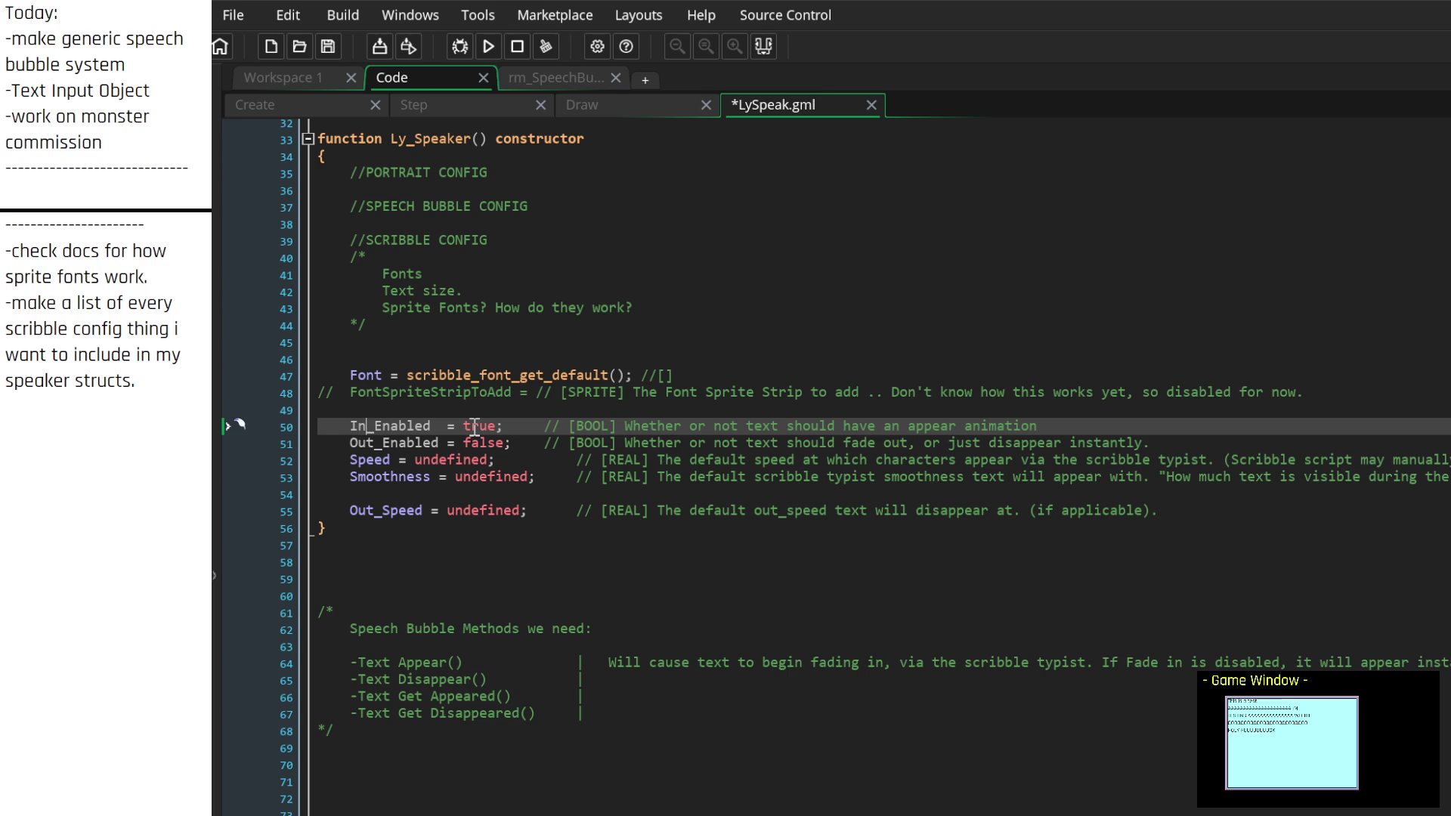
- Rewrite In_Enabled's comment to say if true it will show text appearing via the Typist
{"action": "key", "text": "ctrl+Right"}
{"action": "key", "text": "ctrl+Right"}
{"action": "key", "text": "ctrl+Right"}
{"action": "key", "text": "Right"}
{"action": "key", "text": "Right"}
{"action": "key", "text": "Right"}
{"action": "key", "text": "Right"}
{"action": "key", "text": "Right"}
{"action": "key", "text": "Right"}
{"action": "key", "text": "Left"}
{"action": "key", "text": "BackSpace"}
{"action": "key", "text": "BackSpace"}
{"action": "key", "text": "BackSpace"}
{"action": "type", "text": "an "}
{"action": "type", "text": "Appear anima"}
{"action": "type", "text": "tion"}
{"action": "type", "text": " via the scrib"}
{"action": "type", "text": "ble typist. "}
{"action": "type", "text": "if "}
{"action": "type", "text": "()"}
{"action": "key", "text": "BackSpace"}
{"action": "key", "text": "BackSpace"}
{"action": "key", "text": "BackSpace"}
{"action": "key", "text": "BackSpace"}
{"action": "key", "text": "BackSpace"}
{"action": "key", "text": "BackSpace"}
{"action": "type", "text": "If true, will "}
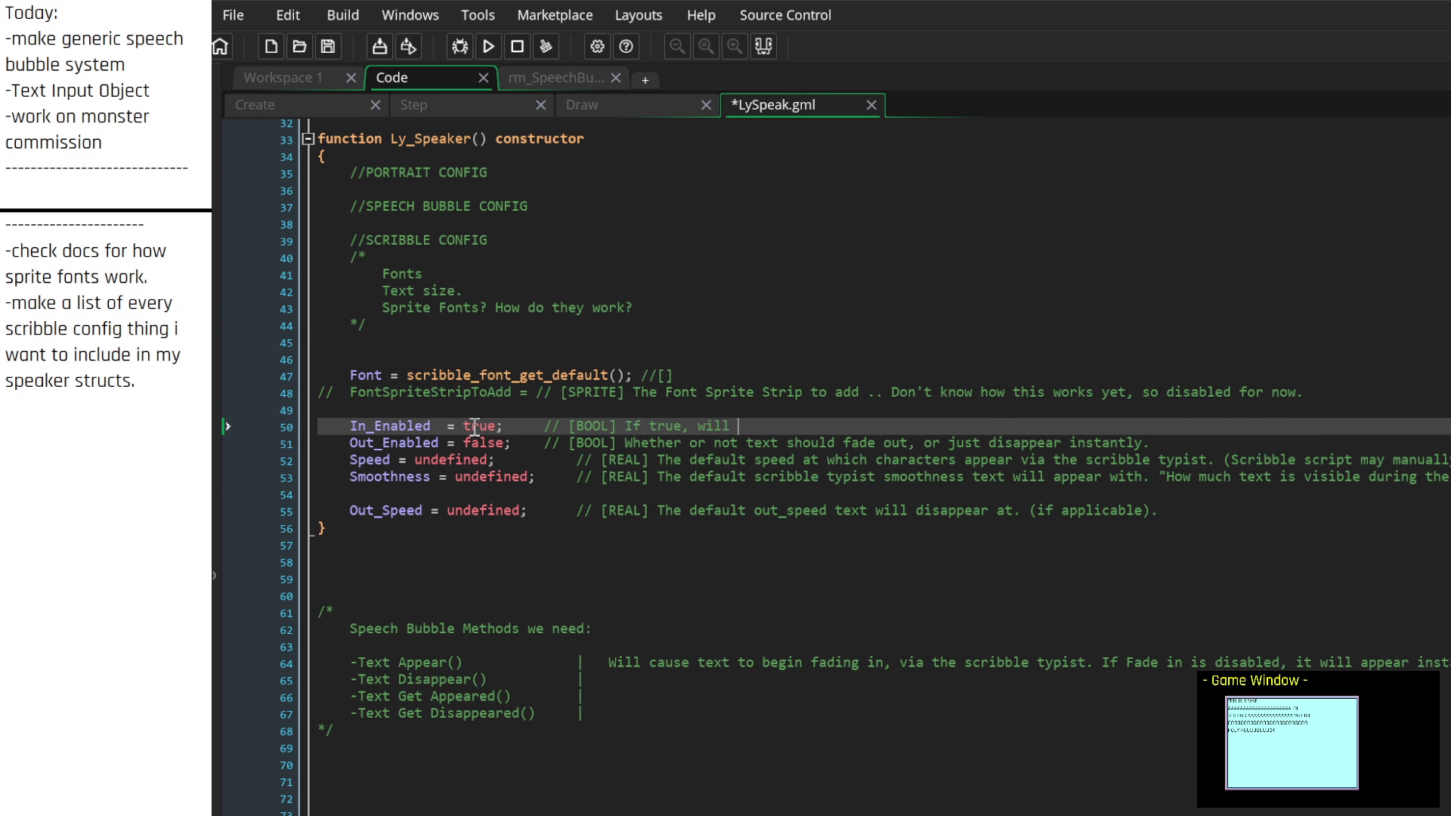
{"action": "type", "text": "play"}
{"action": "key", "text": "BackSpace"}
{"action": "key", "text": "BackSpace"}
{"action": "key", "text": "BackSpace"}
{"action": "type", "text": "show text "}
{"action": "type", "text": "appeari"}
{"action": "type", "text": "ng via the "}
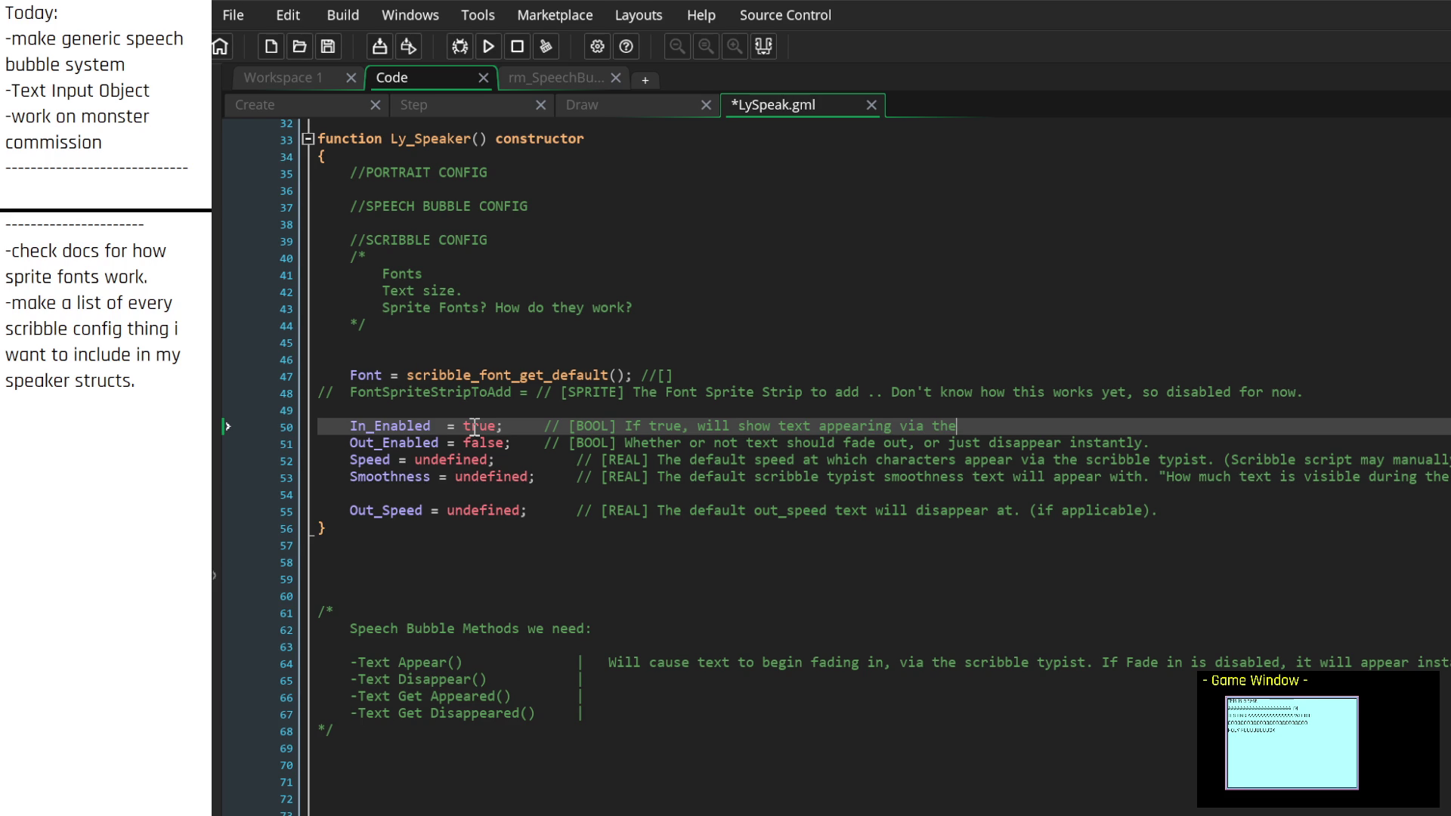
{"action": "type", "text": "Typist"}
{"action": "key", "text": "Left"}
{"action": "key", "text": "Left"}
{"action": "key", "text": "Left"}
{"action": "key", "text": "Down"}
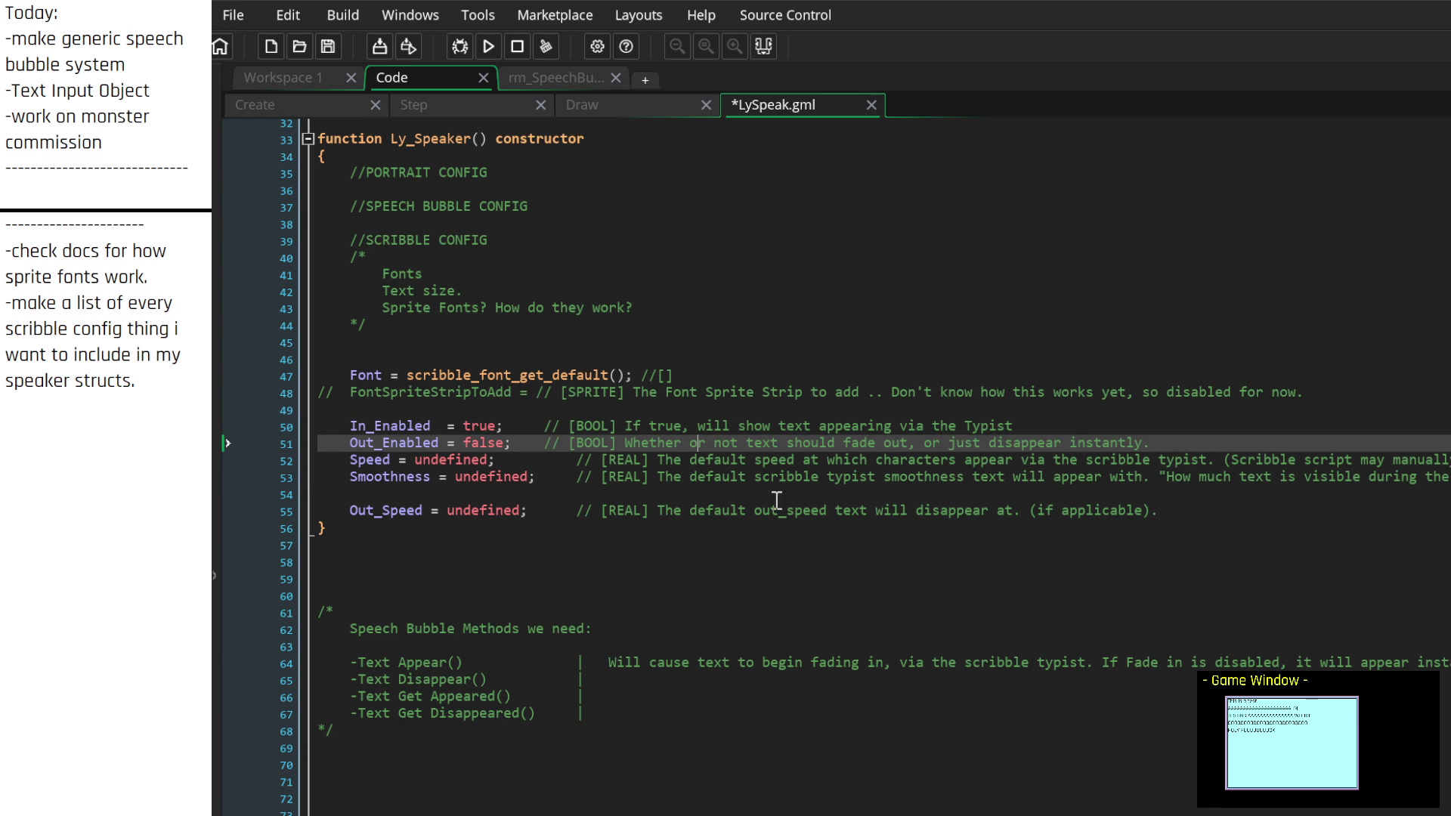
- Refine In_Enabled's comment with 'Scribble', '(true)' and 'if (false) then text will appear instantly'
{"action": "left_click", "coordinate": [973, 425]}
{"action": "type", "text": "Scribble"}
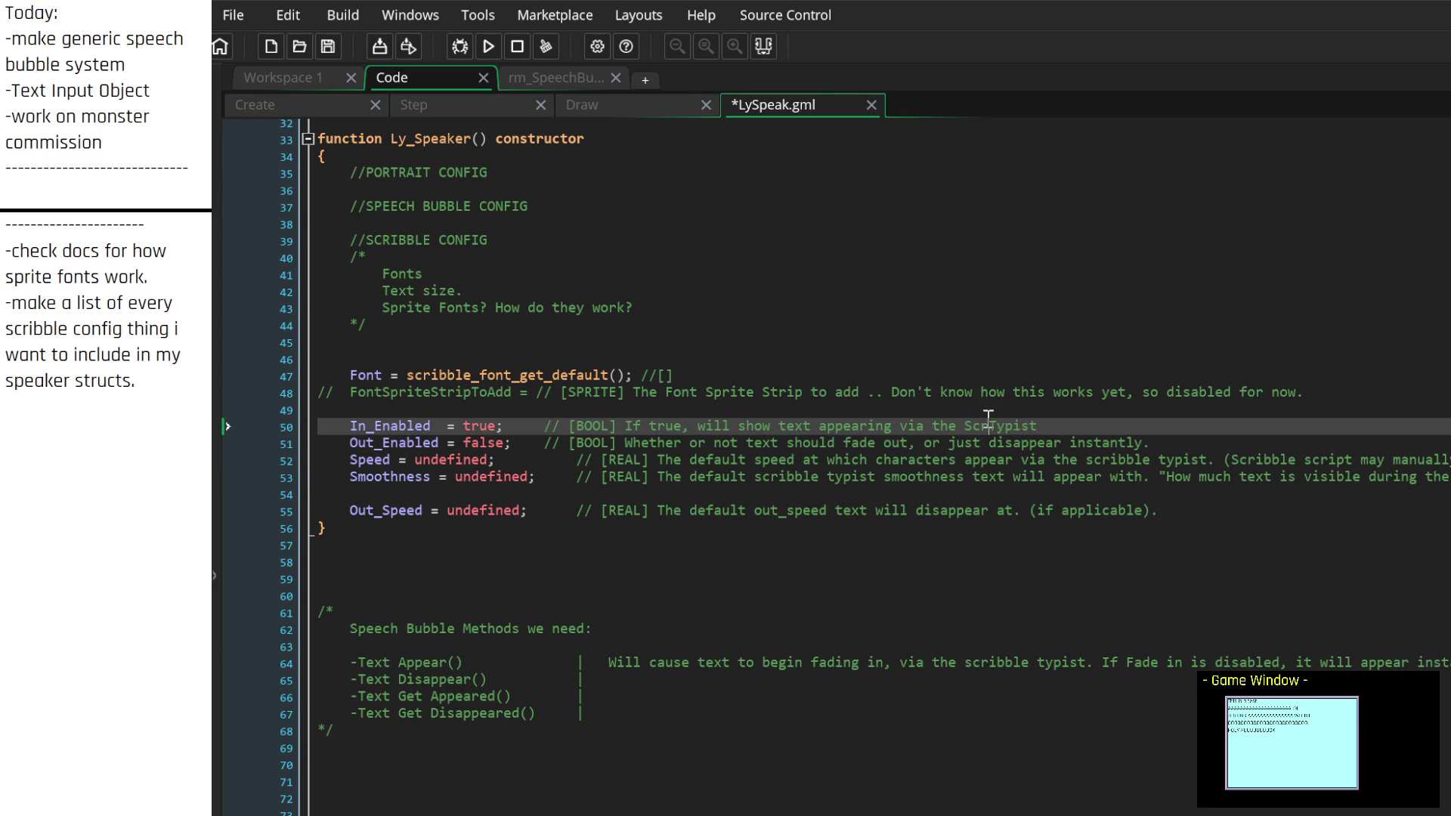
{"action": "key", "text": "Left"}
{"action": "key", "text": "Left"}
{"action": "key", "text": "Left"}
{"action": "key", "text": "Left"}
{"action": "type", "text": "]"}
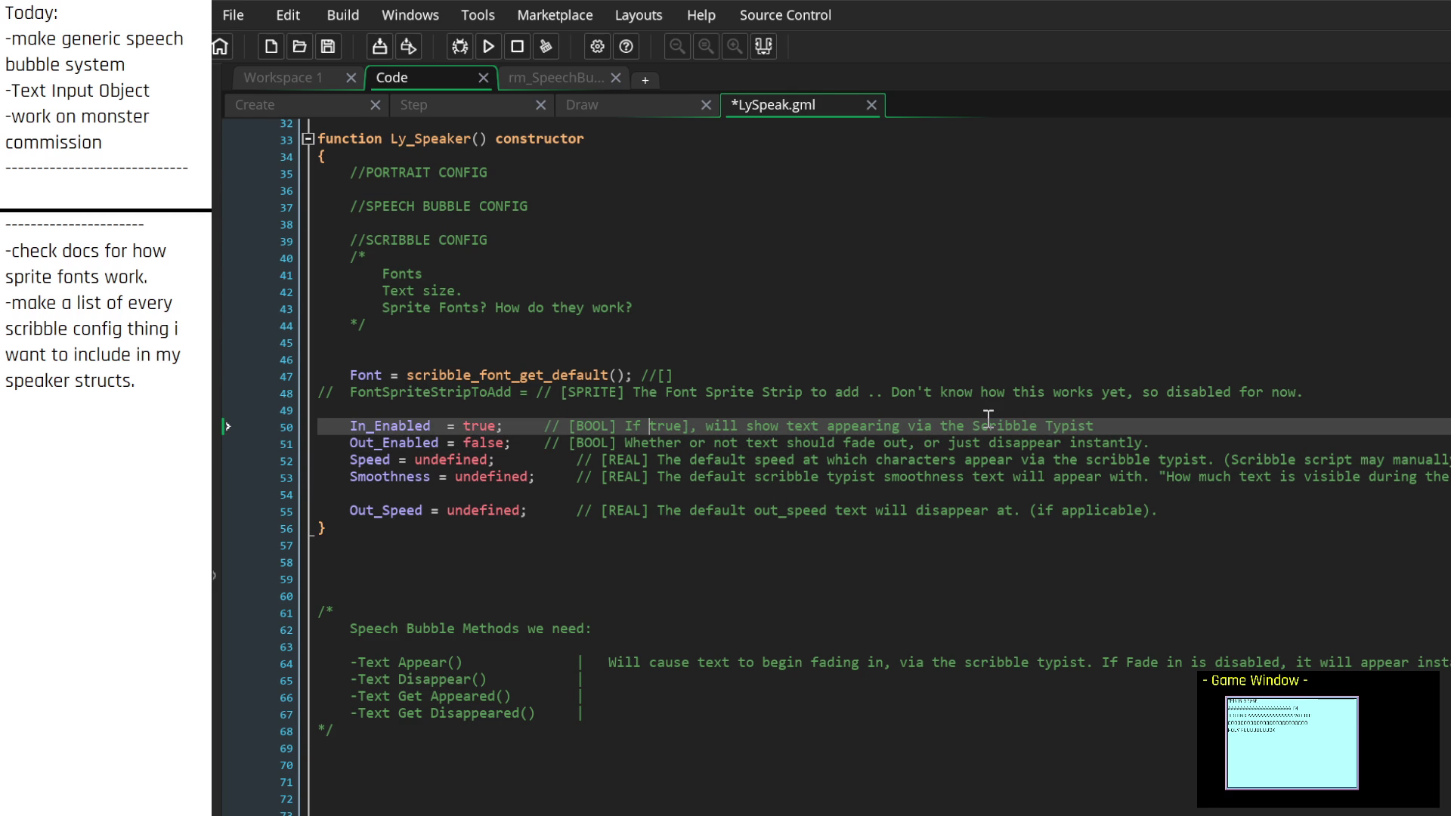
{"action": "key", "text": "Right"}
{"action": "key", "text": "Right"}
{"action": "key", "text": "Right"}
{"action": "key", "text": "Delete"}
{"action": "type", "text": ")"}
{"action": "key", "text": "ctrl+Left"}
{"action": "type", "text": "("}
{"action": "left_click", "coordinate": [1115, 427]}
{"action": "type", "text": "if"}
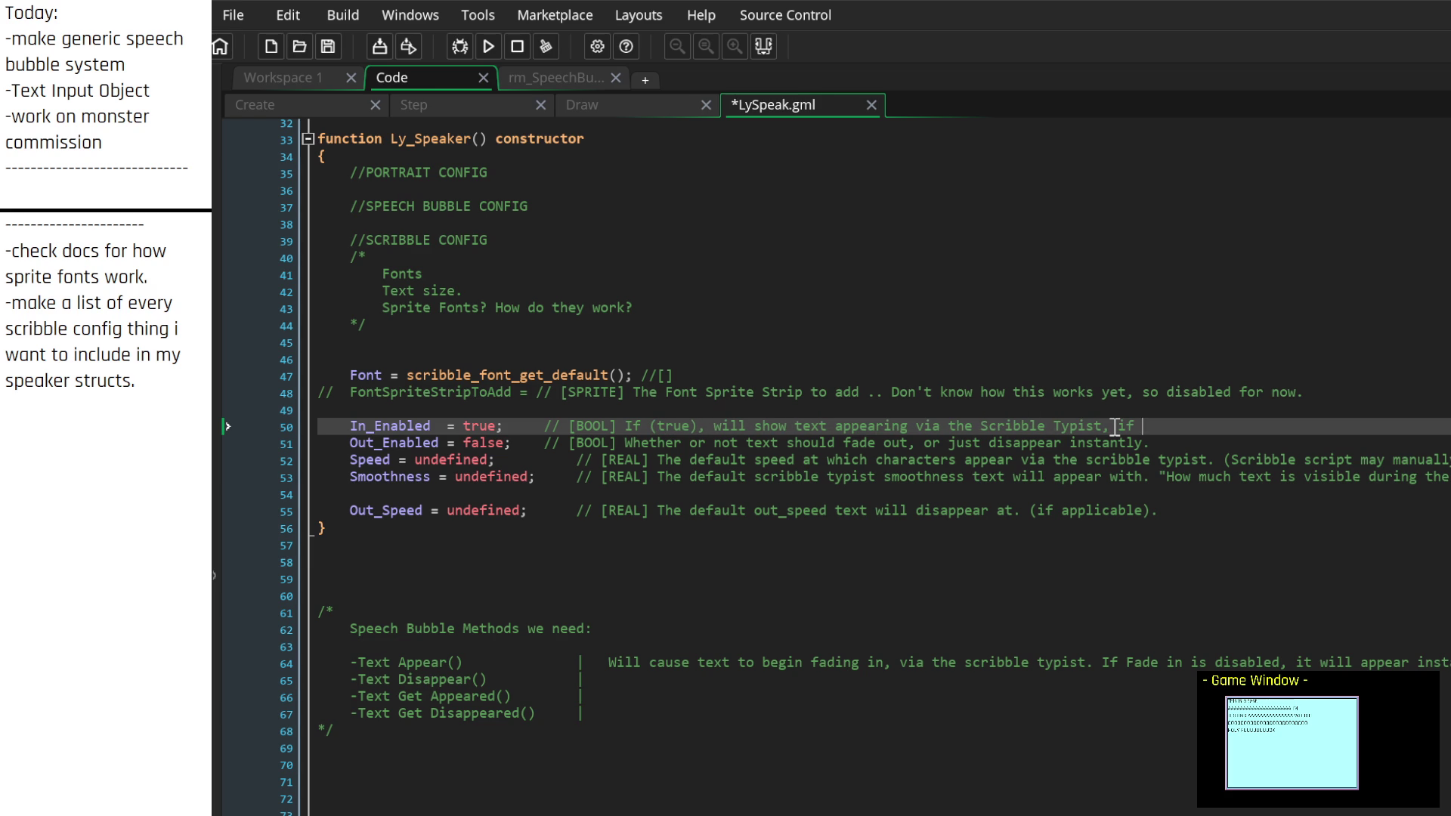
{"action": "type", "text": " (false) then text wi"}
{"action": "type", "text": "ll appear instan"}
{"action": "type", "text": "tl"}
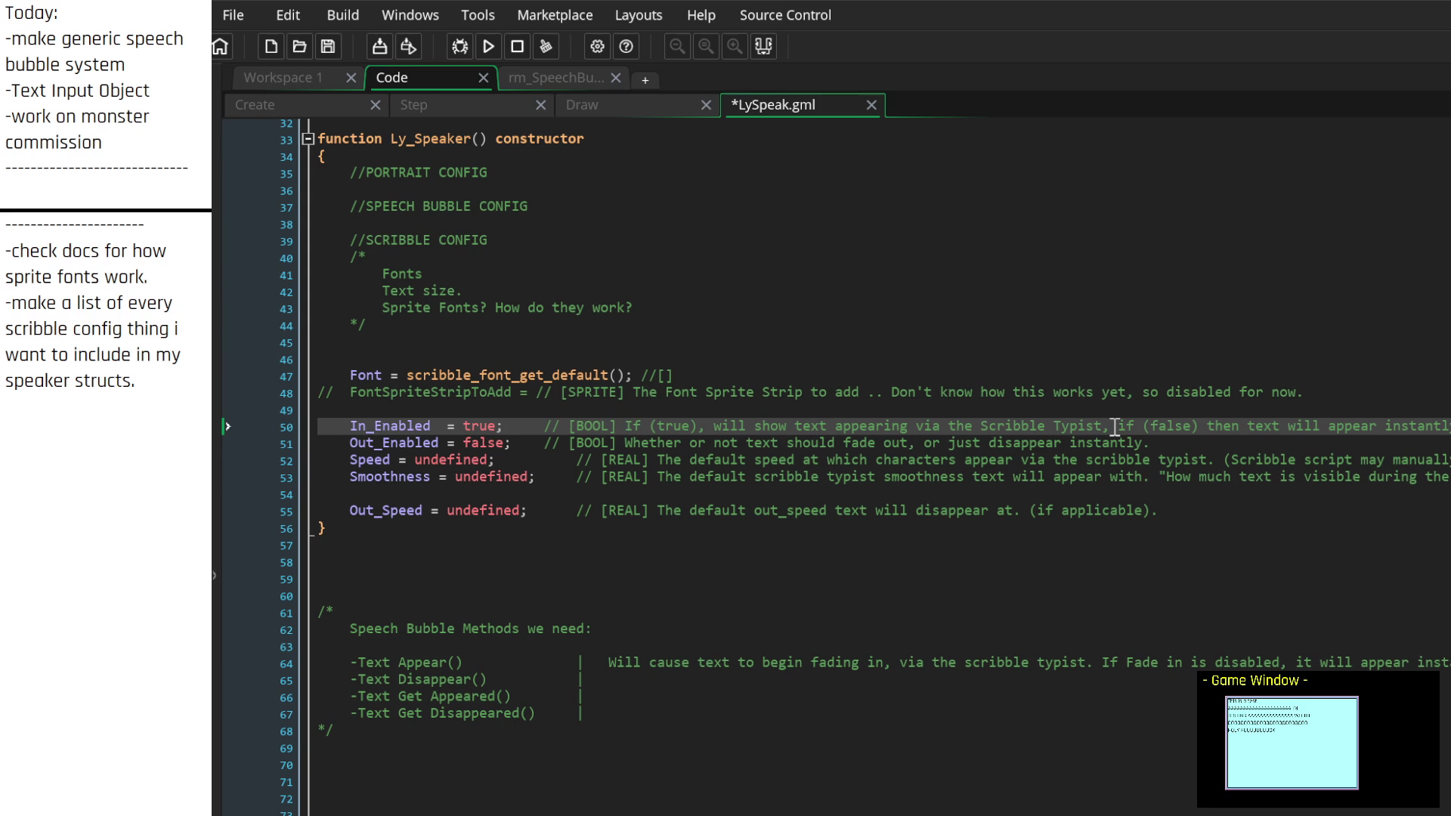
- Replace Out_Enabled's old comment with a draft starting 'If (true), text will disappear'
{"action": "key", "text": "Down"}
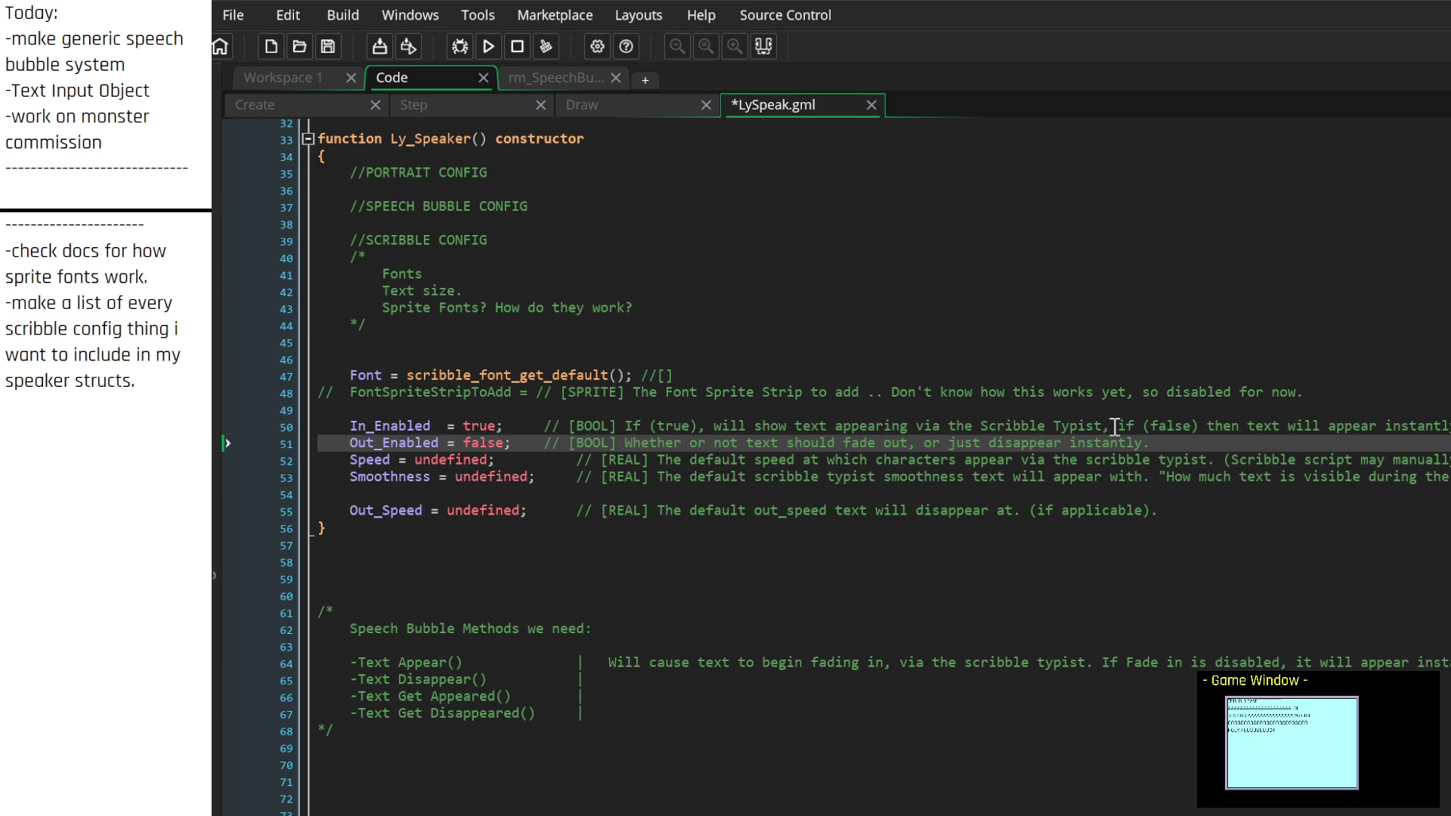
{"action": "key", "text": "Up"}
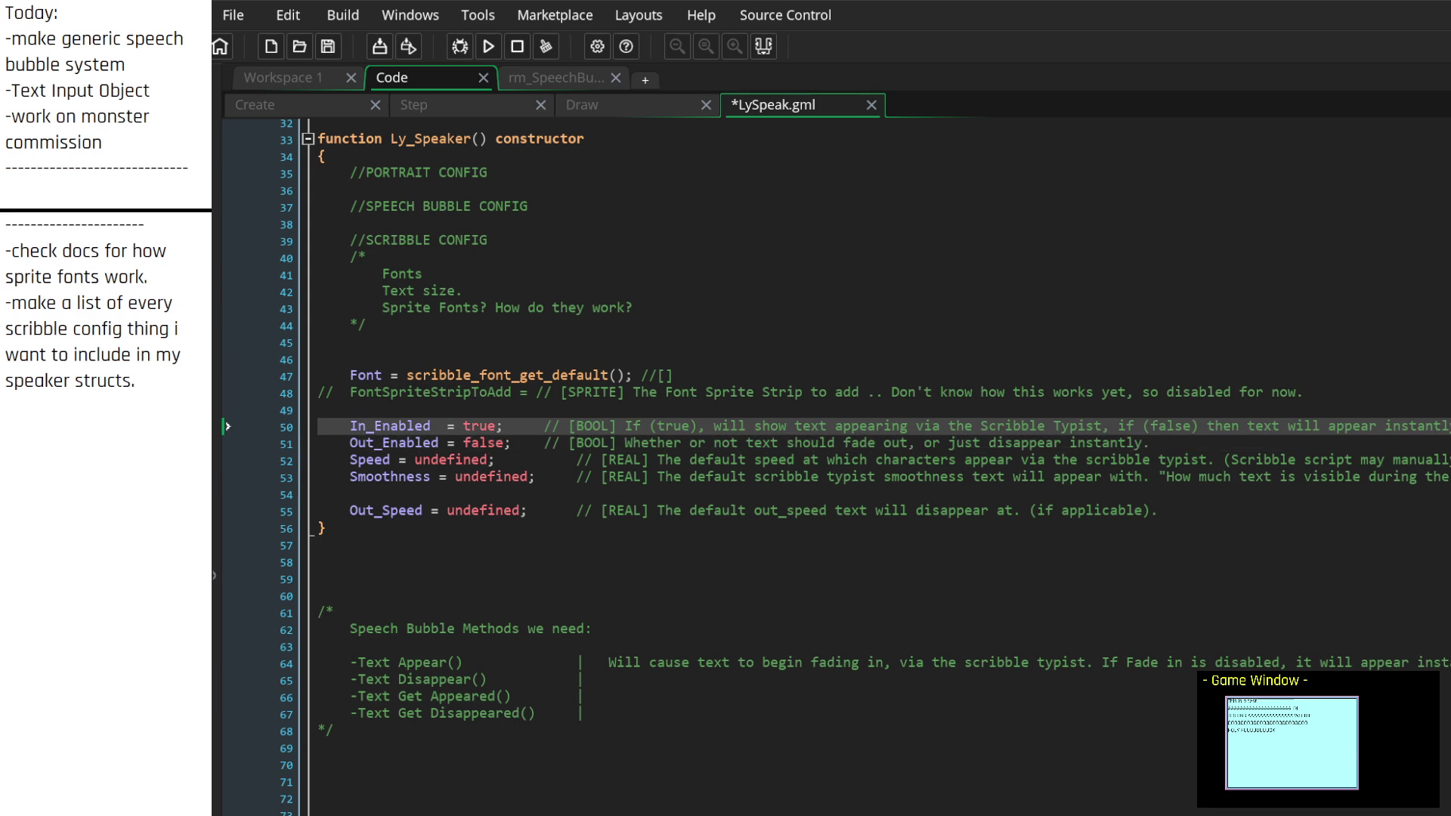
{"action": "left_click_drag", "start_coordinate": [1201, 444], "coordinate": [626, 445]}
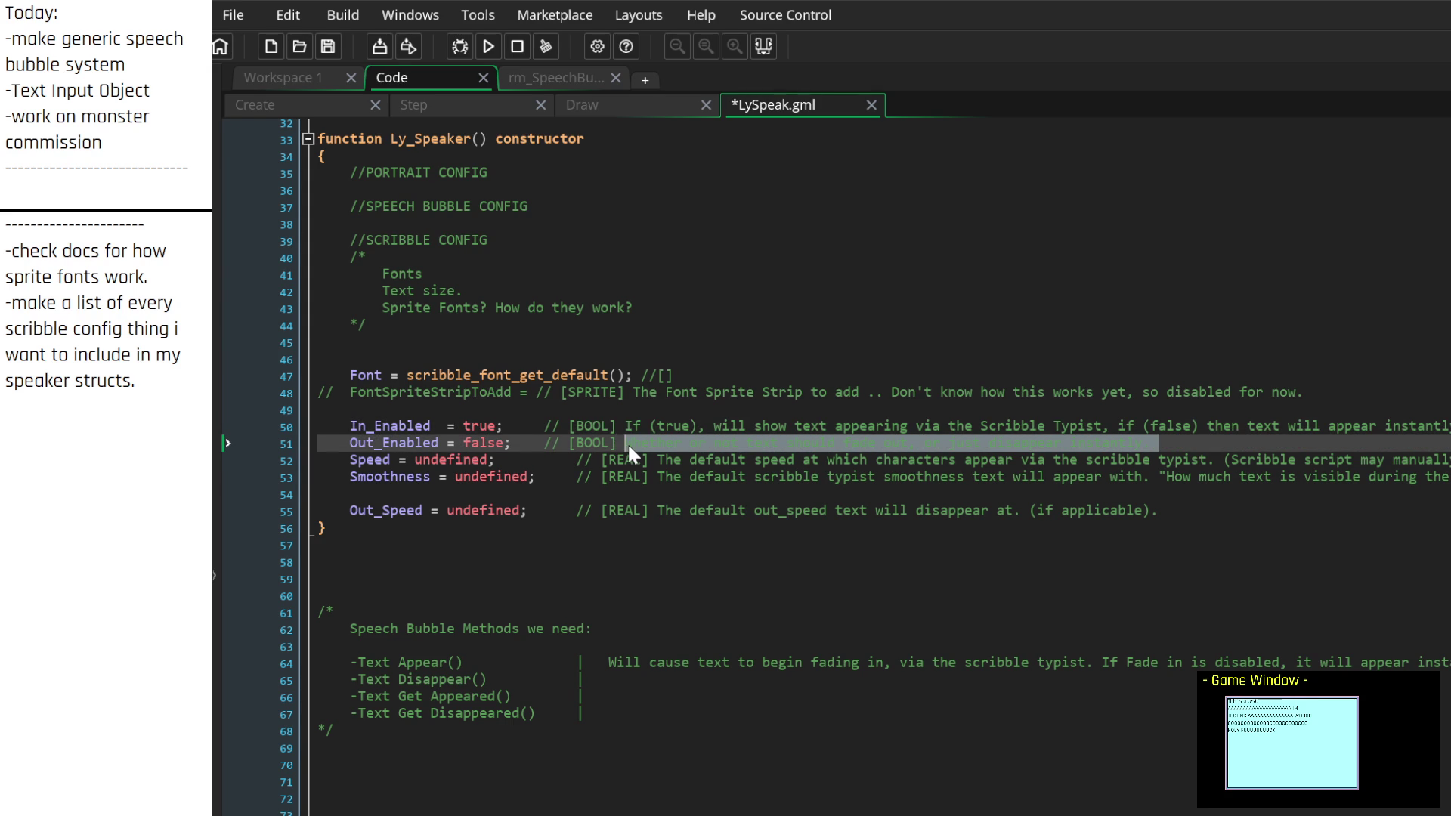
{"action": "type", "text": "If ("}
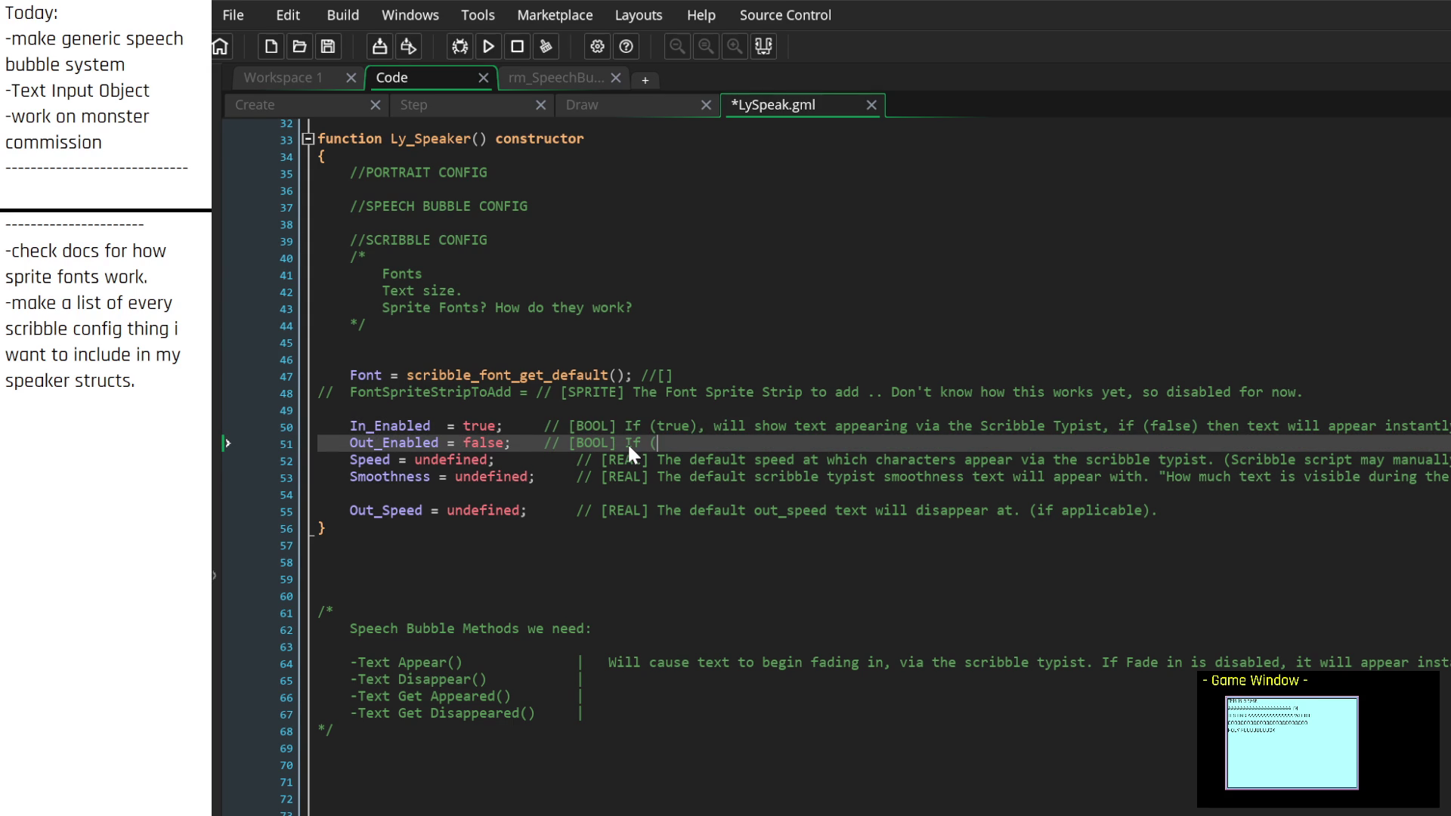
{"action": "type", "text": "true)m"}
{"action": "key", "text": "BackSpace"}
{"action": "type", "text": ", "}
{"action": "type", "text": "disappearing"}
{"action": "type", "text": "text"}
{"action": "key", "text": "BackSpace"}
{"action": "key", "text": "BackSpace"}
{"action": "key", "text": "BackSpace"}
{"action": "key", "text": "BackSpace"}
{"action": "key", "text": "BackSpace"}
{"action": "key", "text": "BackSpace"}
{"action": "type", "text": "text wil"}
{"action": "type", "text": "l "}
{"action": "type", "text": "disappear"}
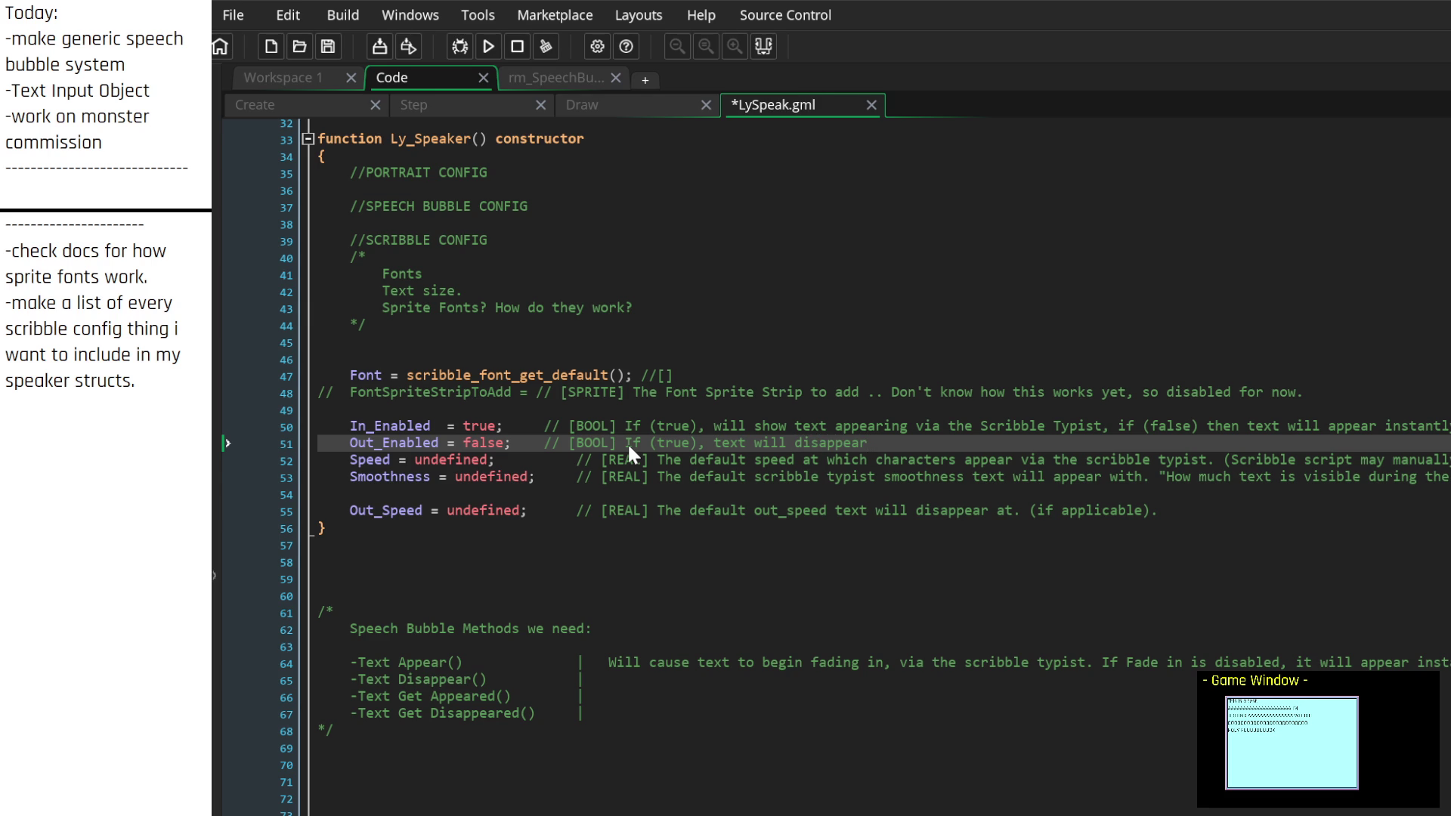
- Reword Out_Enabled's comment to 'show text disappear via the Scribble Typist, if (false), then text will disappear'
{"action": "key", "text": "BackSpace"}
{"action": "key", "text": "BackSpace"}
{"action": "key", "text": "BackSpace"}
{"action": "type", "text": "play a fadeout"}
{"action": "key", "text": "BackSpace"}
{"action": "key", "text": "BackSpace"}
{"action": "key", "text": "BackSpace"}
{"action": "type", "text": "d"}
{"action": "key", "text": "BackSpace"}
{"action": "type", "text": "show text disappear via the Scribble Typ"}
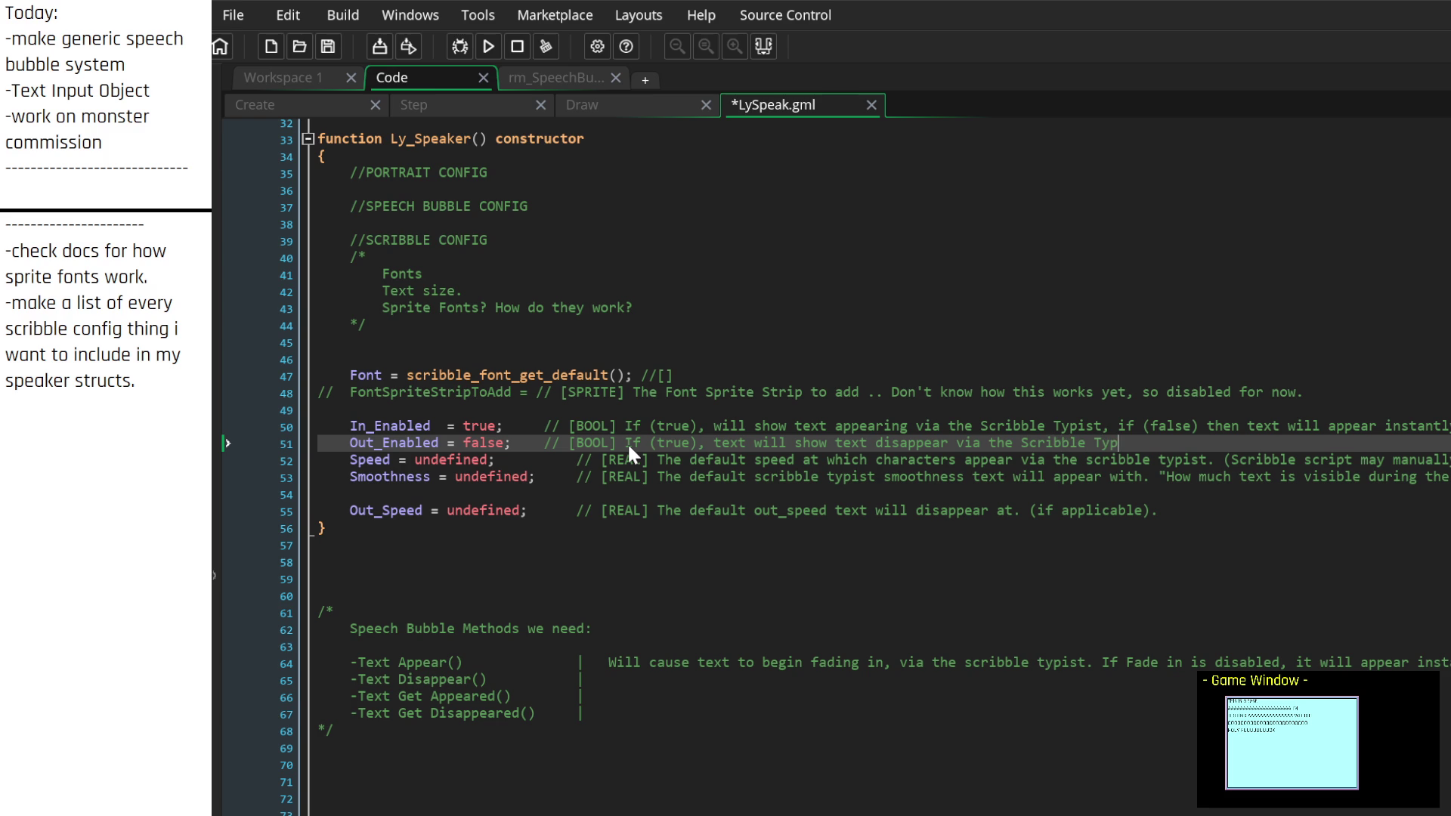
{"action": "type", "text": "ist, if "}
{"action": "type", "text": "(false)"}
{"action": "type", "text": ", then dis"}
{"action": "type", "text": "appea"}
{"action": "key", "text": "ctrl+BackSpace"}
{"action": "type", "text": "text wil"}
{"action": "type", "text": "l disappear"}
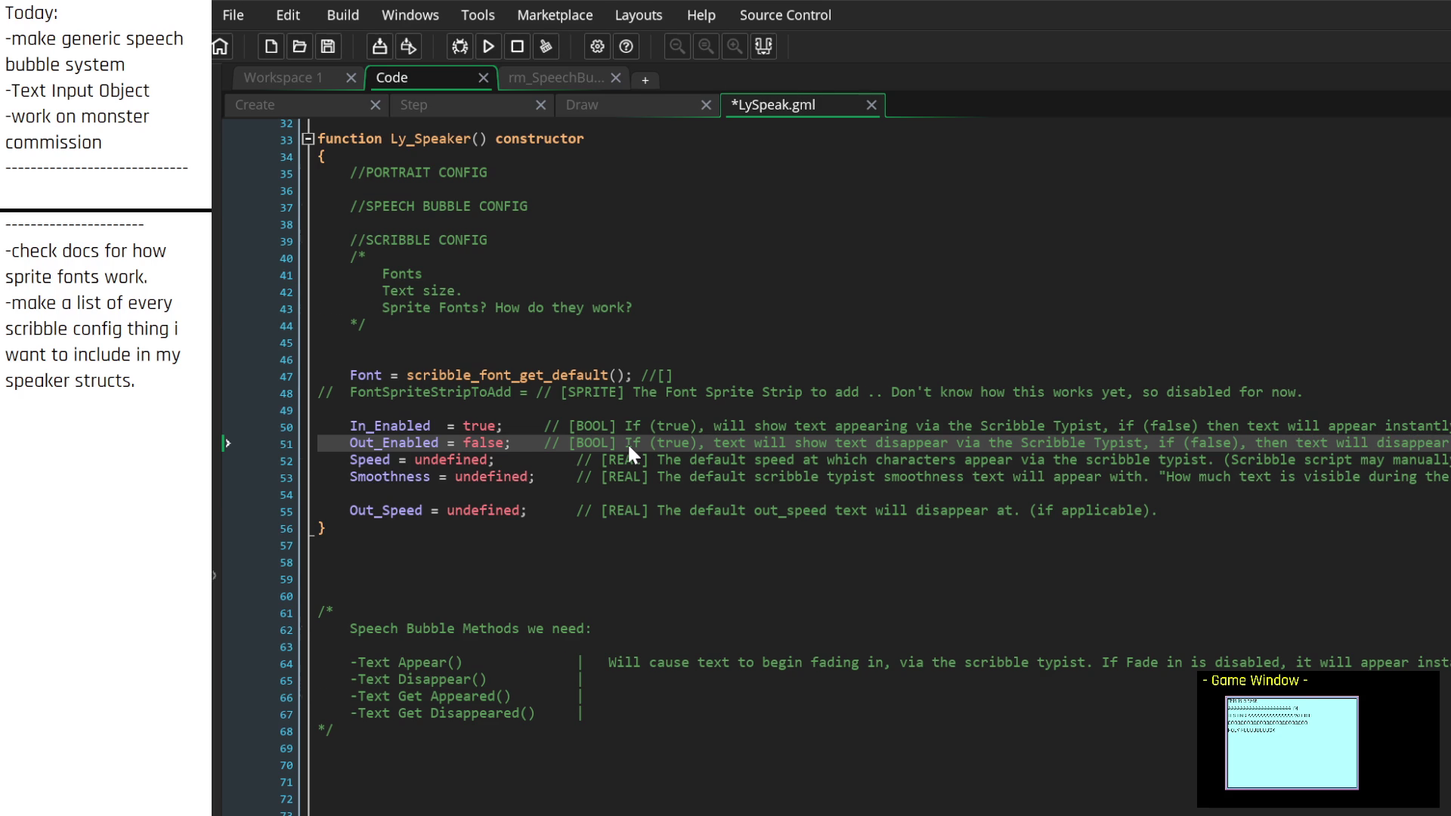
- Insert blank lines above Speed and after Out_Speed
{"action": "key", "text": "End"}
{"action": "key", "text": "Right"}
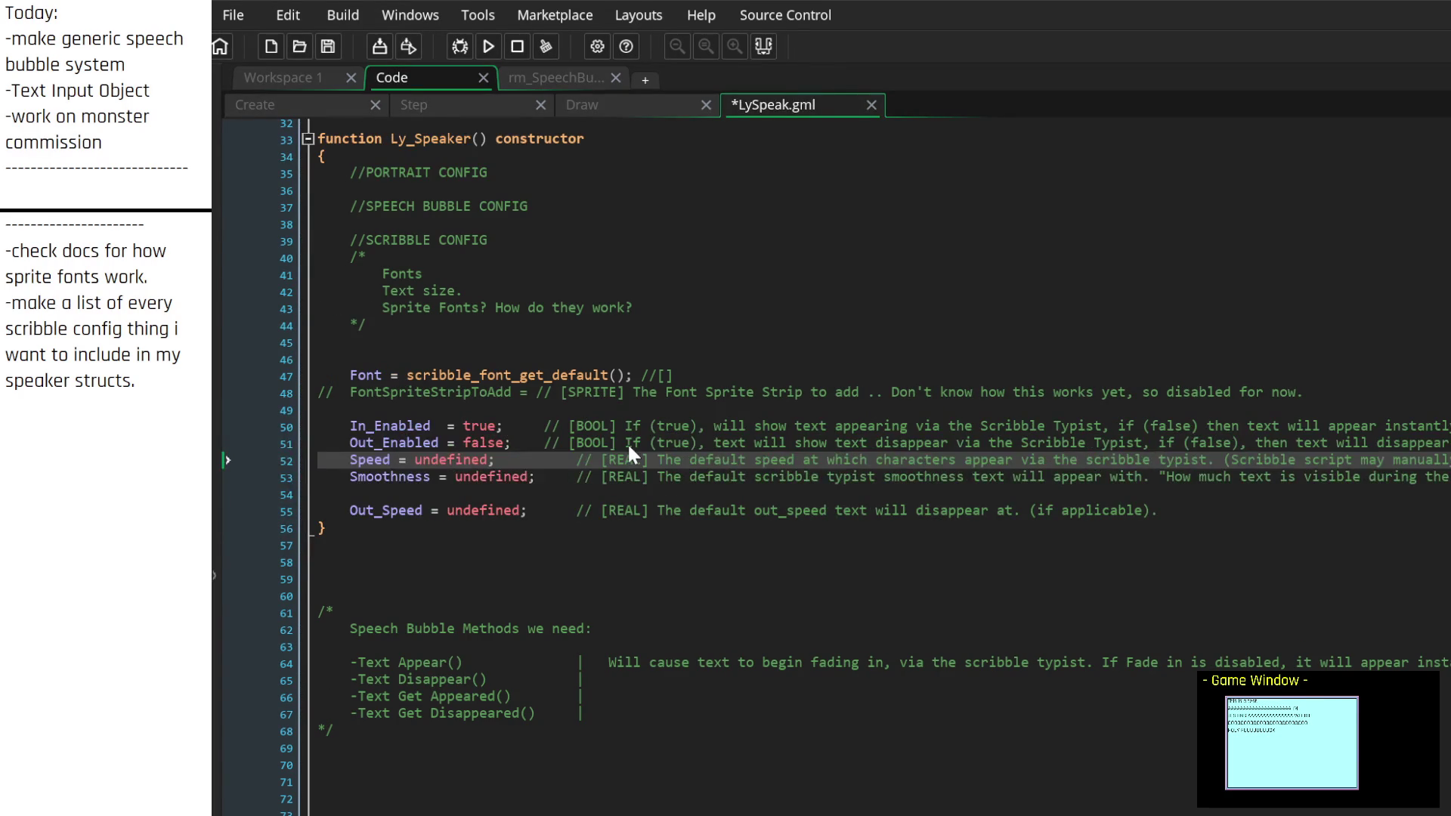
{"action": "key", "text": "Left"}
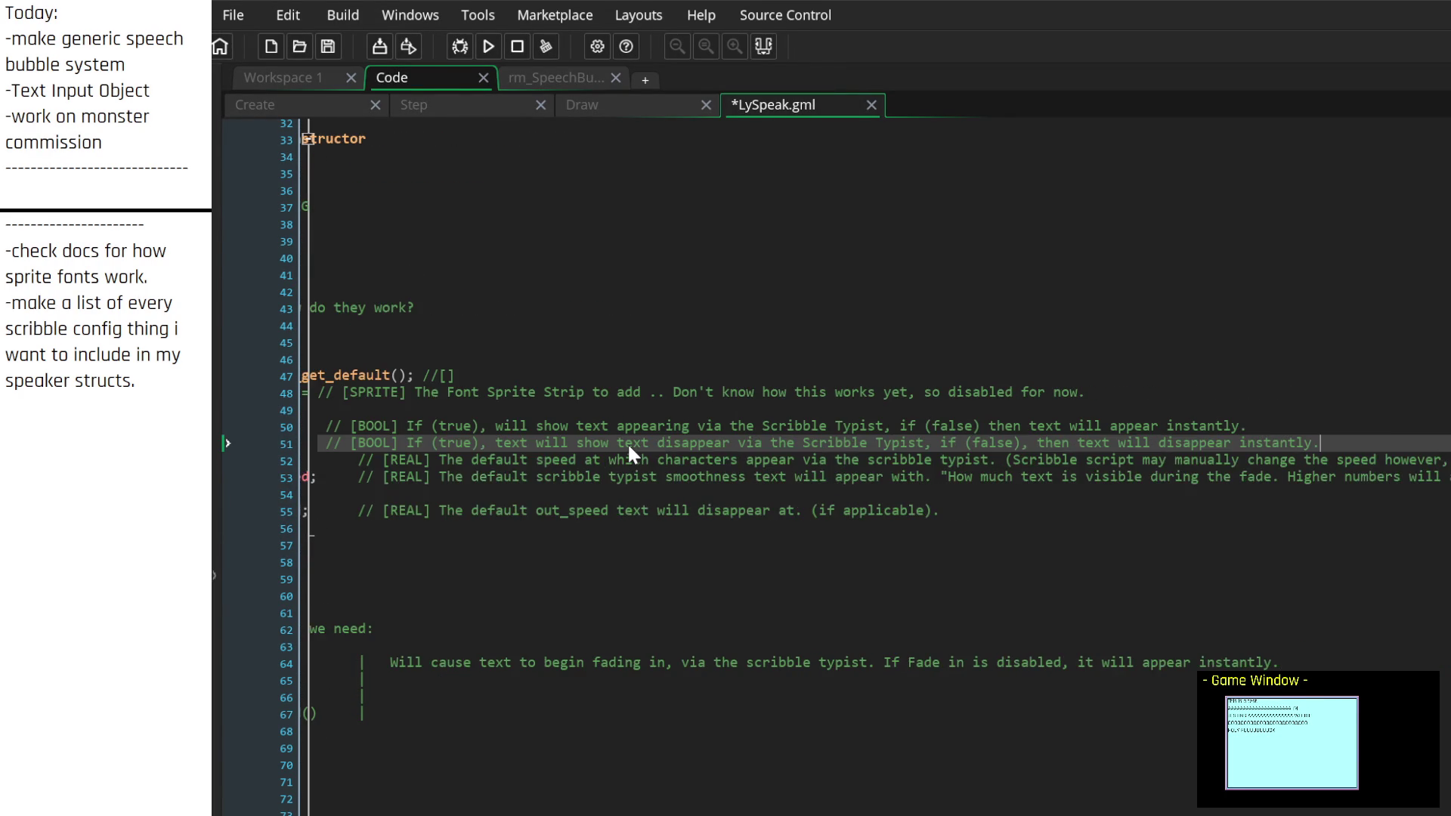
{"action": "key", "text": "Return"}
{"action": "key", "text": "Down"}
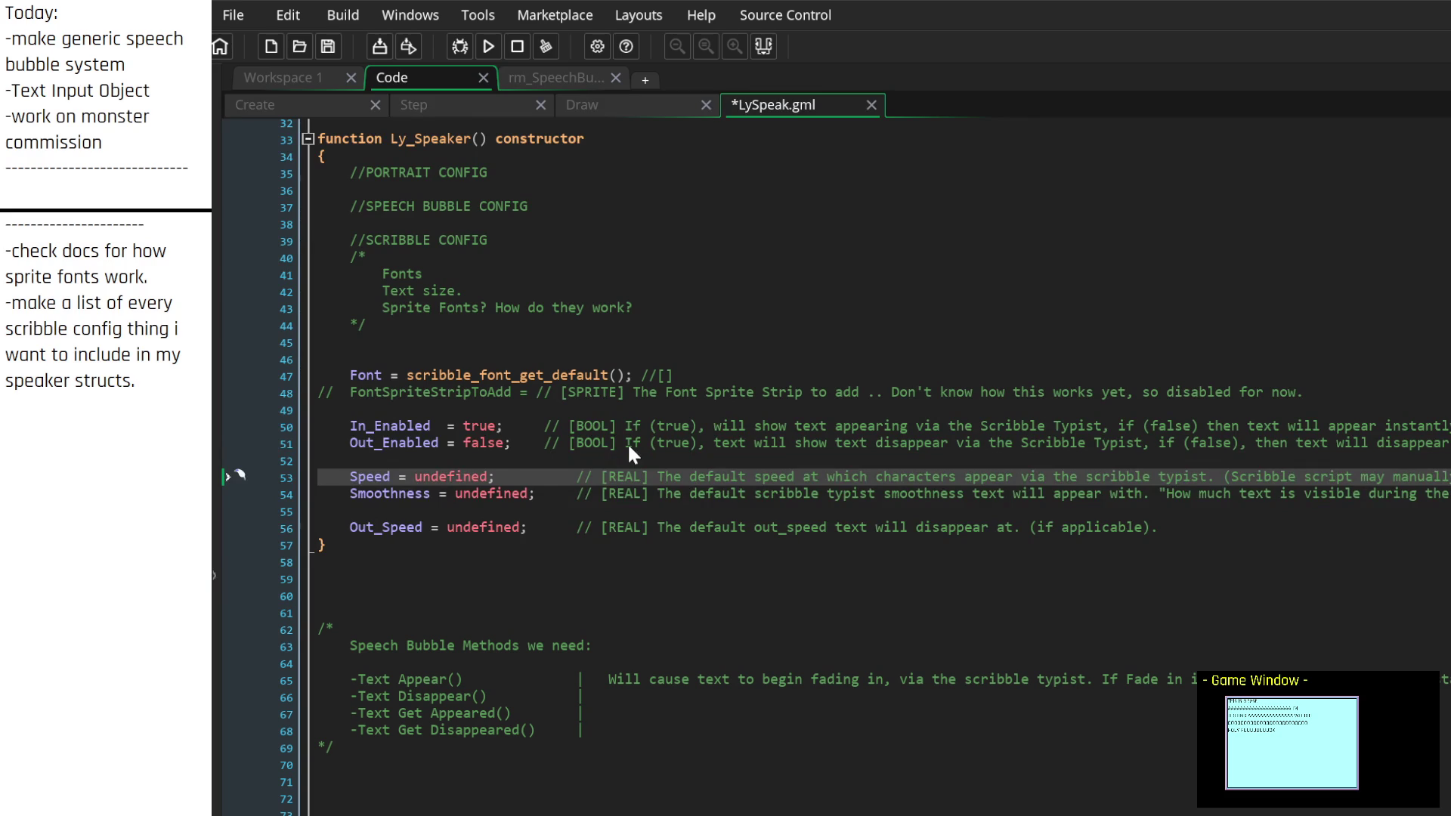
{"action": "key", "text": "Up"}
{"action": "key", "text": "Up"}
{"action": "key", "text": "Up"}
{"action": "key", "text": "Down"}
{"action": "key", "text": "Down"}
{"action": "key", "text": "Down"}
{"action": "key", "text": "End"}
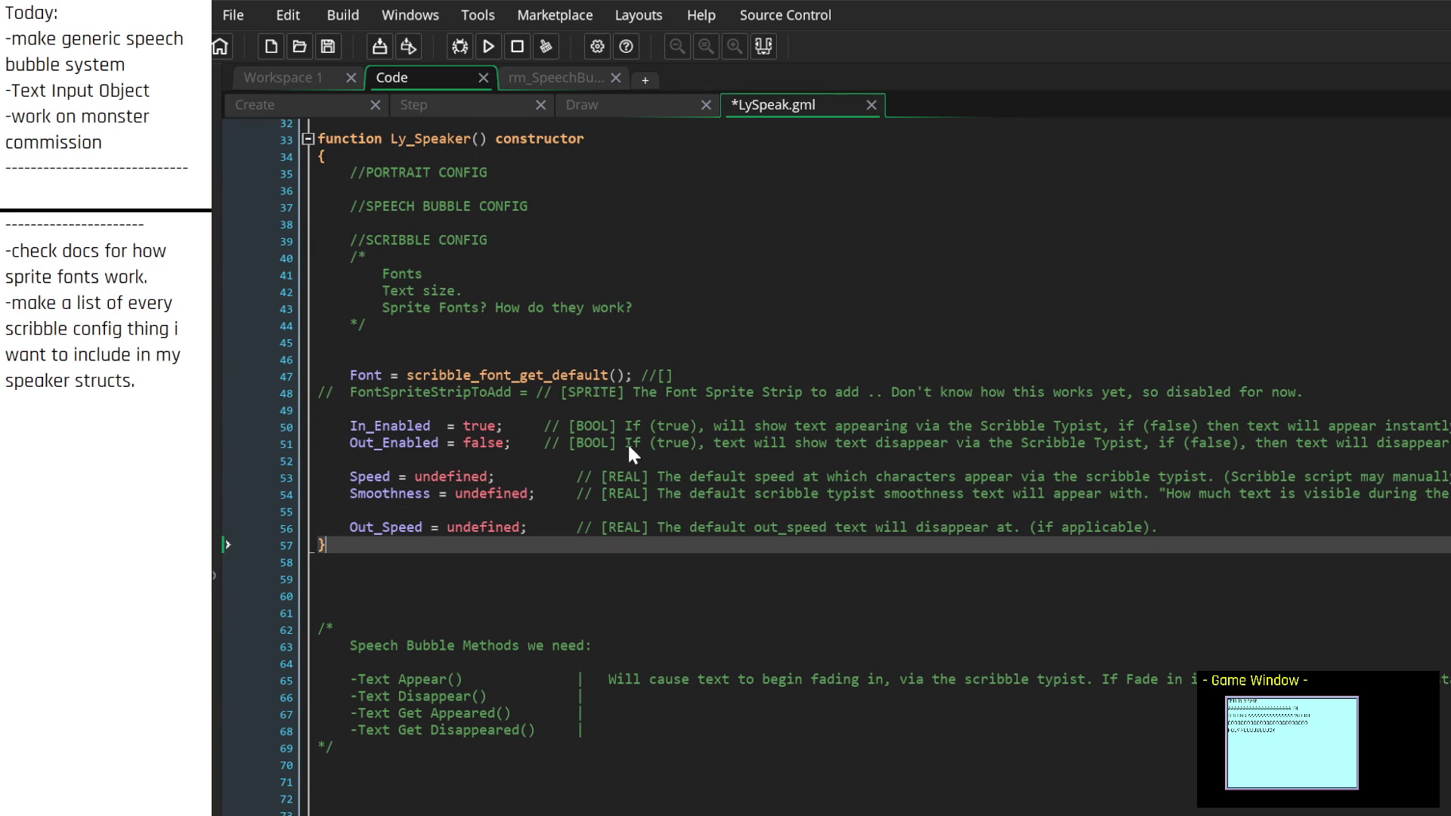
{"action": "key", "text": "Return"}
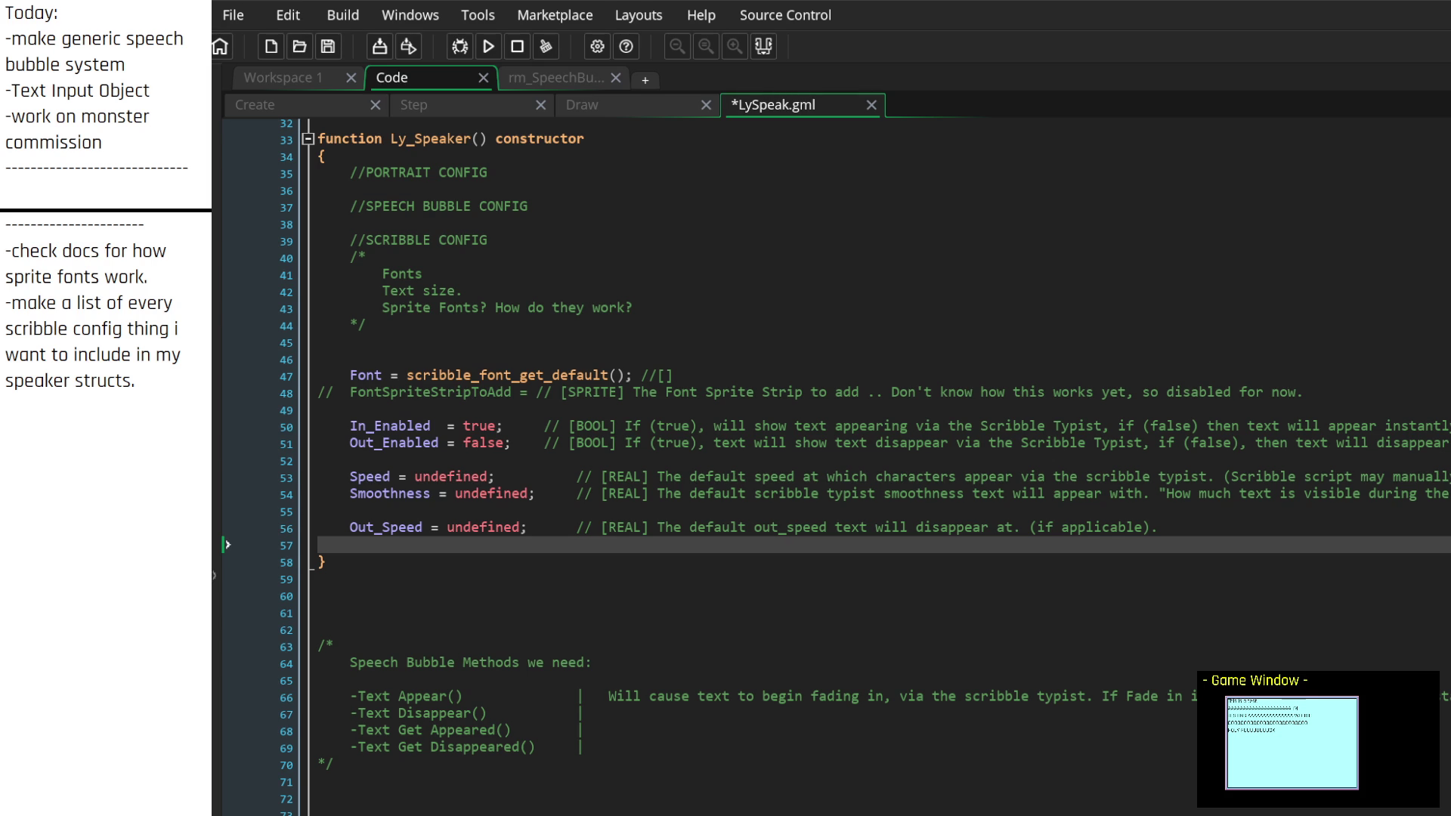
{"action": "left_click", "coordinate": [350, 426]}
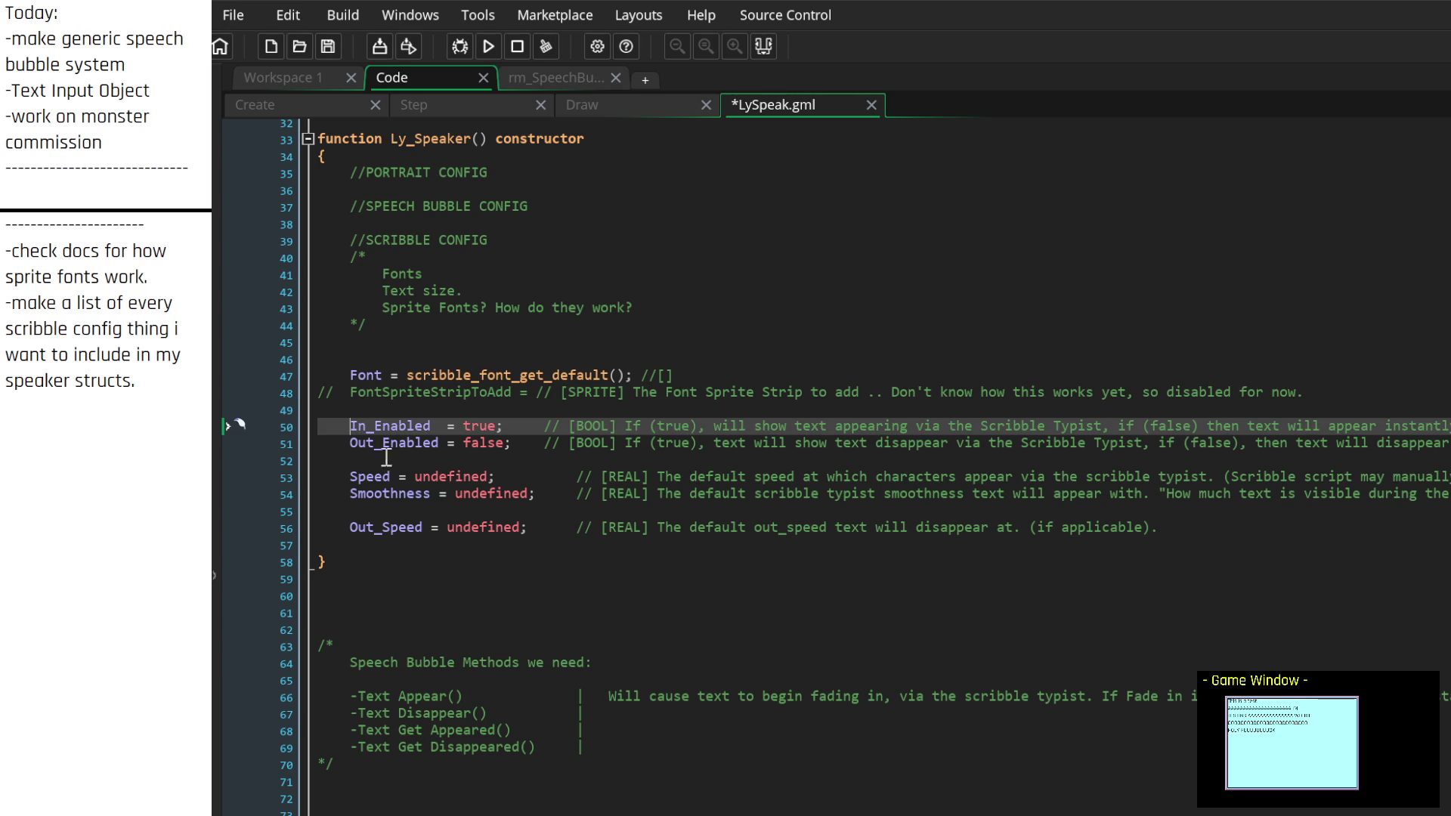
- Prefix the toggles with Fade to make FadeIn_Enabled and FadeOut_Enabled
{"action": "type", "text": "Fade"}
{"action": "key", "text": "Down"}
{"action": "key", "text": "Home"}
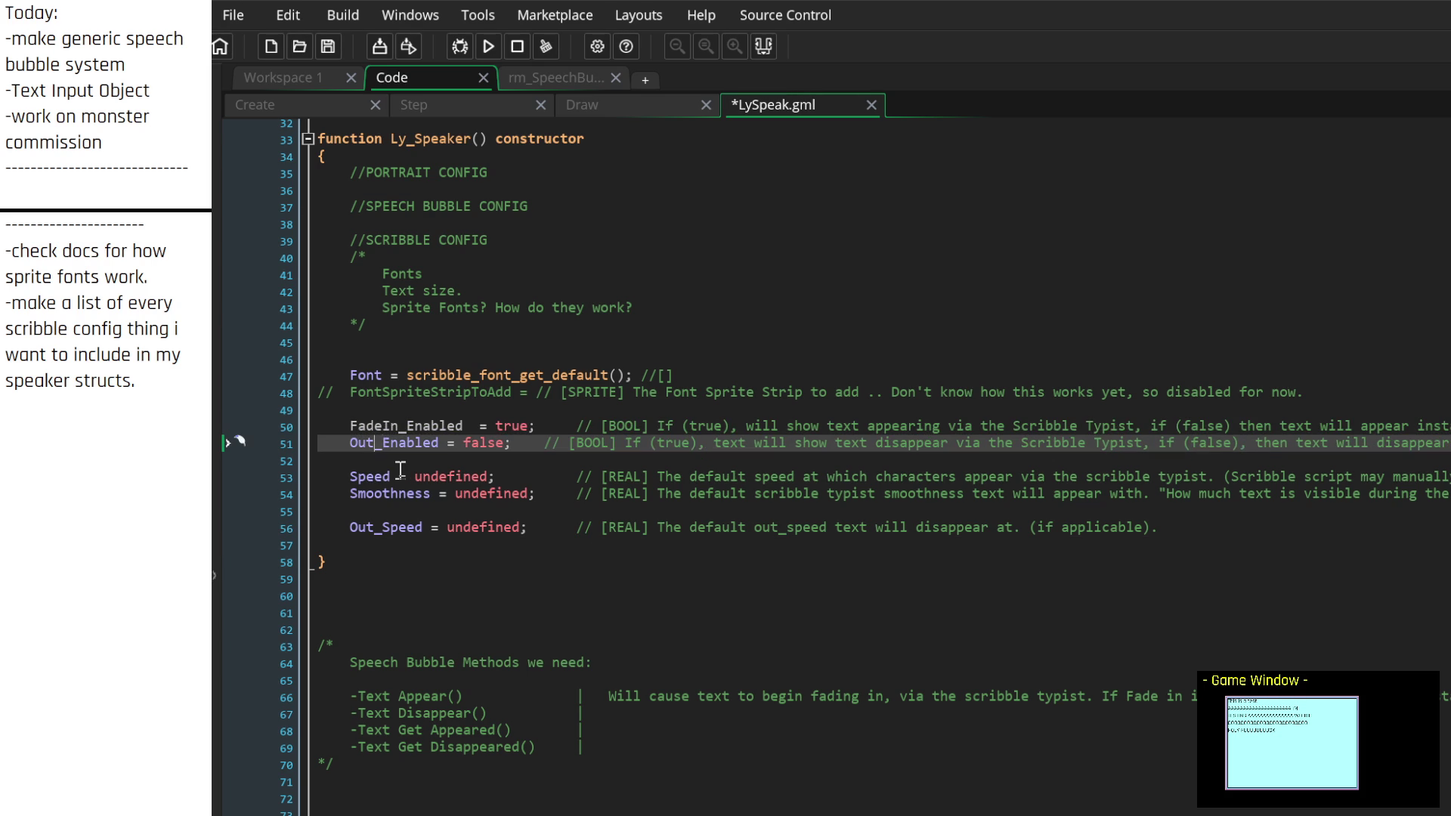
{"action": "type", "text": "Fade"}
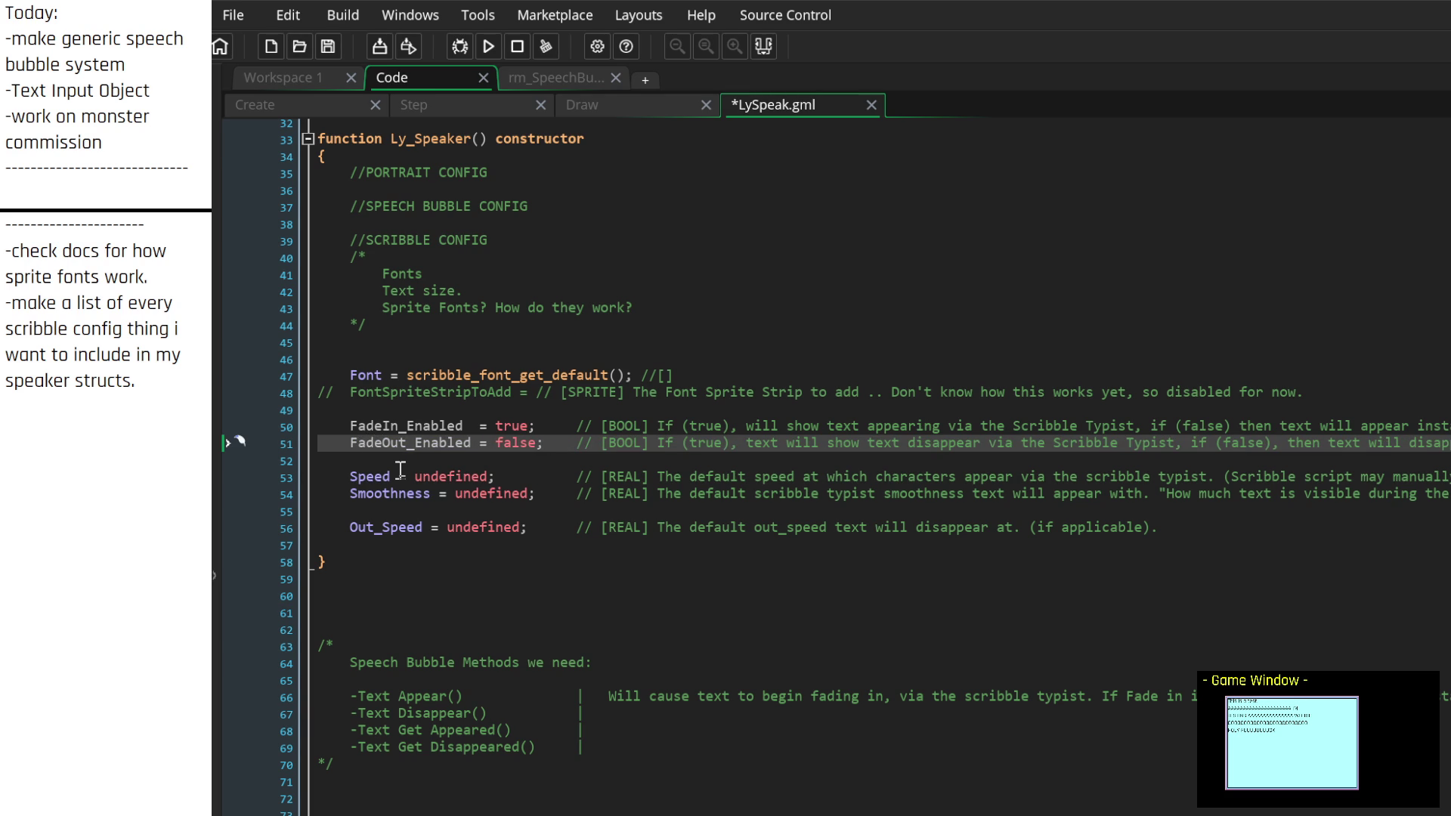
- Rename the speed and smoothness variables to Appear_Speed and Appear_Smoothness
{"action": "key", "text": "Down"}
{"action": "key", "text": "Down"}
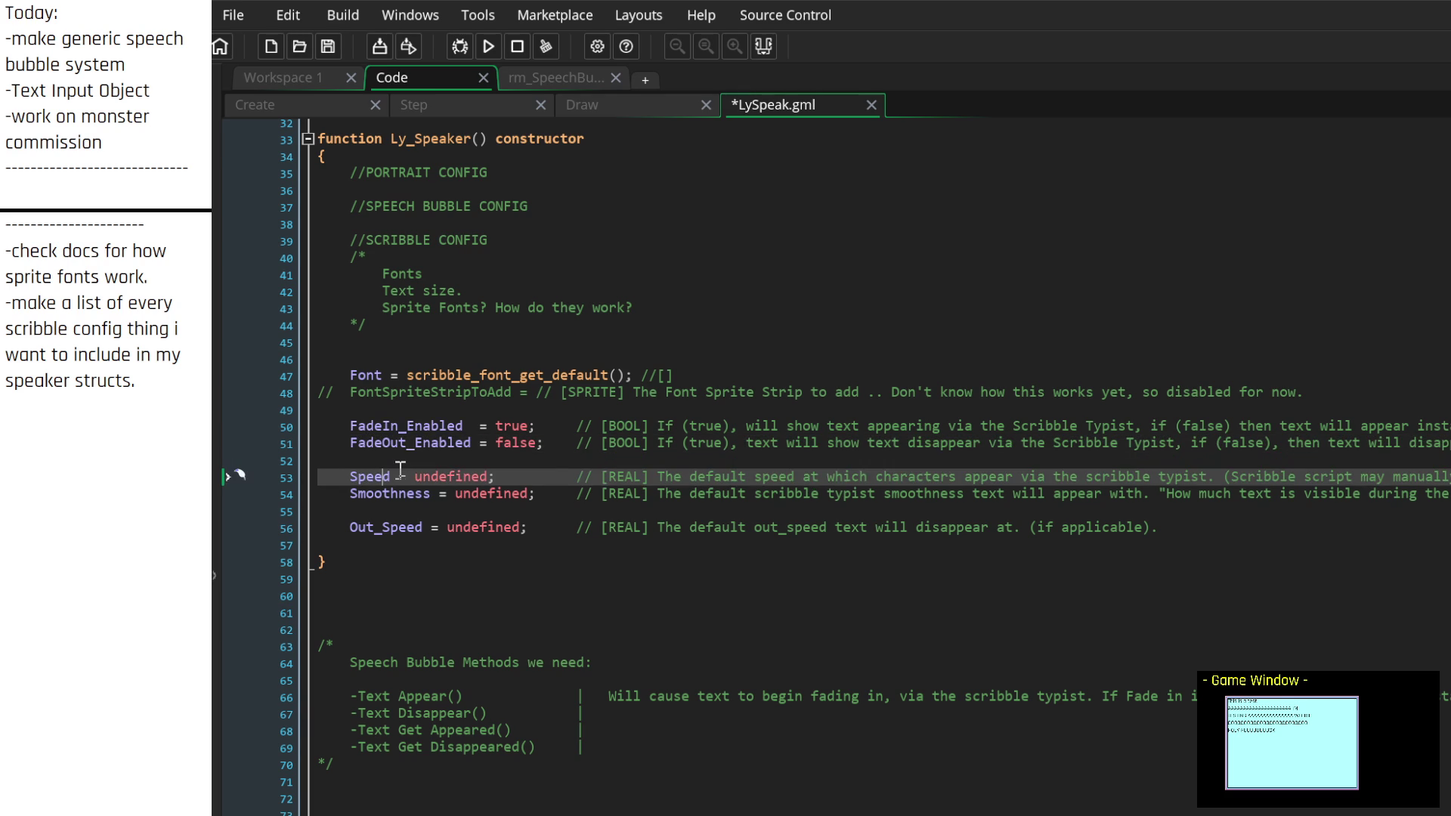
{"action": "key", "text": "Down"}
{"action": "type", "text": "Fade"}
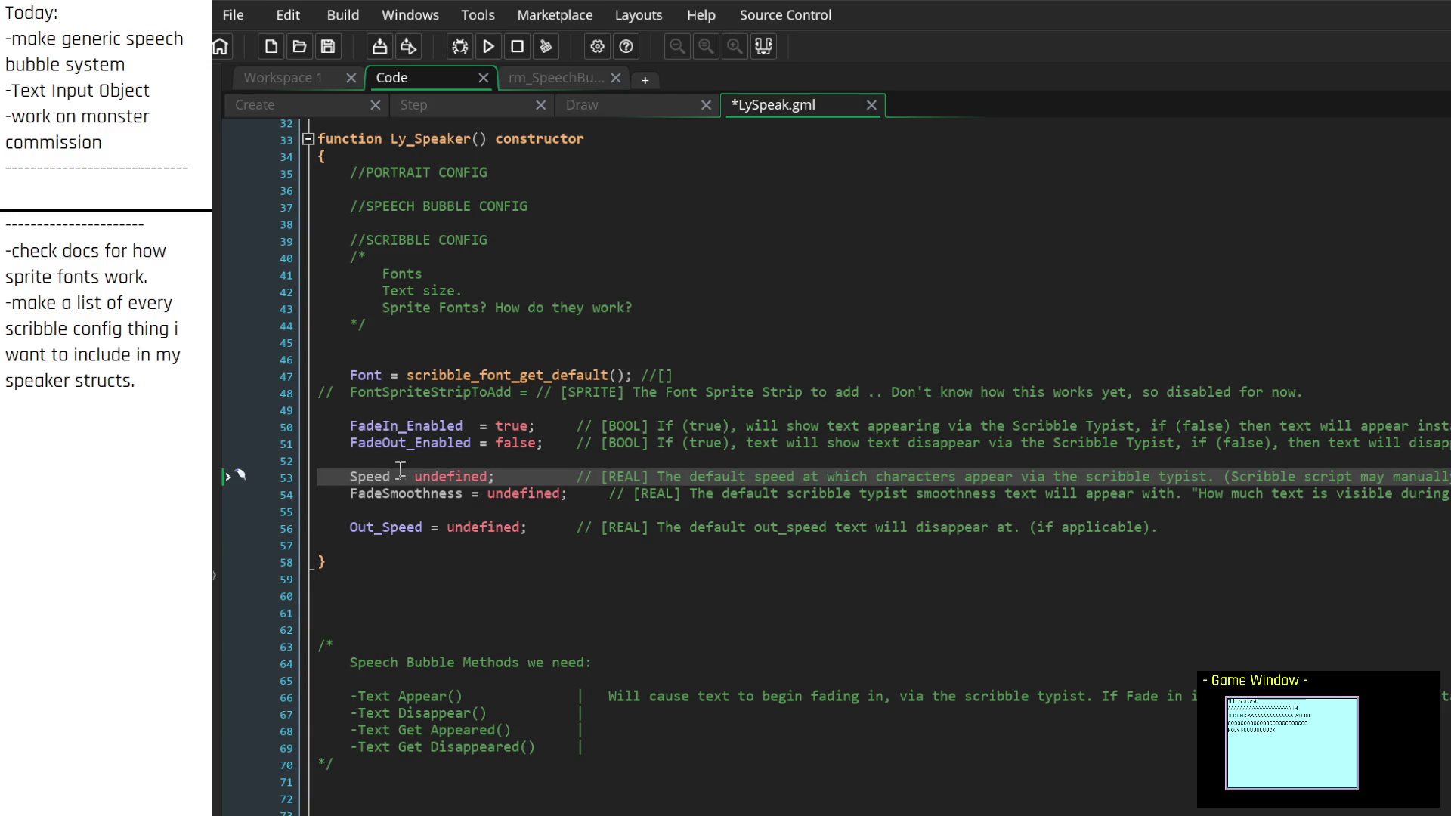
{"action": "type", "text": "Appear"}
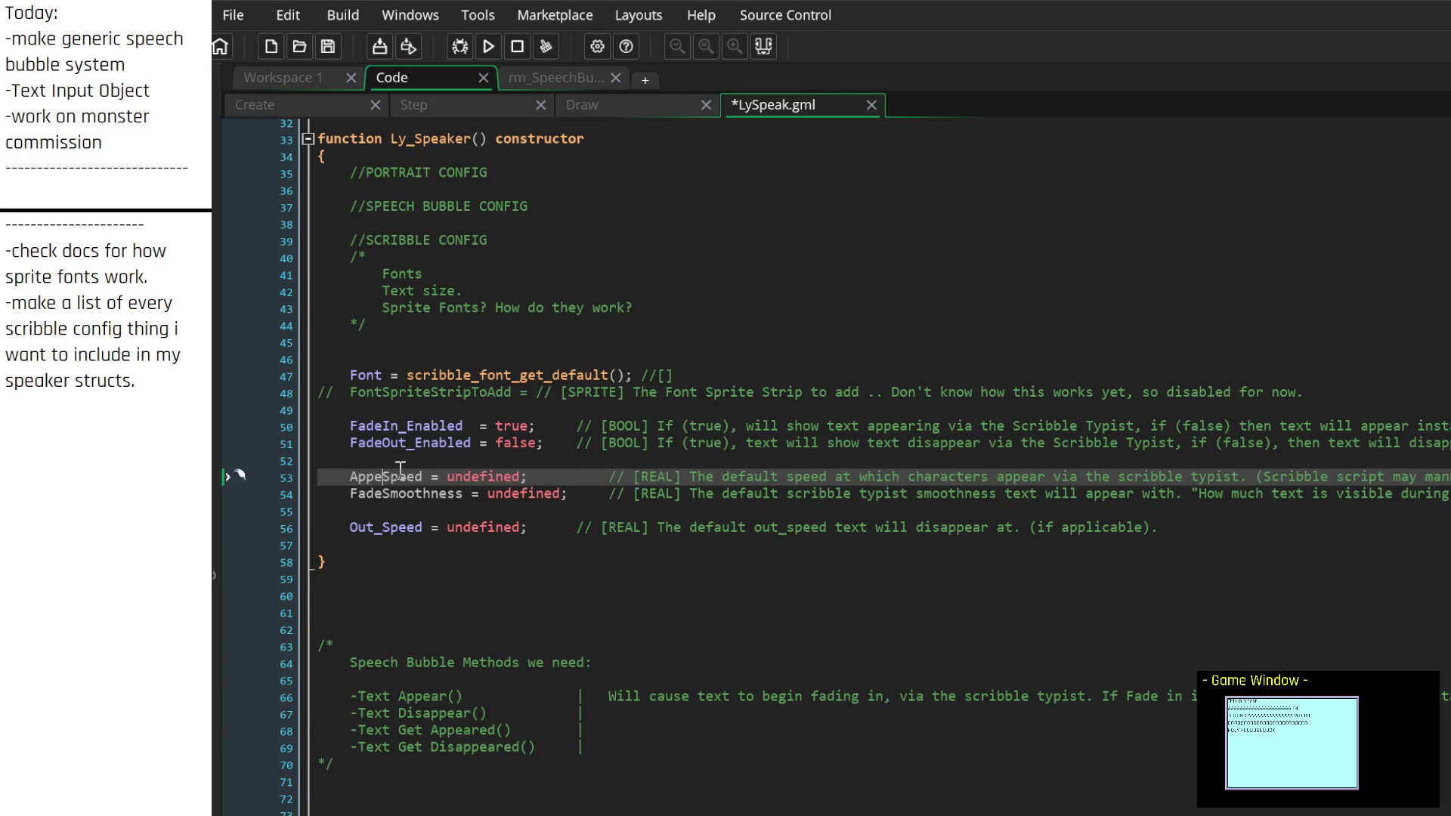
{"action": "key", "text": "Down"}
{"action": "key", "text": "Left"}
{"action": "key", "text": "Left"}
{"action": "key", "text": "BackSpace"}
{"action": "key", "text": "BackSpace"}
{"action": "key", "text": "BackSpace"}
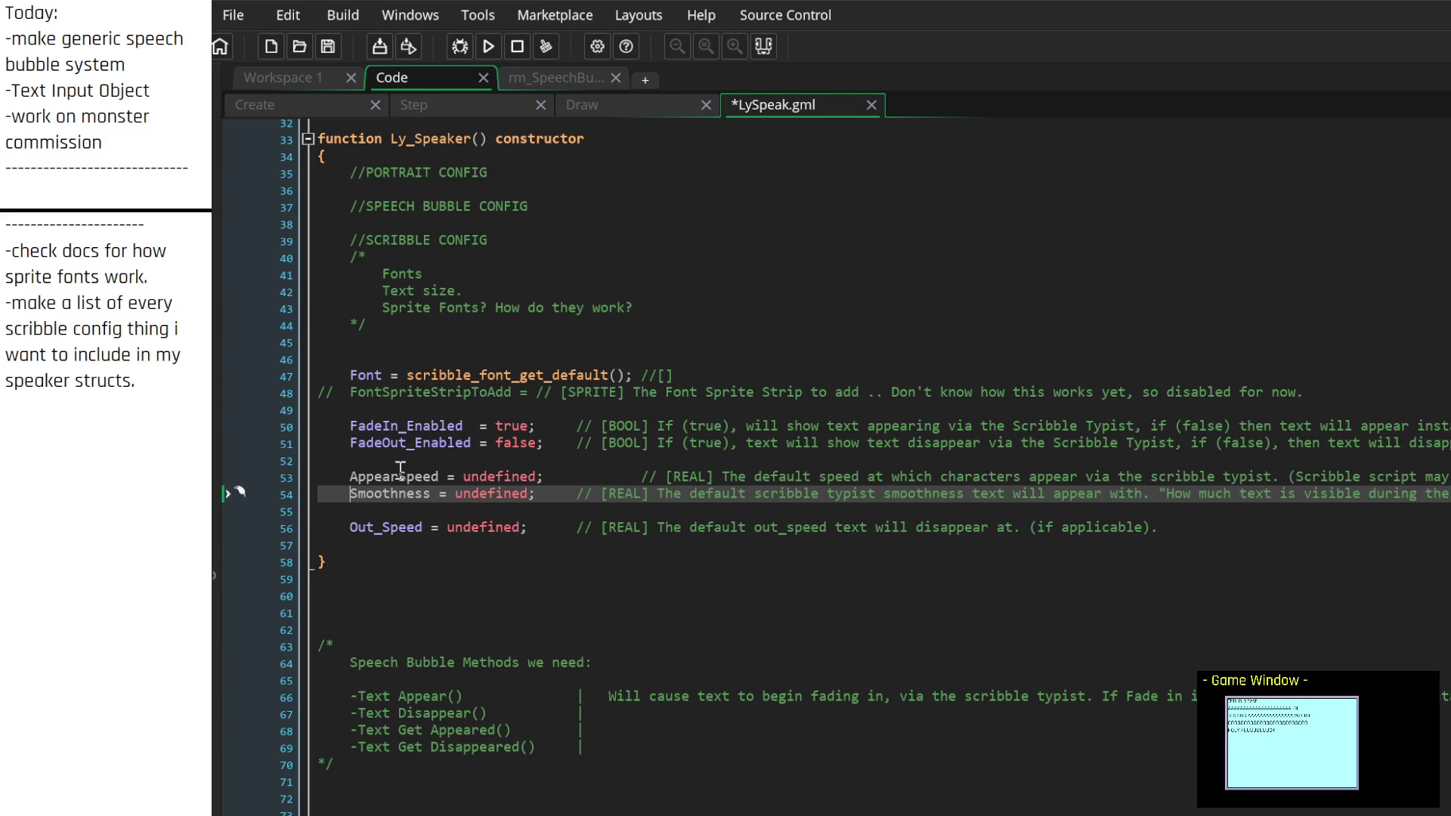
{"action": "type", "text": "Appear"}
{"action": "key", "text": "Down"}
{"action": "key", "text": "Down"}
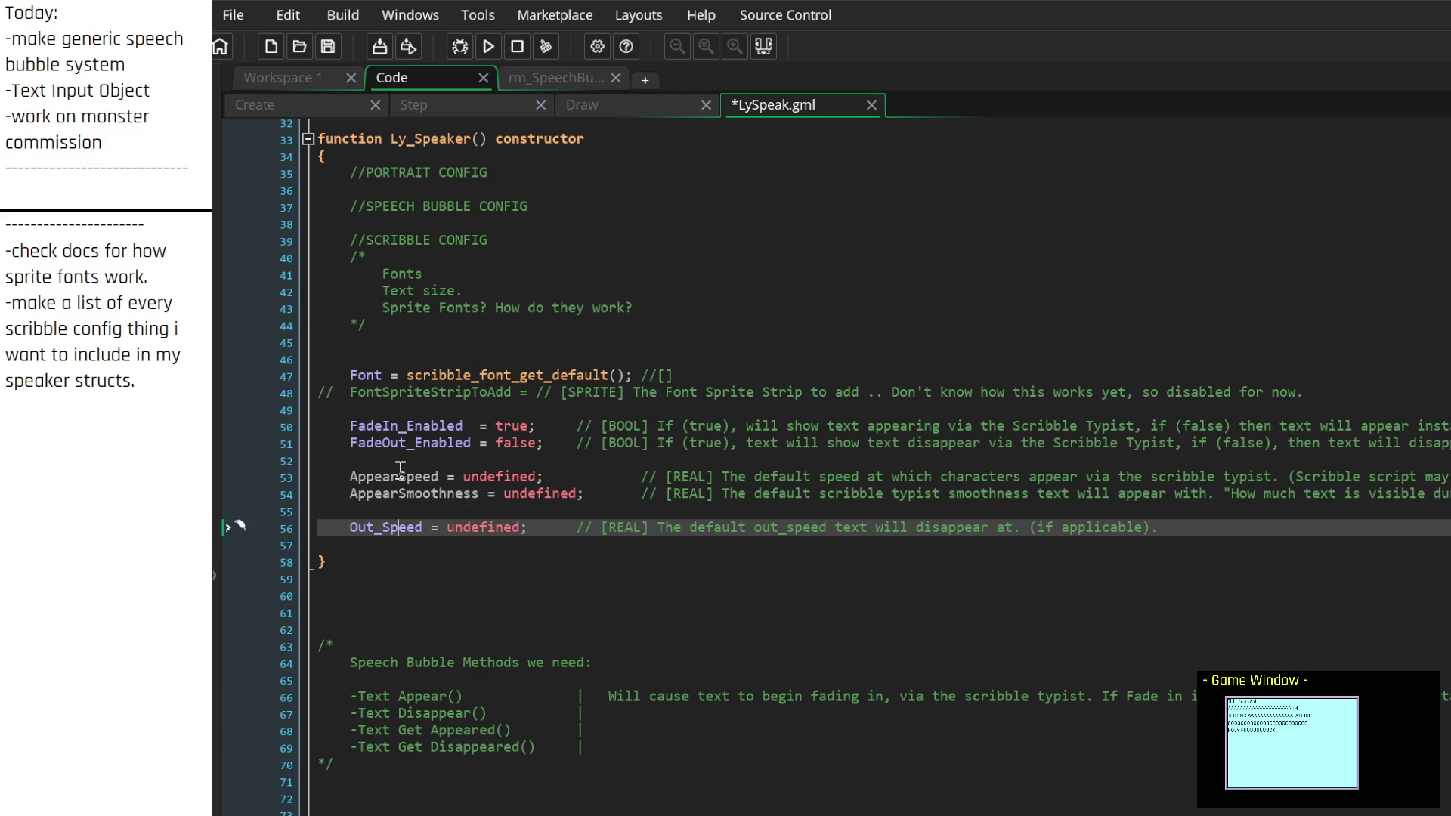
{"action": "key", "text": "Up"}
{"action": "key", "text": "Up"}
{"action": "type", "text": "_"}
{"action": "key", "text": "Up"}
{"action": "key", "text": "Left"}
{"action": "type", "text": "_"}
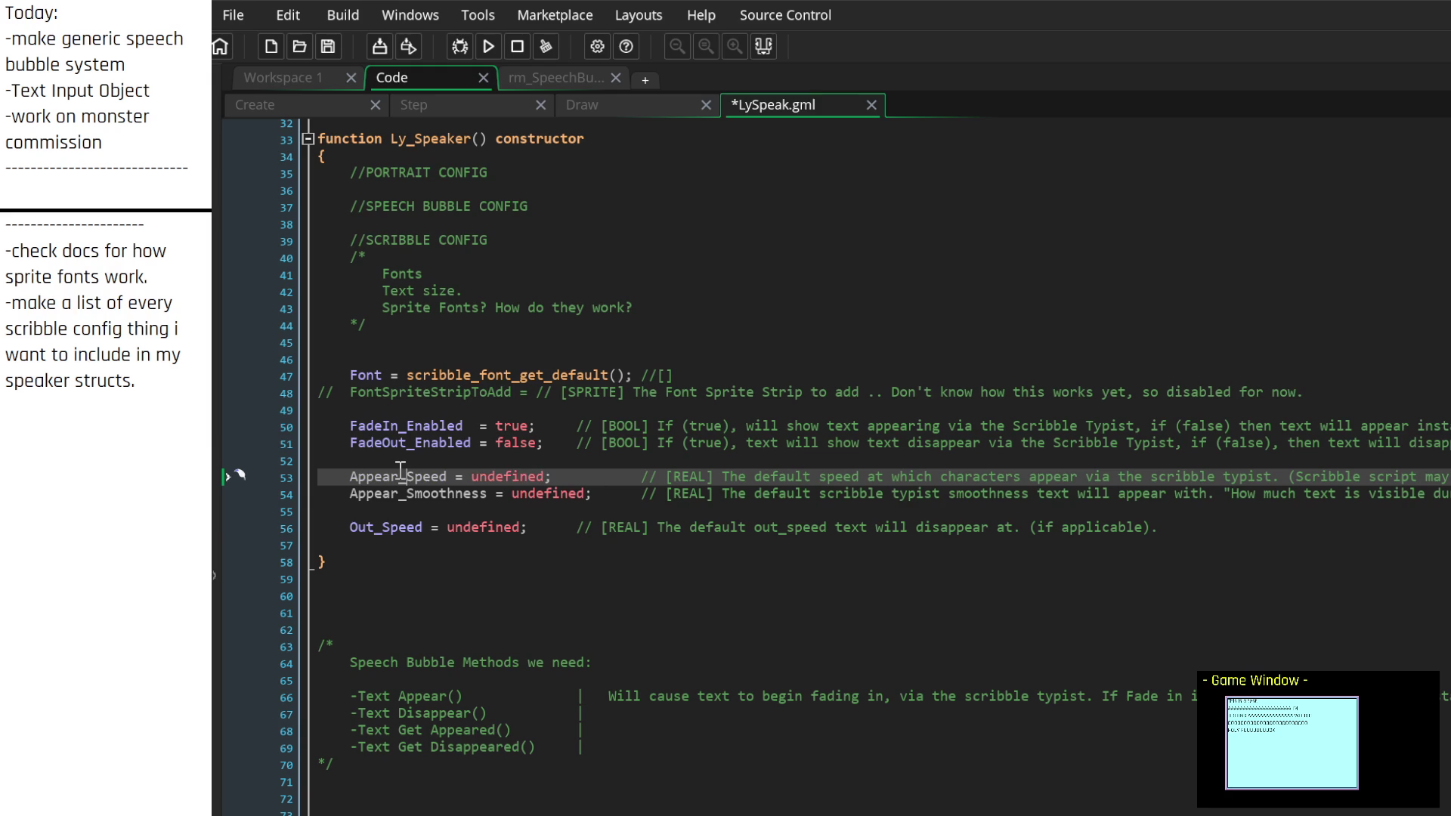
- Tab-align the FadeIn_Enabled and FadeOut_Enabled comments with the others
{"action": "left_click", "coordinate": [415, 511]}
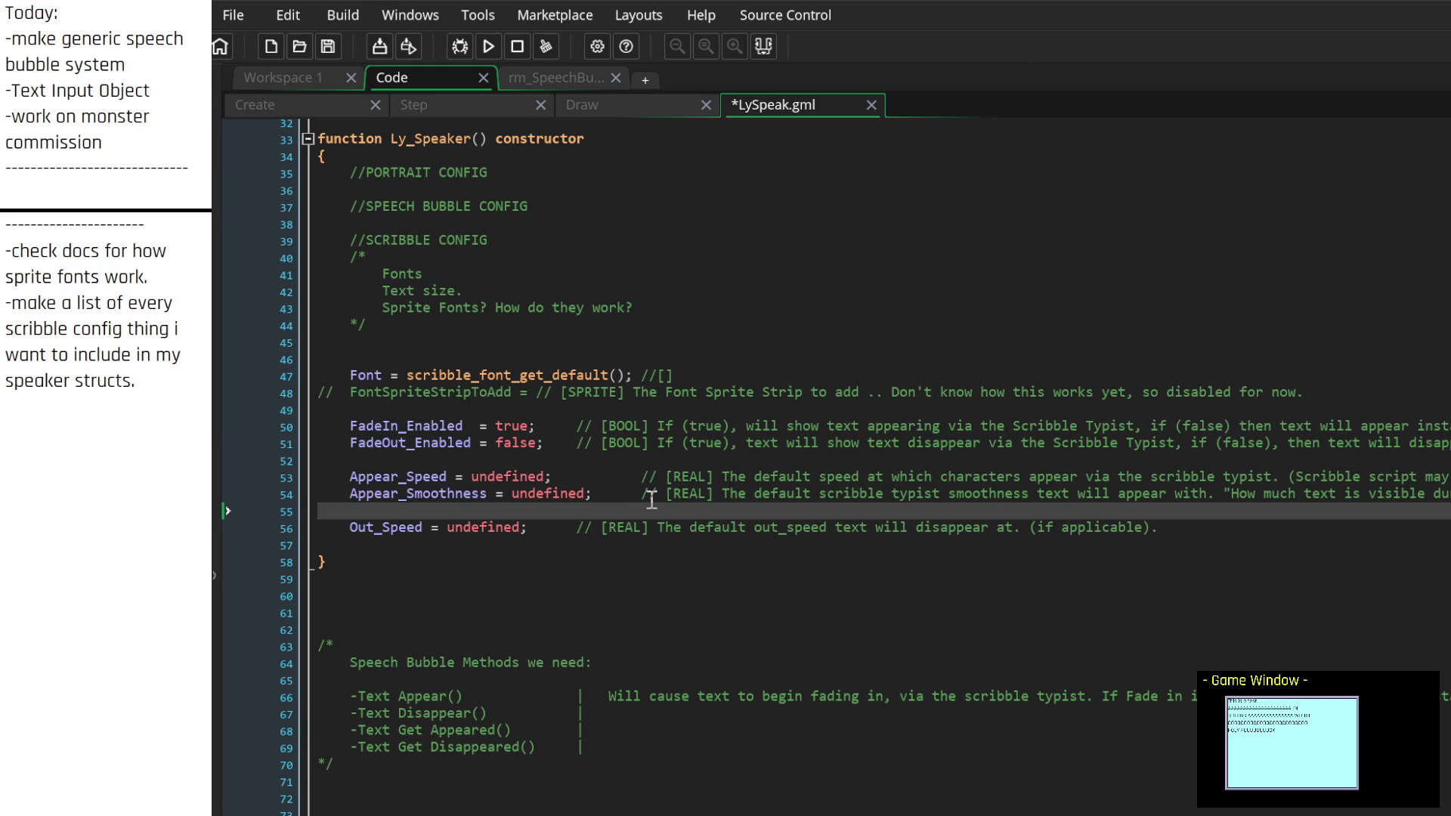
{"action": "left_click", "coordinate": [572, 442]}
{"action": "key", "text": "Tab"}
{"action": "key", "text": "Tab"}
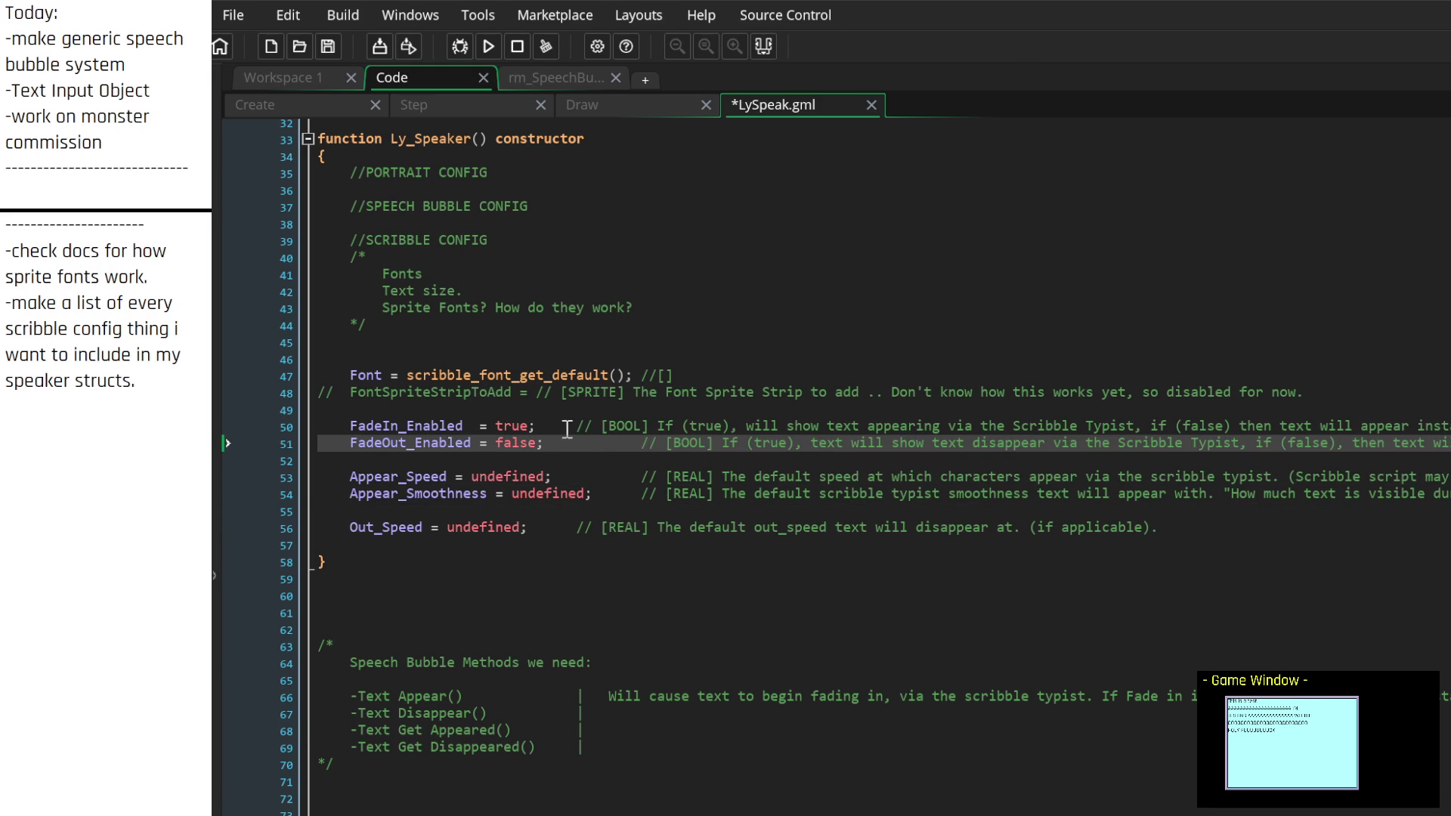
{"action": "left_click", "coordinate": [566, 427]}
{"action": "key", "text": "Tab"}
{"action": "key", "text": "Tab"}
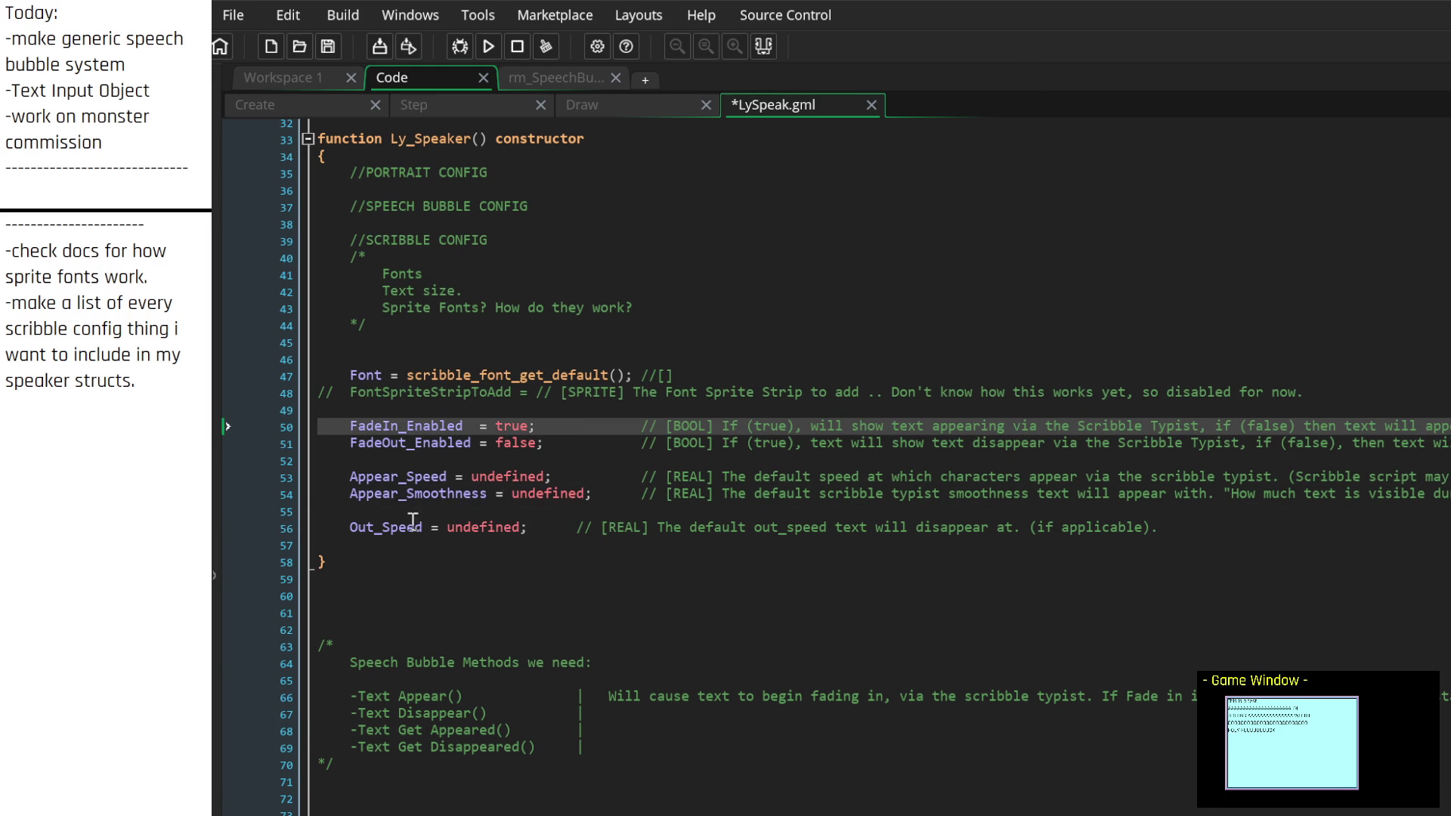
- Rename Out_Speed to Disappear_Speed and add 'Disappear_Smoothness = undefined;' below it
{"action": "left_click", "coordinate": [378, 527]}
{"action": "key", "text": "BackSpace"}
{"action": "key", "text": "BackSpace"}
{"action": "key", "text": "BackSpace"}
{"action": "type", "text": "Disa"}
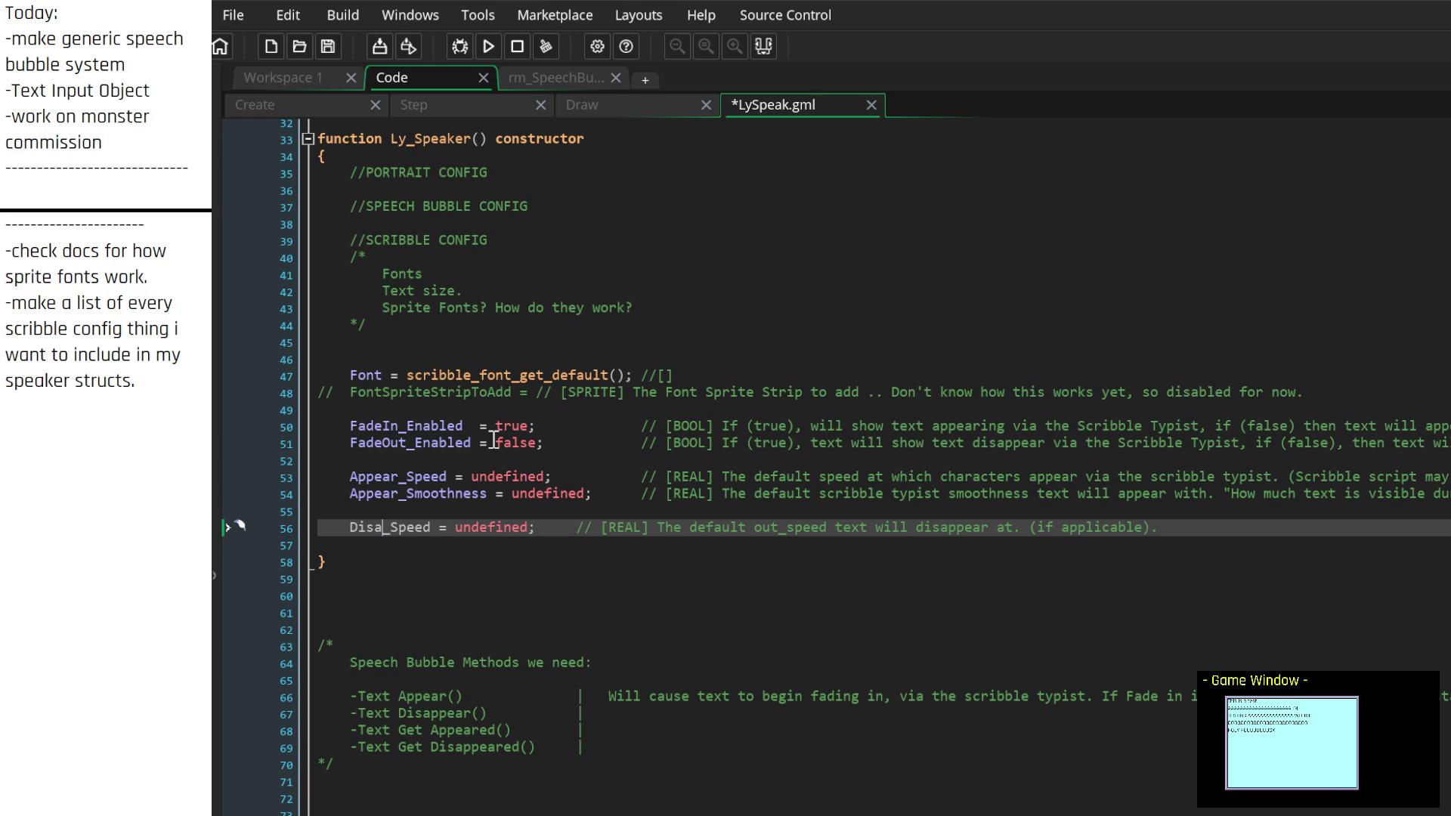
{"action": "type", "text": "ppear"}
{"action": "key", "text": "Down"}
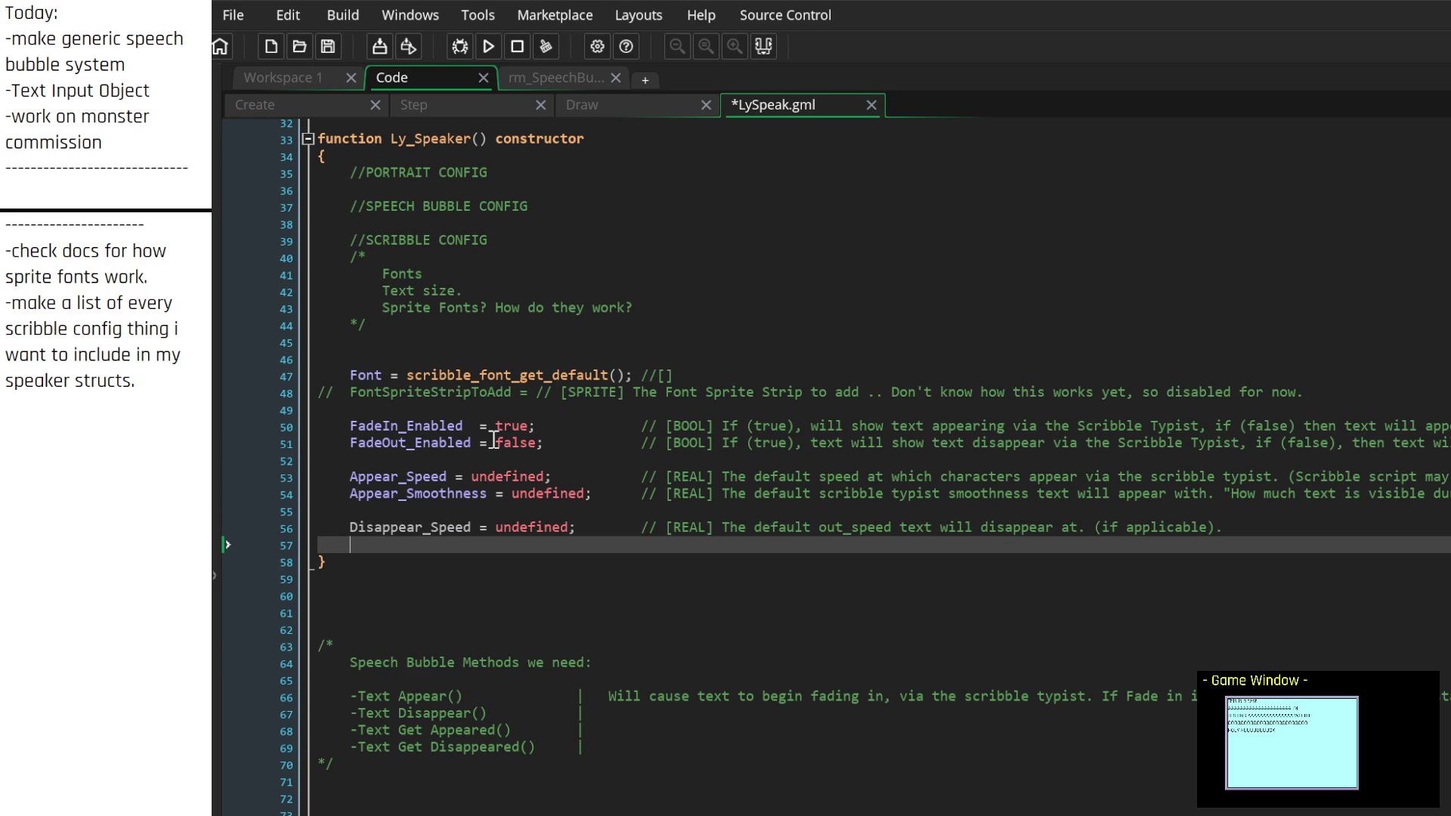
{"action": "type", "text": "Disappear_"}
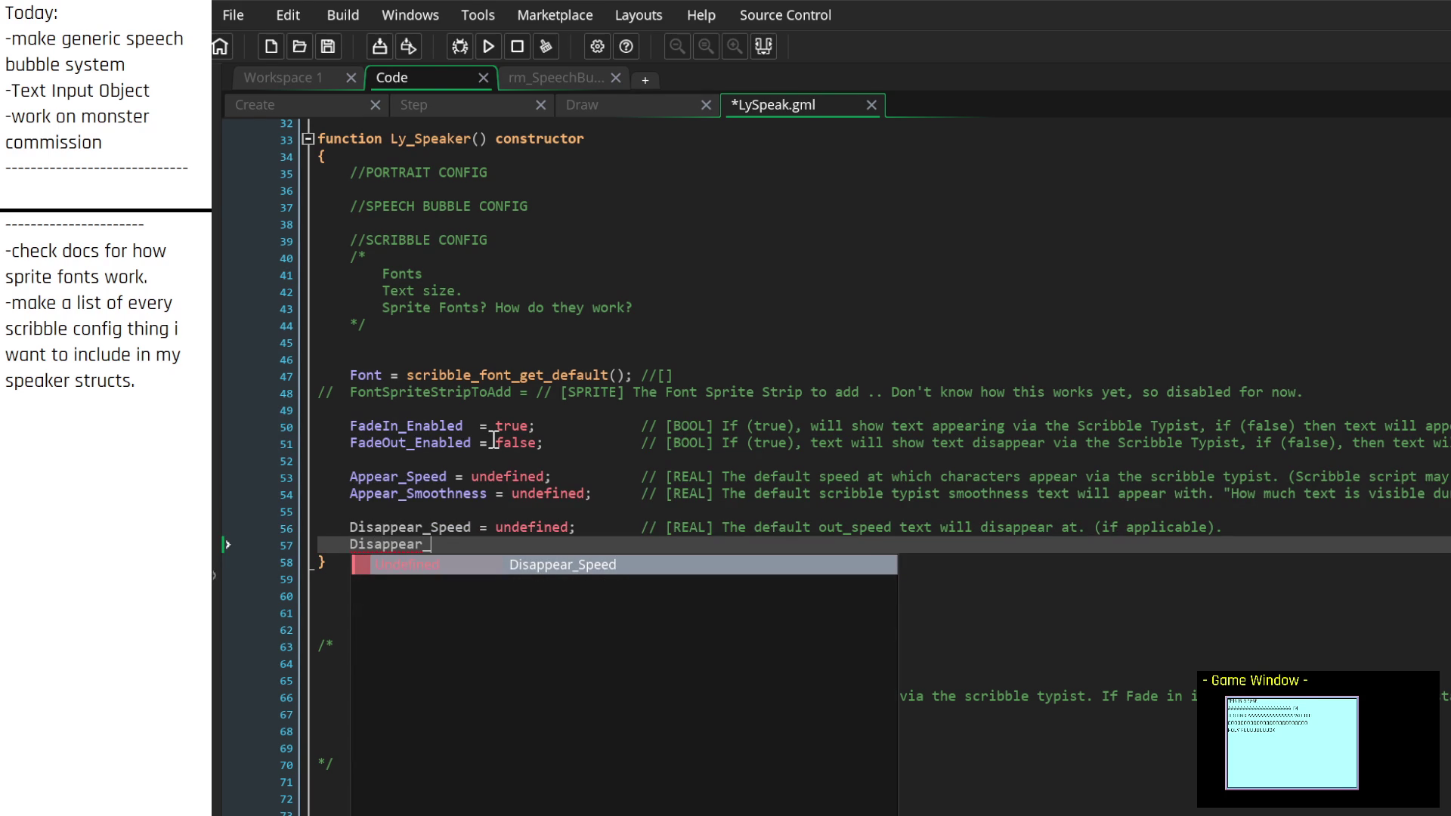
{"action": "type", "text": "Smoothne"}
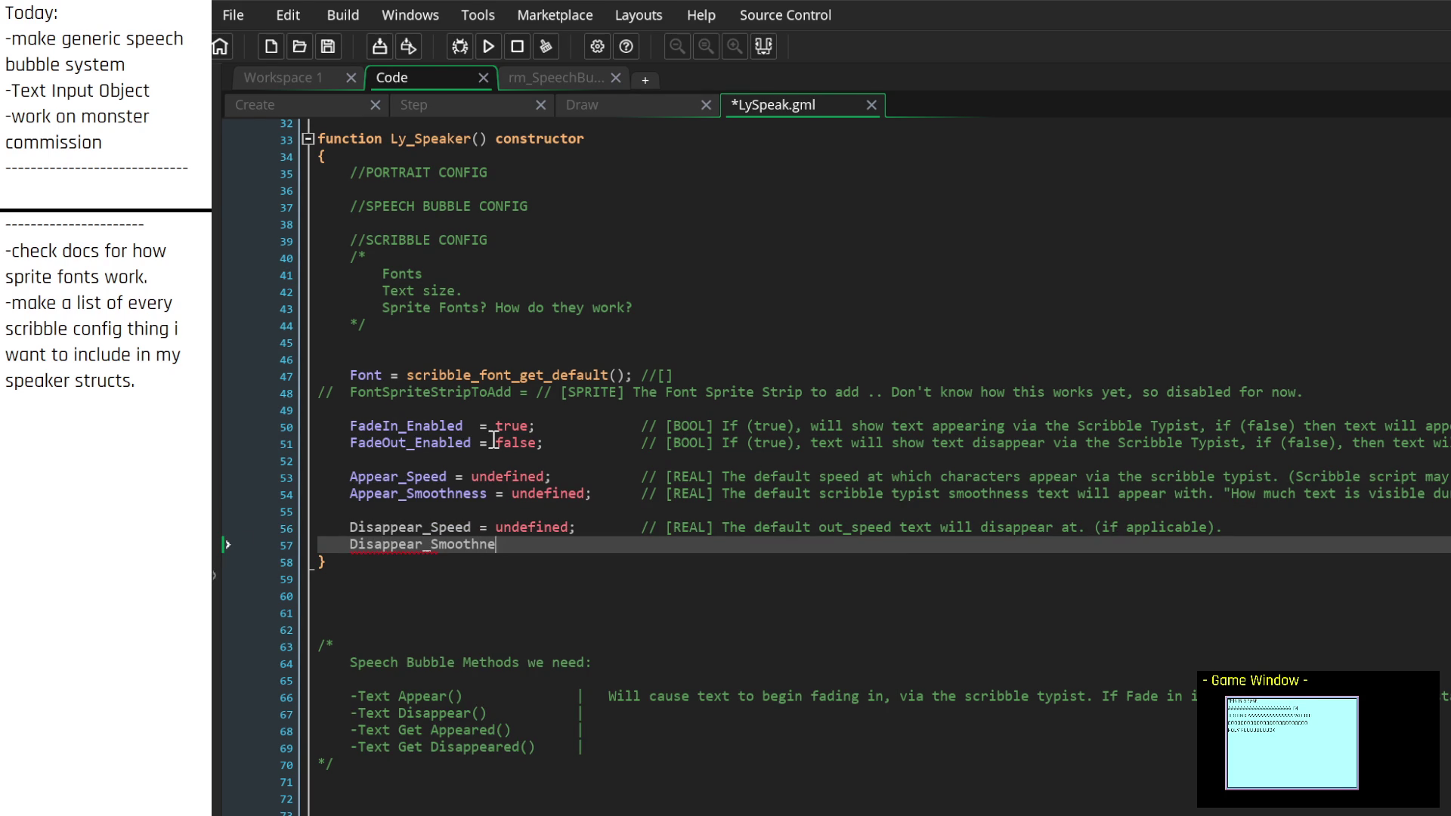
{"action": "type", "text": "ss = undefined;"}
{"action": "key", "text": "Up"}
{"action": "key", "text": "Up"}
{"action": "key", "text": "Up"}
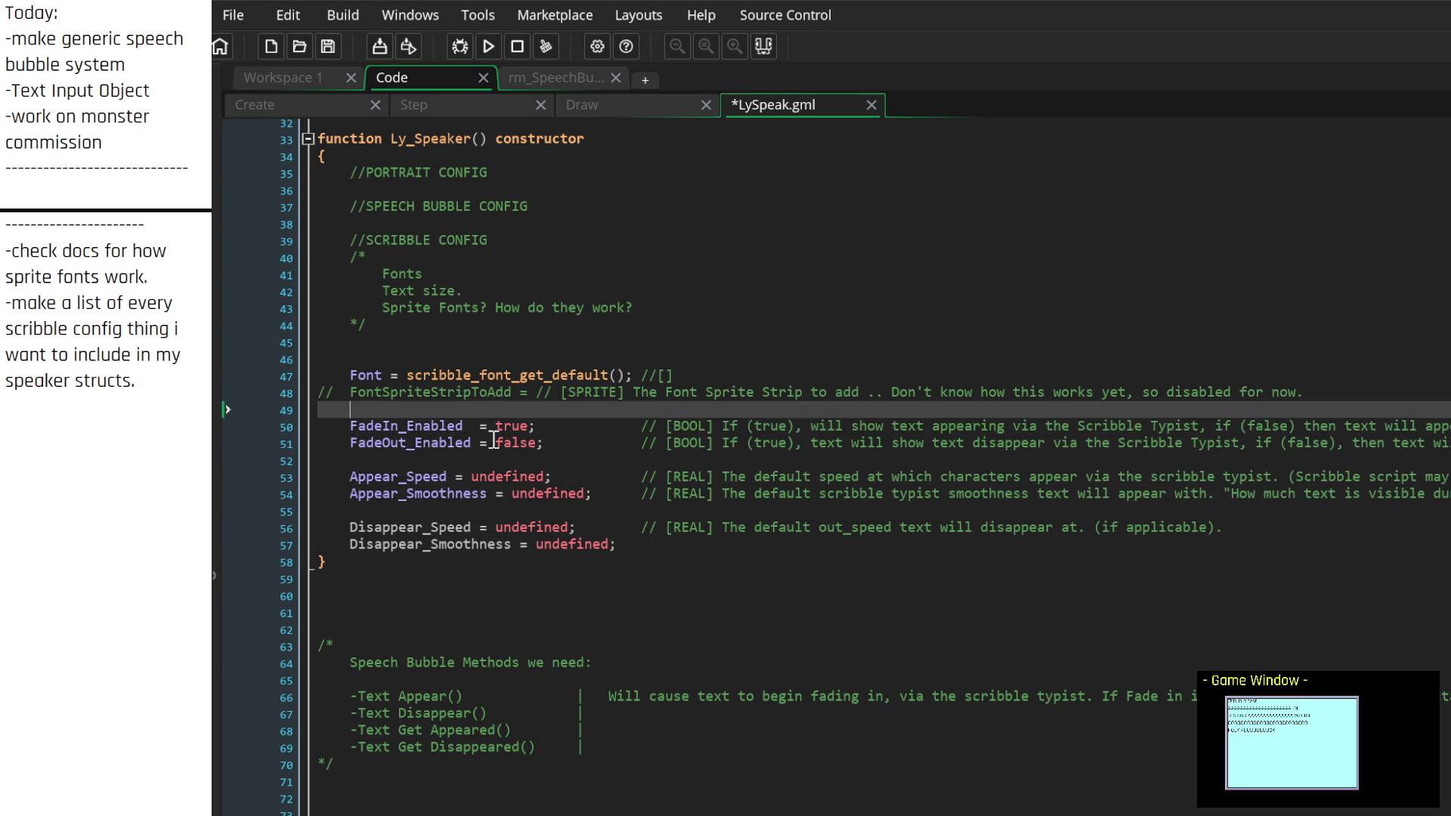
{"action": "key", "text": "Down"}
- Rename FadeIn_Enabled to Appear_Enabled and FadeOut_Enabled to Disappear_Enabled
{"action": "key", "text": "Delete"}
{"action": "key", "text": "Delete"}
{"action": "key", "text": "Delete"}
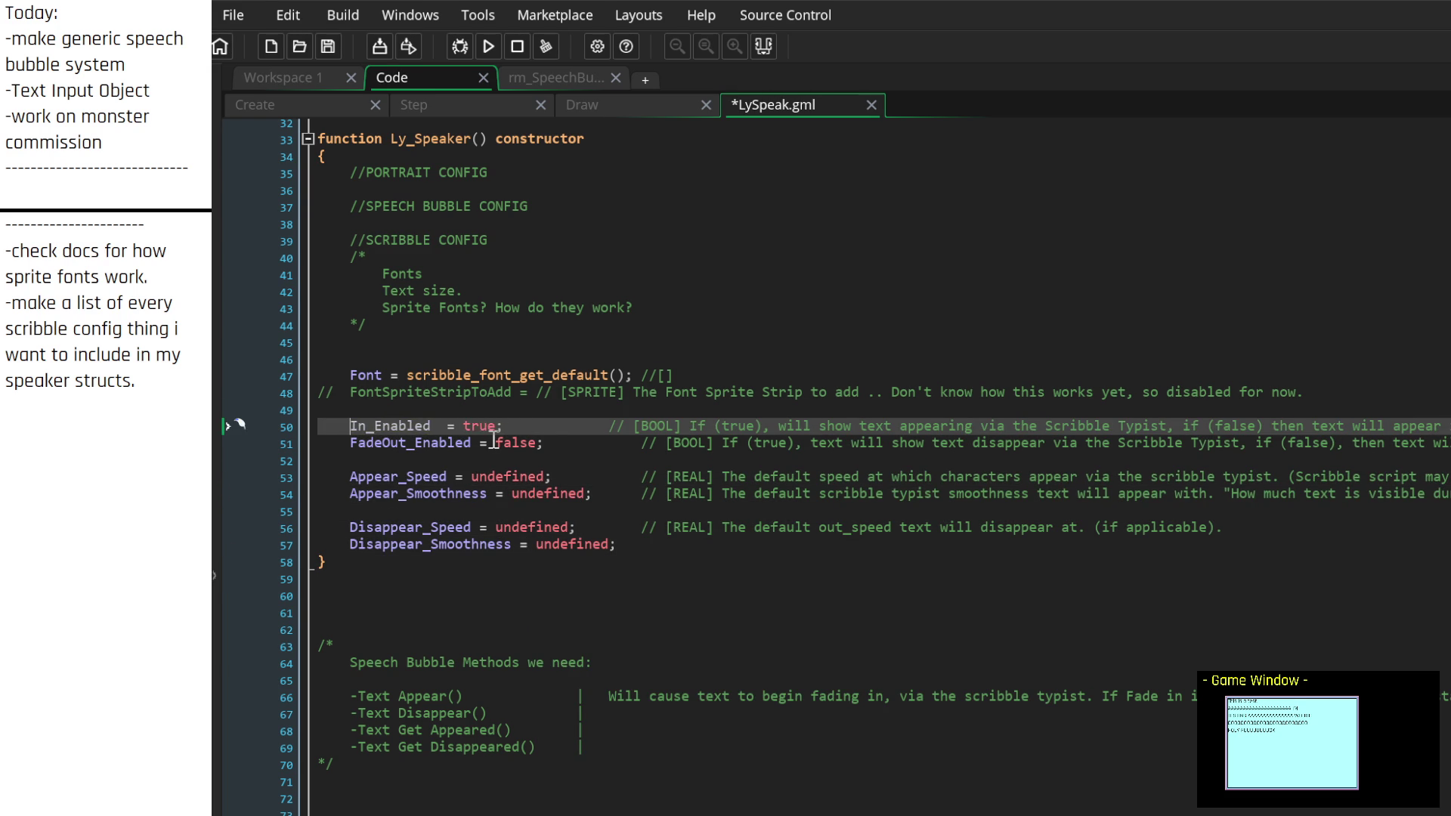
{"action": "type", "text": "Appear"}
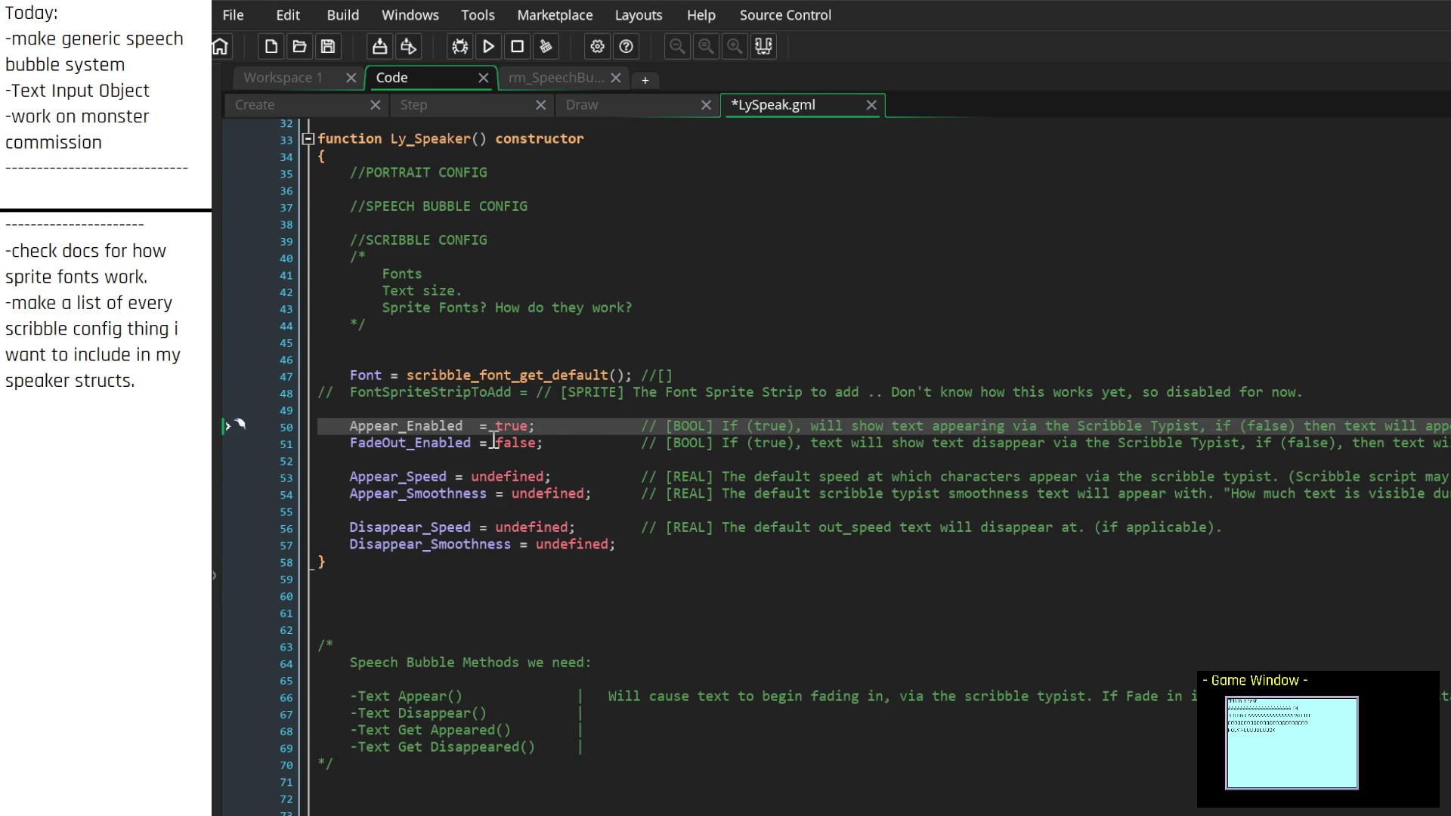
{"action": "key", "text": "Down"}
{"action": "key", "text": "BackSpace"}
{"action": "key", "text": "BackSpace"}
{"action": "key", "text": "BackSpace"}
{"action": "type", "text": "Appear"}
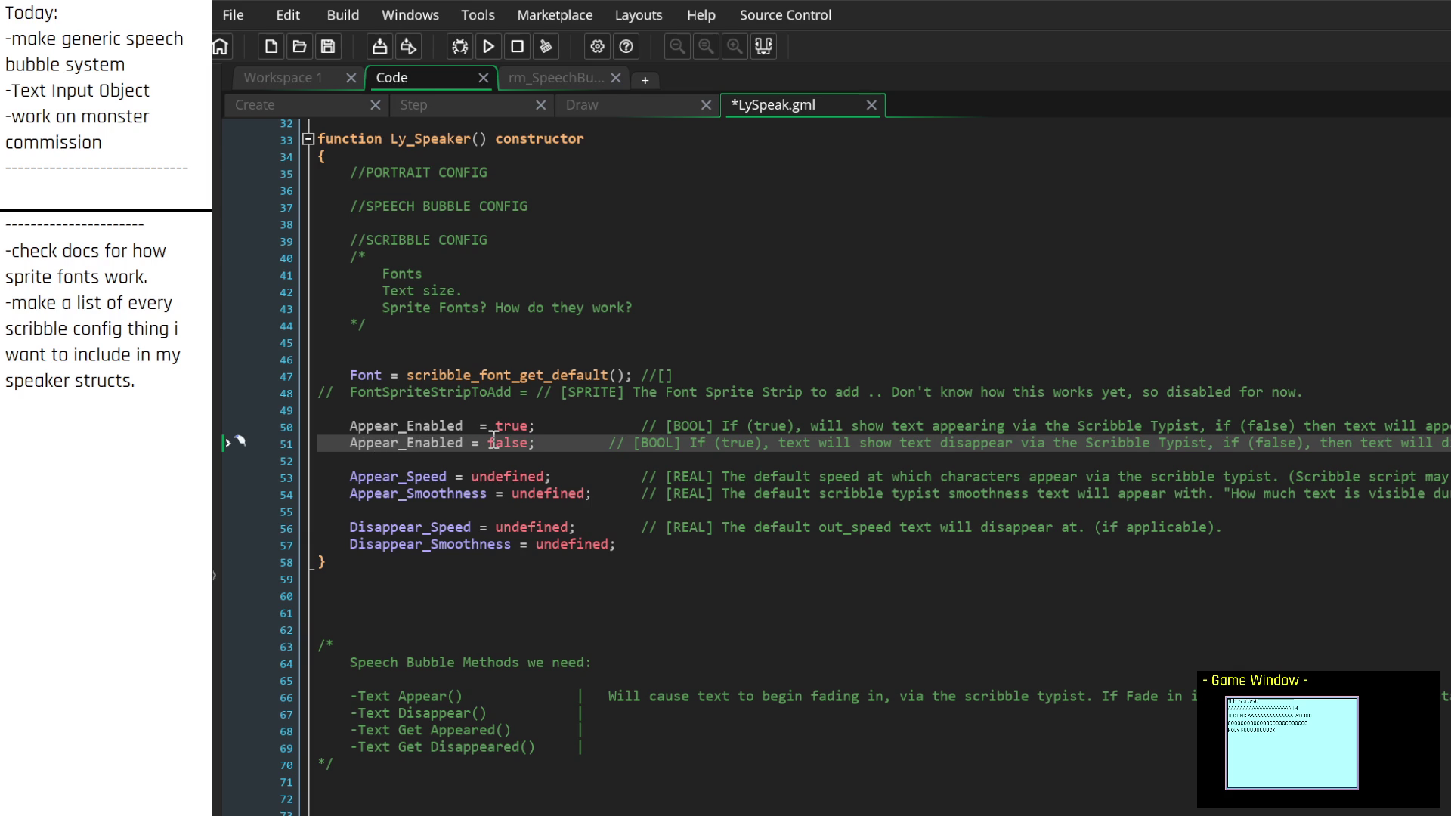
{"action": "key", "text": "ctrl+z"}
{"action": "key", "text": "ctrl+z"}
{"action": "key", "text": "ctrl+z"}
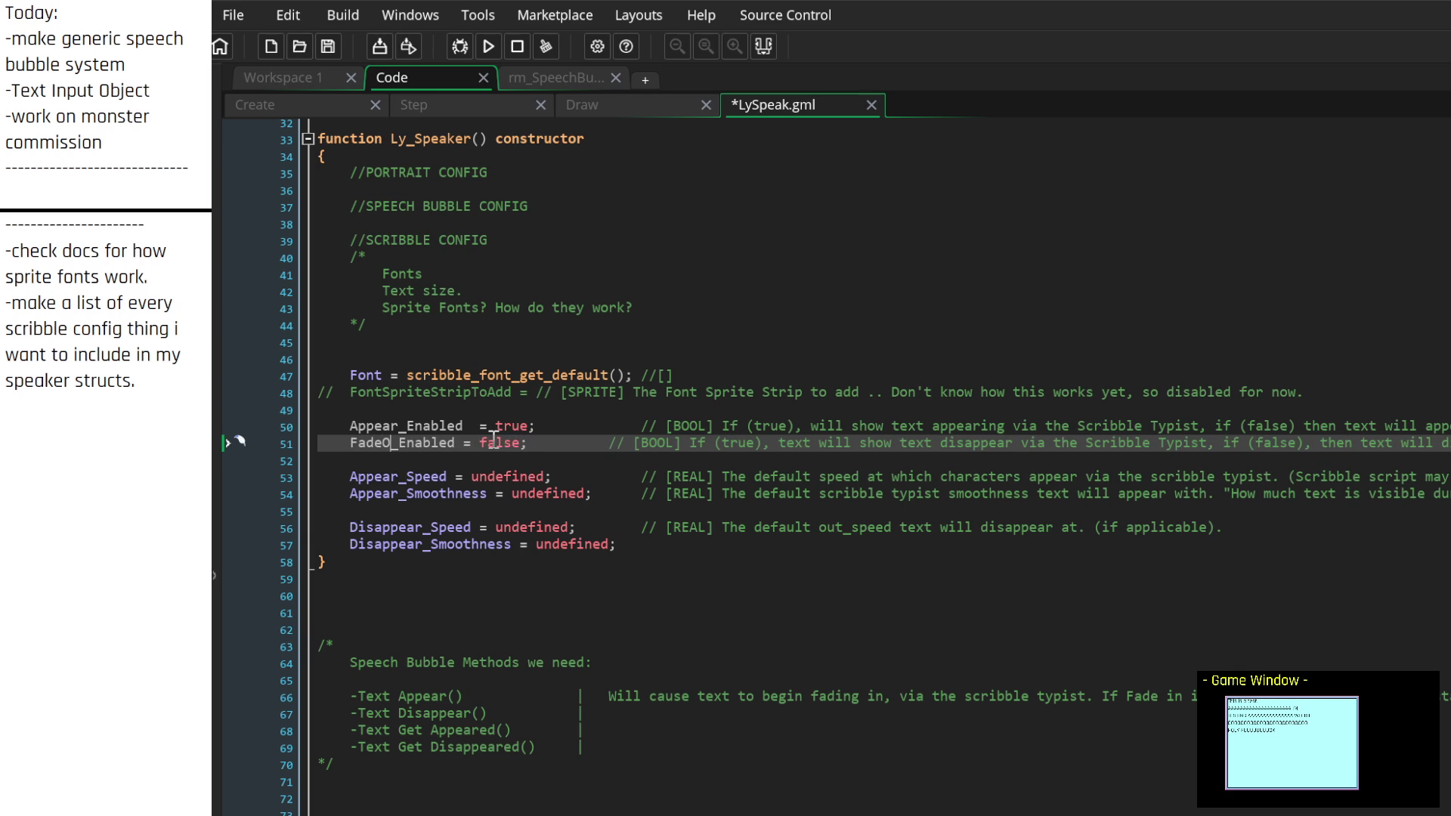
{"action": "key", "text": "BackSpace"}
{"action": "key", "text": "BackSpace"}
{"action": "key", "text": "BackSpace"}
{"action": "type", "text": "Dis"}
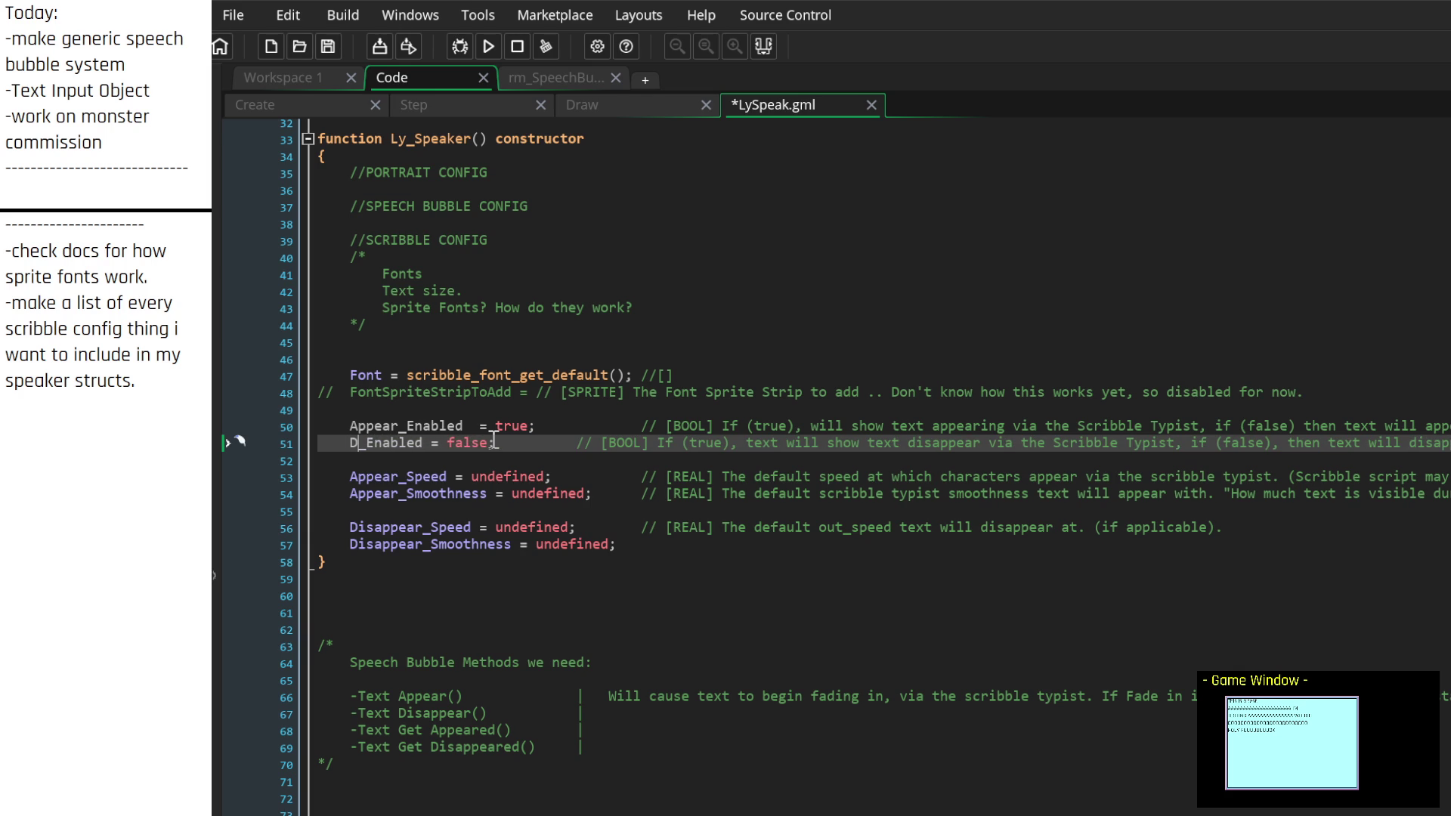
{"action": "type", "text": "appear"}
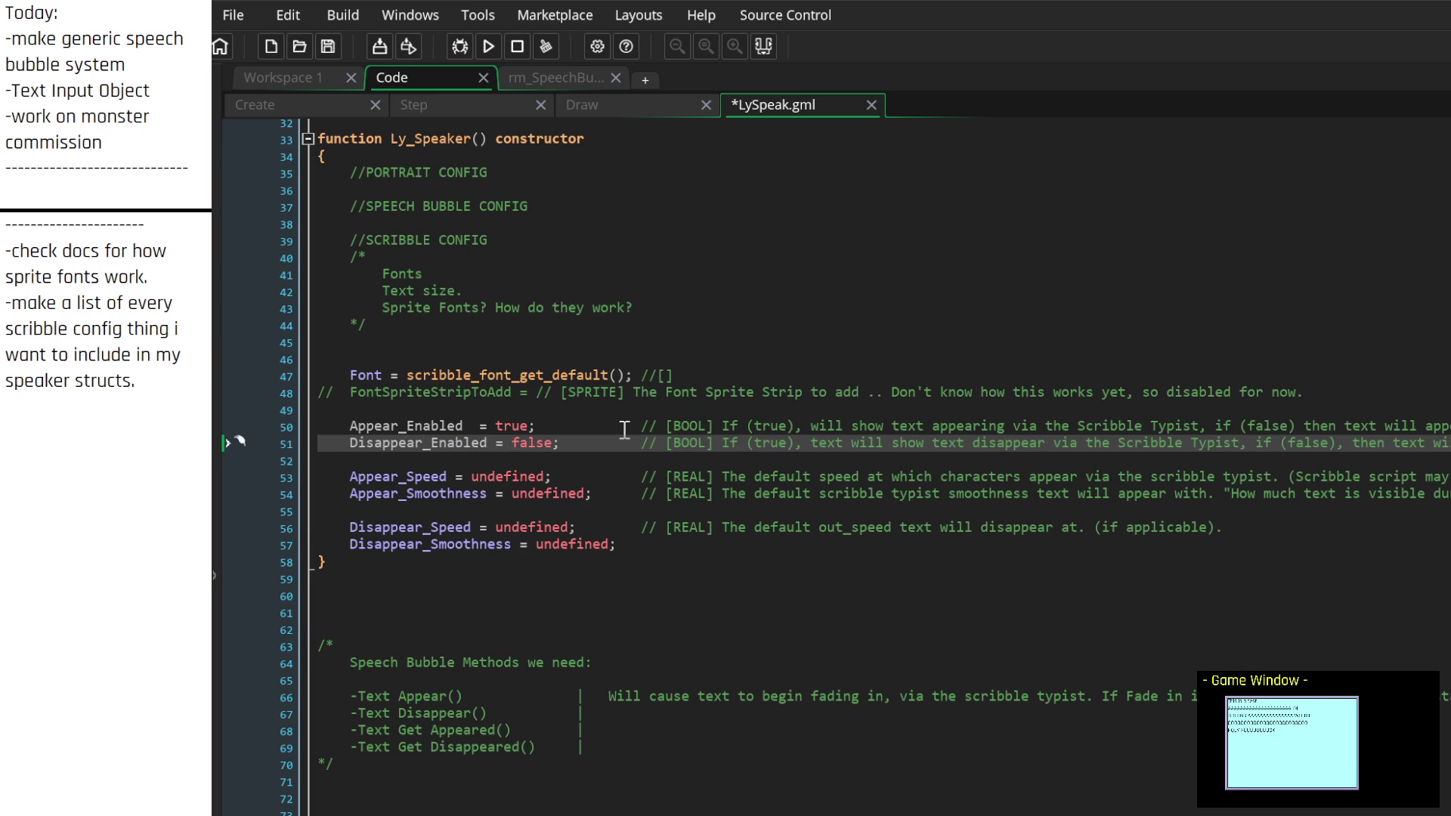
- Pad the two toggle lines so their equals signs and comments line up
{"action": "key", "text": "Up"}
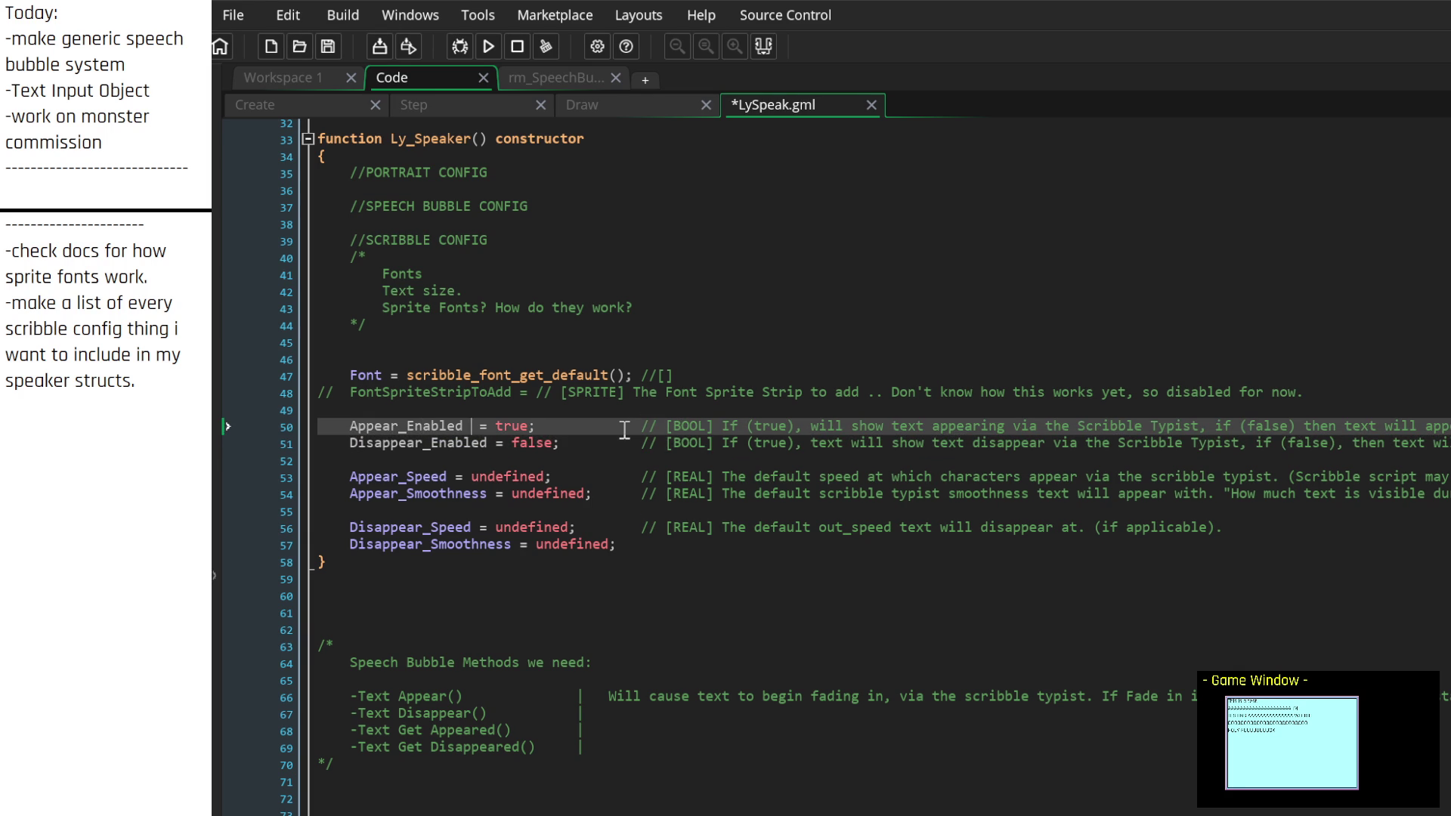
{"action": "key", "text": "Tab"}
{"action": "key", "text": "Down"}
{"action": "key", "text": "Tab"}
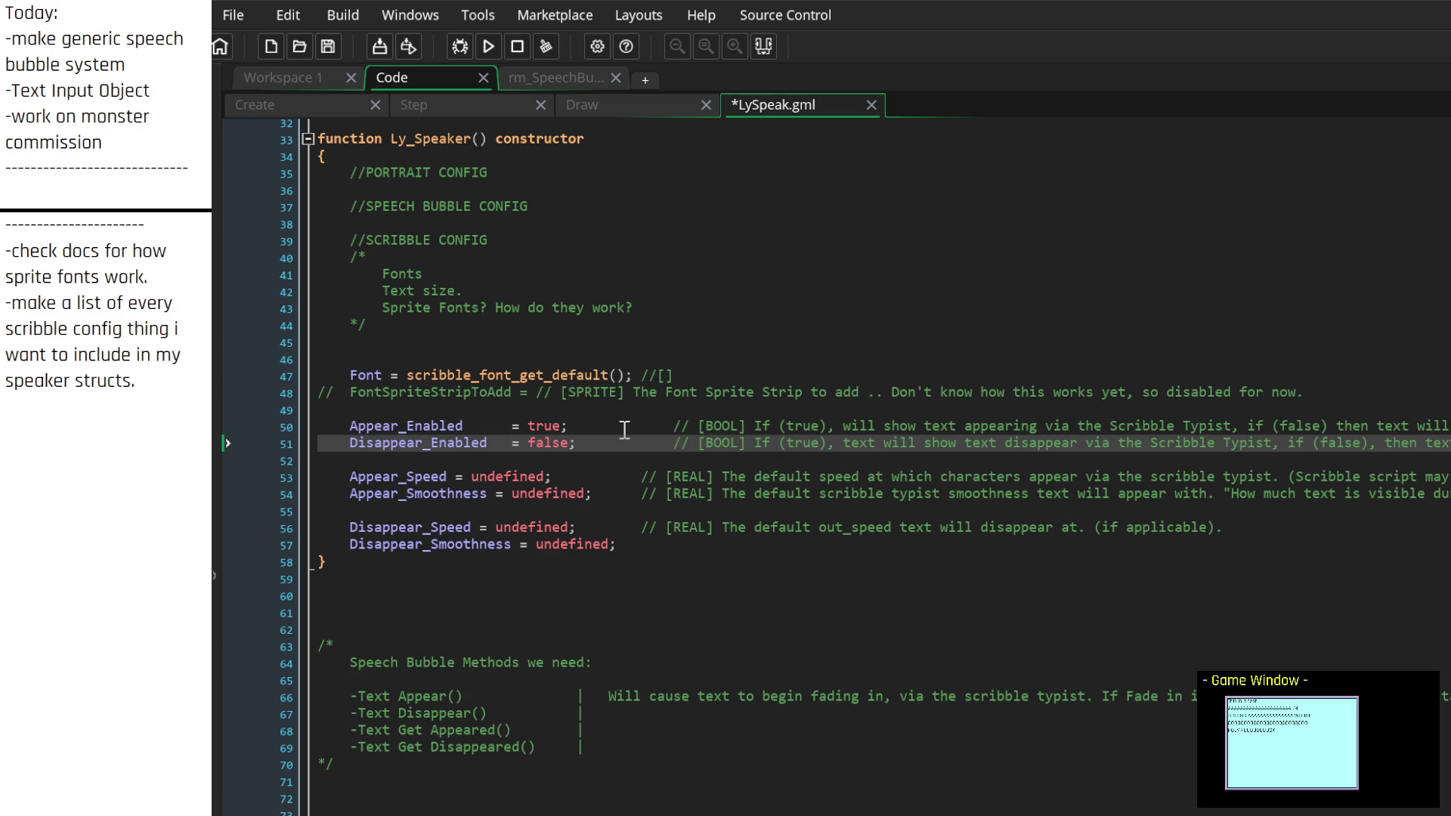
{"action": "key", "text": "BackSpace"}
{"action": "key", "text": "Up"}
{"action": "key", "text": "BackSpace"}
- Remove the blank line between the Appear and Disappear speed lines
{"action": "key", "text": "Down"}
{"action": "key", "text": "Down"}
{"action": "key", "text": "Down"}
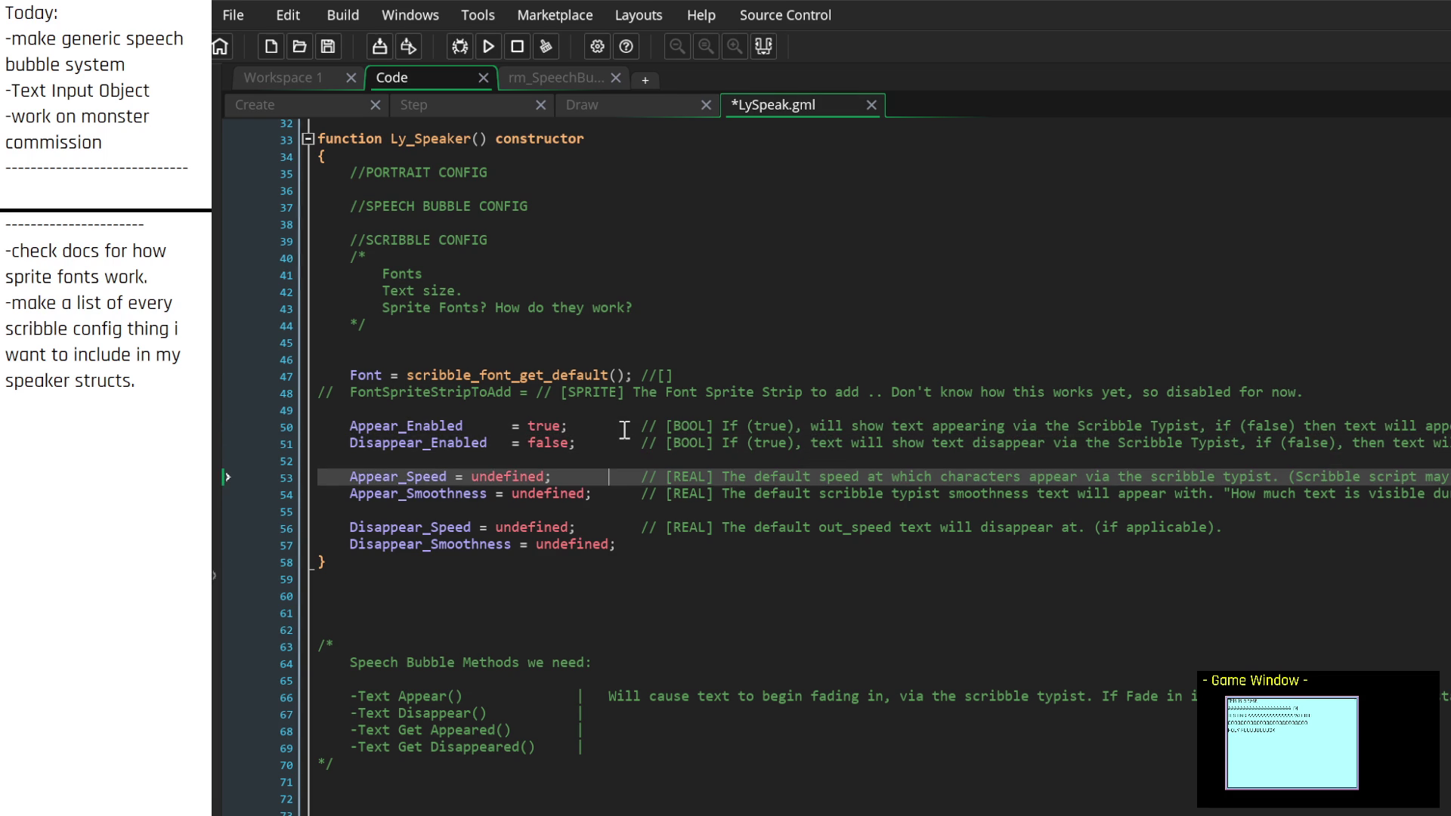
{"action": "key", "text": "Down"}
{"action": "key", "text": "Down"}
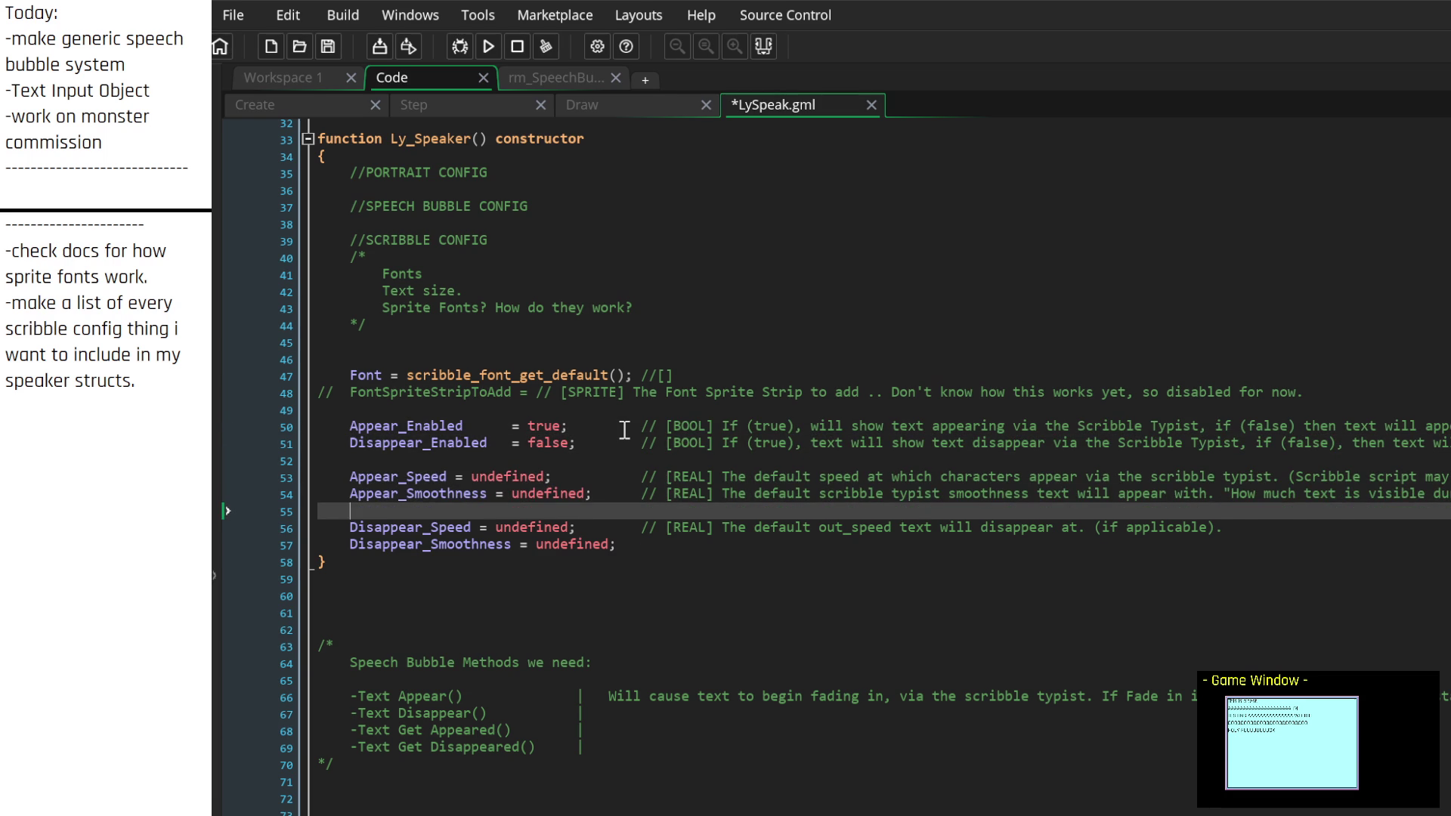
{"action": "key", "text": "BackSpace"}
{"action": "key", "text": "Down"}
{"action": "key", "text": "Home"}
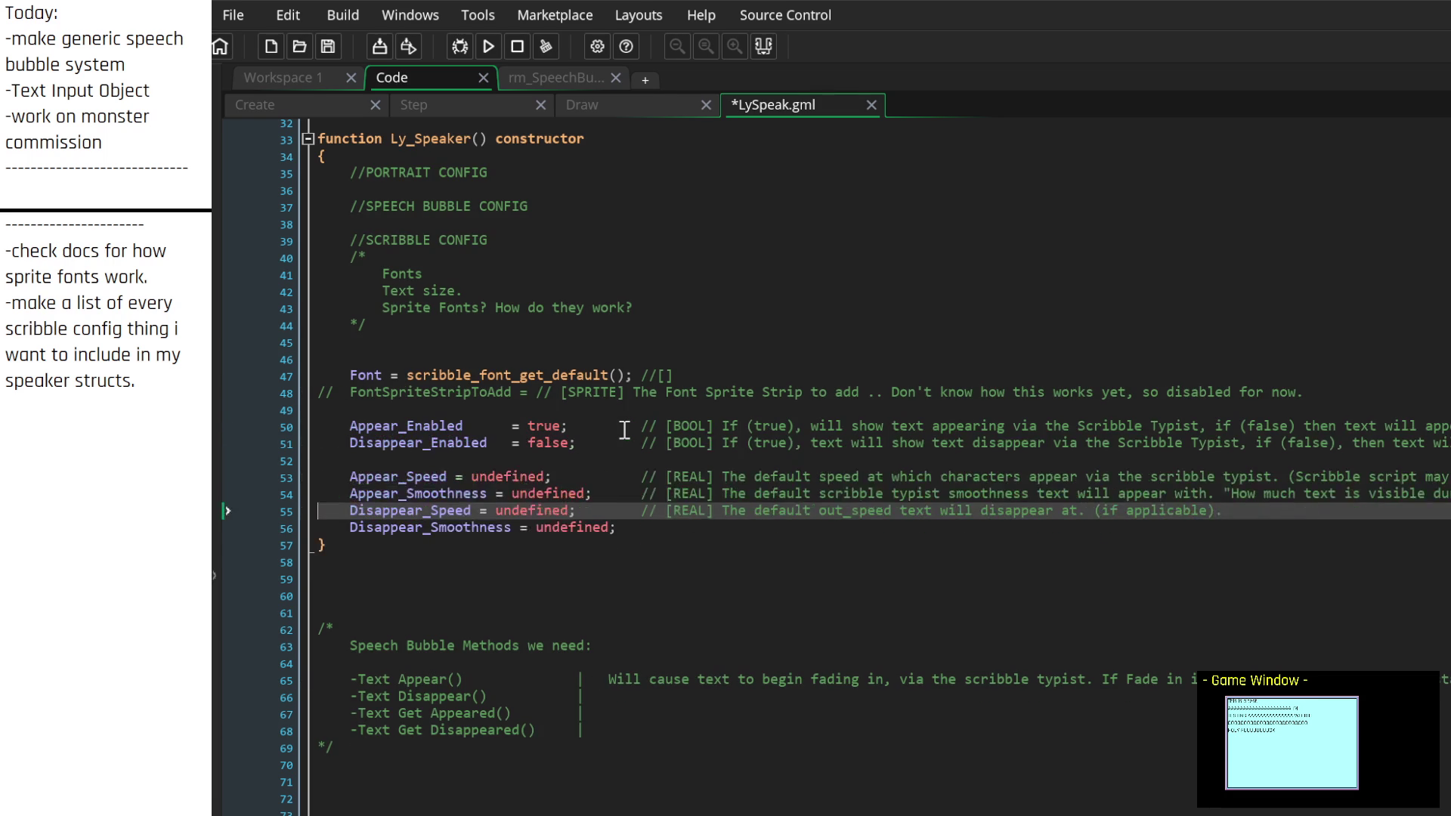
{"action": "key", "text": "Up"}
{"action": "key", "text": "Up"}
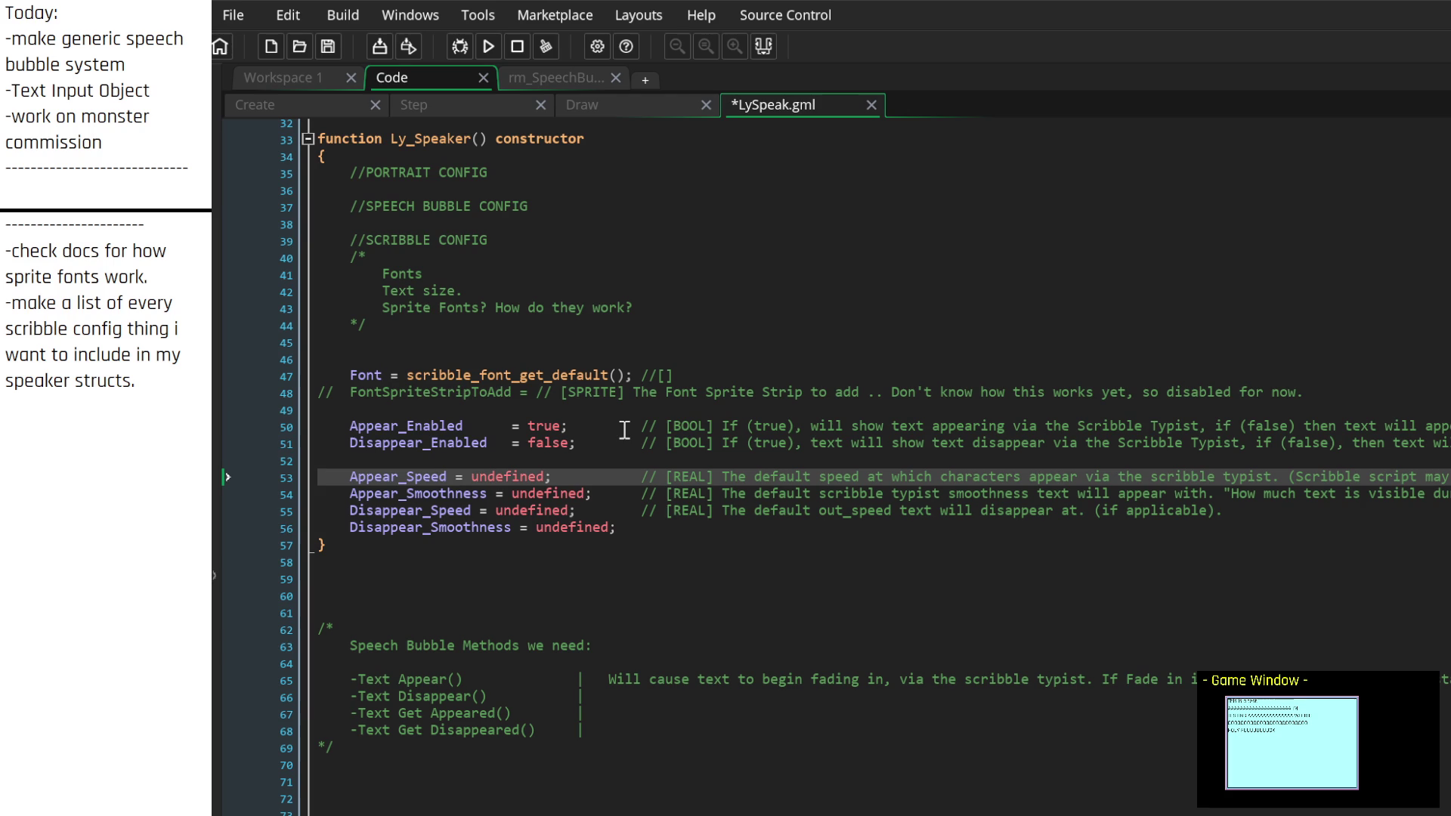
{"action": "left_click", "coordinate": [316, 437]}
- Move Appear_Enabled below Disappear_Enabled, fix its indent, and add a blank line above it
{"action": "triple_click", "coordinate": [315, 425]}
{"action": "key", "text": "Delete"}
{"action": "key", "text": "Delete"}
{"action": "left_click", "coordinate": [394, 446]}
{"action": "key", "text": "ctrl+v"}
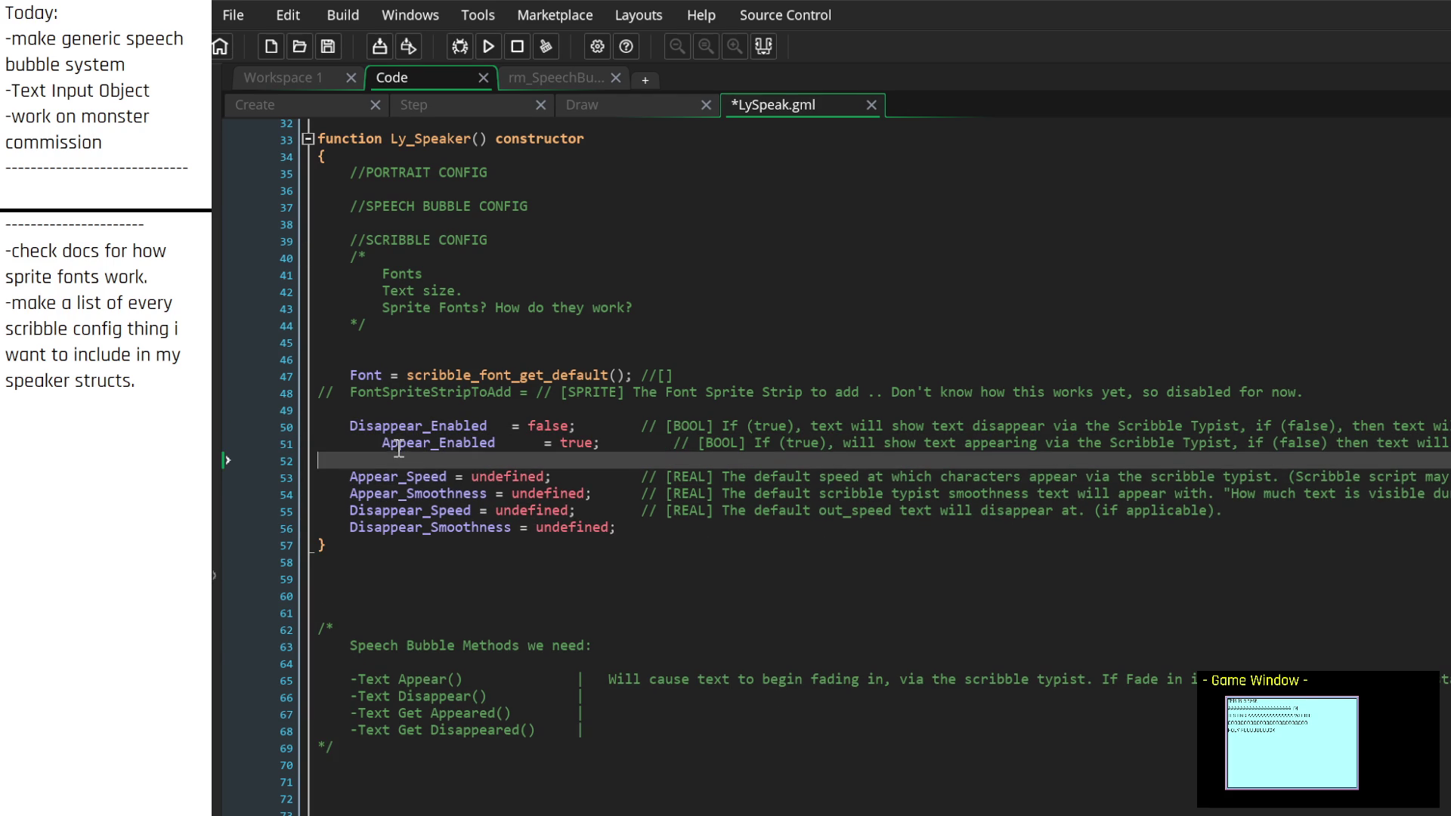
{"action": "key", "text": "BackSpace"}
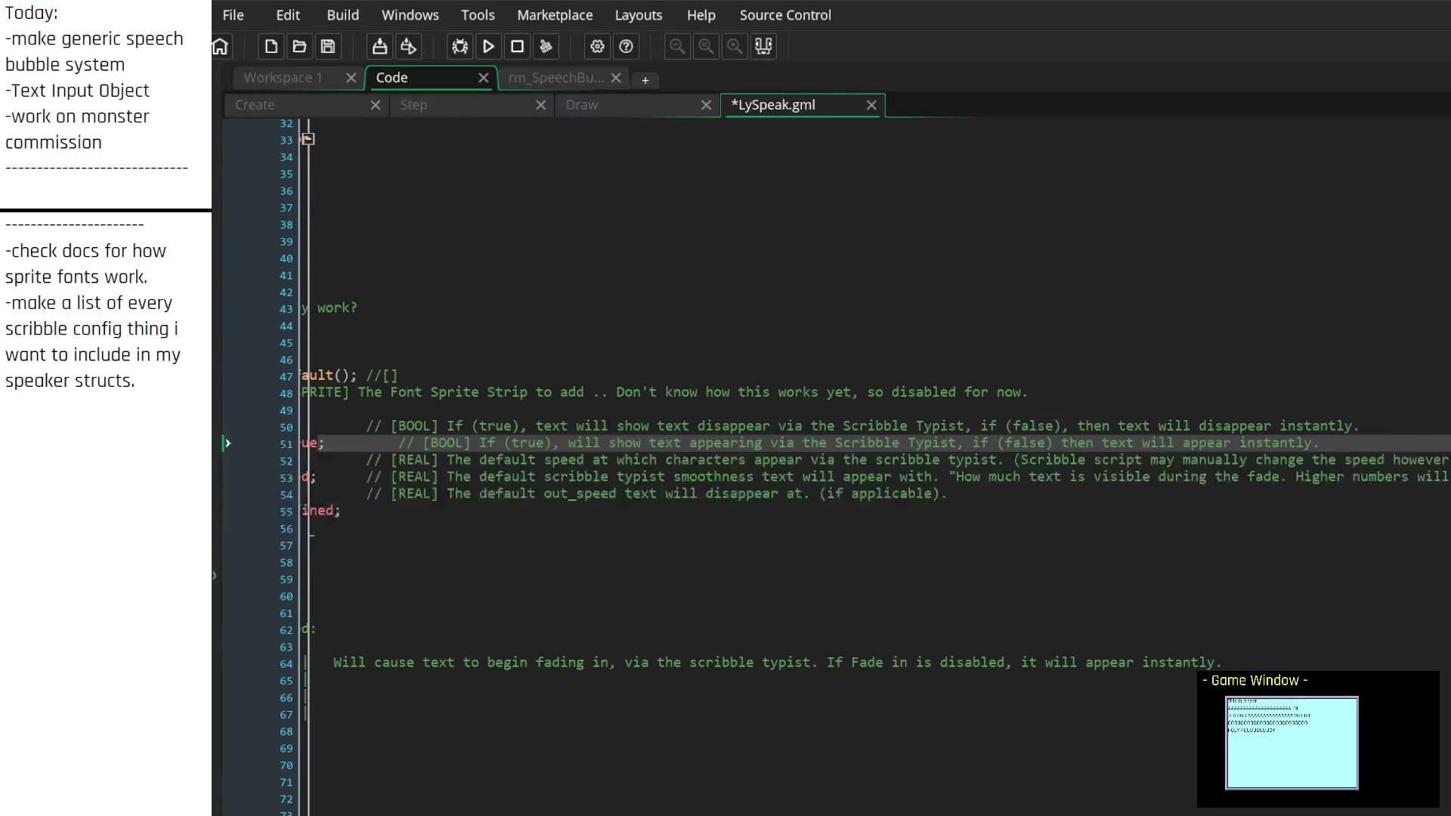
{"action": "key", "text": "Up"}
{"action": "key", "text": "End"}
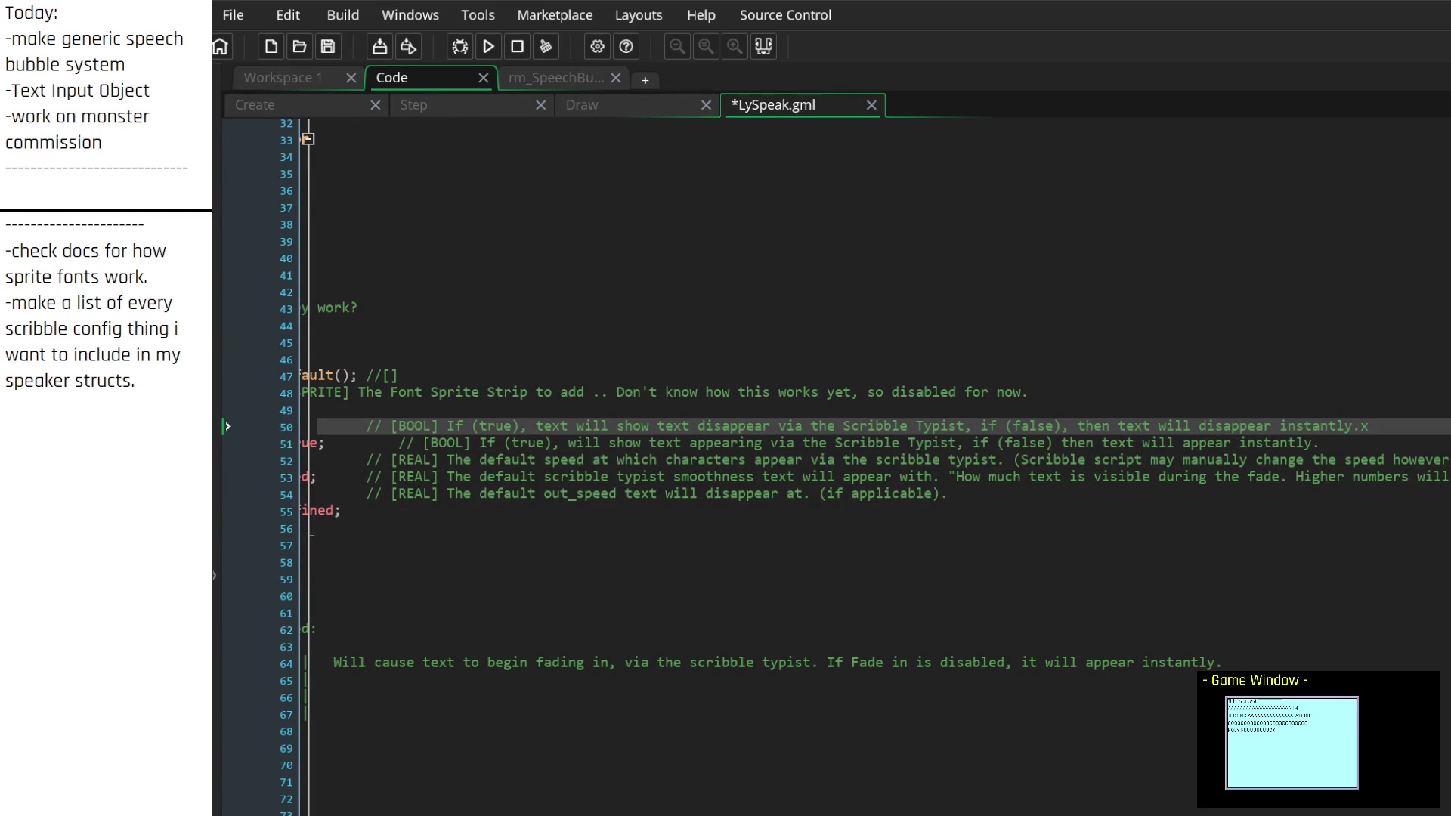
{"action": "key", "text": "Down"}
{"action": "key", "text": "Home"}
{"action": "key", "text": "Delete"}
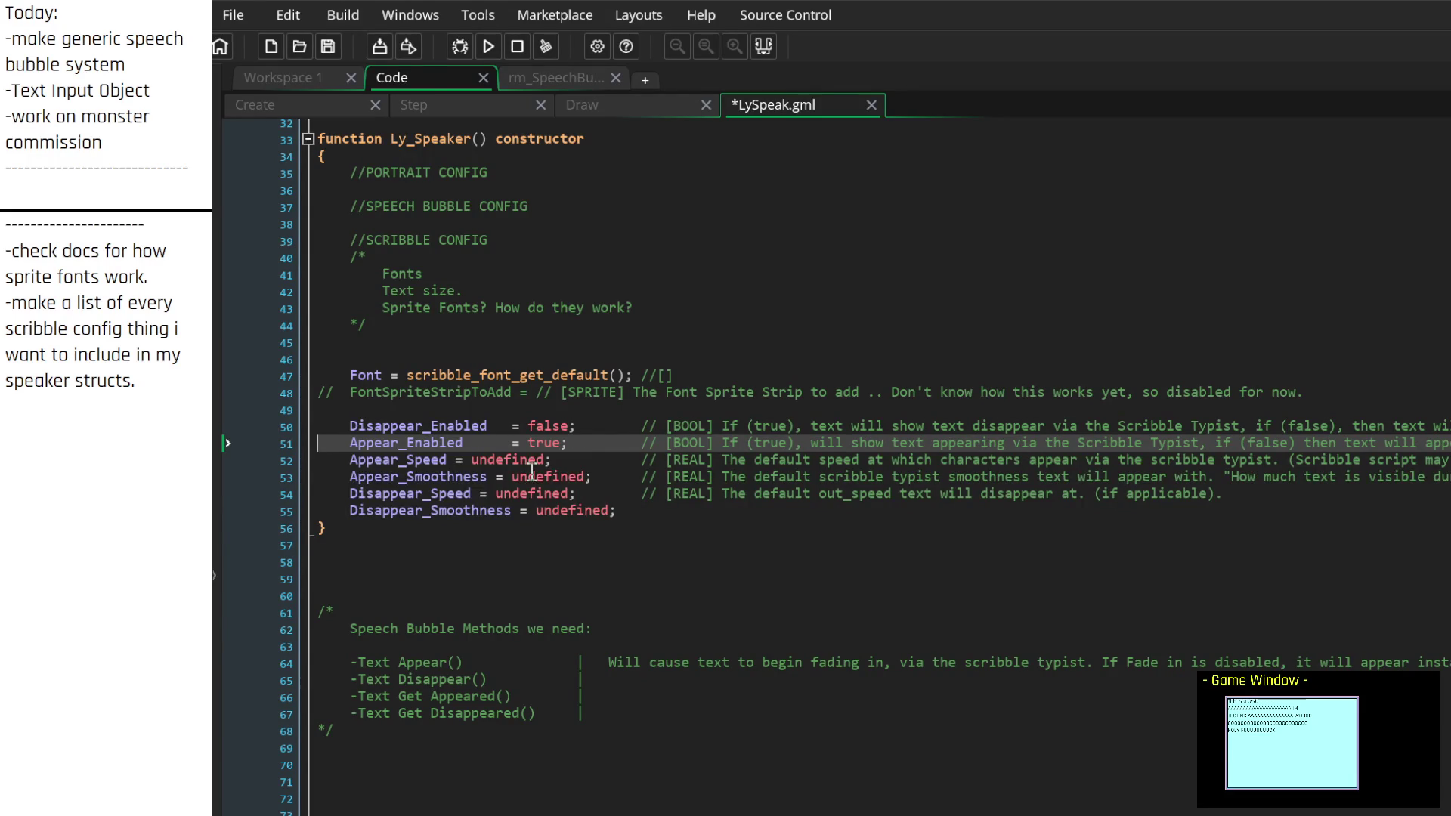
{"action": "key", "text": "End"}
{"action": "key", "text": "Up"}
{"action": "key", "text": "Return"}
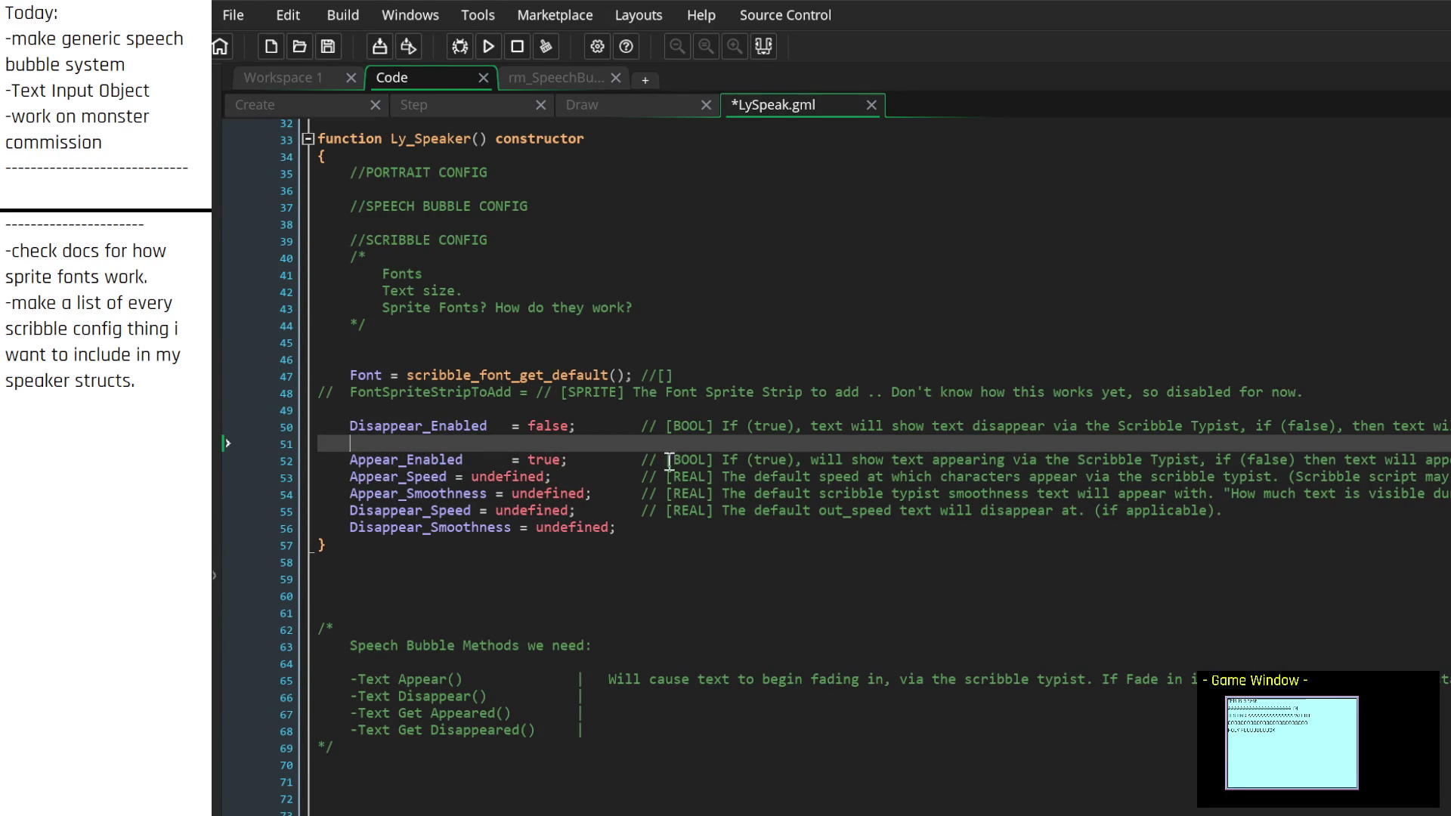
- Move Disappear_Enabled down above Disappear_Speed as a separate Disappear block
{"action": "left_click", "coordinate": [309, 434]}
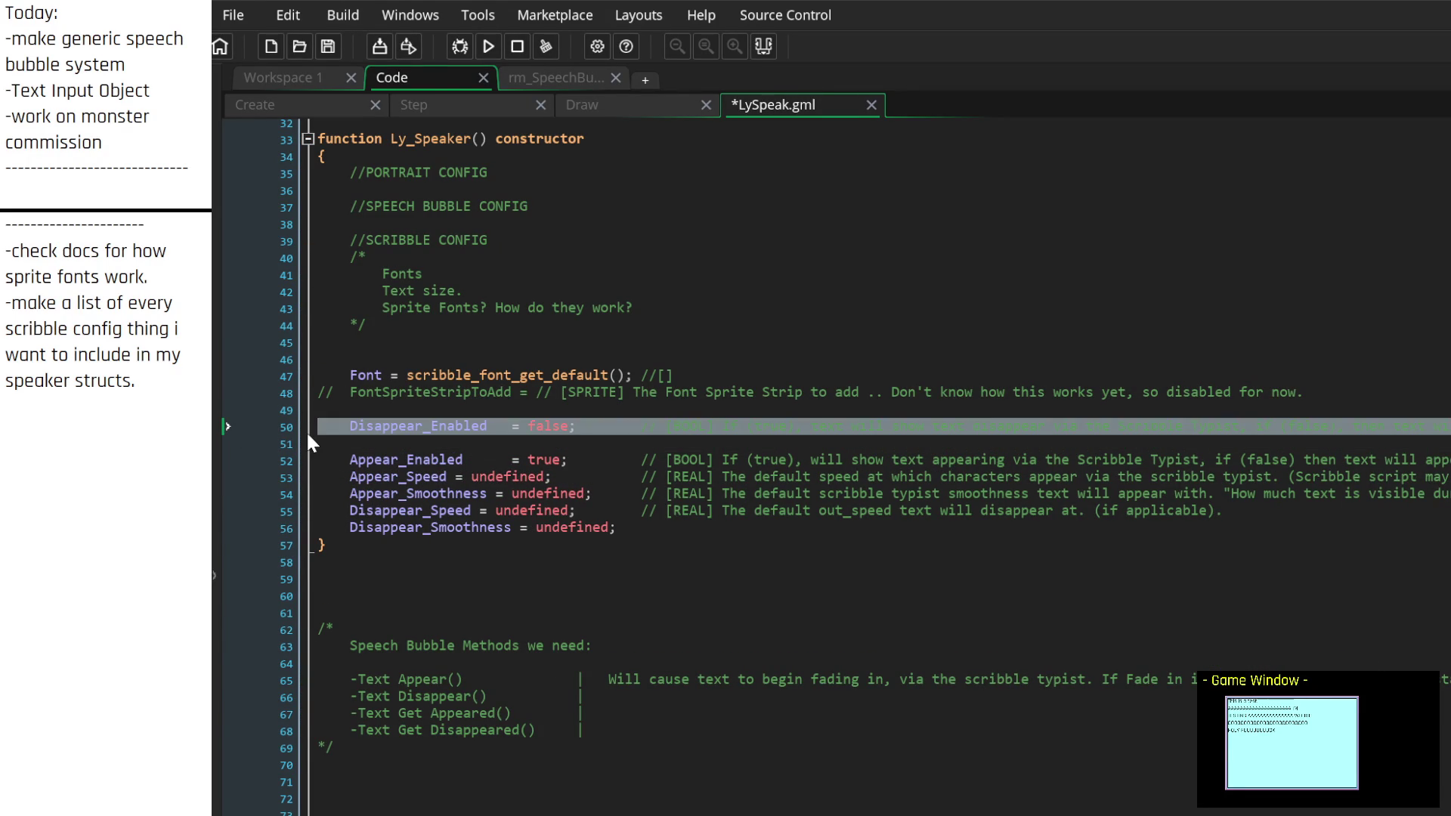
{"action": "key", "text": "Delete"}
{"action": "left_click", "coordinate": [323, 496]}
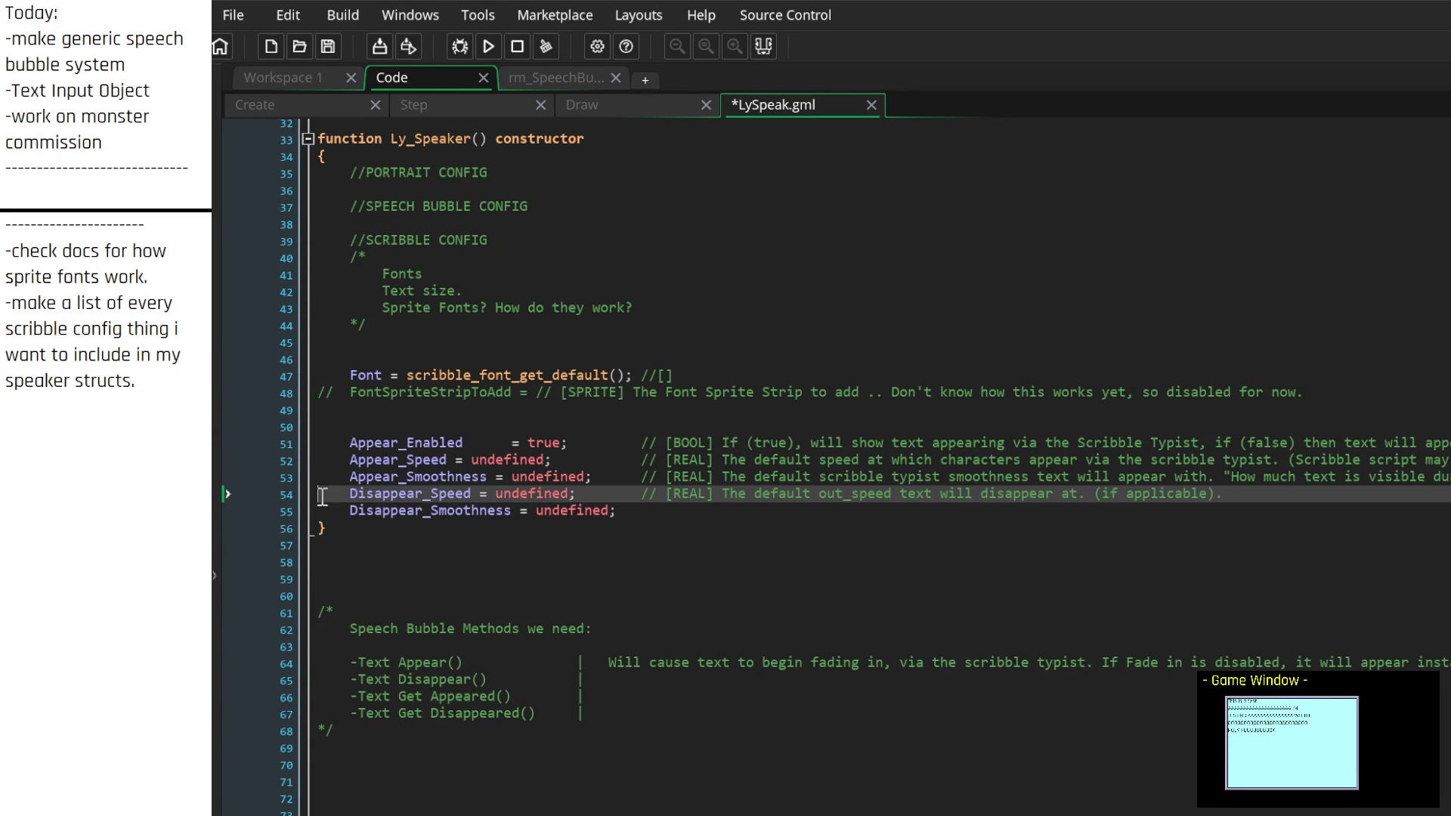
{"action": "key", "text": "Return"}
{"action": "key", "text": "Up"}
{"action": "key", "text": "ctrl+v"}
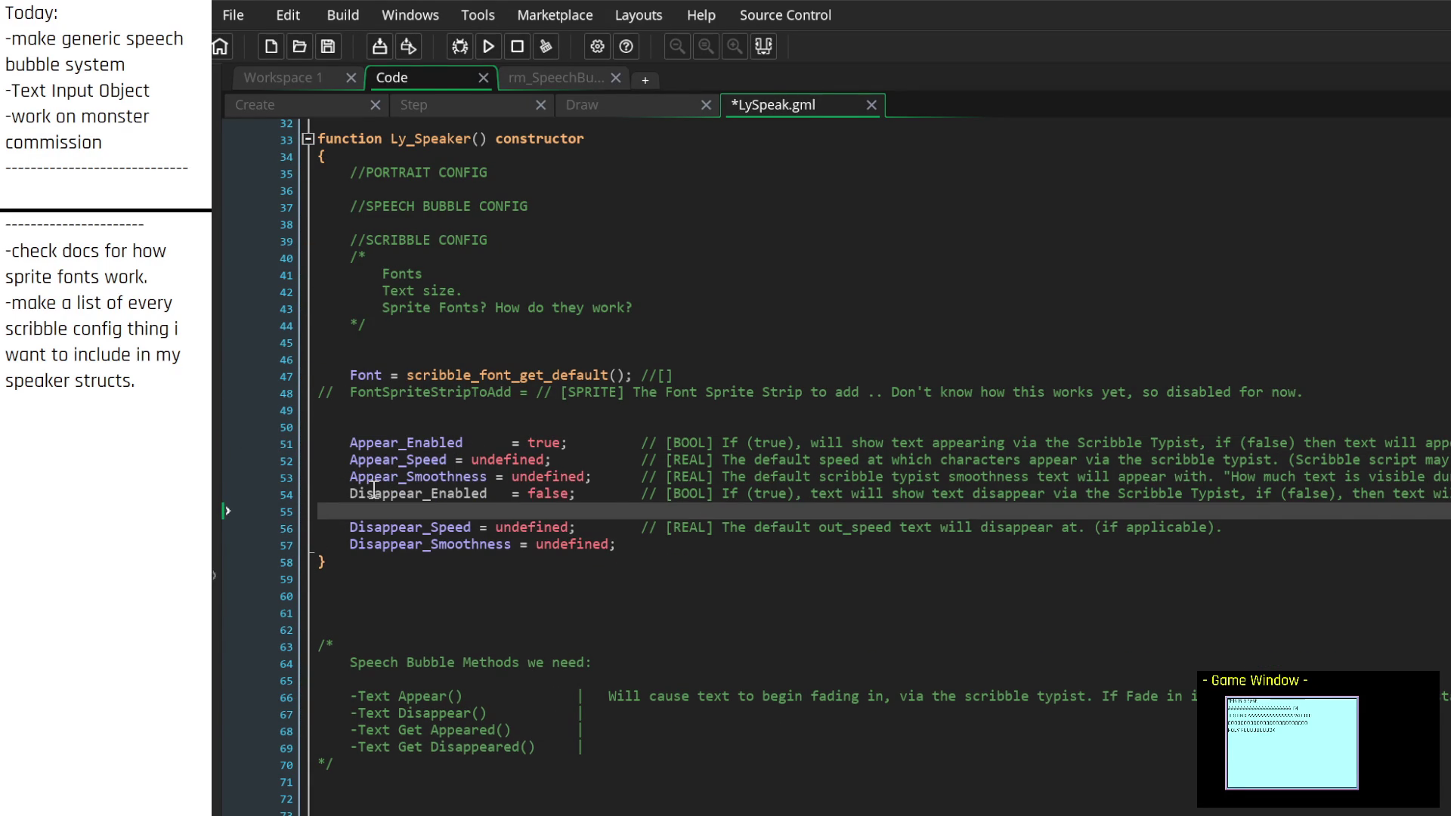
{"action": "key", "text": "Up"}
{"action": "key", "text": "Return"}
{"action": "key", "text": "End"}
{"action": "key", "text": "Delete"}
{"action": "key", "text": "Up"}
{"action": "key", "text": "Down"}
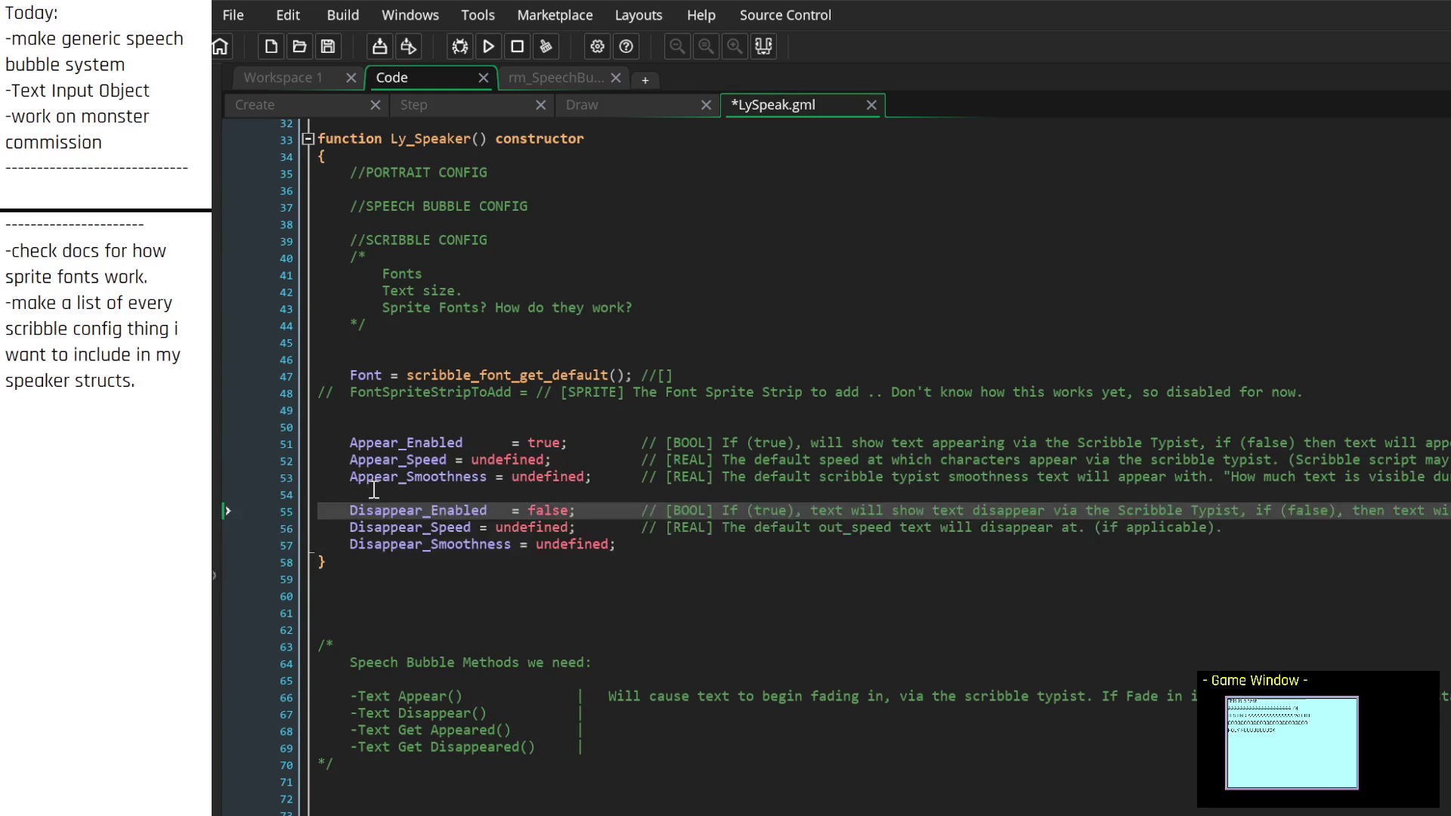
{"action": "key", "text": "Up"}
{"action": "key", "text": "Up"}
{"action": "key", "text": "Up"}
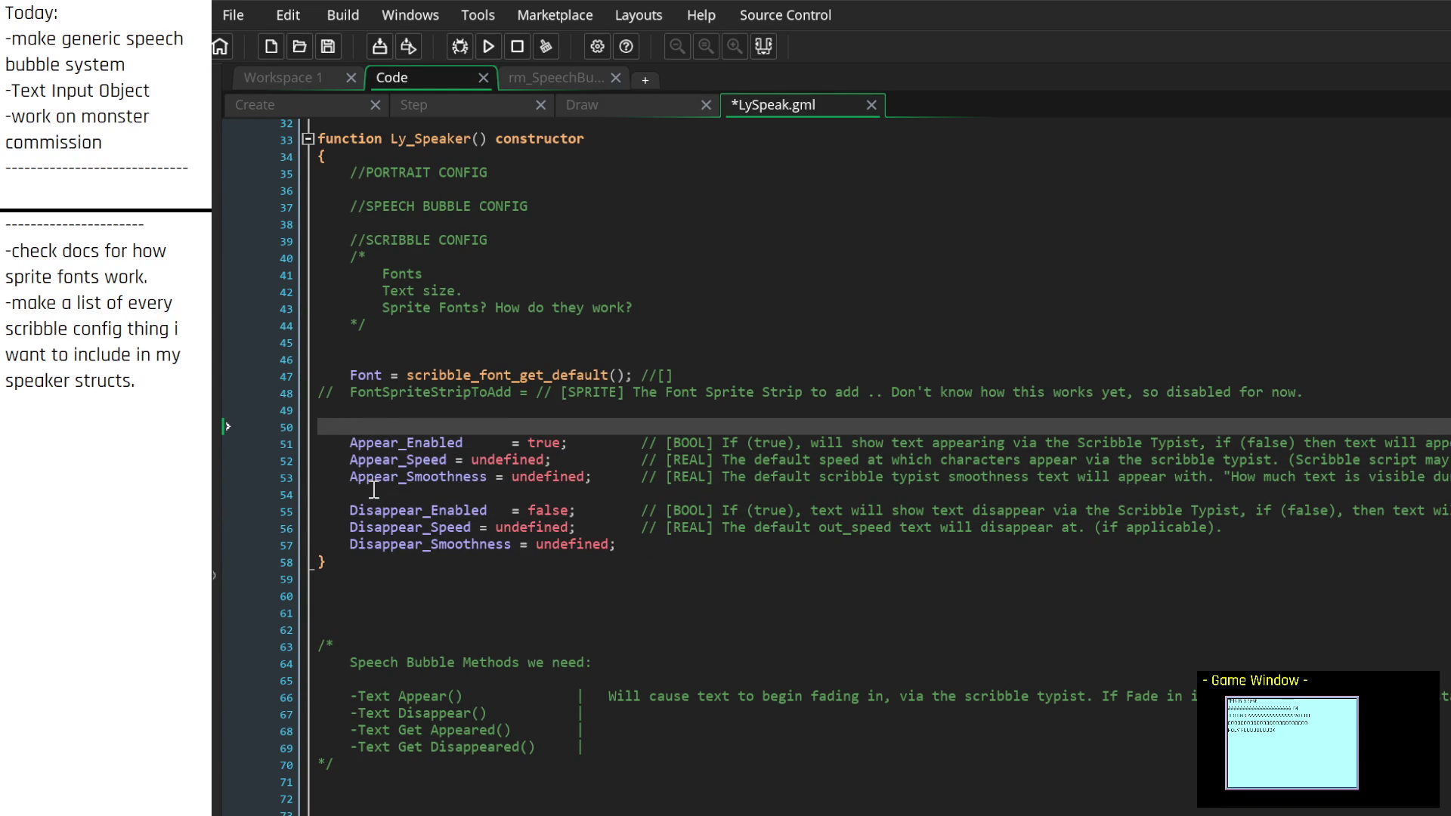
- Delete the commented-out FontSpriteStripToAdd line and the leftover blank line
{"action": "left_click_drag", "start_coordinate": [257, 411], "coordinate": [264, 392]}
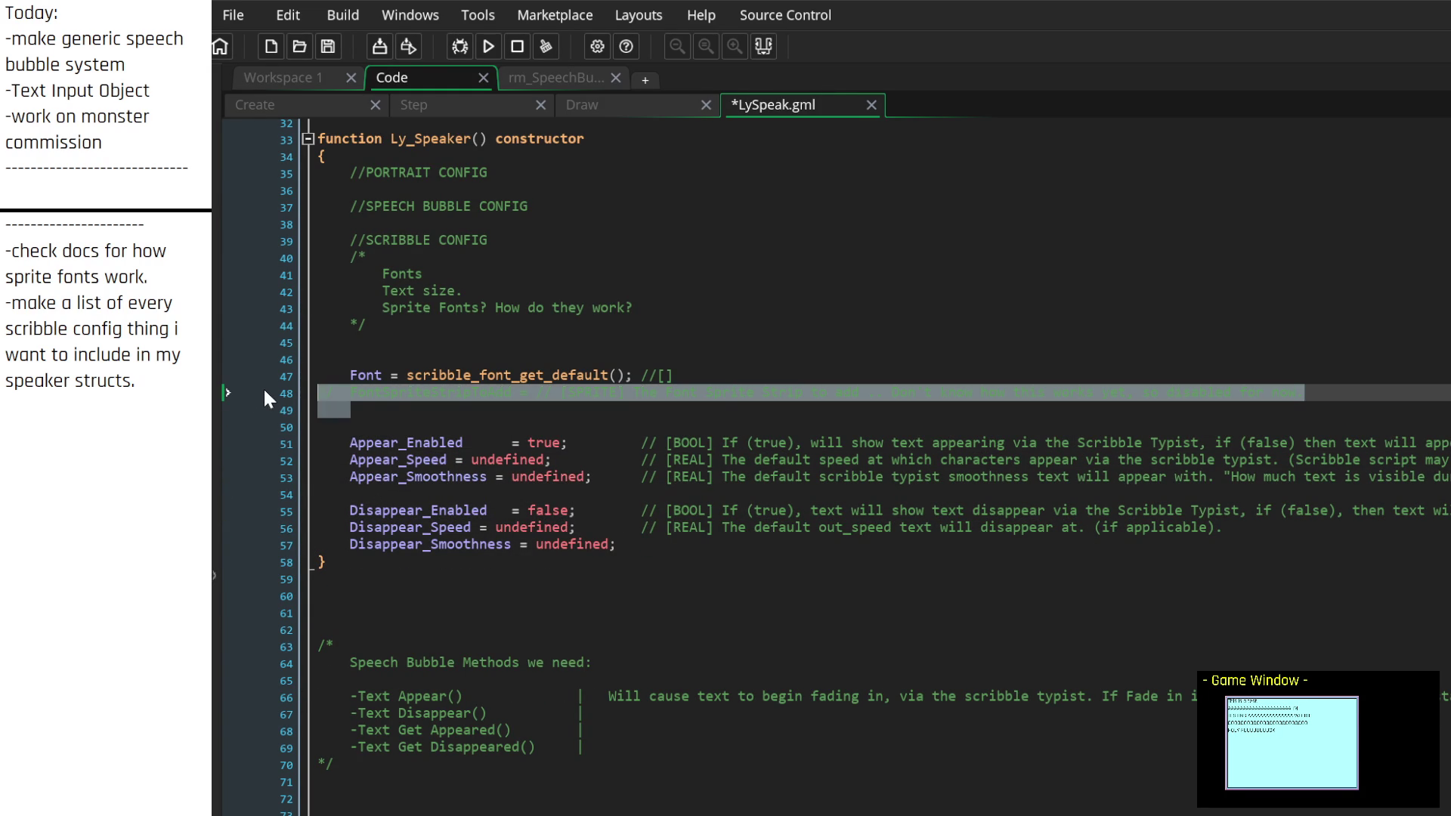
{"action": "key", "text": "Delete"}
{"action": "key", "text": "Down"}
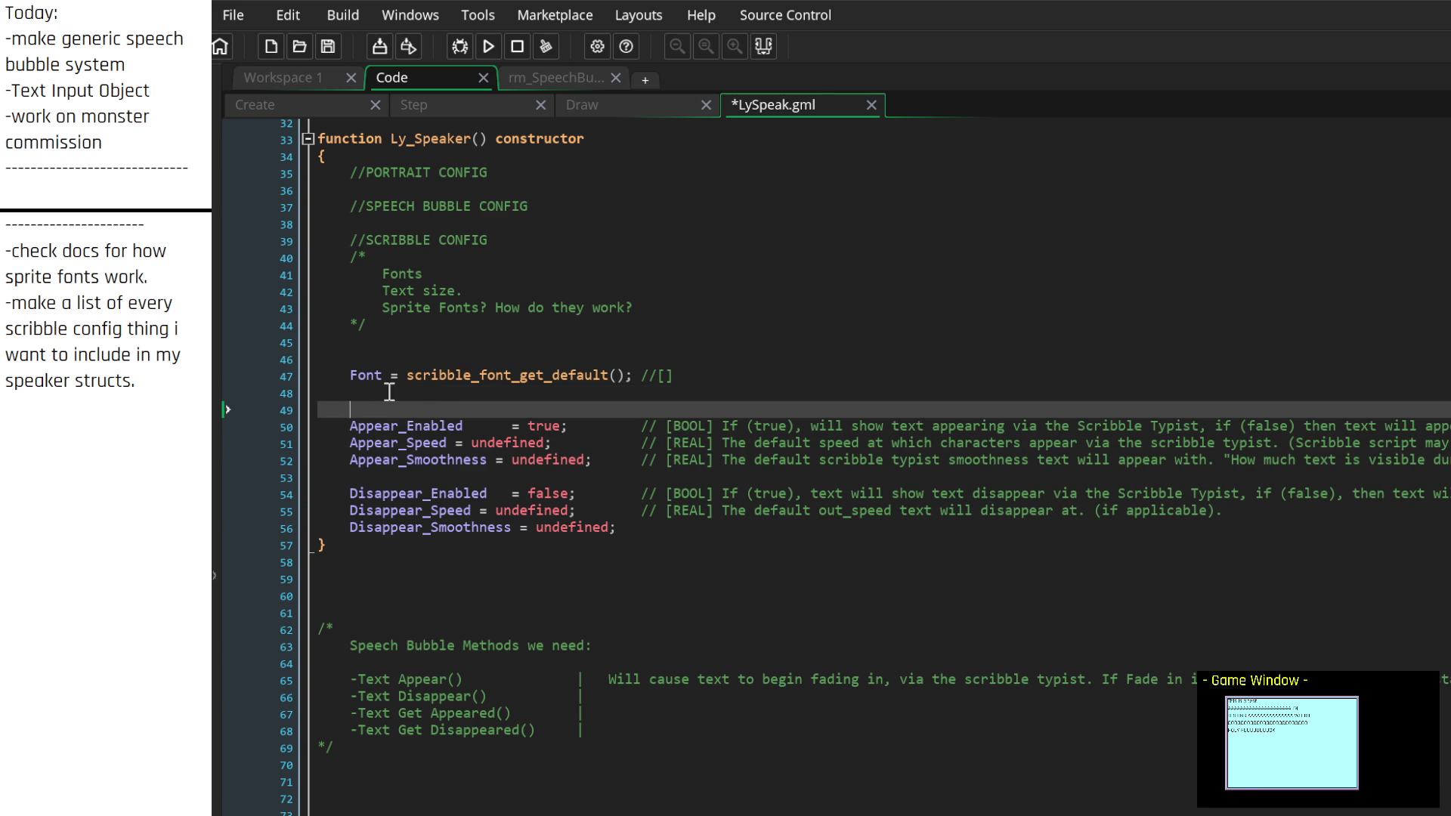
{"action": "key", "text": "Up"}
{"action": "key", "text": "BackSpace"}
{"action": "left_click", "coordinate": [408, 408]}
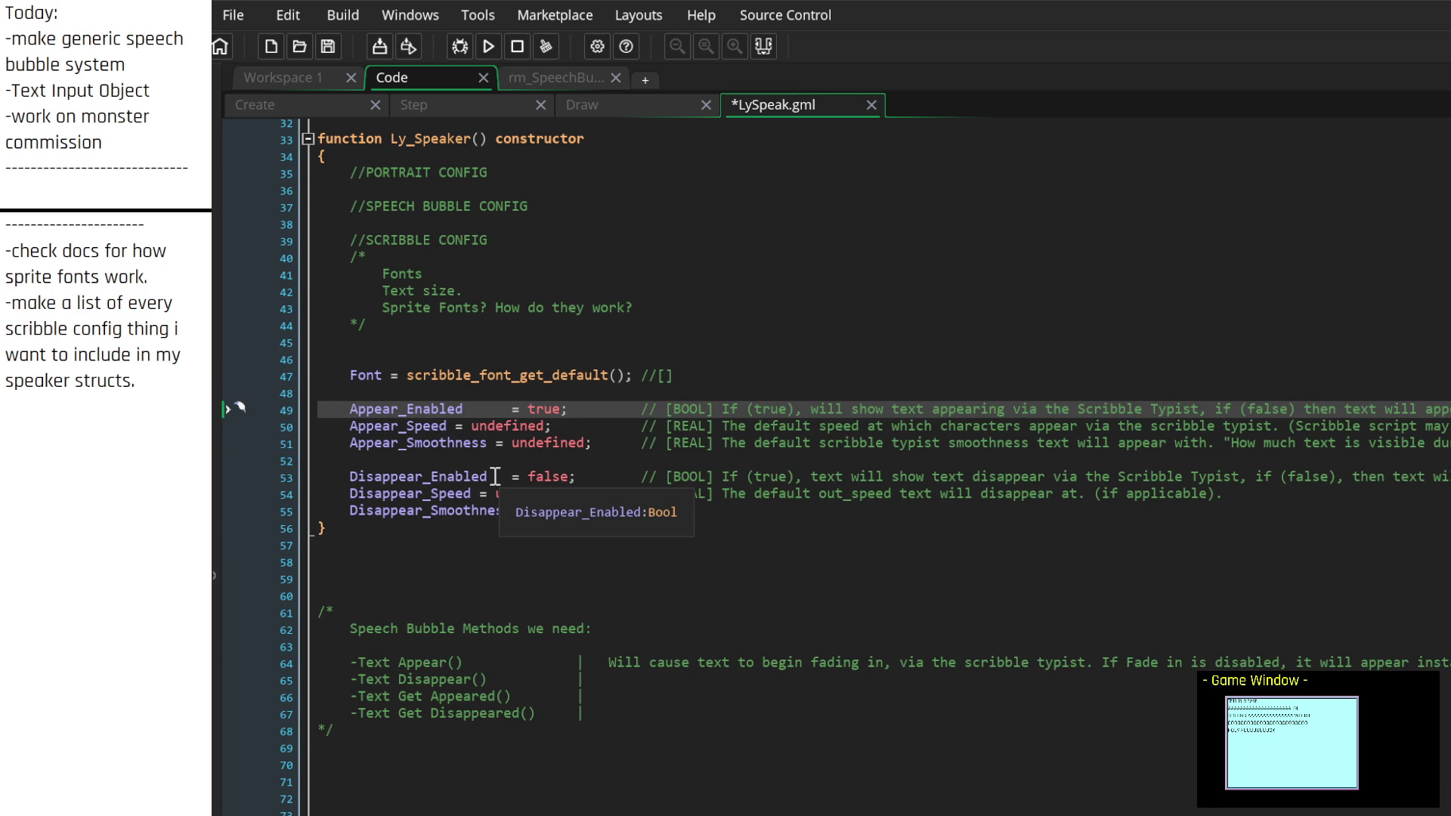
{"action": "scroll", "coordinate": [497, 476], "scroll_direction": "right", "scroll_amount": 5}
{"action": "scroll", "coordinate": [502, 476], "scroll_direction": "left", "scroll_amount": 5}
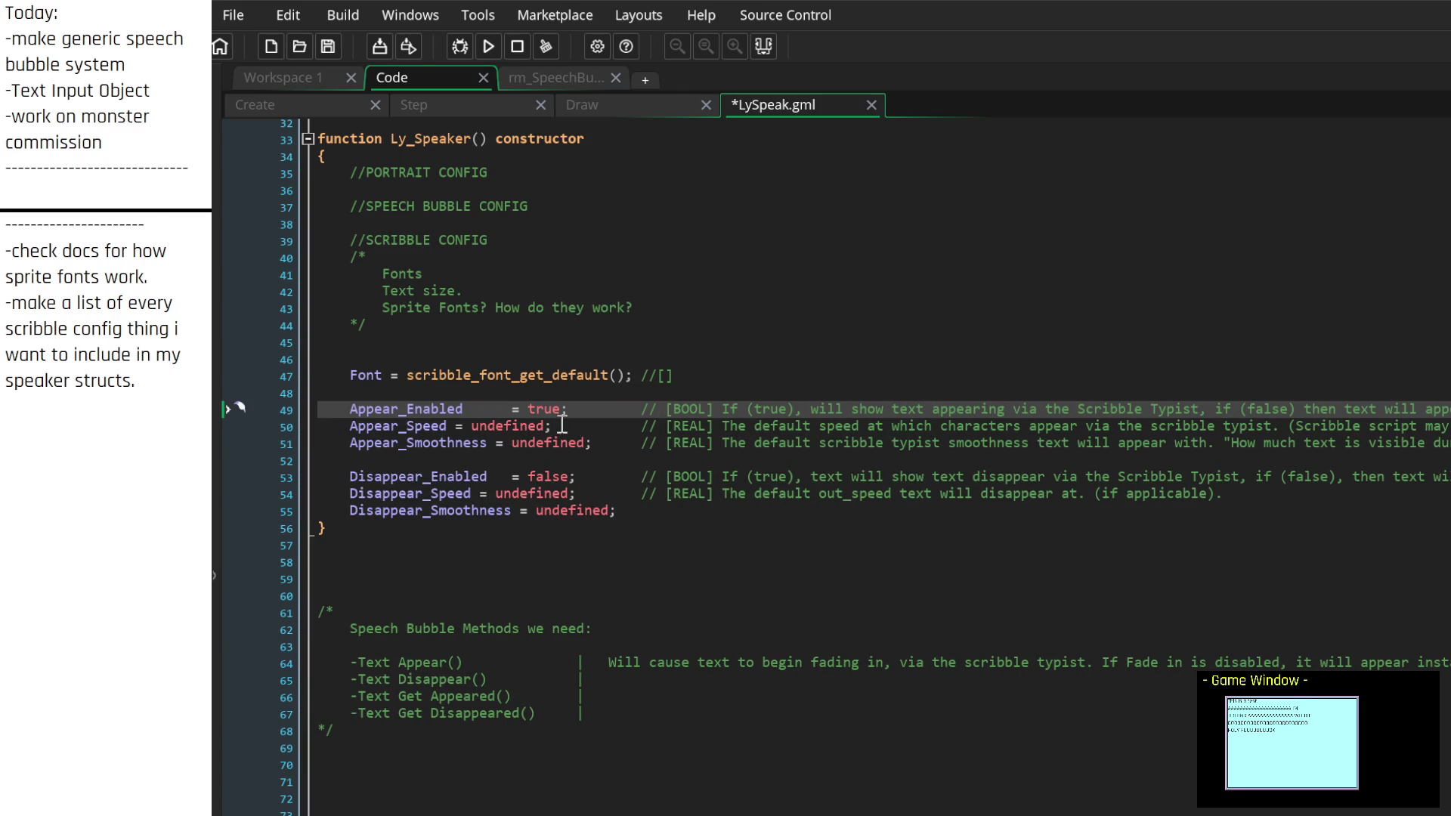
{"action": "left_click", "coordinate": [676, 377]}
{"action": "left_click", "coordinate": [684, 398]}
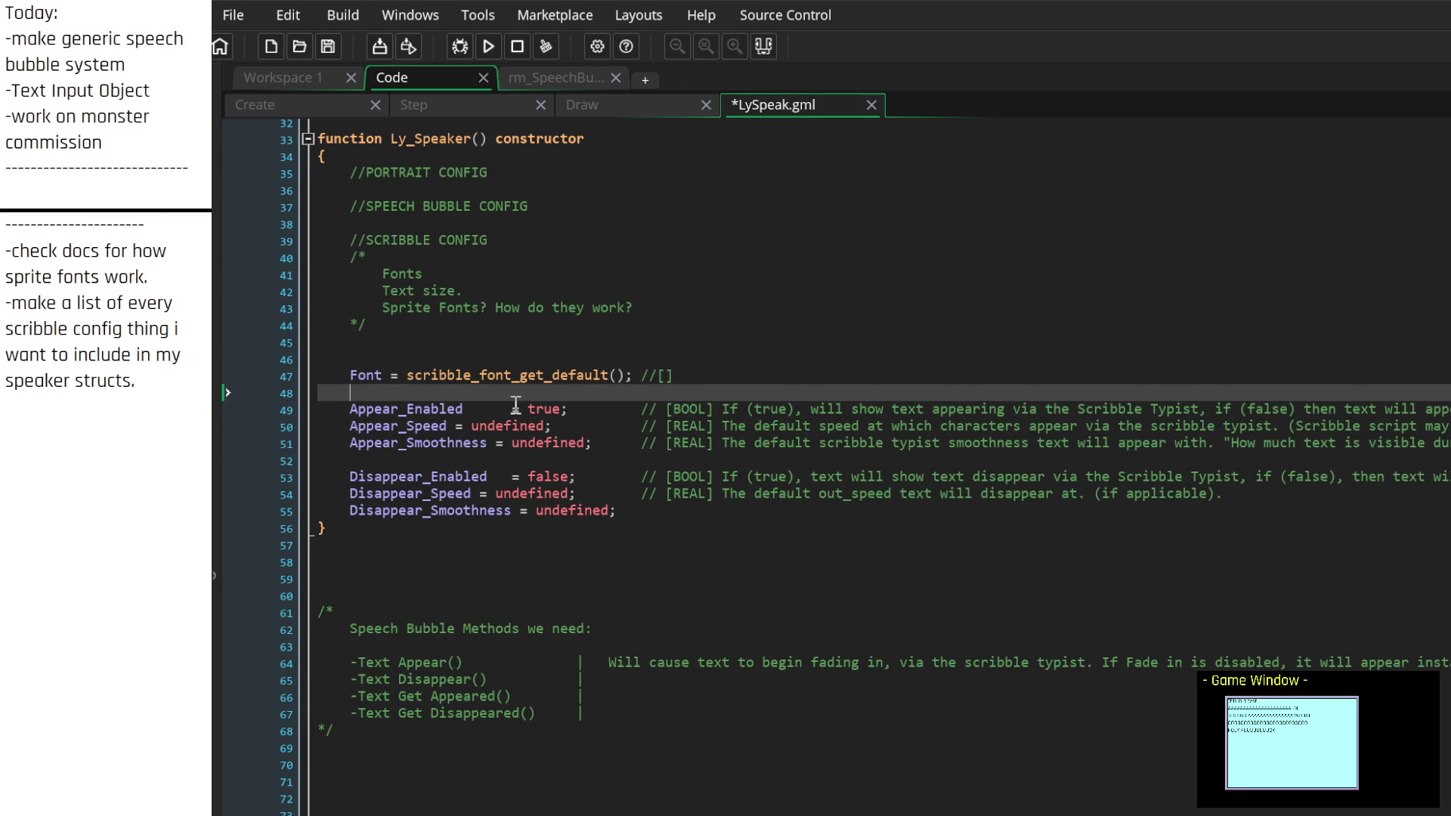
- Tab-align the equals signs and comments of Appear_Speed and Appear_Smoothness
{"action": "left_click", "coordinate": [461, 427]}
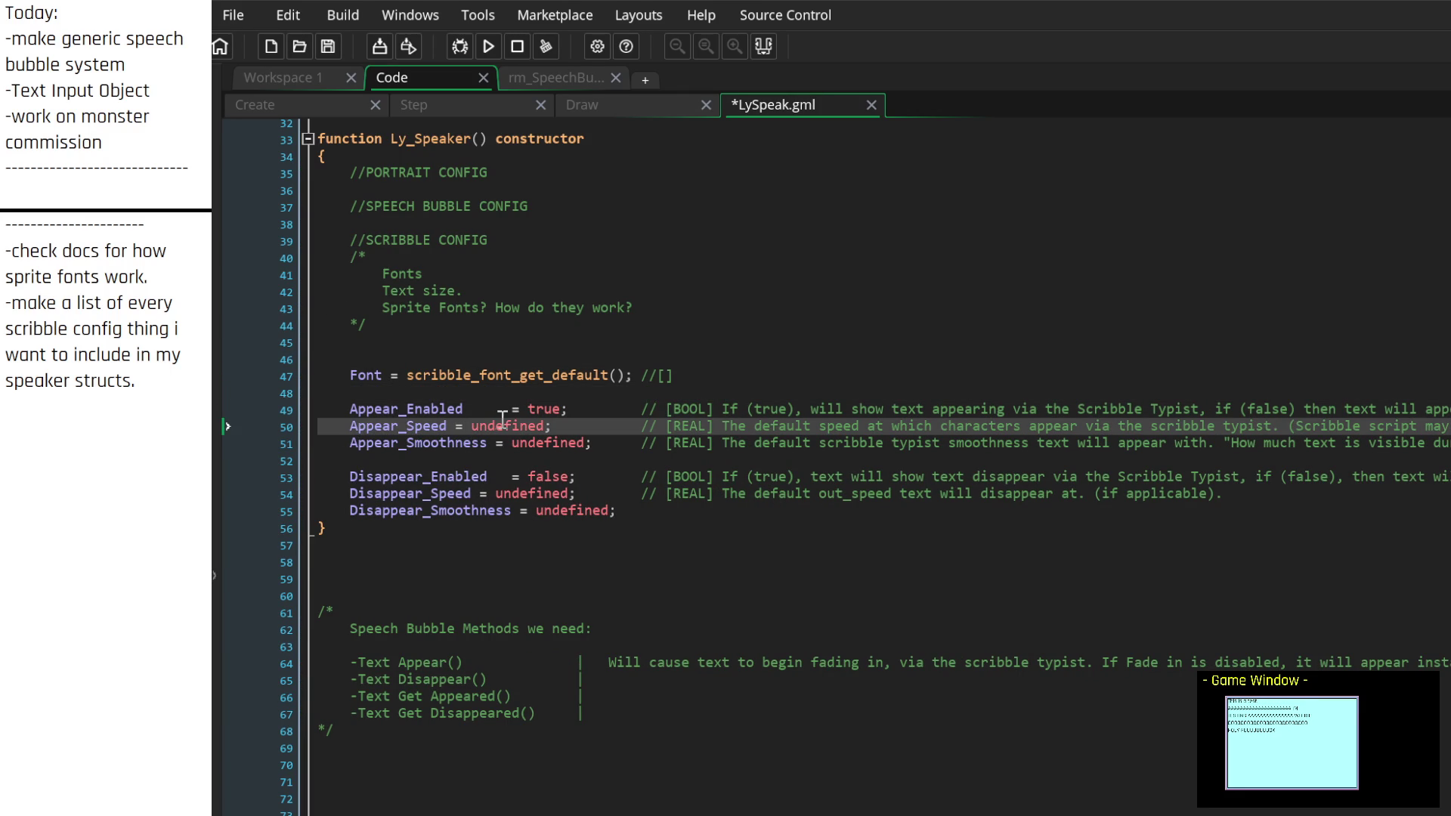
{"action": "key", "text": "Tab"}
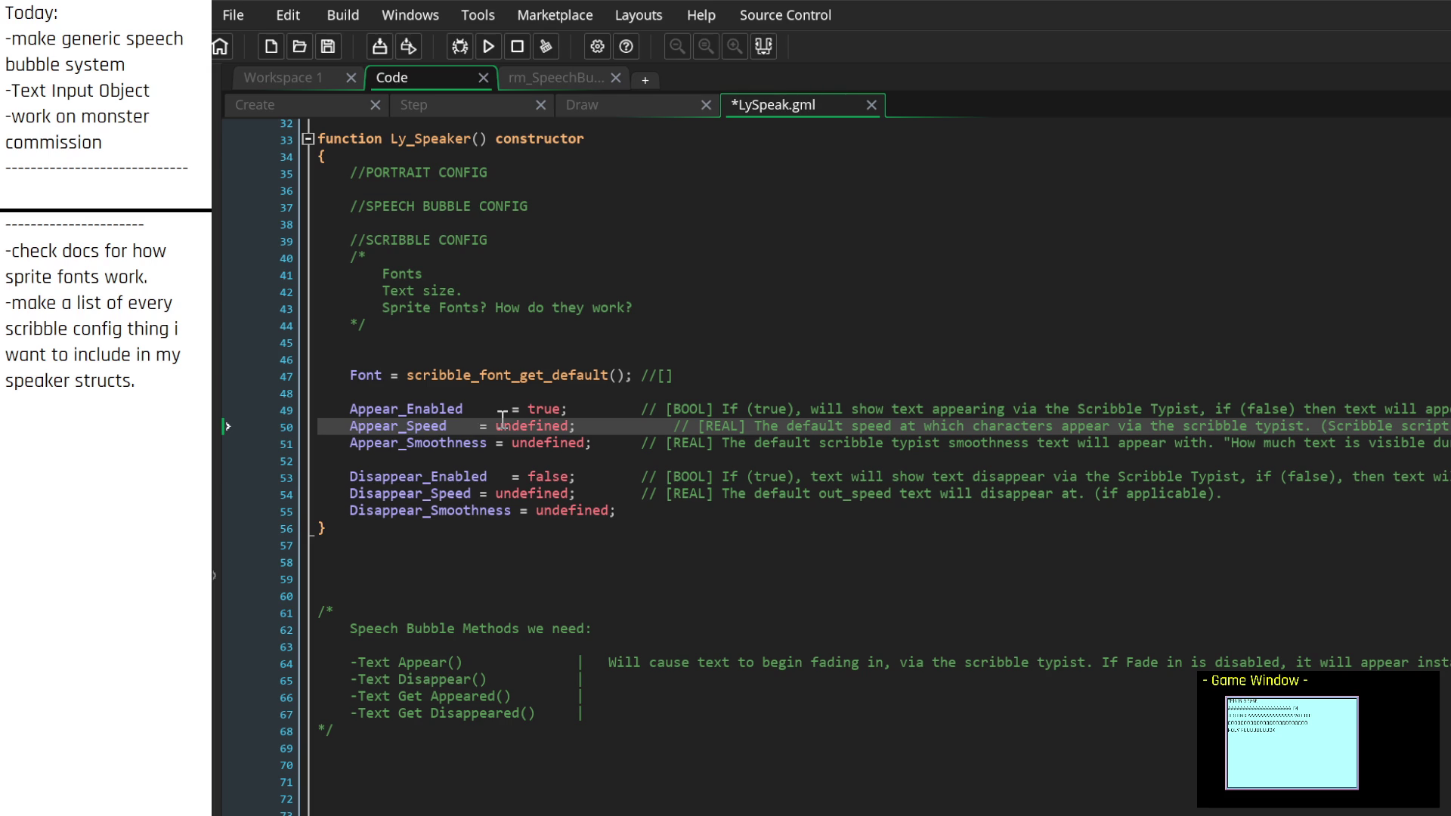
{"action": "left_click", "coordinate": [612, 428]}
{"action": "key", "text": "BackSpace"}
{"action": "key", "text": "BackSpace"}
{"action": "key", "text": "BackSpace"}
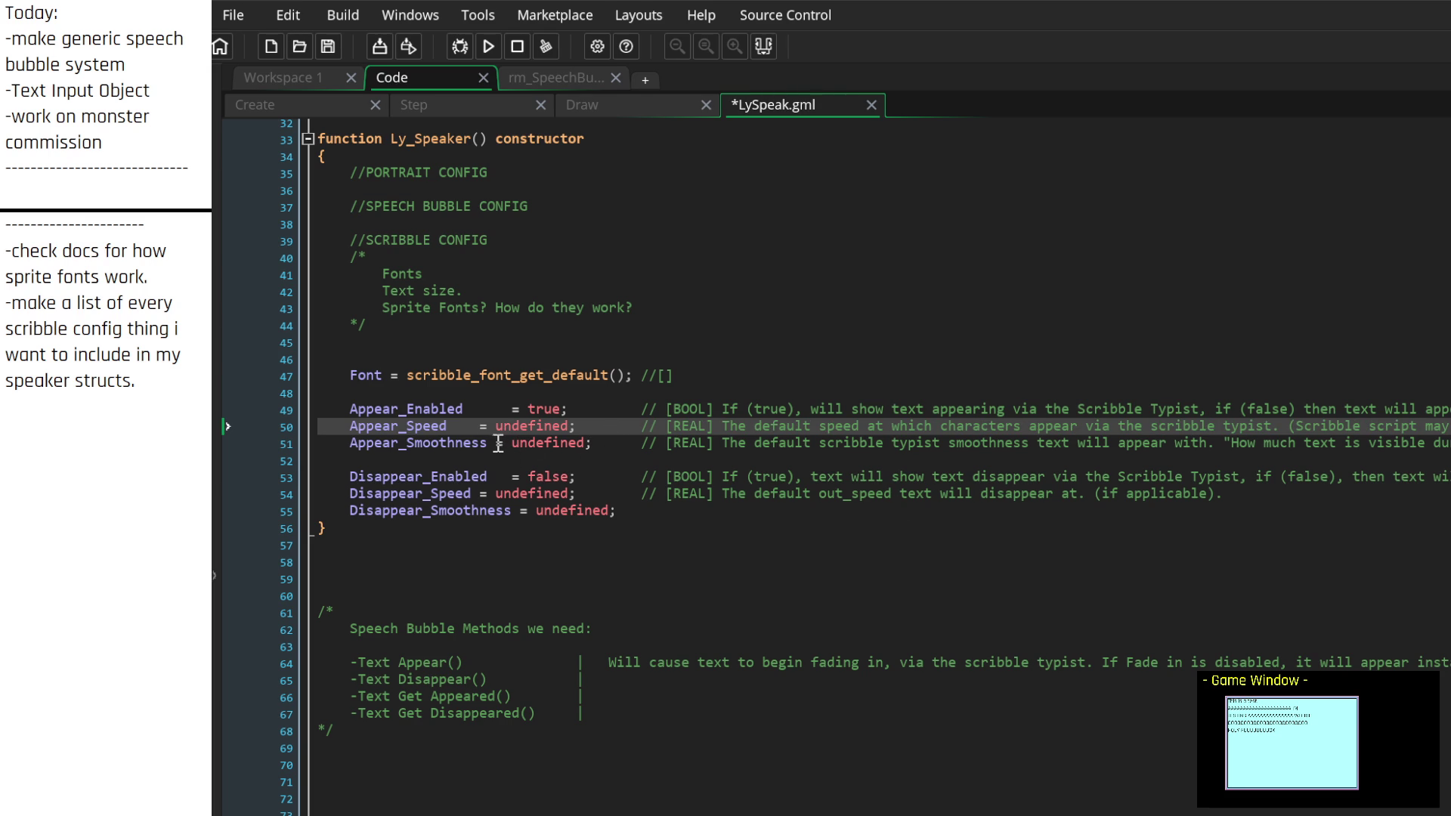
{"action": "left_click", "coordinate": [499, 443]}
{"action": "key", "text": "Tab"}
{"action": "left_click", "coordinate": [624, 442]}
{"action": "key", "text": "BackSpace"}
- Adjust Appear_Speed and Appear_Enabled padding so all three Appear_ equals signs line up
{"action": "left_click", "coordinate": [477, 427]}
{"action": "key", "text": "Tab"}
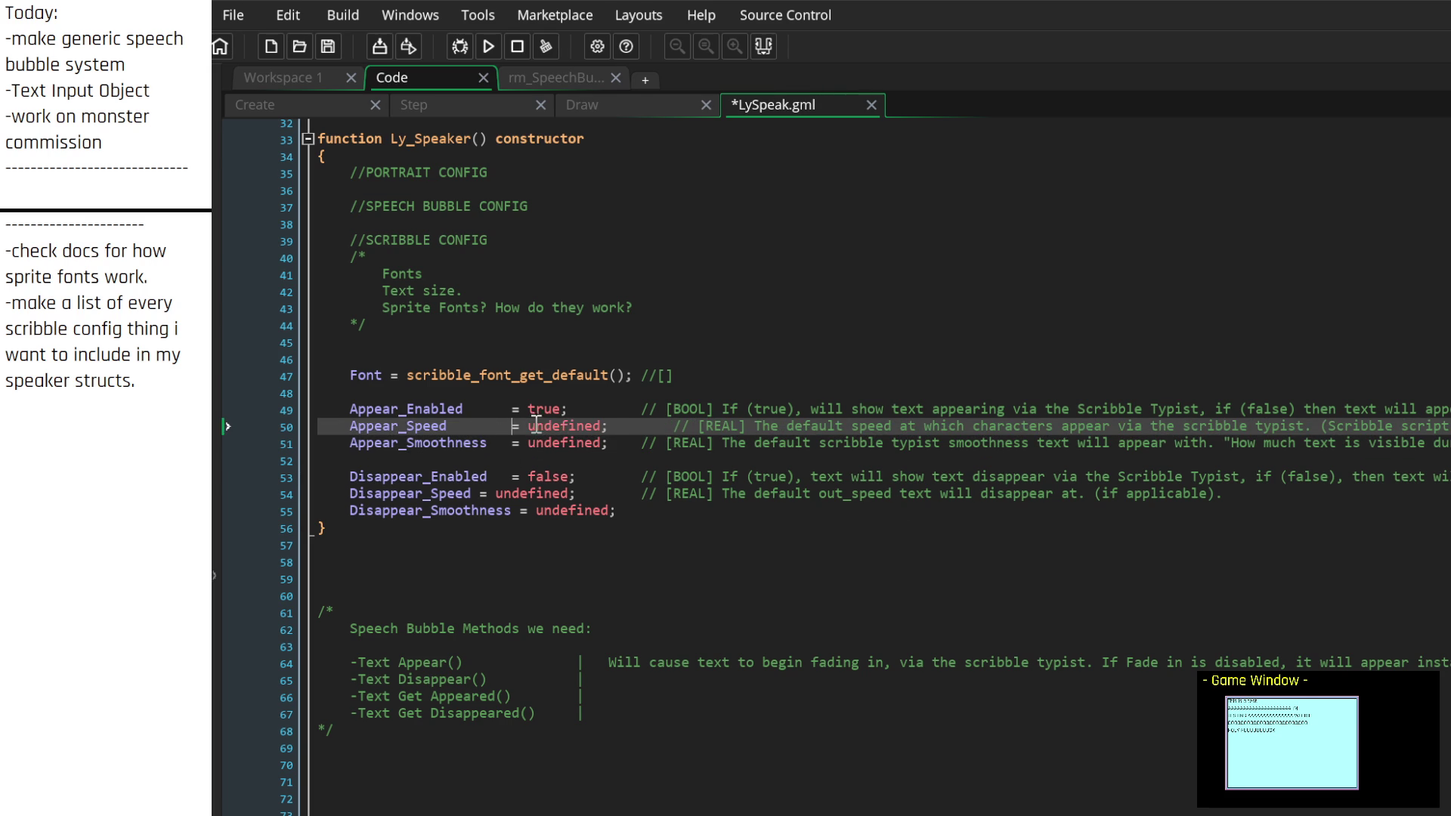
{"action": "key", "text": "Delete"}
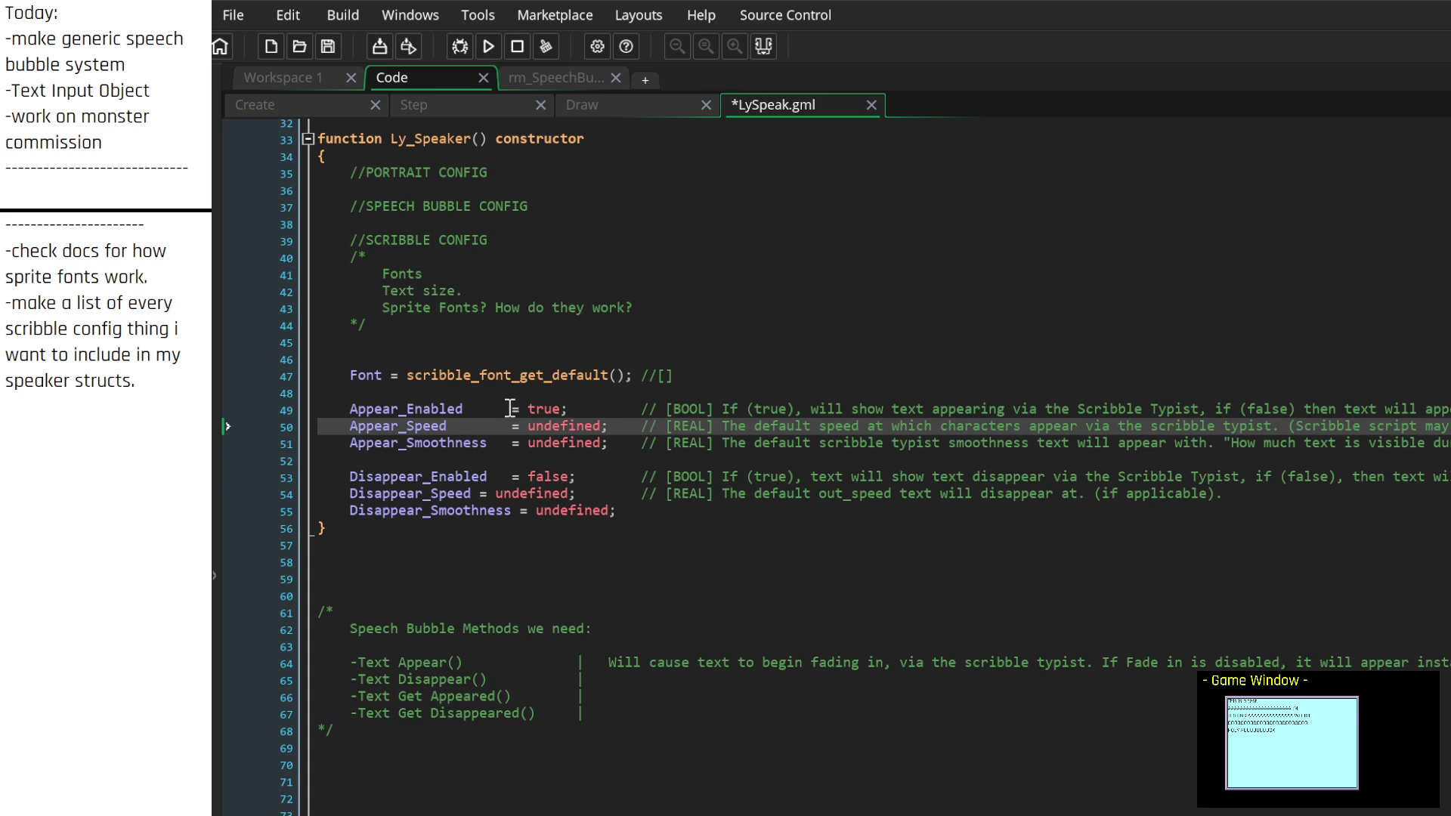
{"action": "left_click", "coordinate": [508, 409]}
{"action": "key", "text": "Tab"}
{"action": "key", "text": "Delete"}
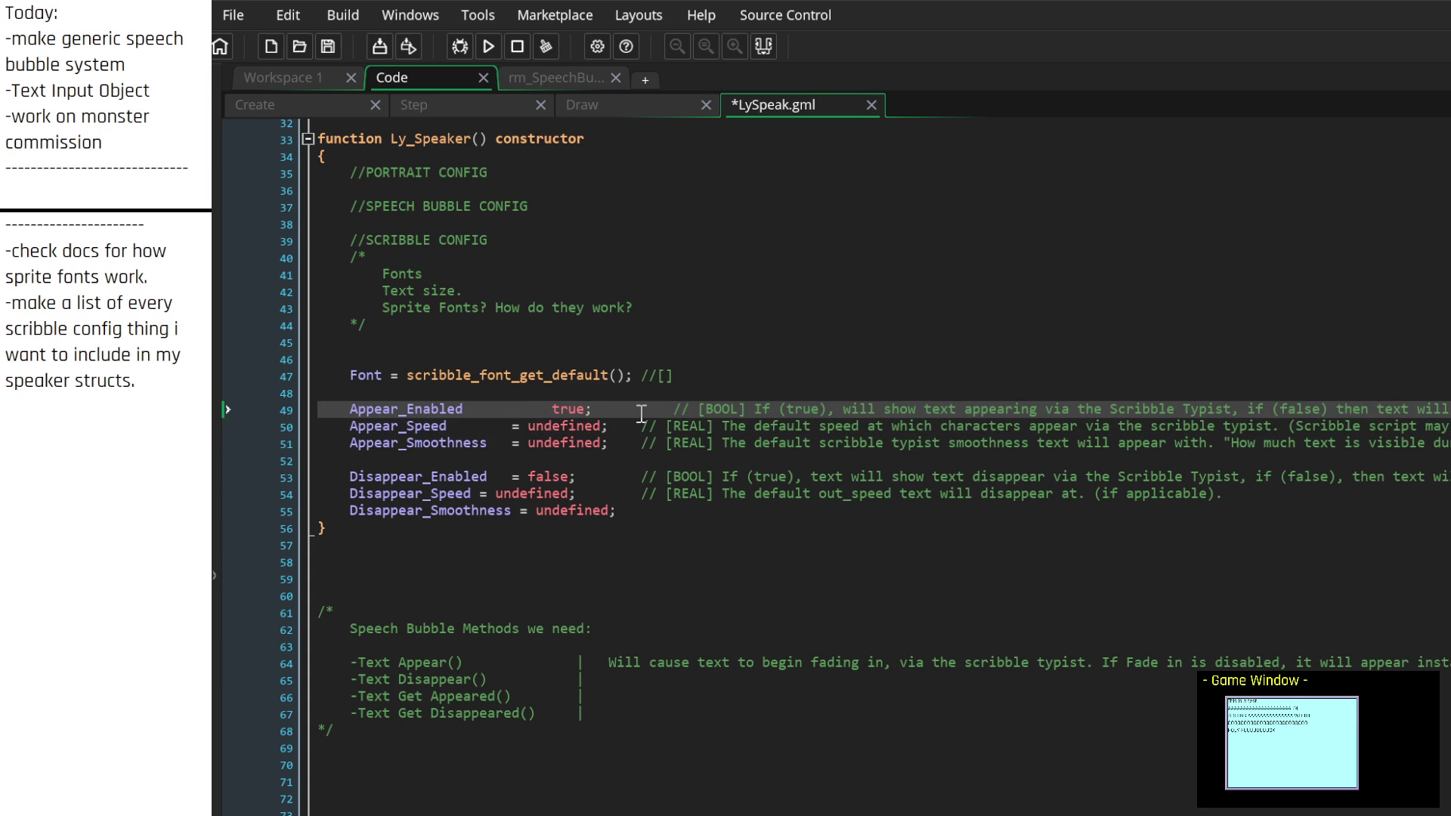
{"action": "type", "text": "="}
{"action": "key", "text": "BackSpace"}
{"action": "key", "text": "BackSpace"}
{"action": "key", "text": "BackSpace"}
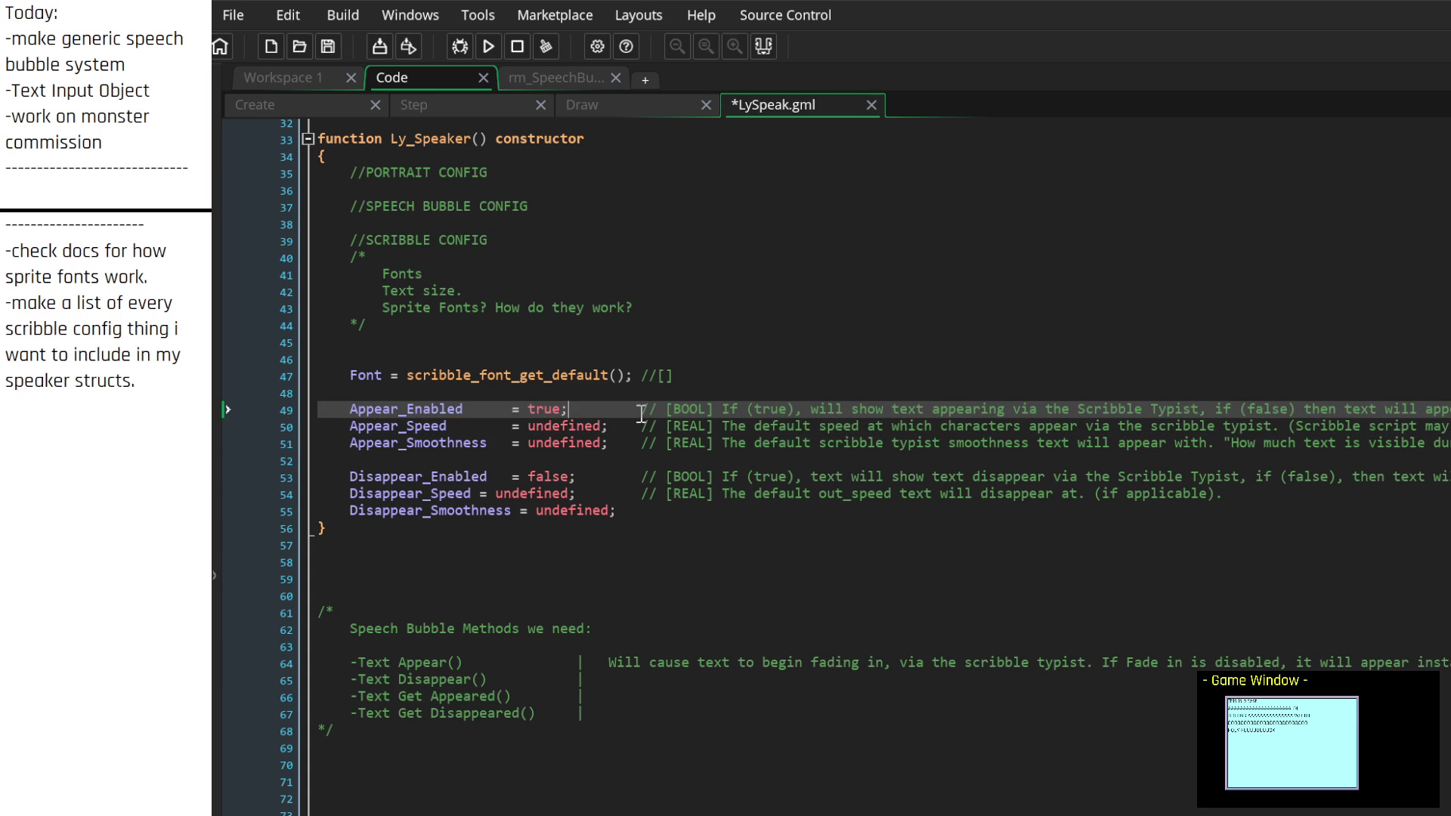
{"action": "scroll", "coordinate": [642, 393], "scroll_direction": "down", "scroll_amount": 2}
{"action": "scroll", "coordinate": [635, 393], "scroll_direction": "up", "scroll_amount": 6}
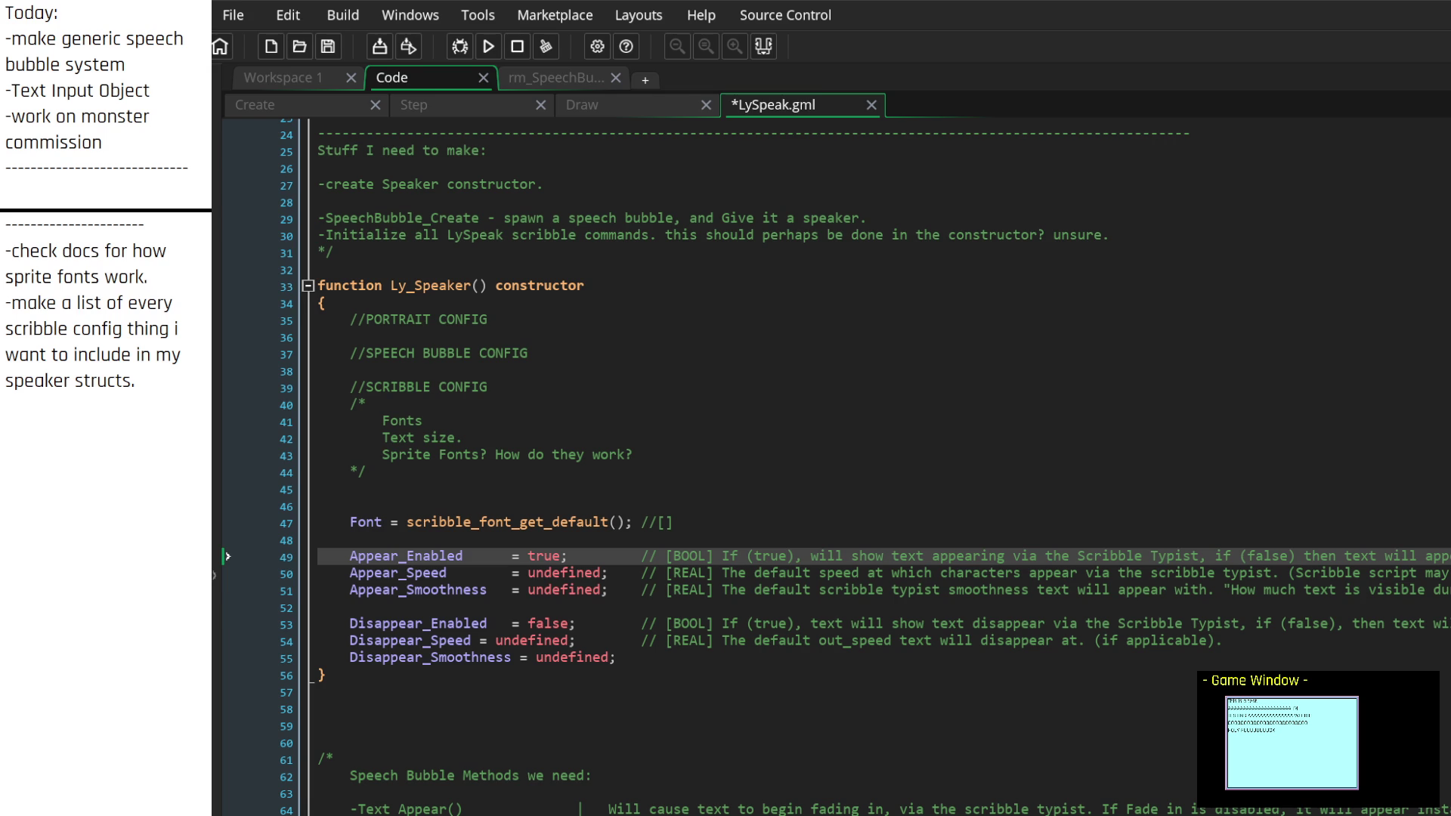
{"action": "left_click", "coordinate": [634, 664]}
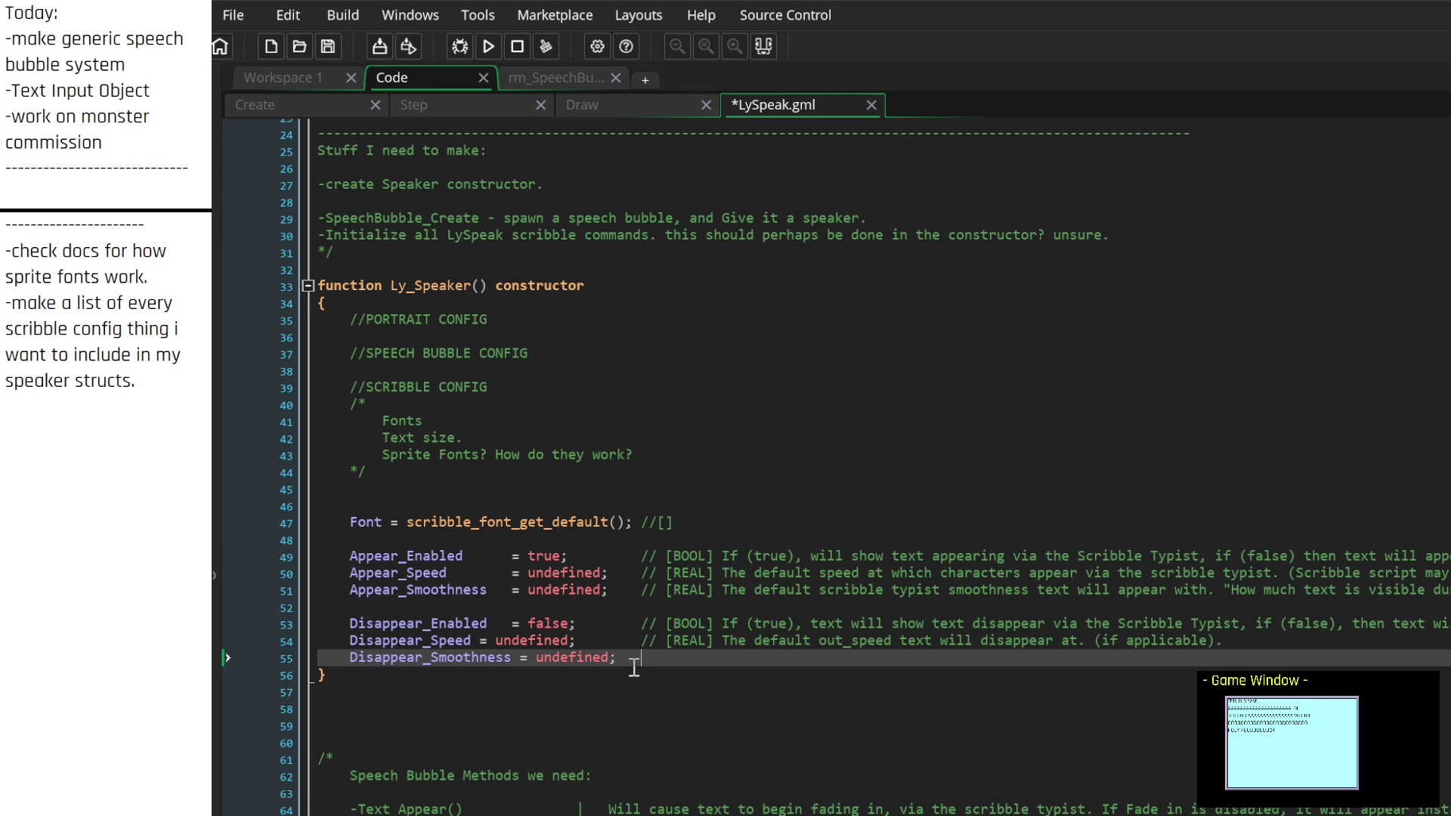
- Add 'Disappear_Backwards = false;' with a [BOOL] comment about having the typist animate back
{"action": "key", "text": "Return"}
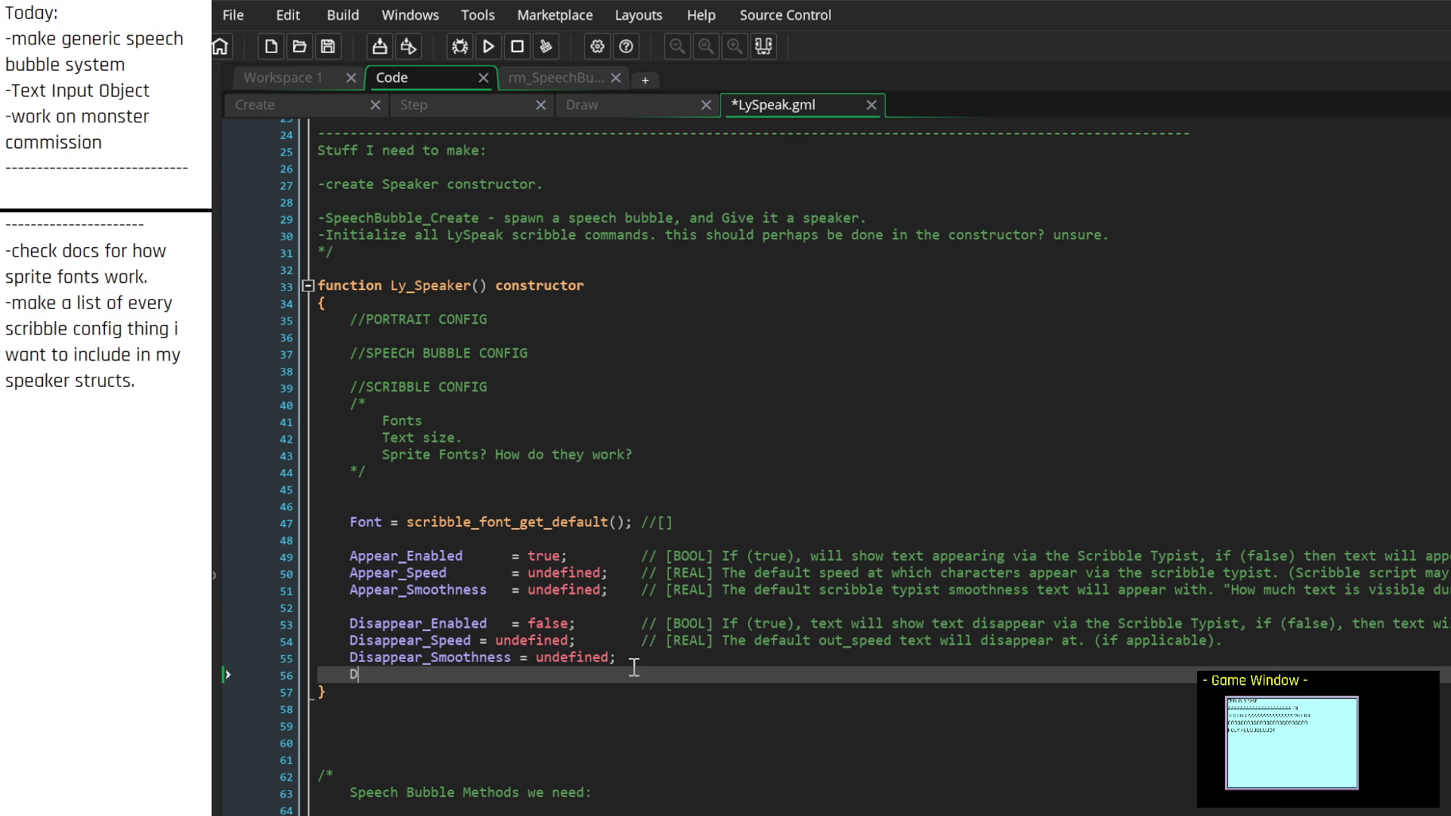
{"action": "type", "text": "isappear_Backwards"}
{"action": "type", "text": "  = undefine"}
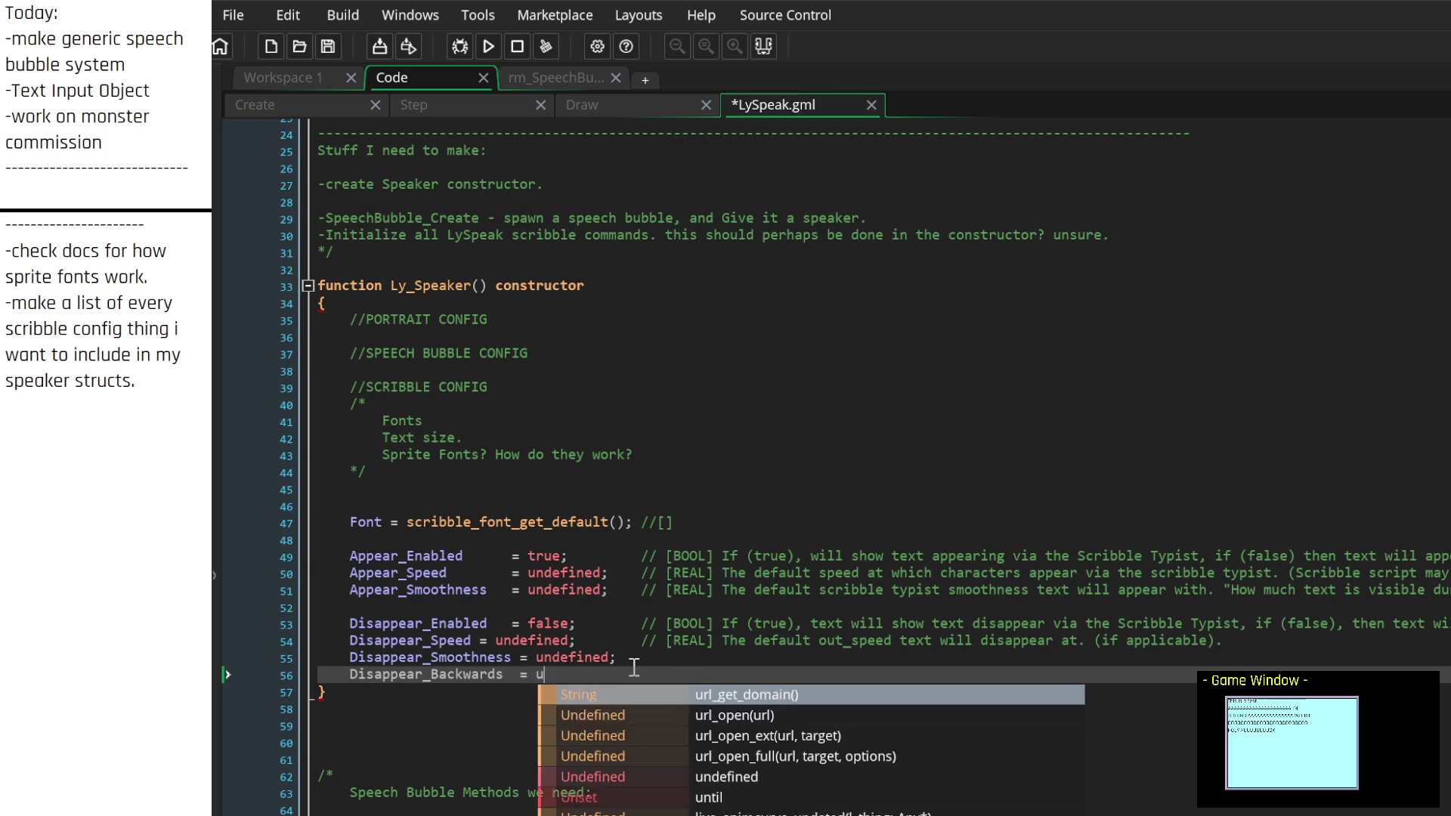
{"action": "key", "text": "BackSpace"}
{"action": "key", "text": "BackSpace"}
{"action": "key", "text": "BackSpace"}
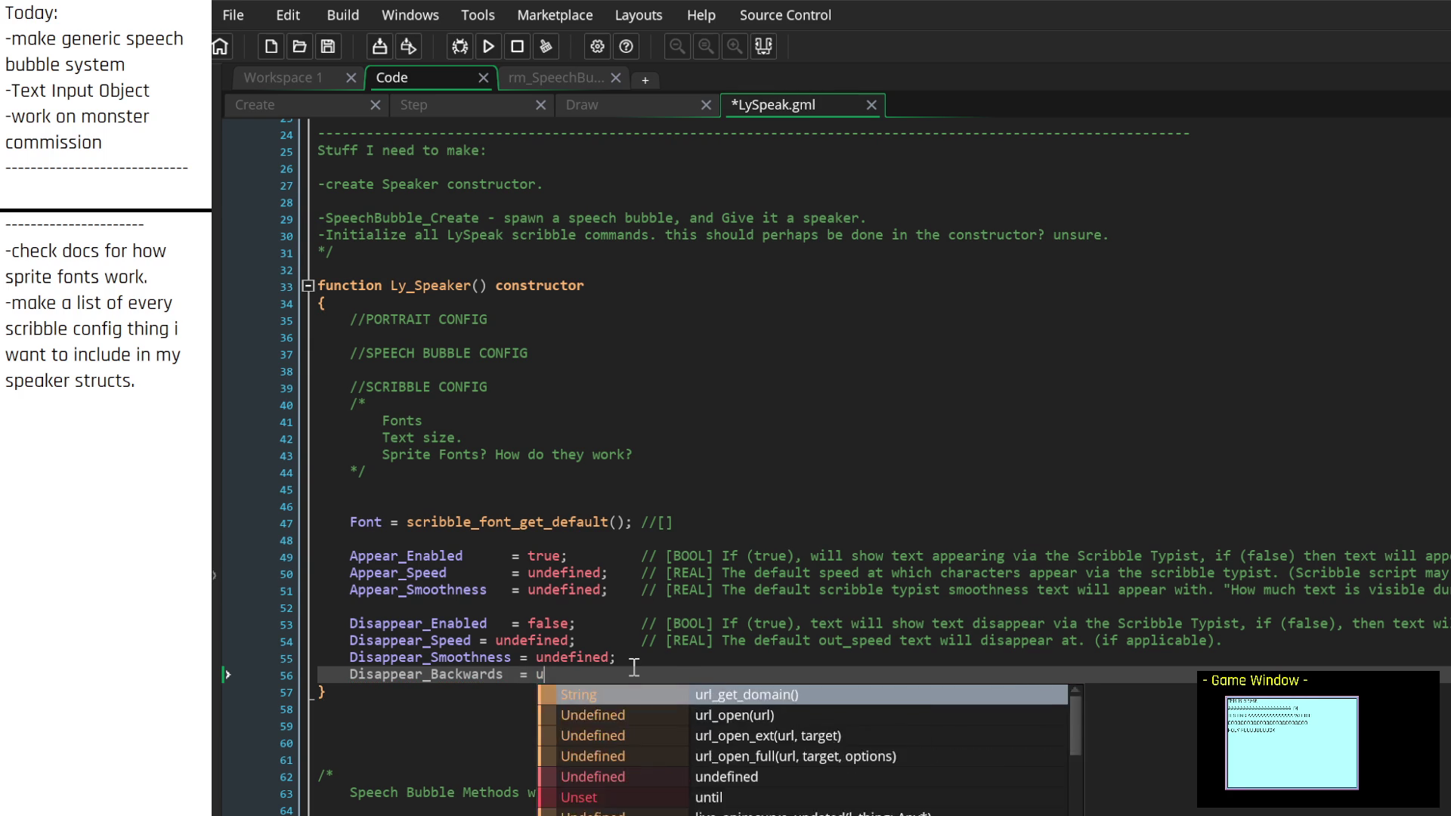
{"action": "type", "text": "false;//"}
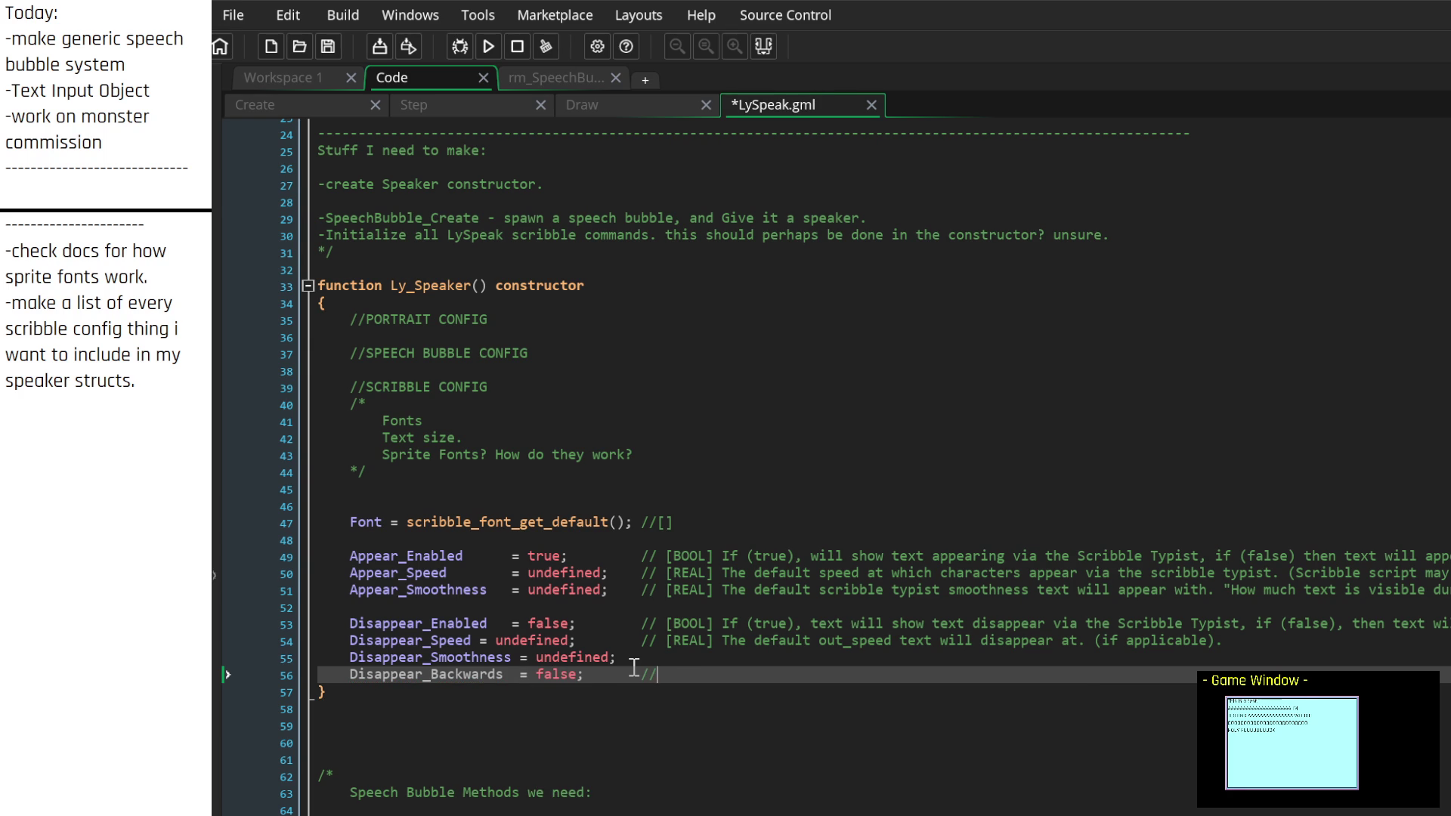
{"action": "type", "text": "BOOL"}
{"action": "type", "text": "] Wheth"}
{"action": "type", "text": "er when"}
{"action": "type", "text": " disappearin"}
{"action": "type", "text": "o play"}
{"action": "key", "text": "BackSpace"}
{"action": "key", "text": "BackSpace"}
{"action": "key", "text": "BackSpace"}
{"action": "type", "text": "have the "}
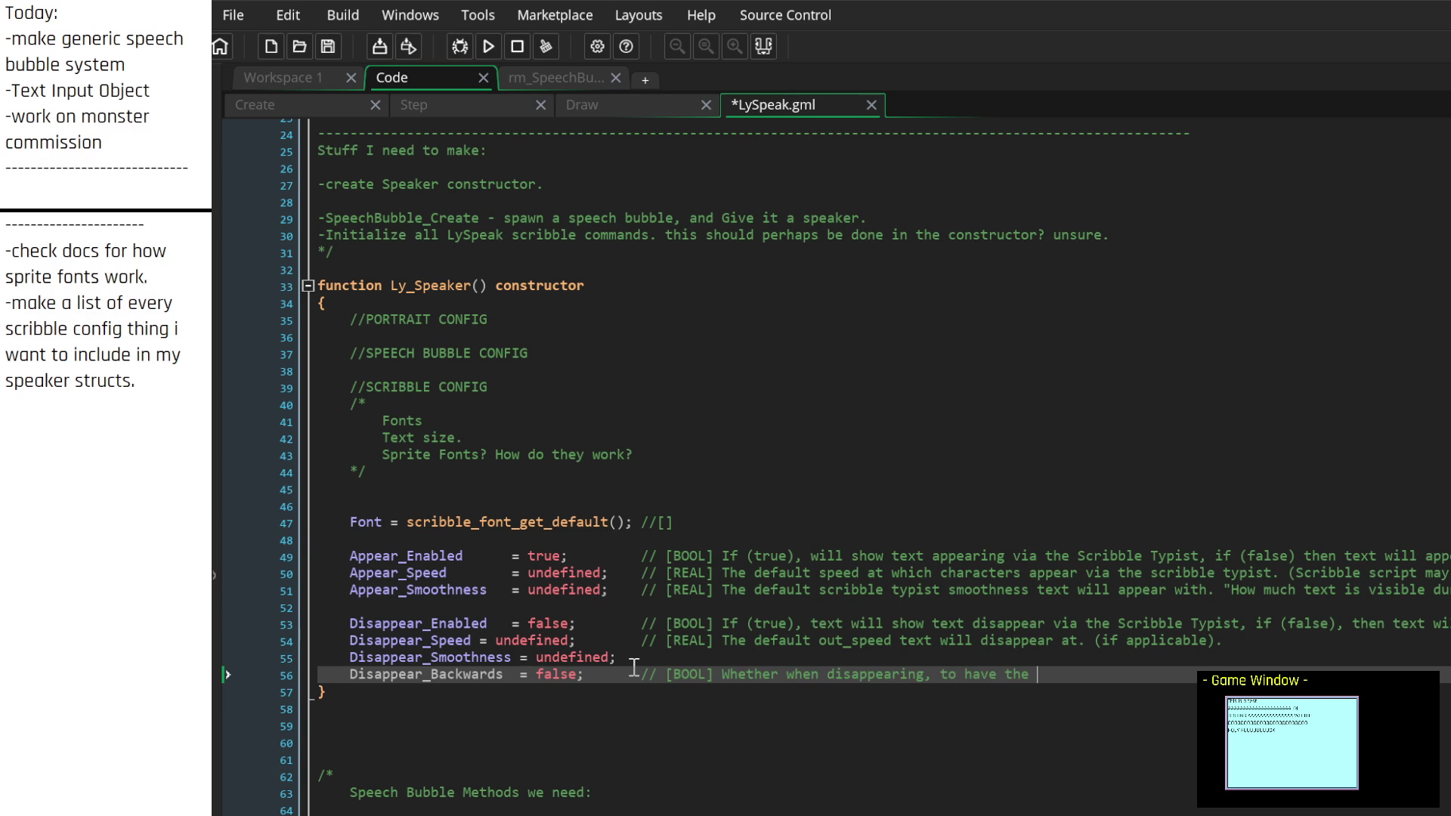
{"action": "type", "text": "typist "}
{"action": "type", "text": "animate back"}
- Align the equals signs and comments of Disappear_Enabled and Disappear_Speed
{"action": "key", "text": "Down"}
{"action": "key", "text": "Up"}
{"action": "key", "text": "Up"}
{"action": "key", "text": "Up"}
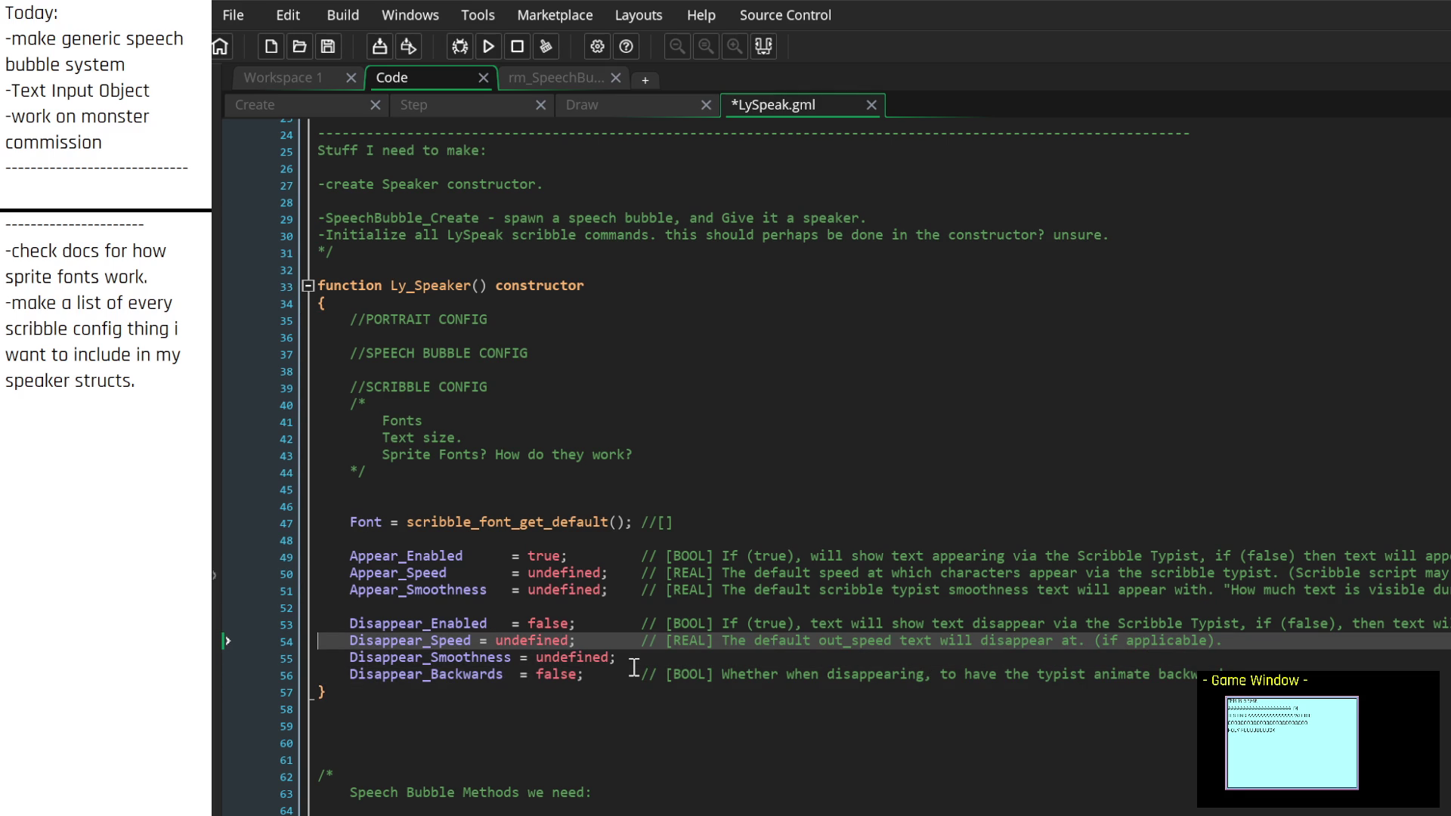
{"action": "left_click", "coordinate": [481, 640]}
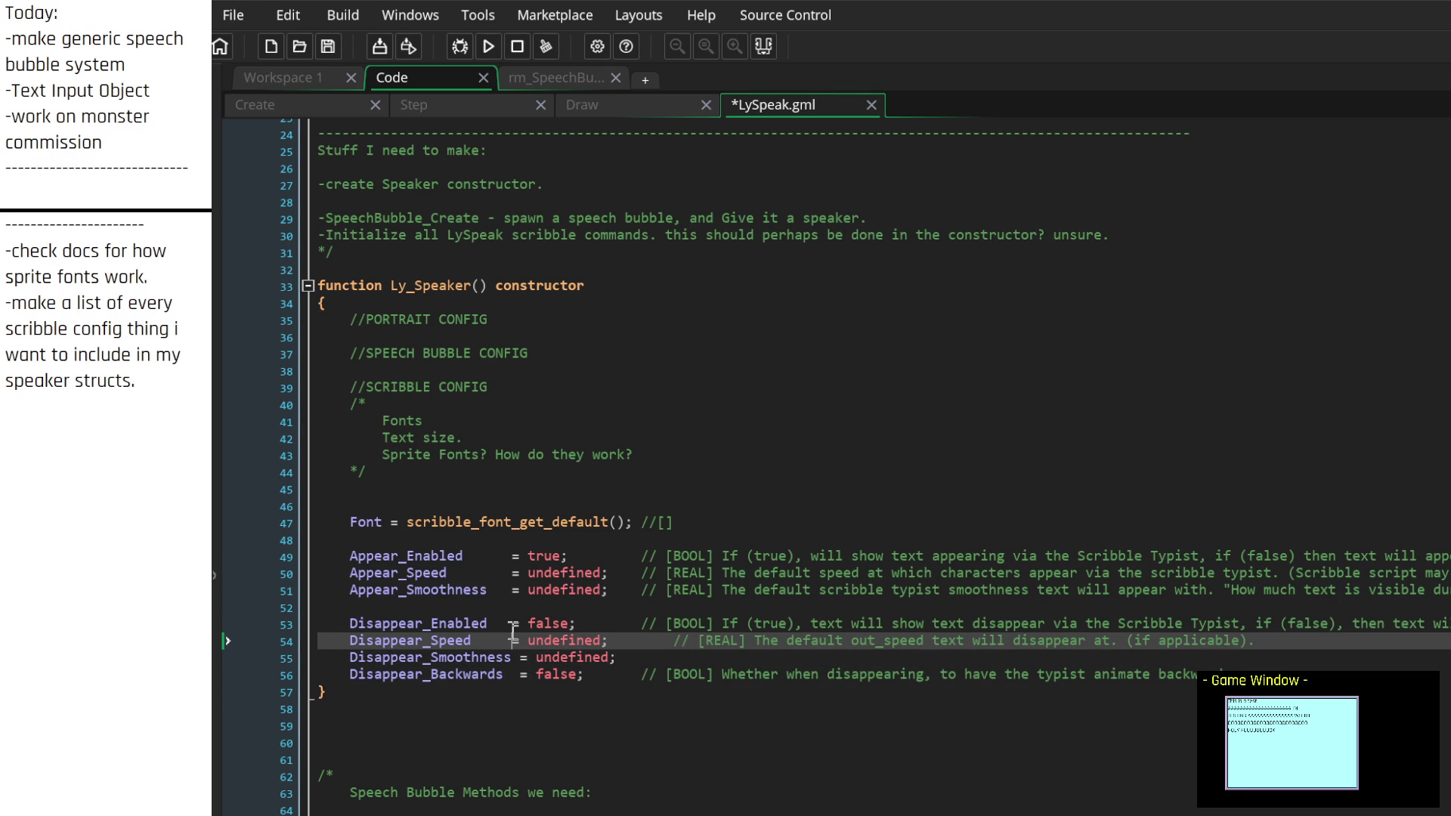
{"action": "left_click", "coordinate": [512, 624]}
{"action": "key", "text": "BackSpace"}
{"action": "key", "text": "BackSpace"}
{"action": "key", "text": "BackSpace"}
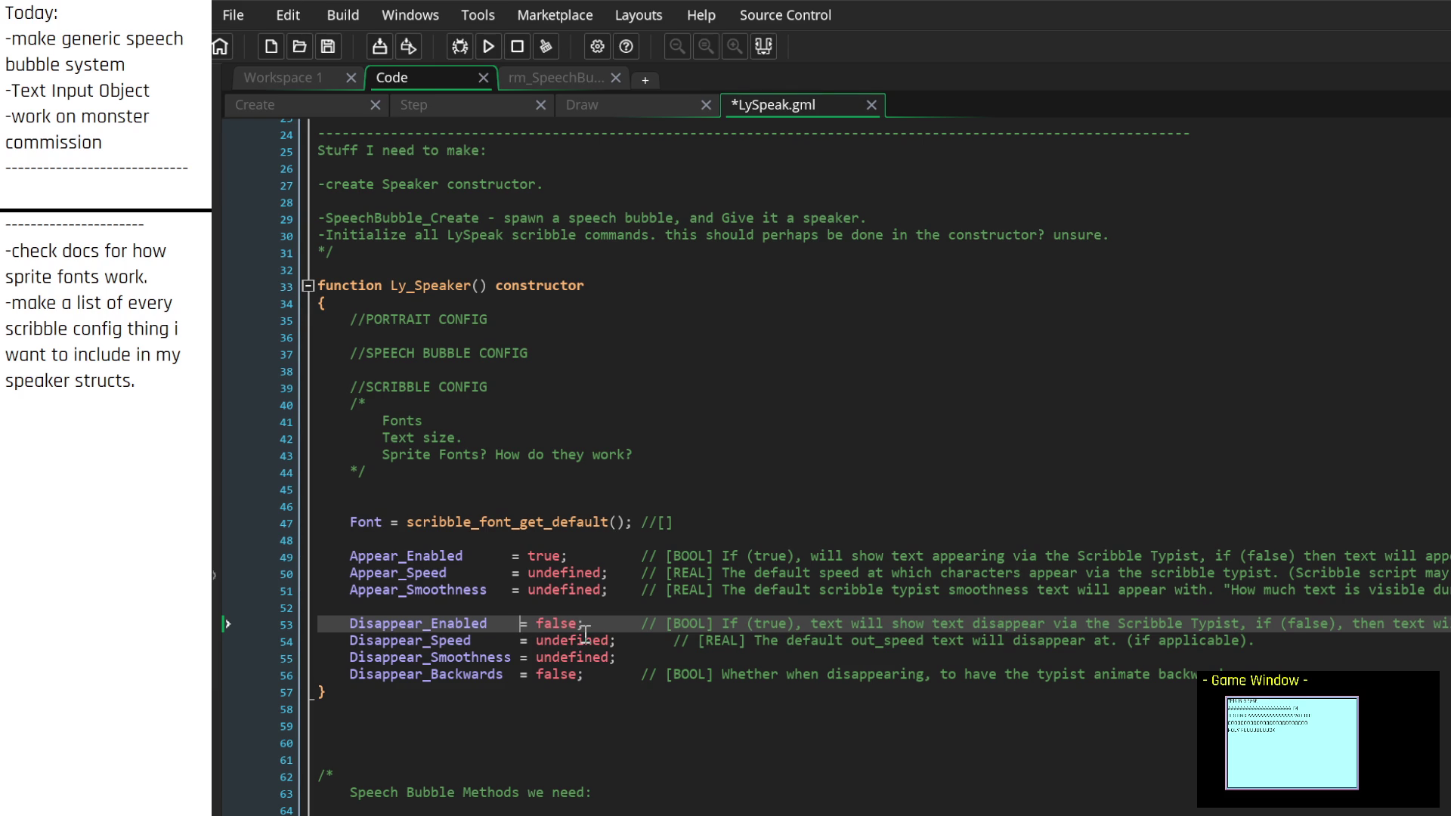
{"action": "left_click", "coordinate": [658, 641]}
{"action": "key", "text": "BackSpace"}
{"action": "key", "text": "BackSpace"}
{"action": "key", "text": "BackSpace"}
{"action": "left_click", "coordinate": [684, 657]}
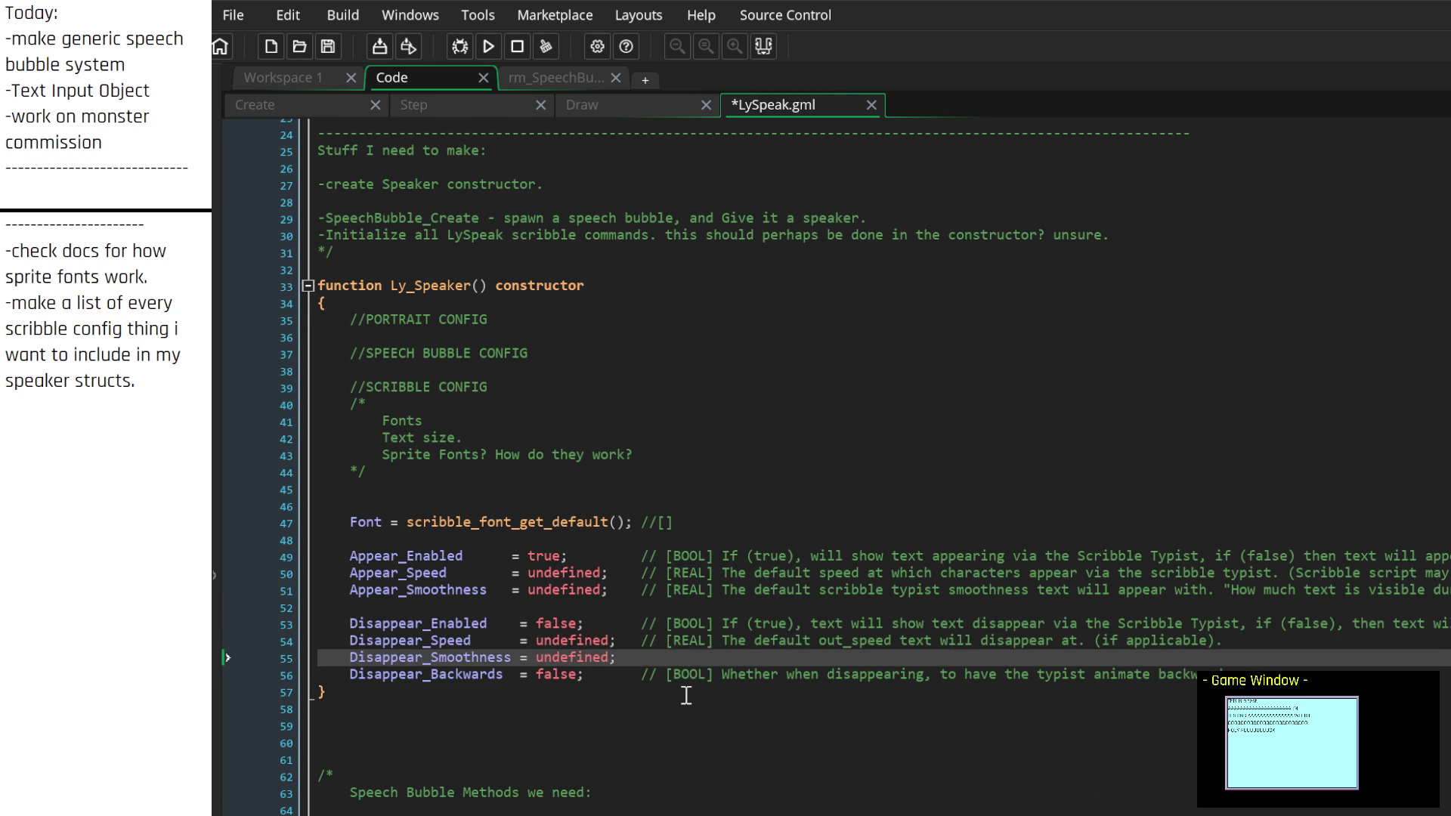
{"action": "scroll", "coordinate": [686, 694], "scroll_direction": "down", "scroll_amount": 1}
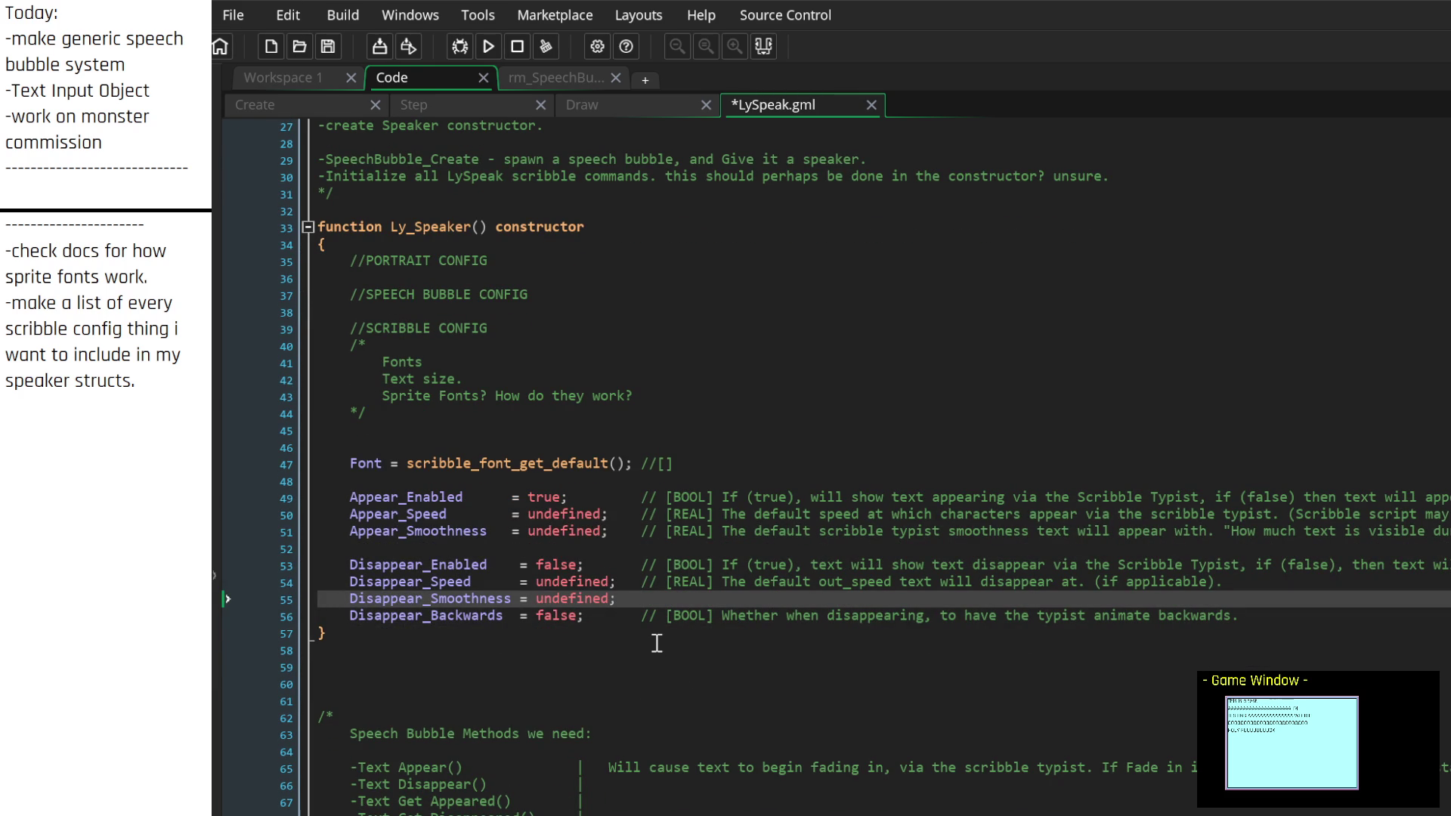
- Comment Disappear_Smoothness with '// [REAL] The default typist smoothness when text is disappearing.'
{"action": "type", "text": "//[]"}
{"action": "type", "text": "REAL"}
{"action": "type", "text": "The defau"}
{"action": "type", "text": "lt typist"}
{"action": "type", "text": "smoothnes"}
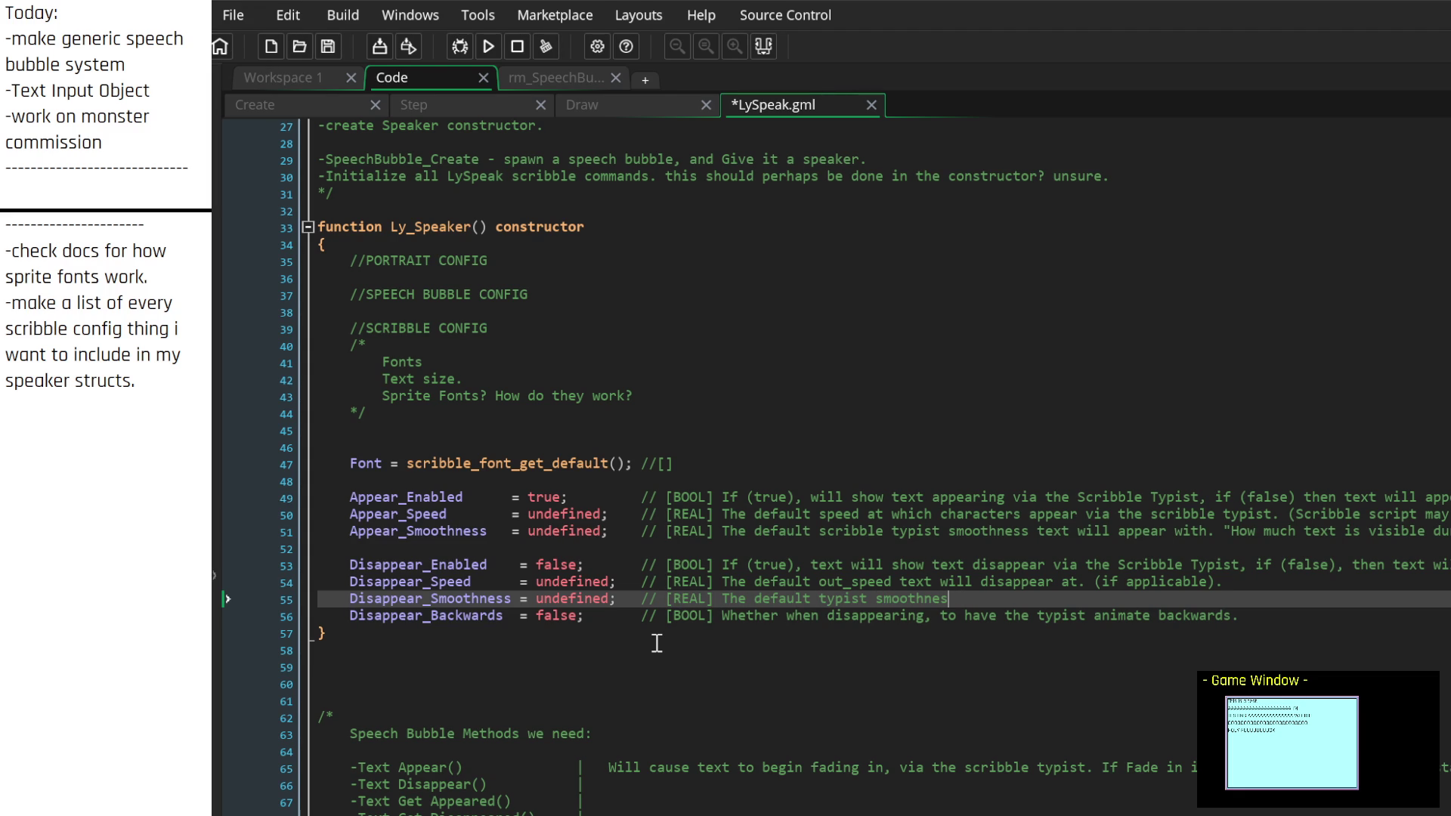
{"action": "type", "text": "hen t"}
{"action": "type", "text": "ext is de"}
{"action": "type", "text": "appearing."}
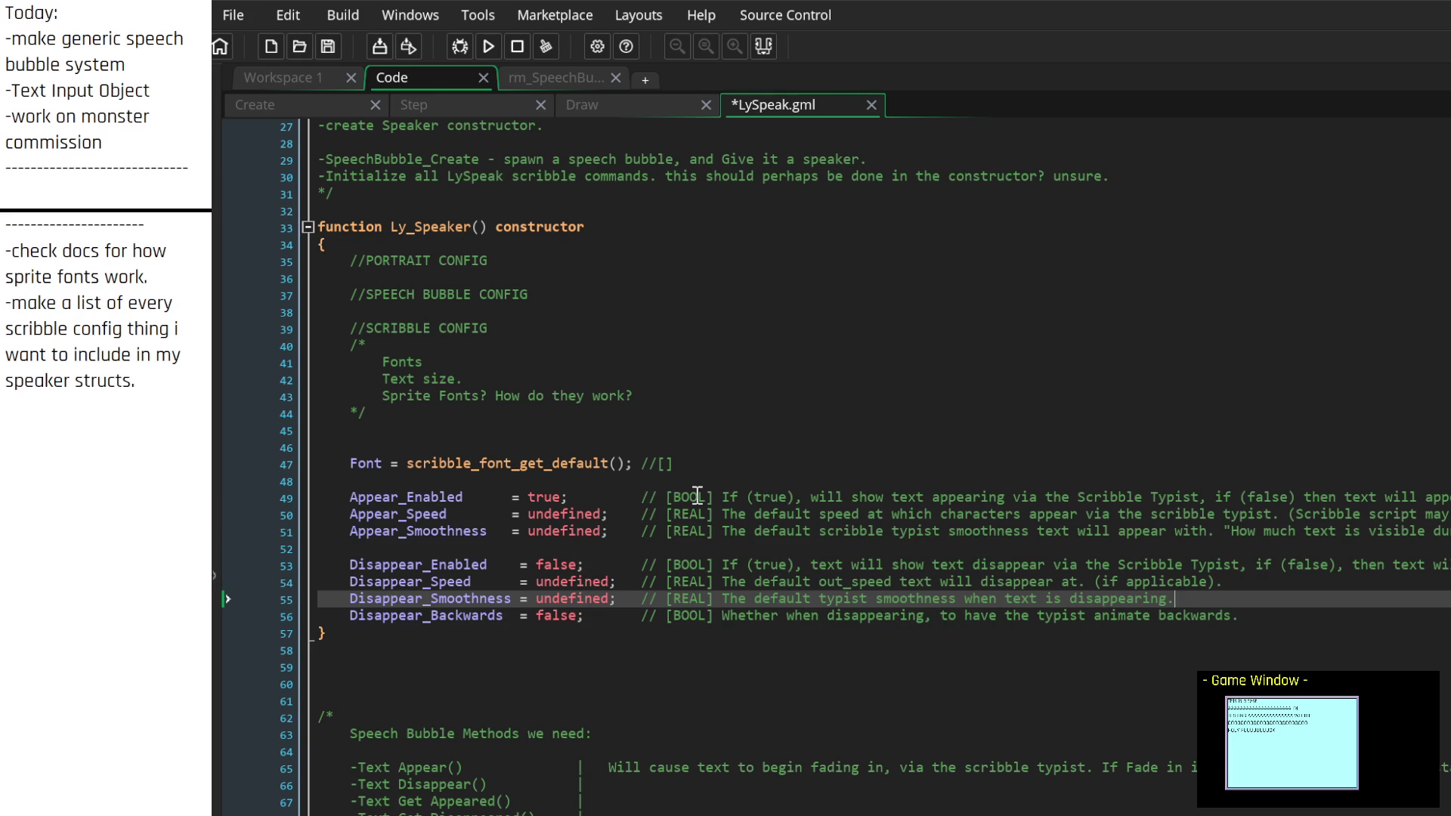
{"action": "left_click", "coordinate": [663, 465]}
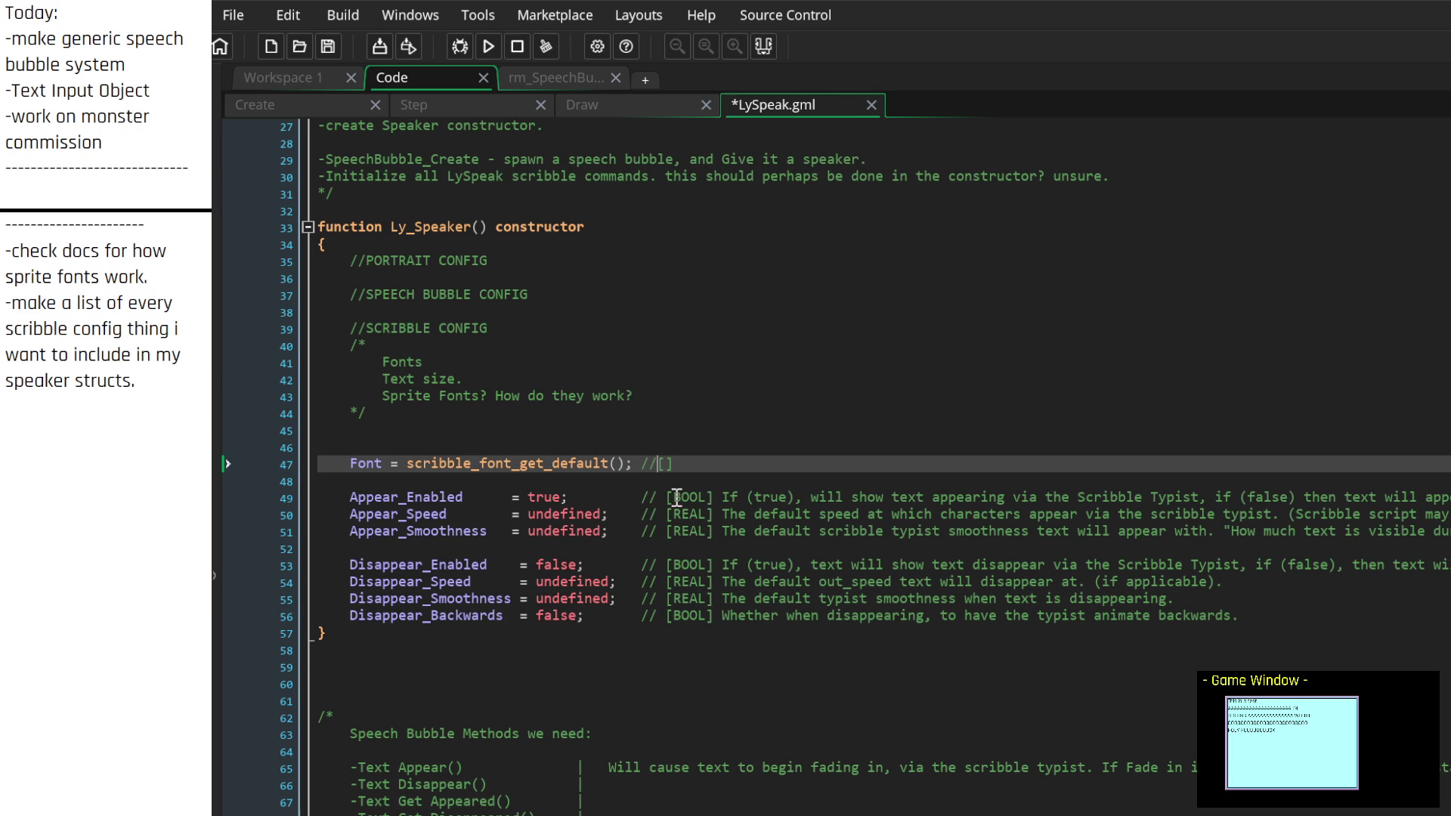
{"action": "scroll", "coordinate": [673, 587], "scroll_direction": "down", "scroll_amount": 3}
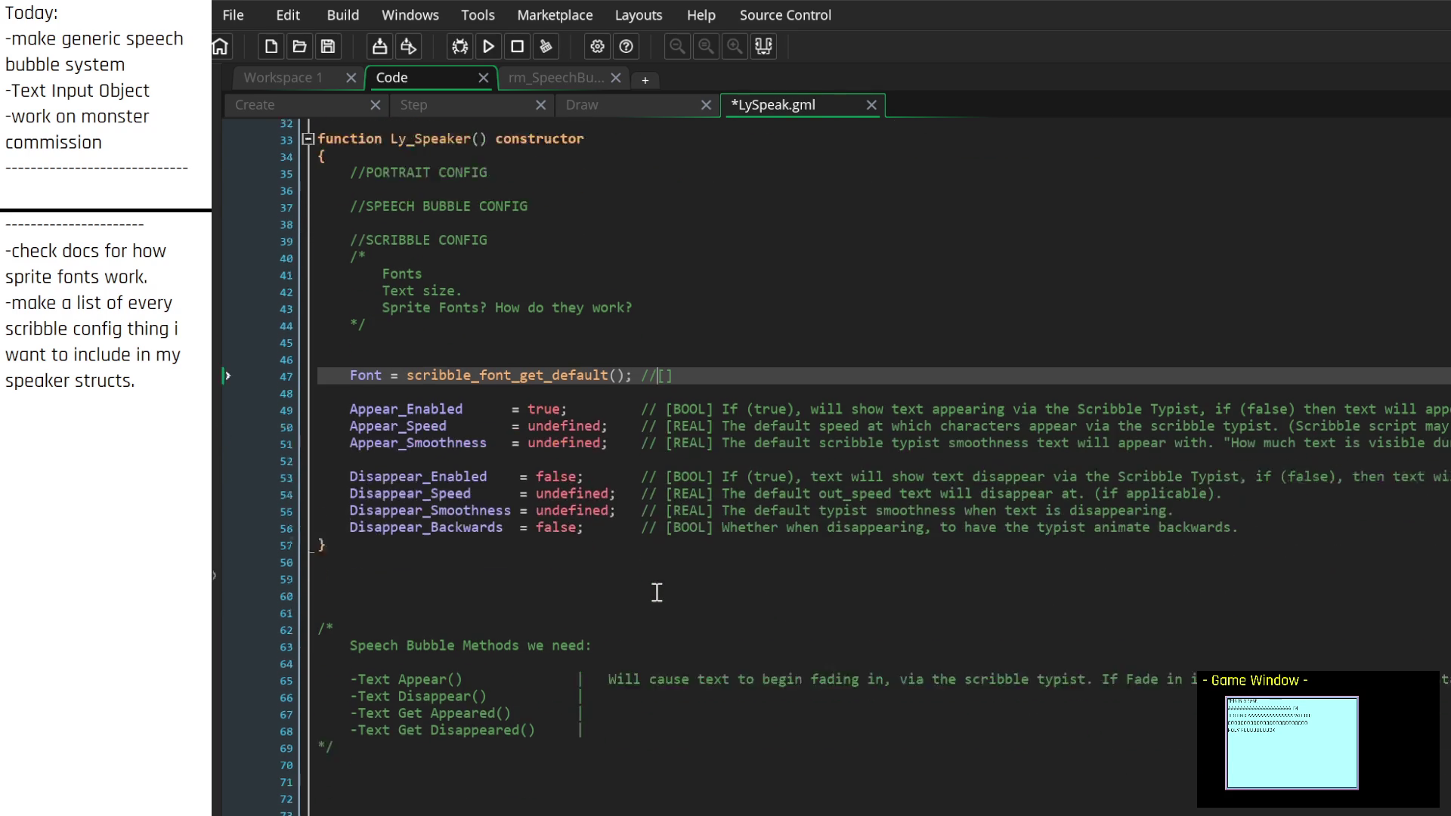
{"action": "scroll", "coordinate": [427, 553], "scroll_direction": "up", "scroll_amount": 4}
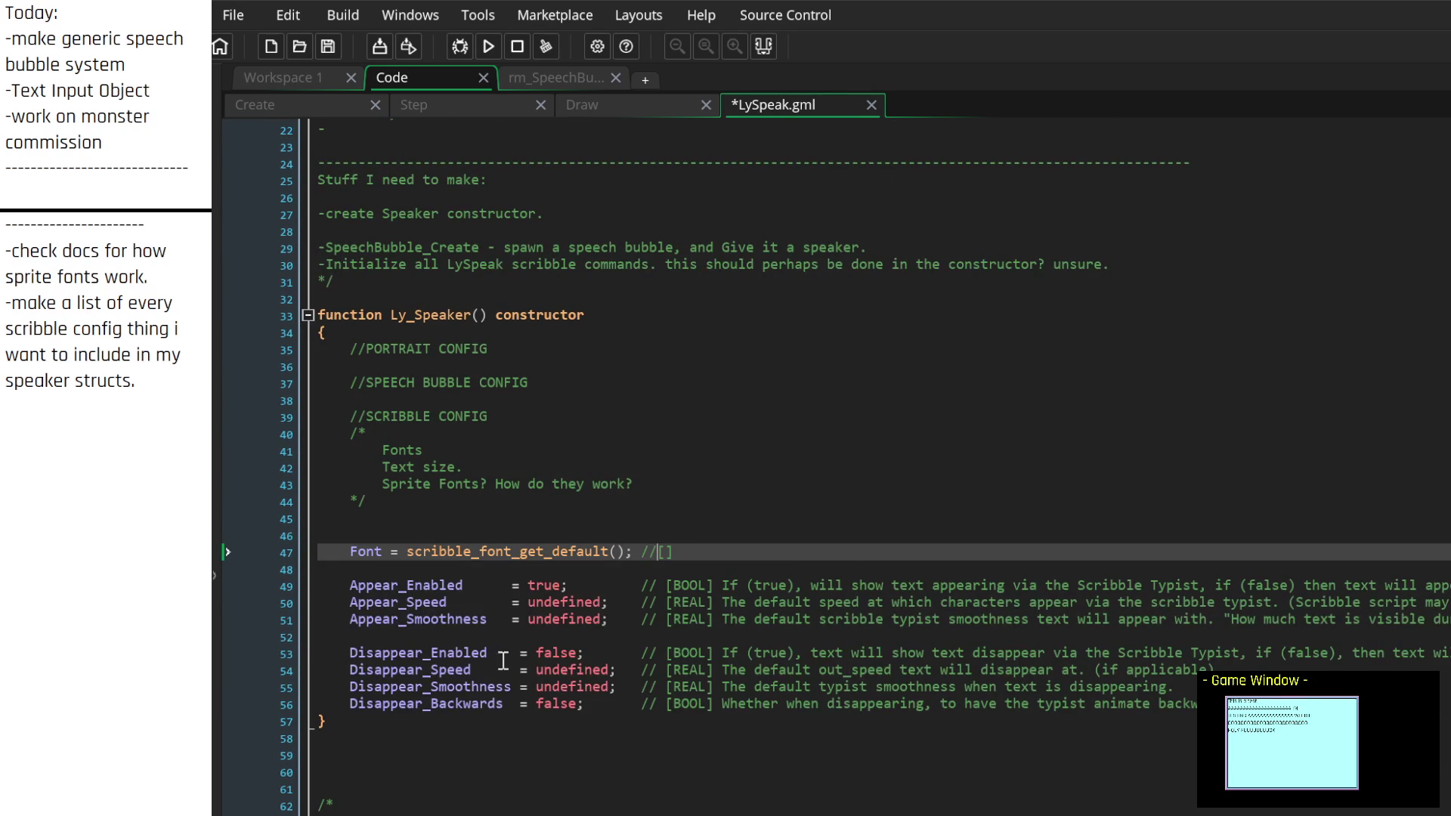
- Start a new line in the to-do notes beside the code
{"action": "left_click", "coordinate": [739, 563]}
{"action": "scroll", "coordinate": [739, 563], "scroll_direction": "down", "scroll_amount": 3}
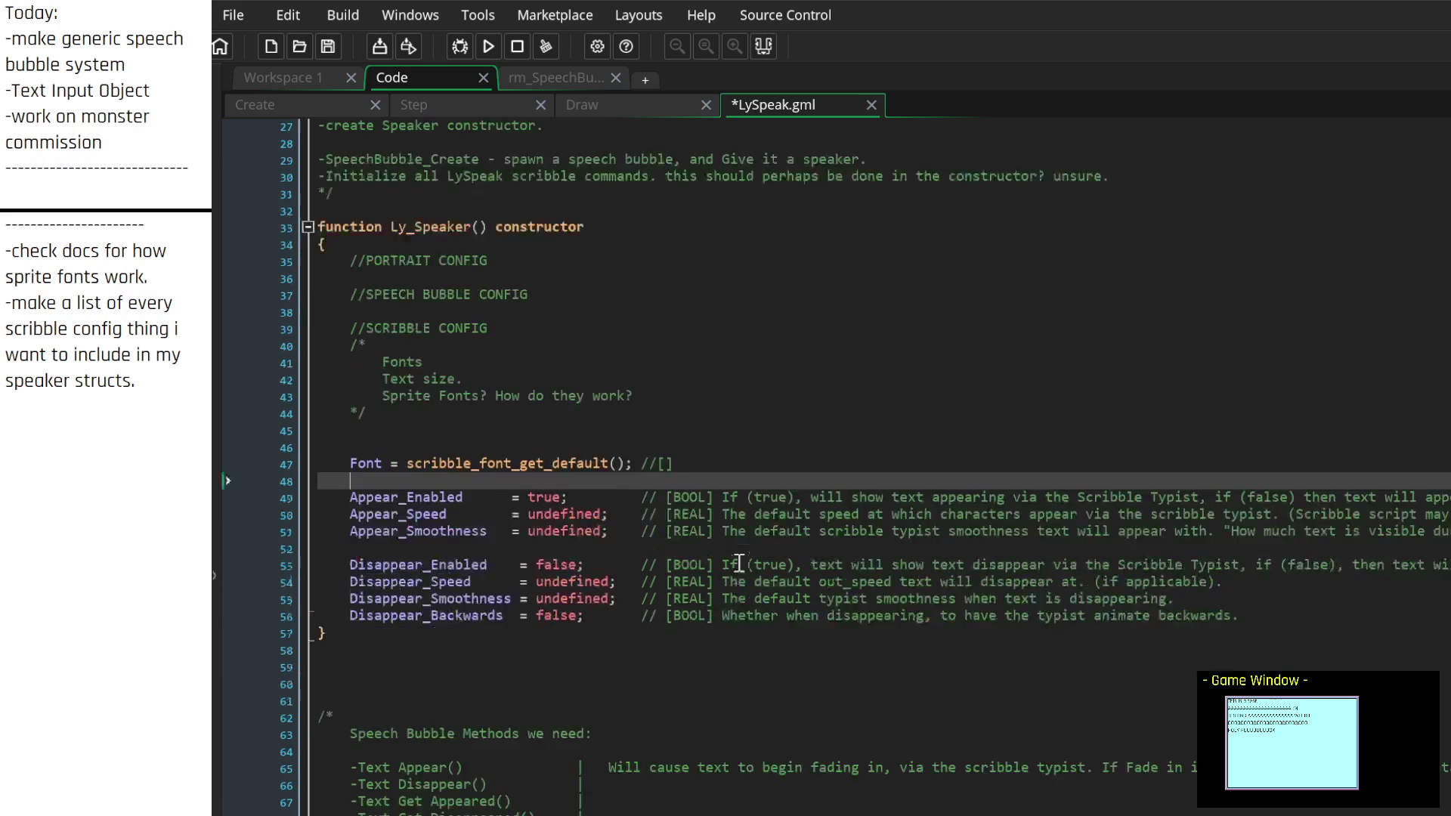
{"action": "left_click", "coordinate": [1259, 594]}
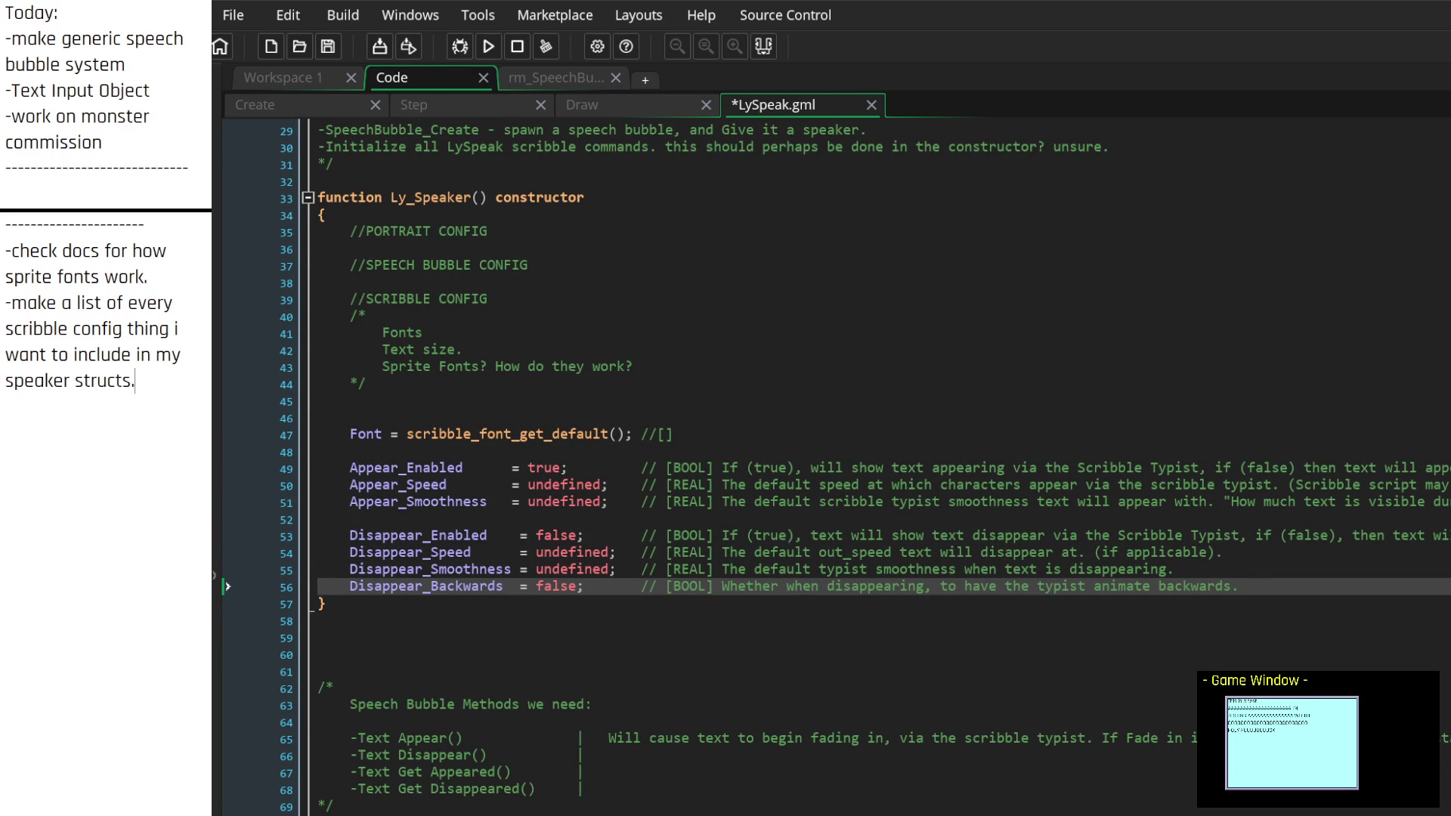
{"action": "left_click", "coordinate": [148, 438]}
- Note whether Disappear() belongs in the Speaker or speech bubble struct, answering both, doing different things
{"action": "type", "text": "should Disa"}
{"action": "type", "text": "ppear()"}
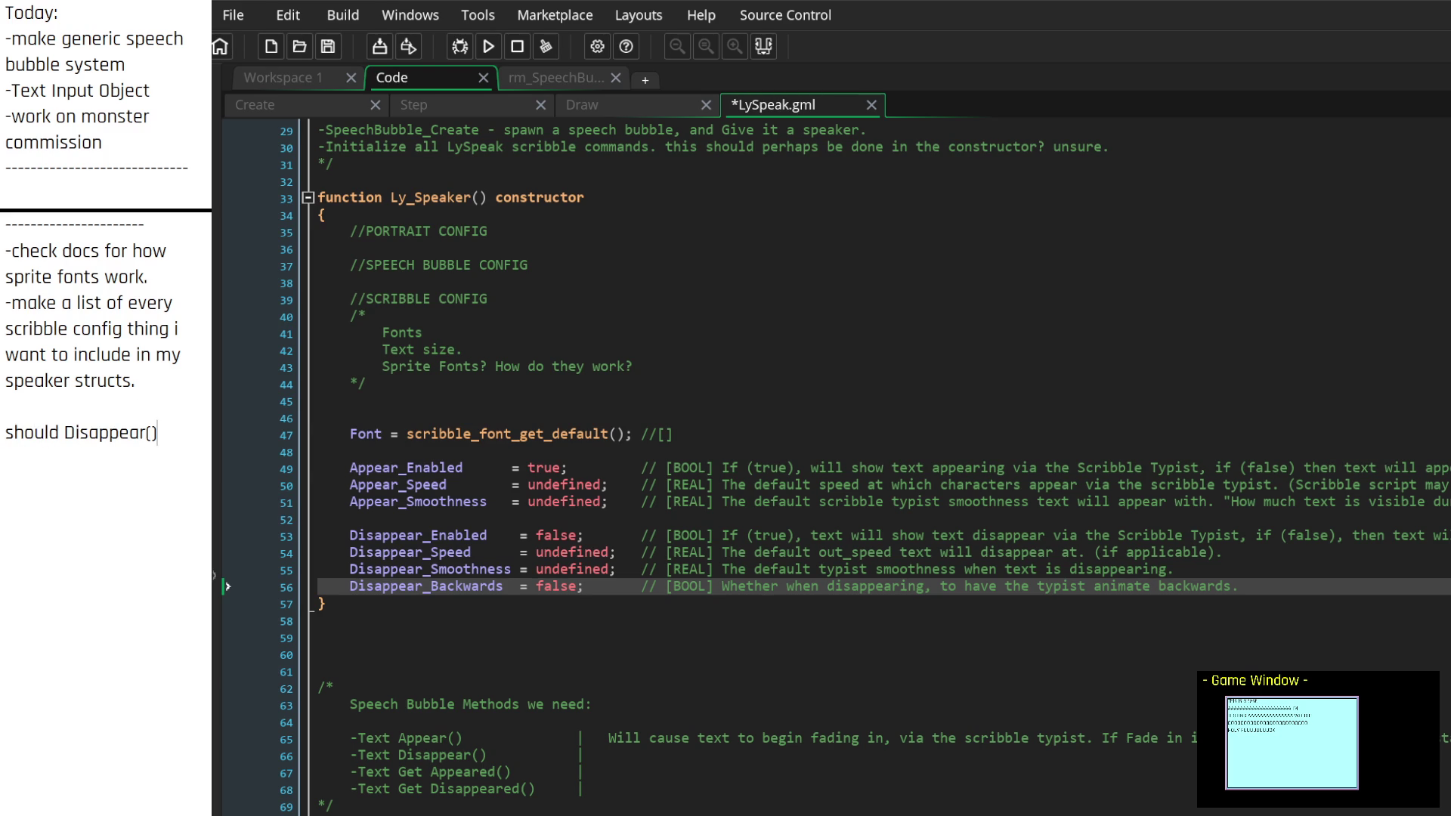
{"action": "type", "text": " be in the"}
{"action": "type", "text": "Speaker struct or the speech bubble s"}
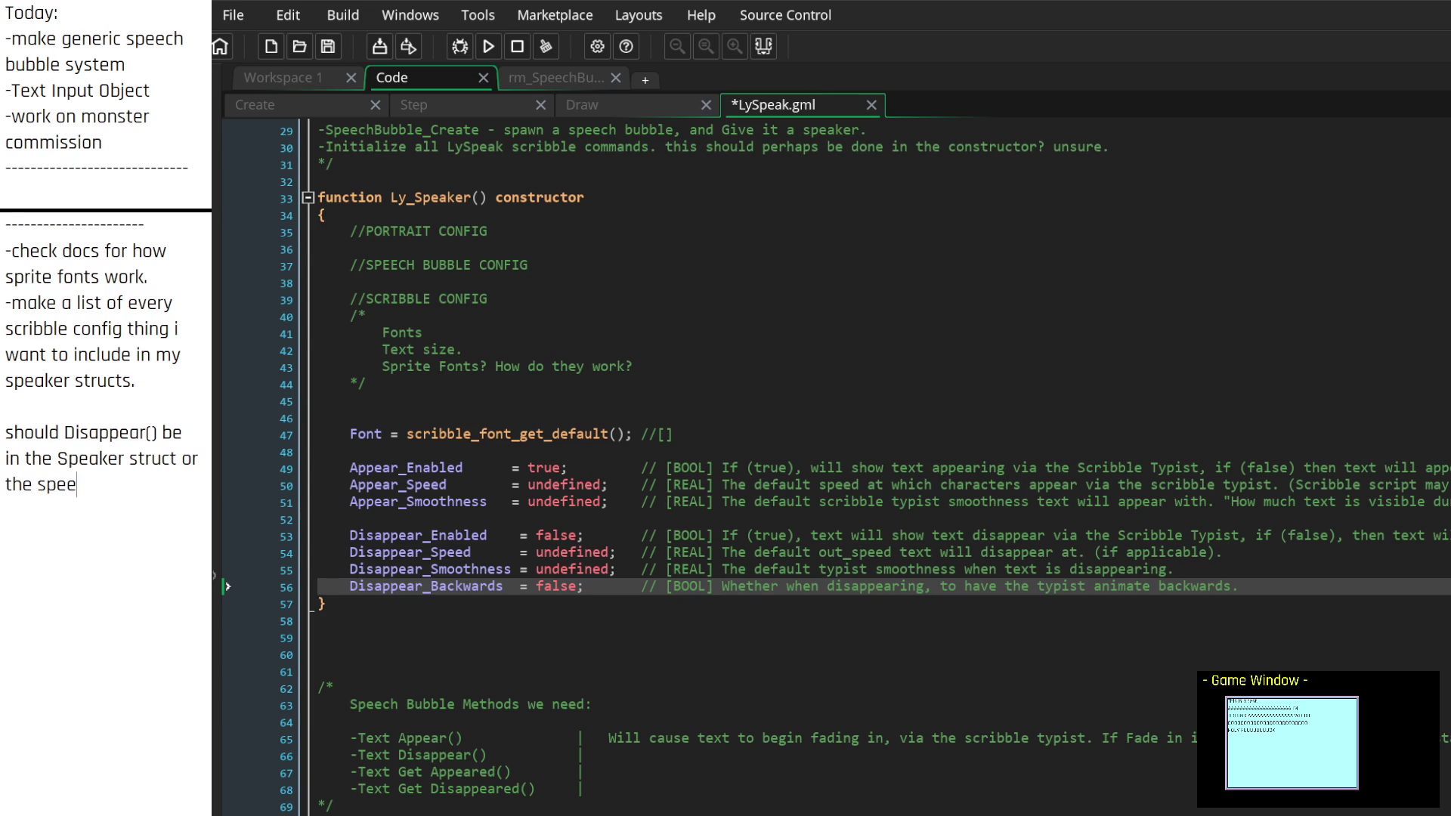
{"action": "type", "text": "truct?"}
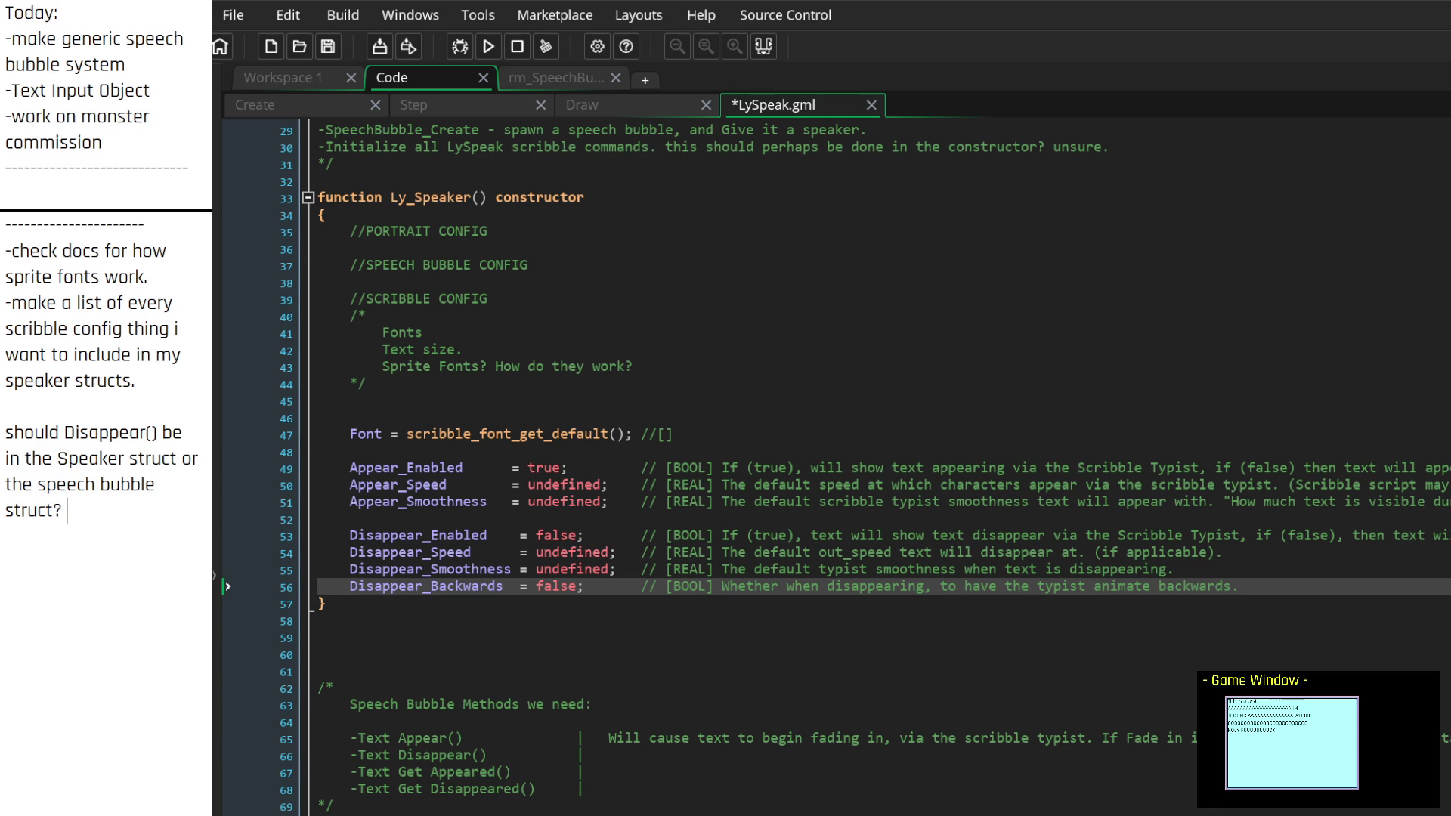
{"action": "type", "text": "uhh..."}
{"action": "type", "text": "both, but they"}
{"action": "type", "text": "'ll do"}
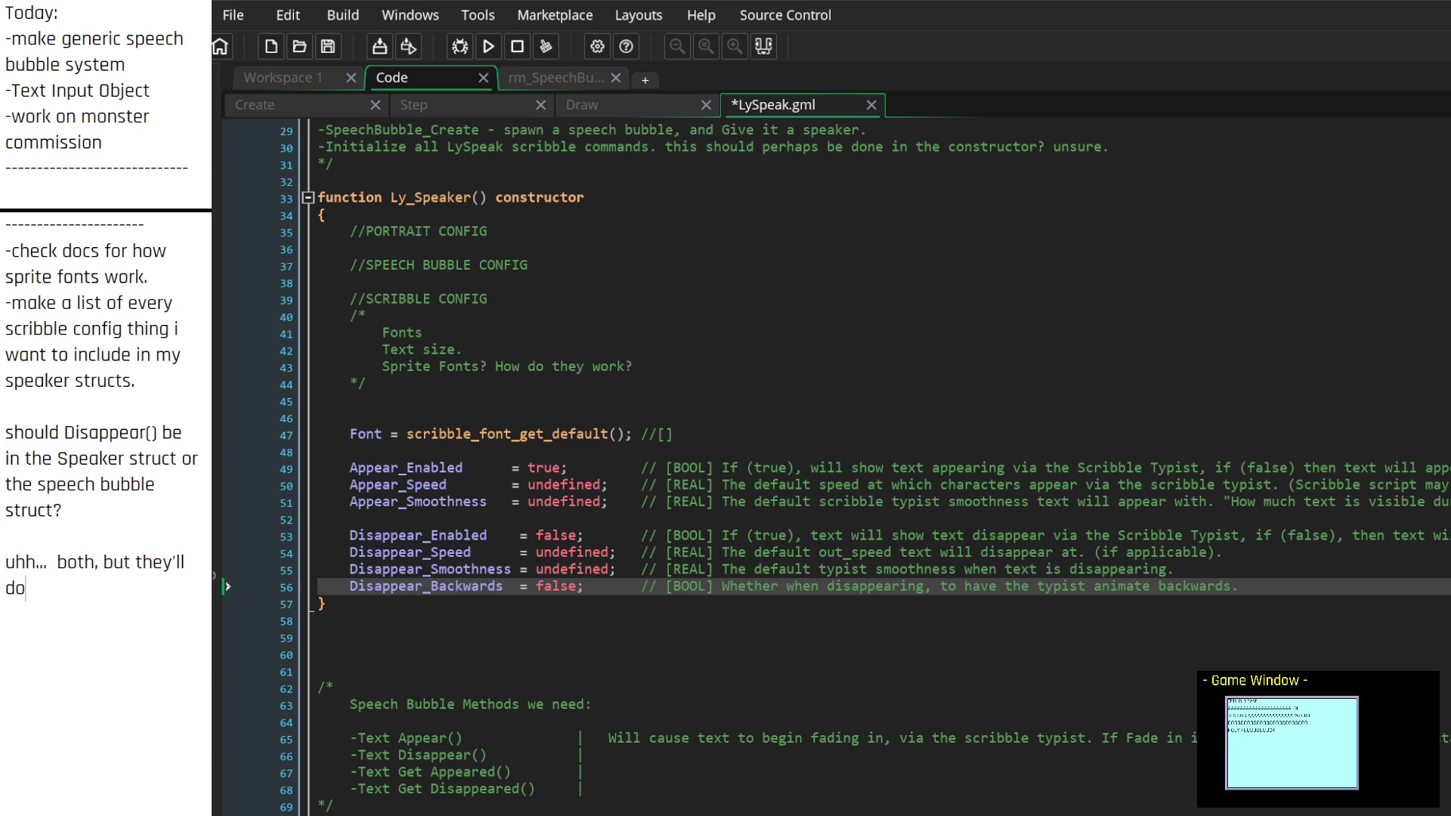
{"action": "type", "text": " different things."}
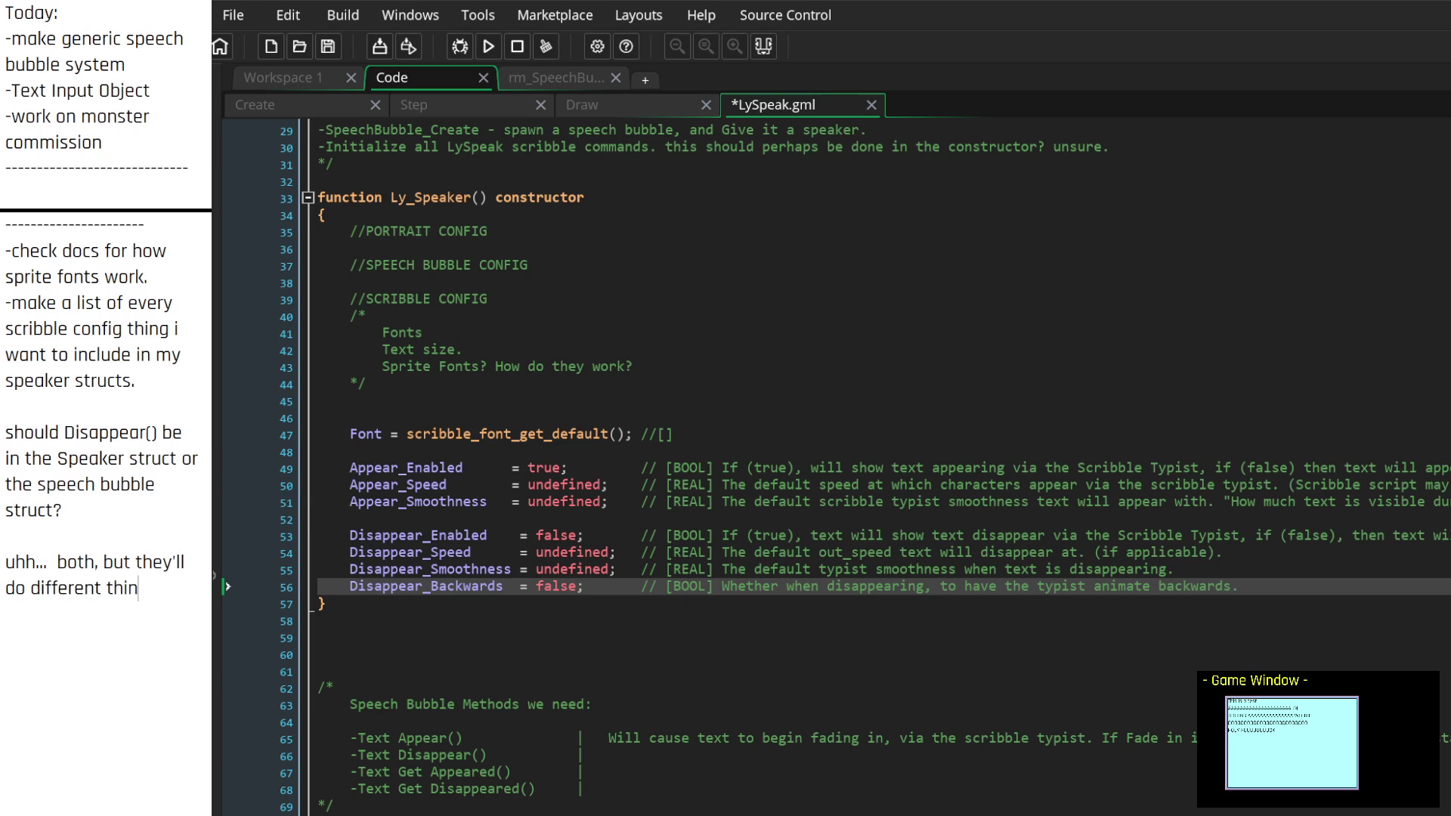
- Add a paragraph: the speech bubble runs the Speaker's disappear method but needs its own
{"action": "scroll", "coordinate": [87, 433], "scroll_direction": "down", "scroll_amount": 2}
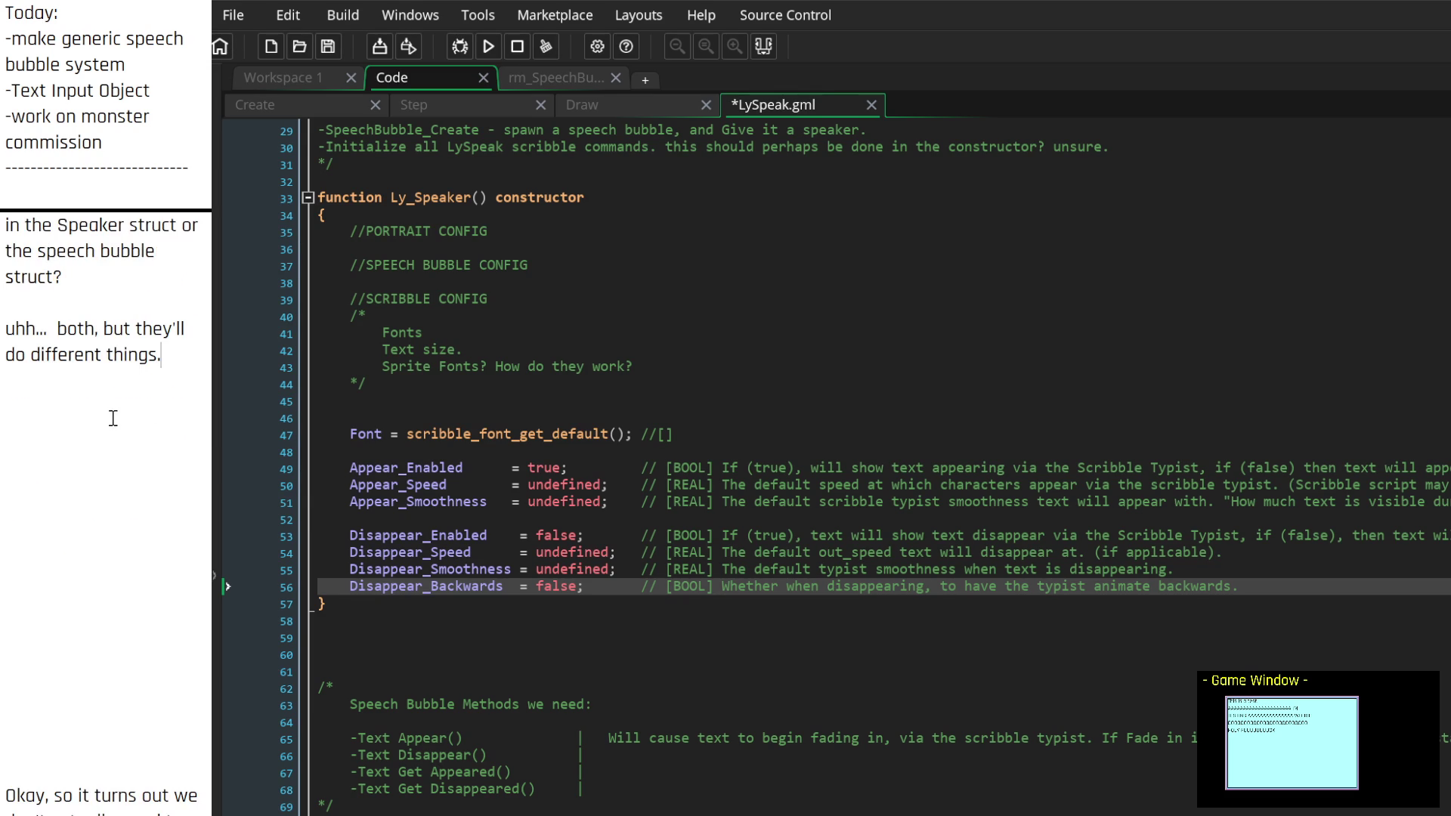
{"action": "key", "text": "Return"}
{"action": "key", "text": "Return"}
{"action": "type", "text": "The "}
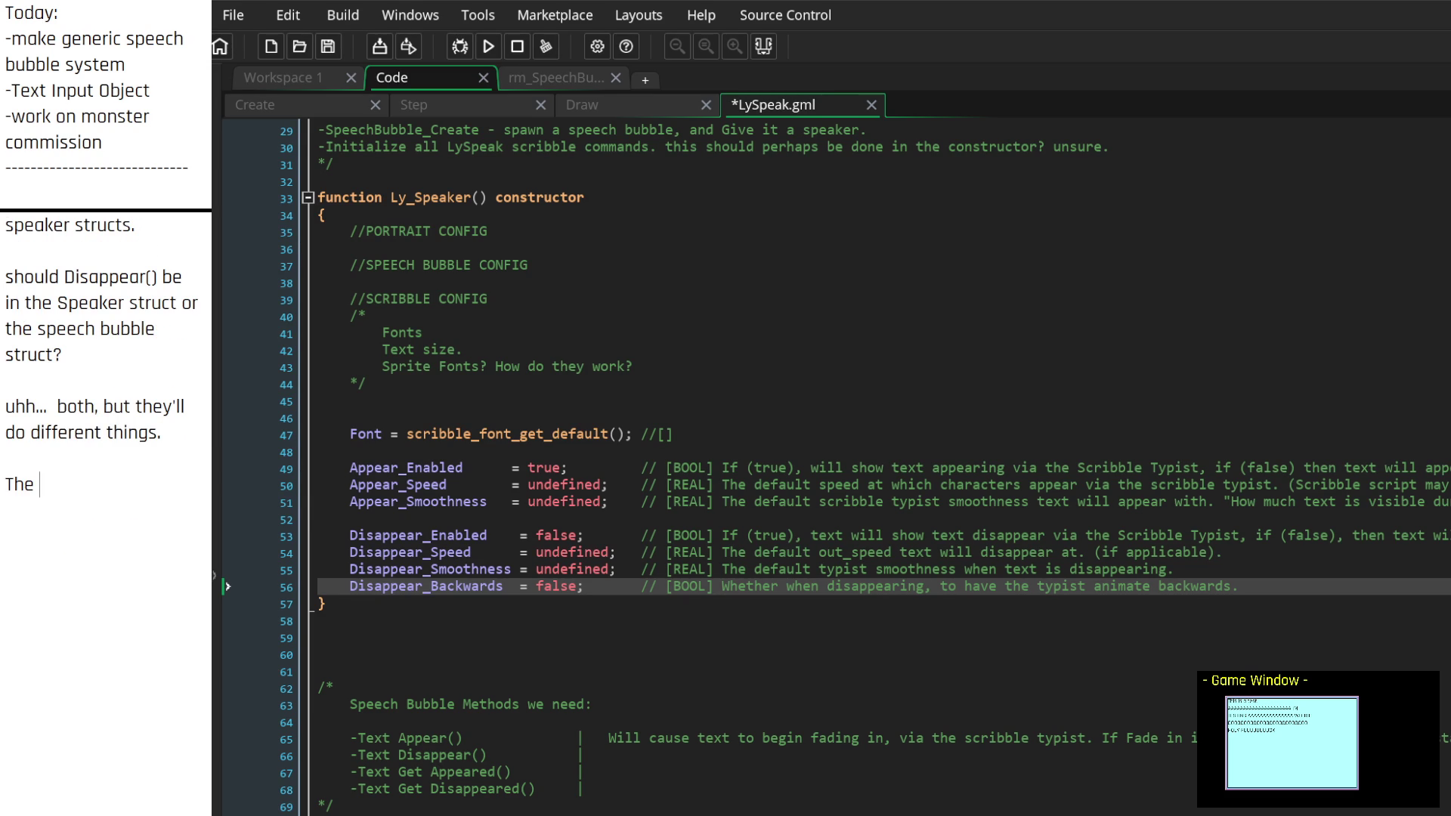
{"action": "type", "text": "Speaker's dis"}
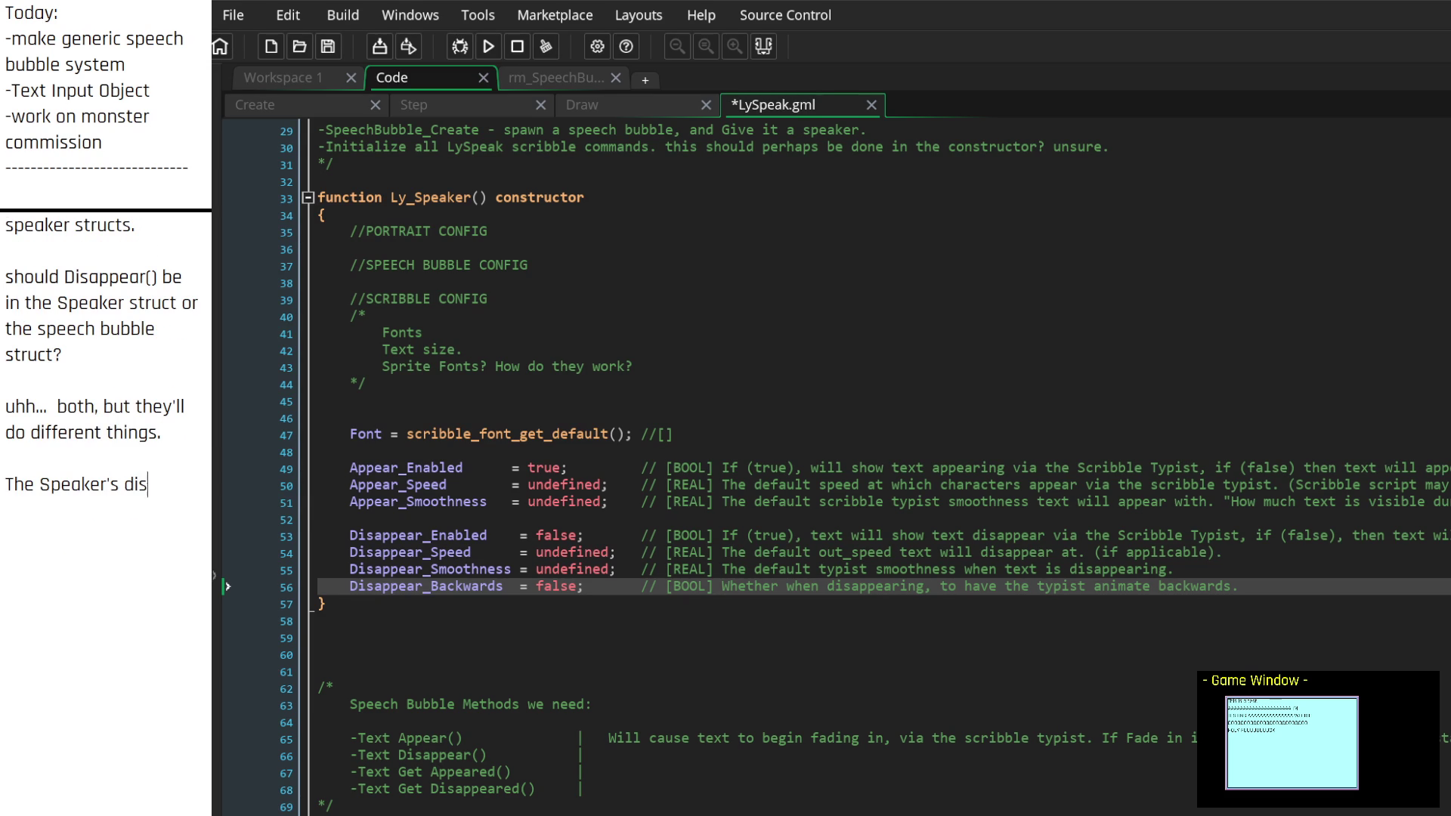
{"action": "type", "text": "appear method is e"}
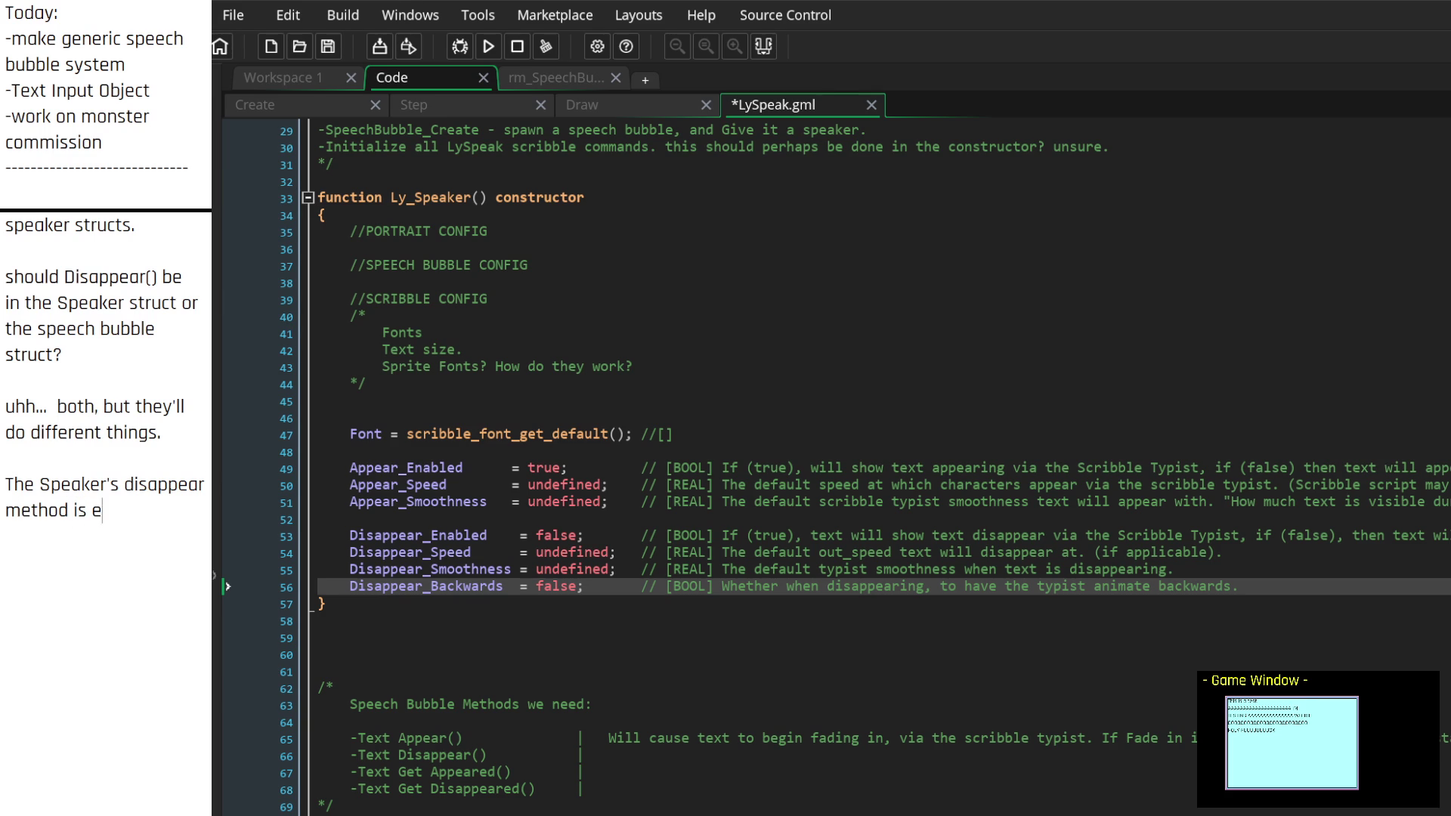
{"action": "type", "text": "xecuted vi"}
{"action": "key", "text": "BackSpace"}
{"action": "key", "text": "BackSpace"}
{"action": "type", "text": "by the spee"}
{"action": "type", "text": "ch bub"}
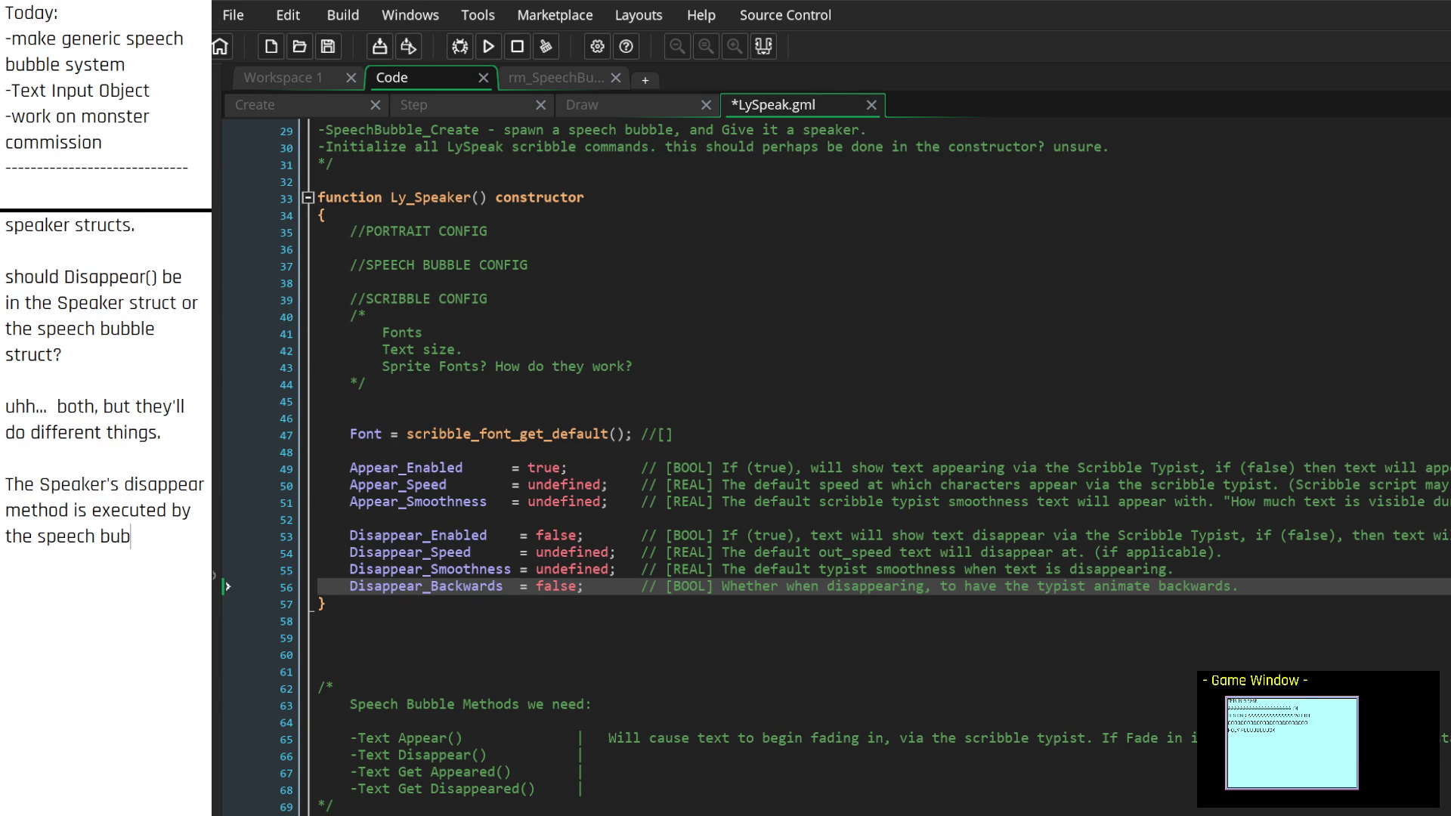
{"action": "type", "text": "ble when a d"}
{"action": "key", "text": "BackSpace"}
{"action": "key", "text": "BackSpace"}
{"action": "key", "text": "BackSpace"}
{"action": "type", "text": "a disappear command "}
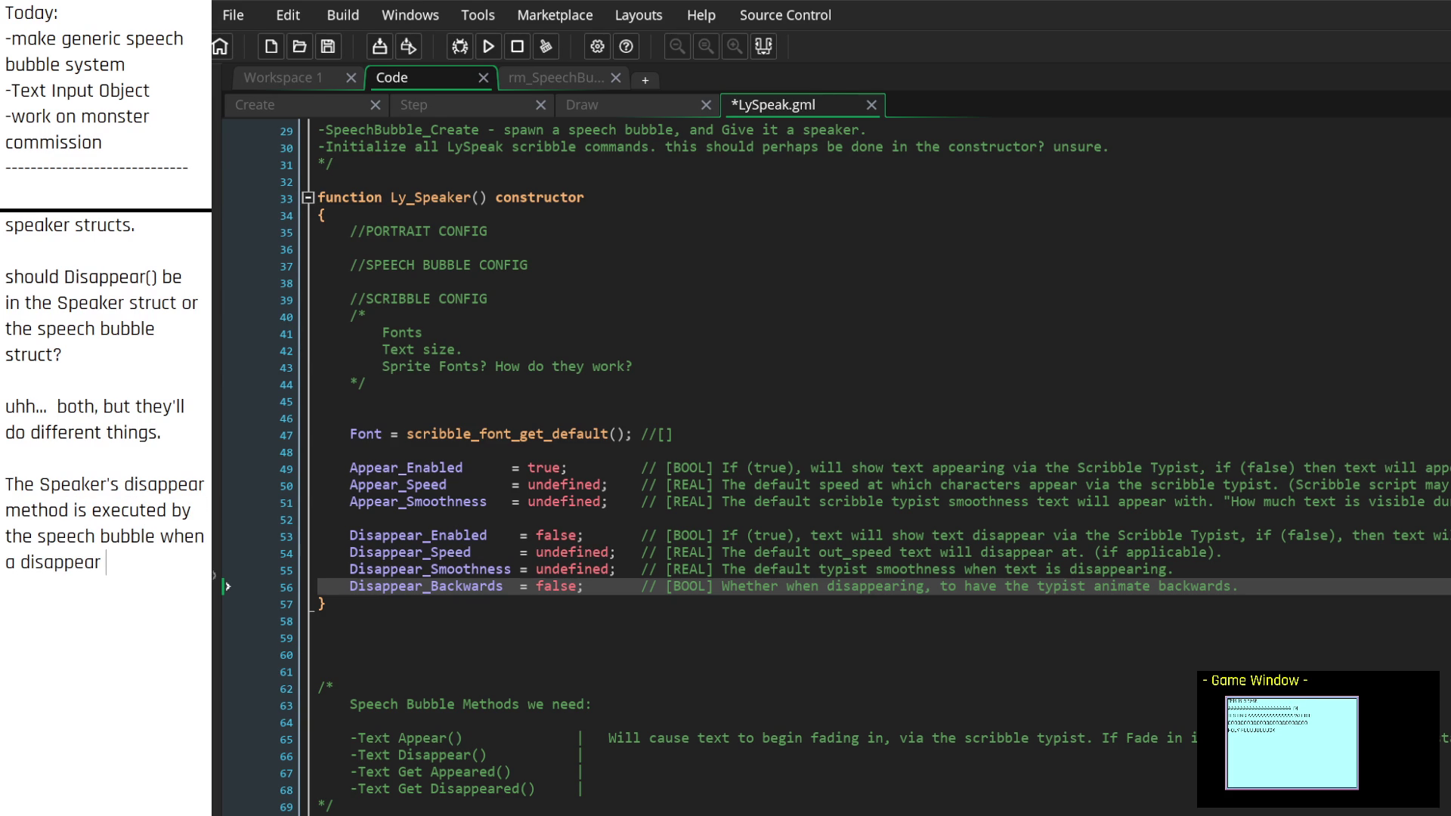
{"action": "type", "text": "is issue"}
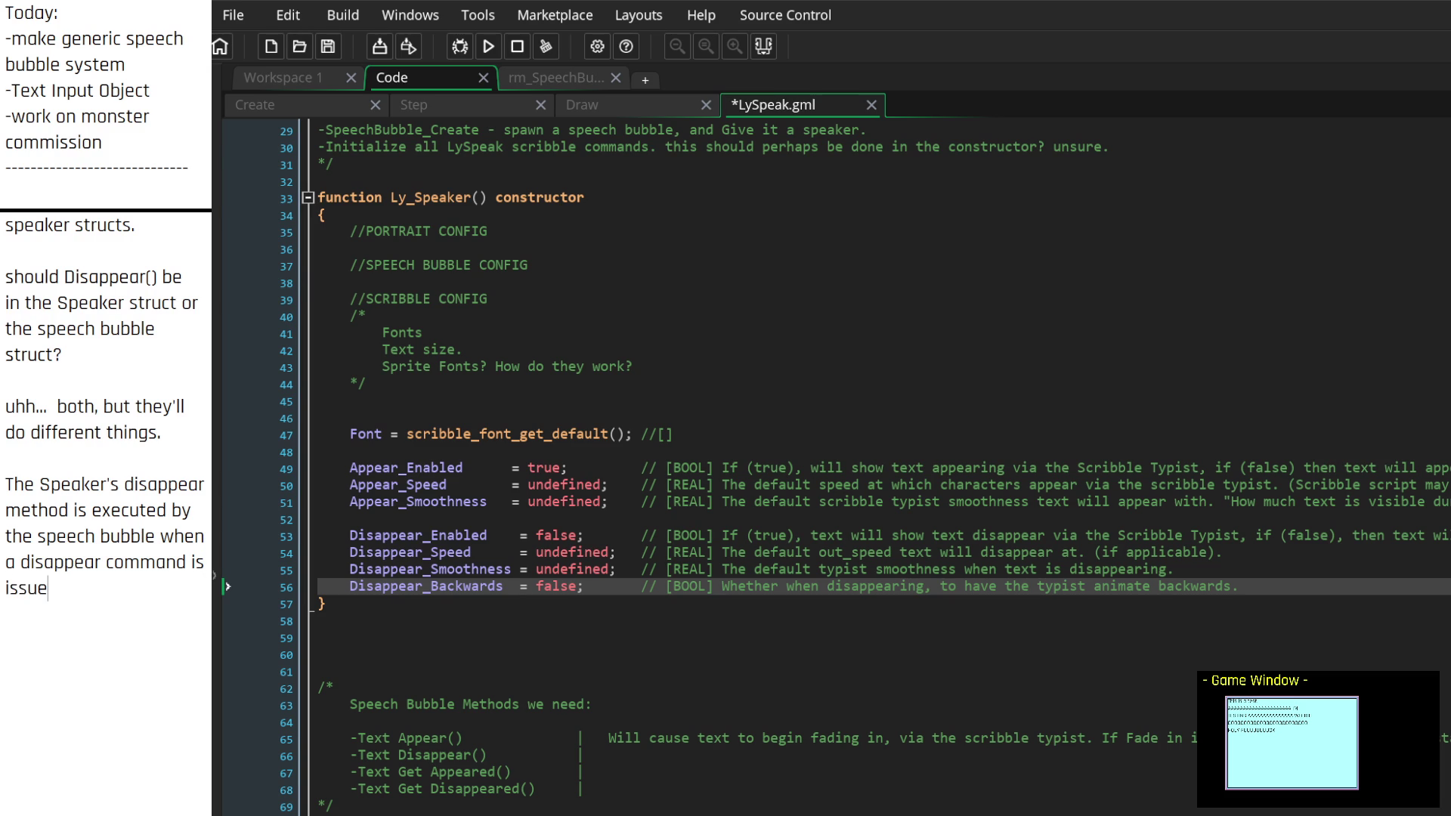
{"action": "type", "text": "d,however"}
{"action": "type", "text": "r, "}
{"action": "type", "text": "the spee"}
{"action": "type", "text": "ch bu"}
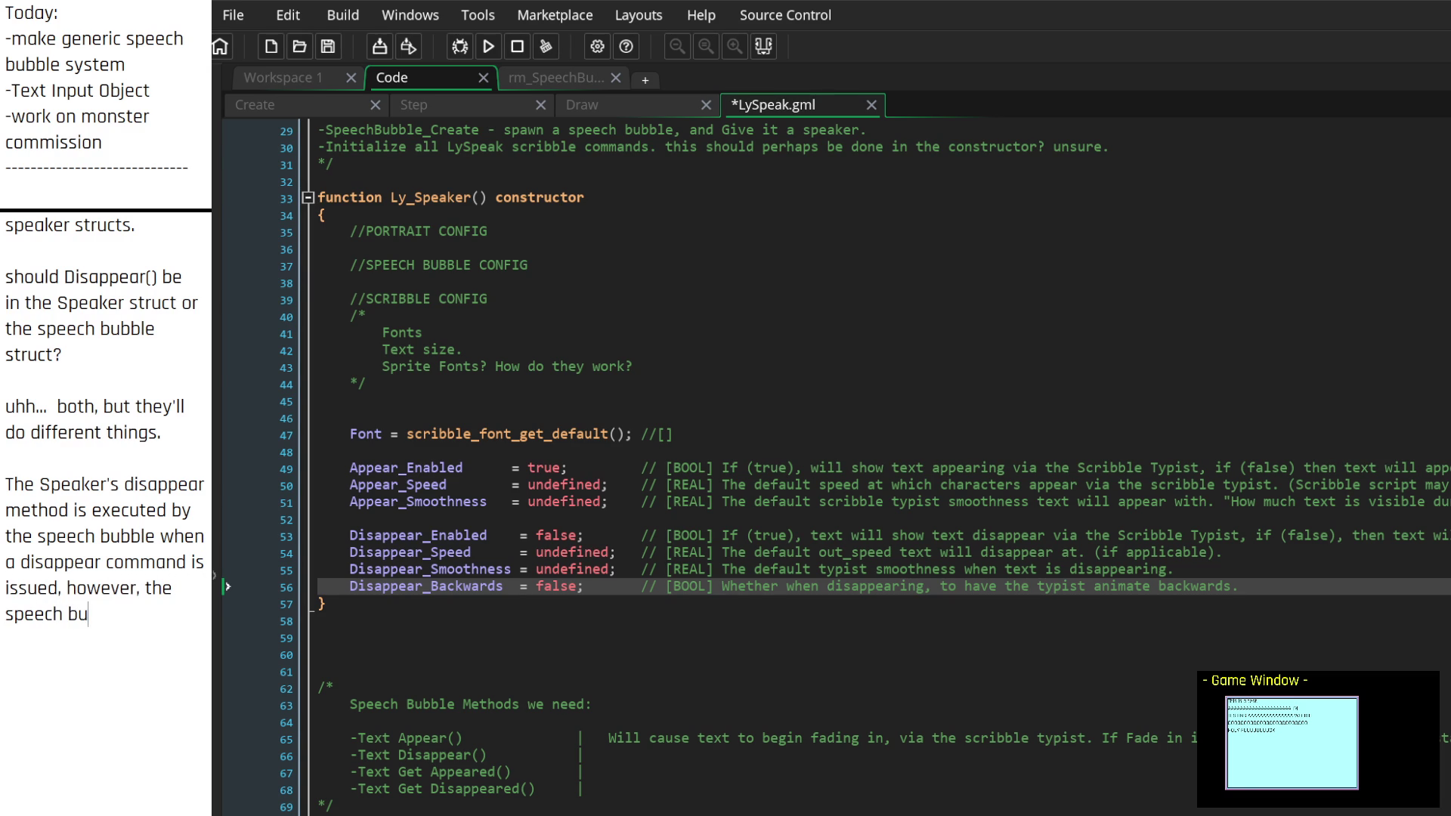
{"action": "type", "text": "bble needs it's own"}
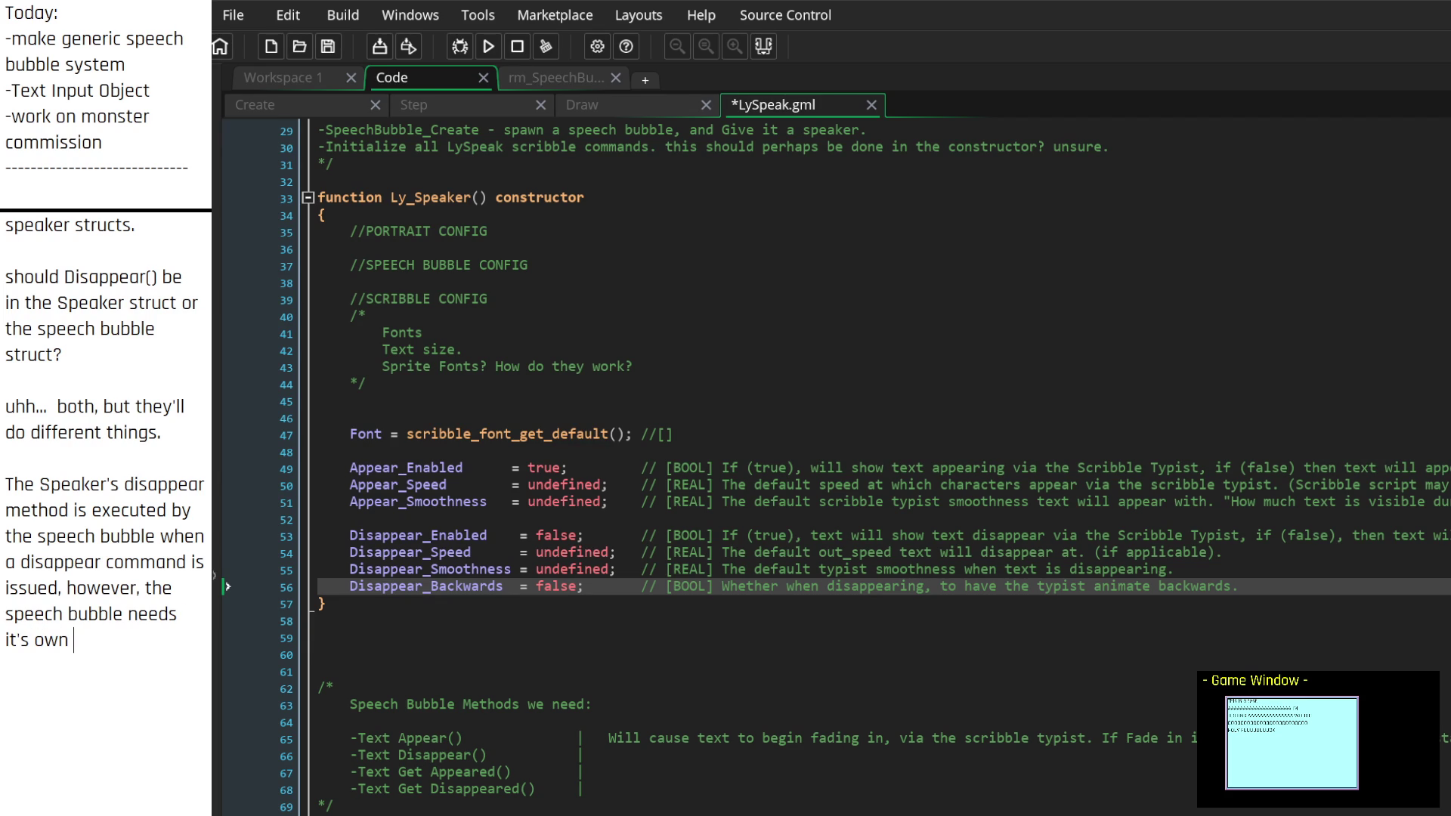
{"action": "type", "text": "disappear method."}
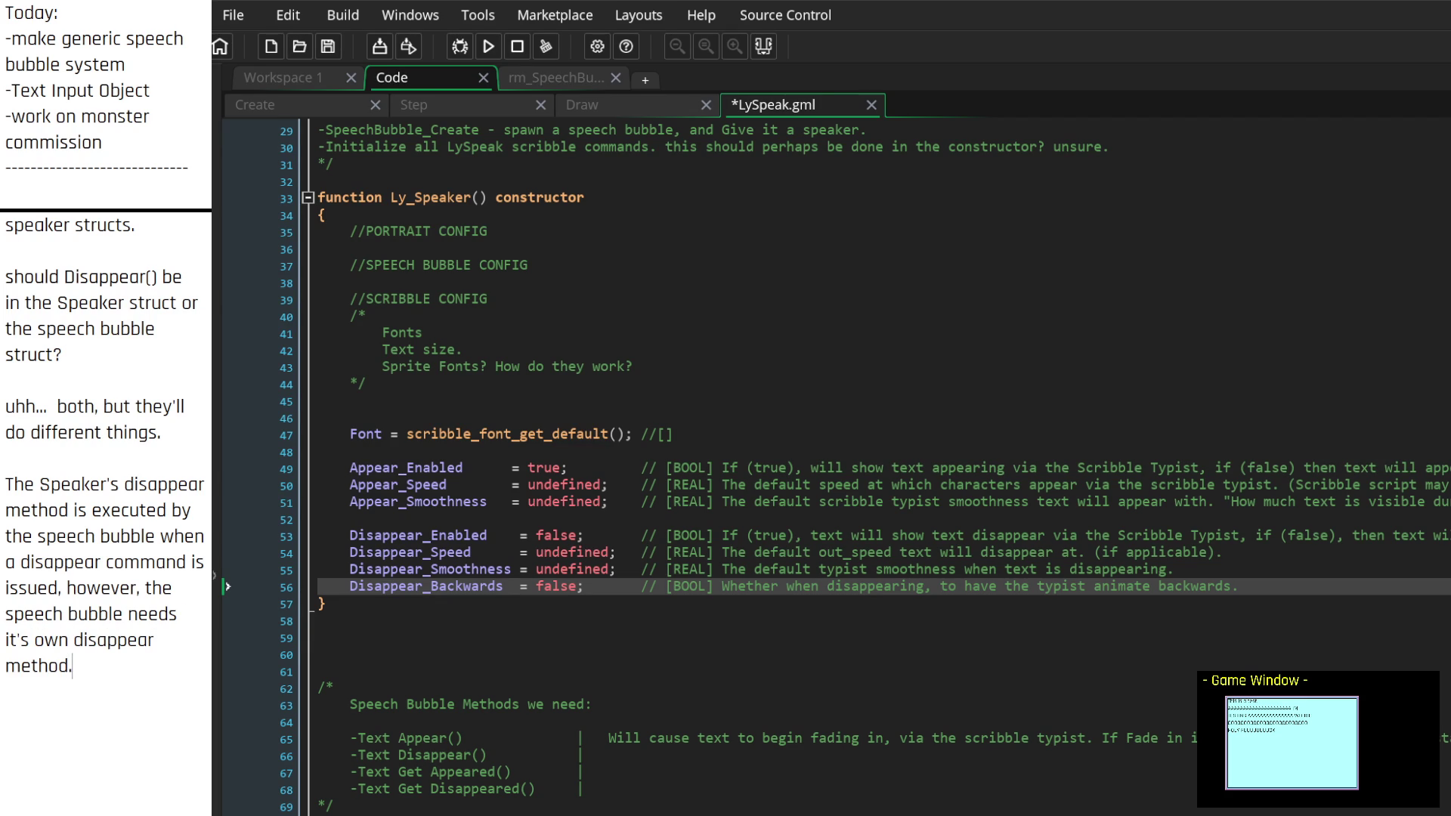
- Insert a blank line in the constructor after the Appear_ variables, above Disappear_Enabled
{"action": "left_click", "coordinate": [402, 519]}
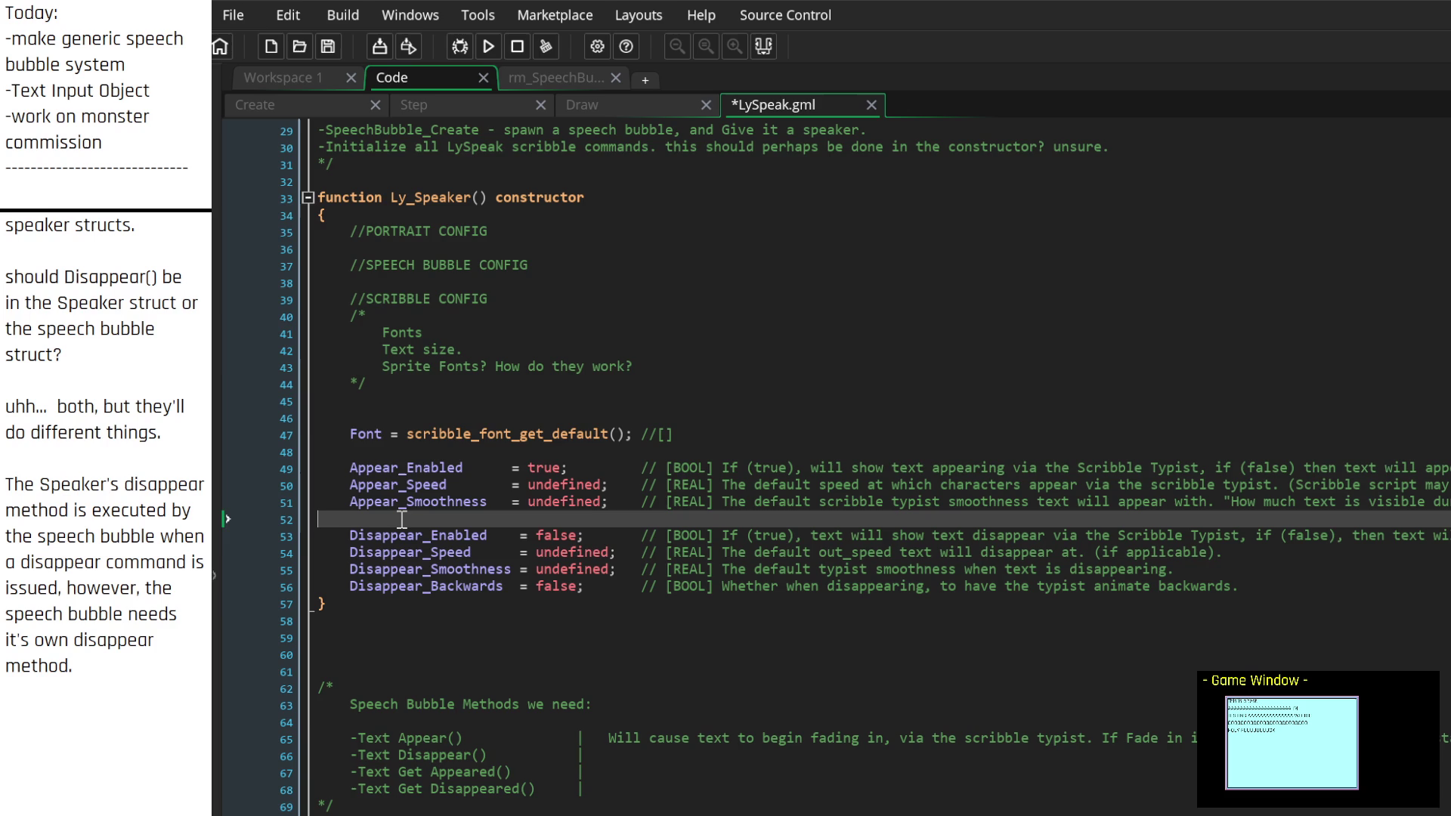
{"action": "key", "text": "Return"}
{"action": "left_click", "coordinate": [402, 519]}
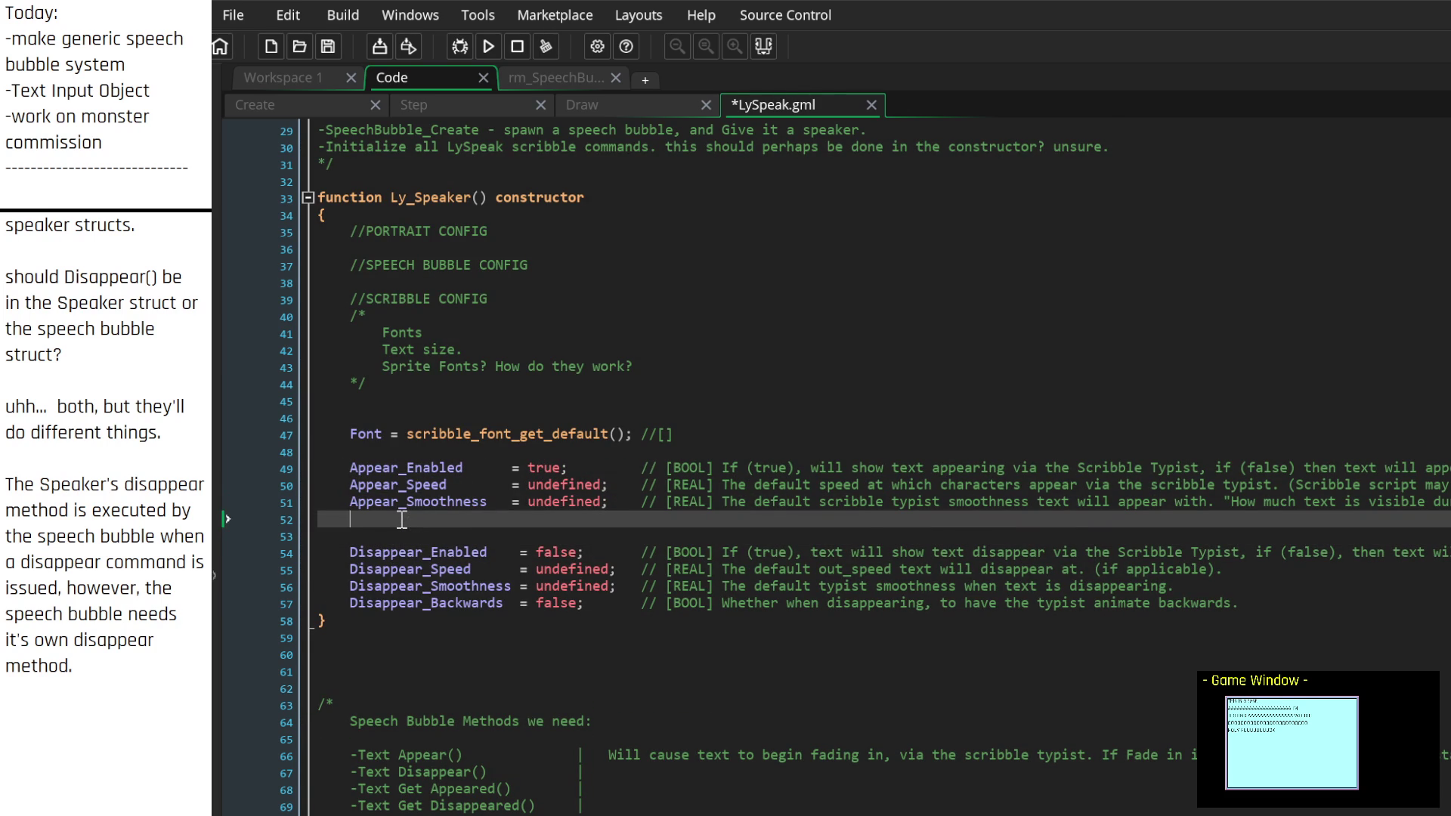
- Add Appear_Method = undefined; with a [METHOD] comment: executed by the speech bubble on the appear command
{"action": "type", "text": "Appear"}
{"action": "type", "text": "_Method"}
{"action": "key", "text": "BackSpace"}
{"action": "key", "text": "BackSpace"}
{"action": "type", "text": "d= und"}
{"action": "type", "text": "efin"}
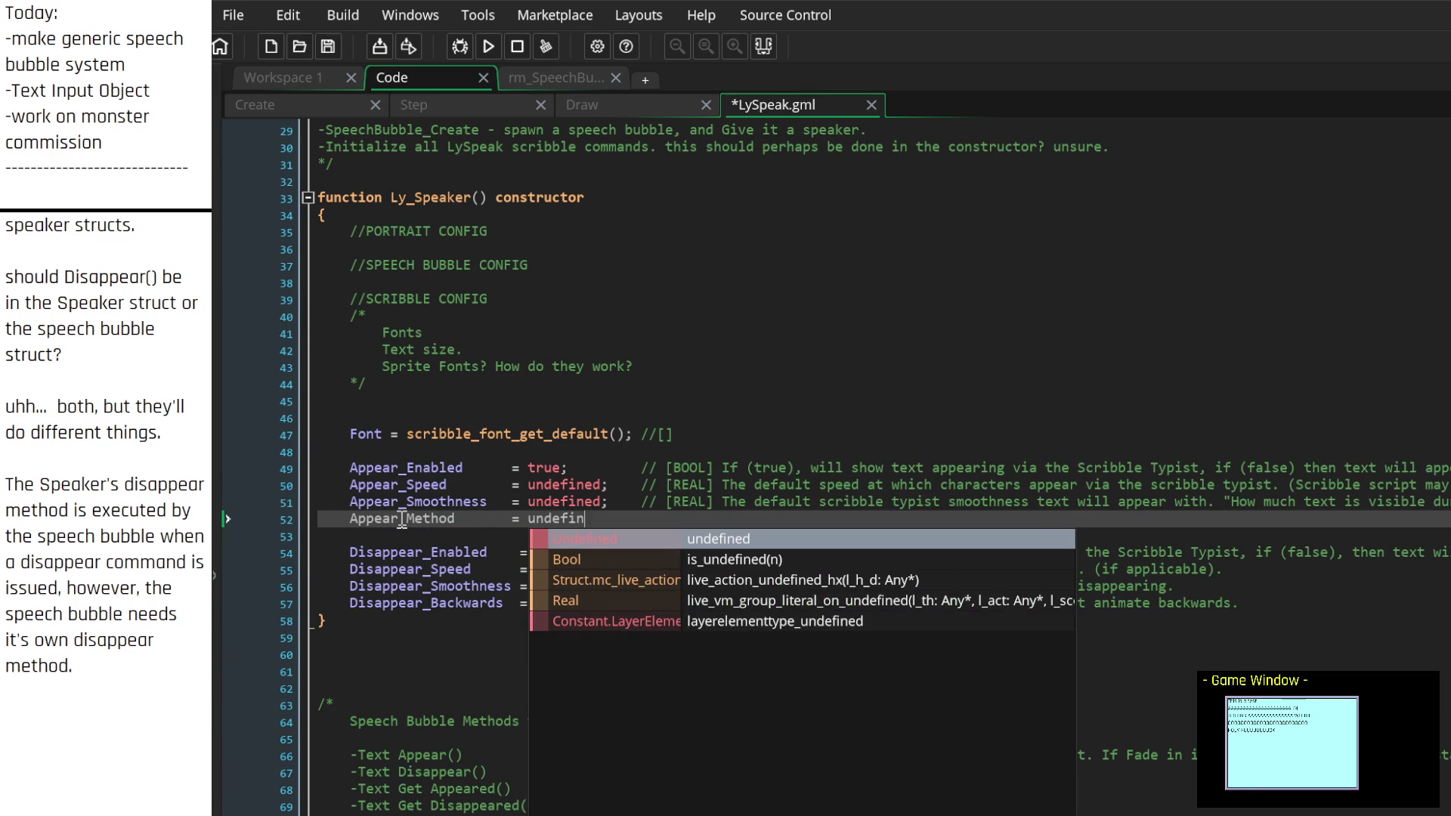
{"action": "type", "text": "ed;//"}
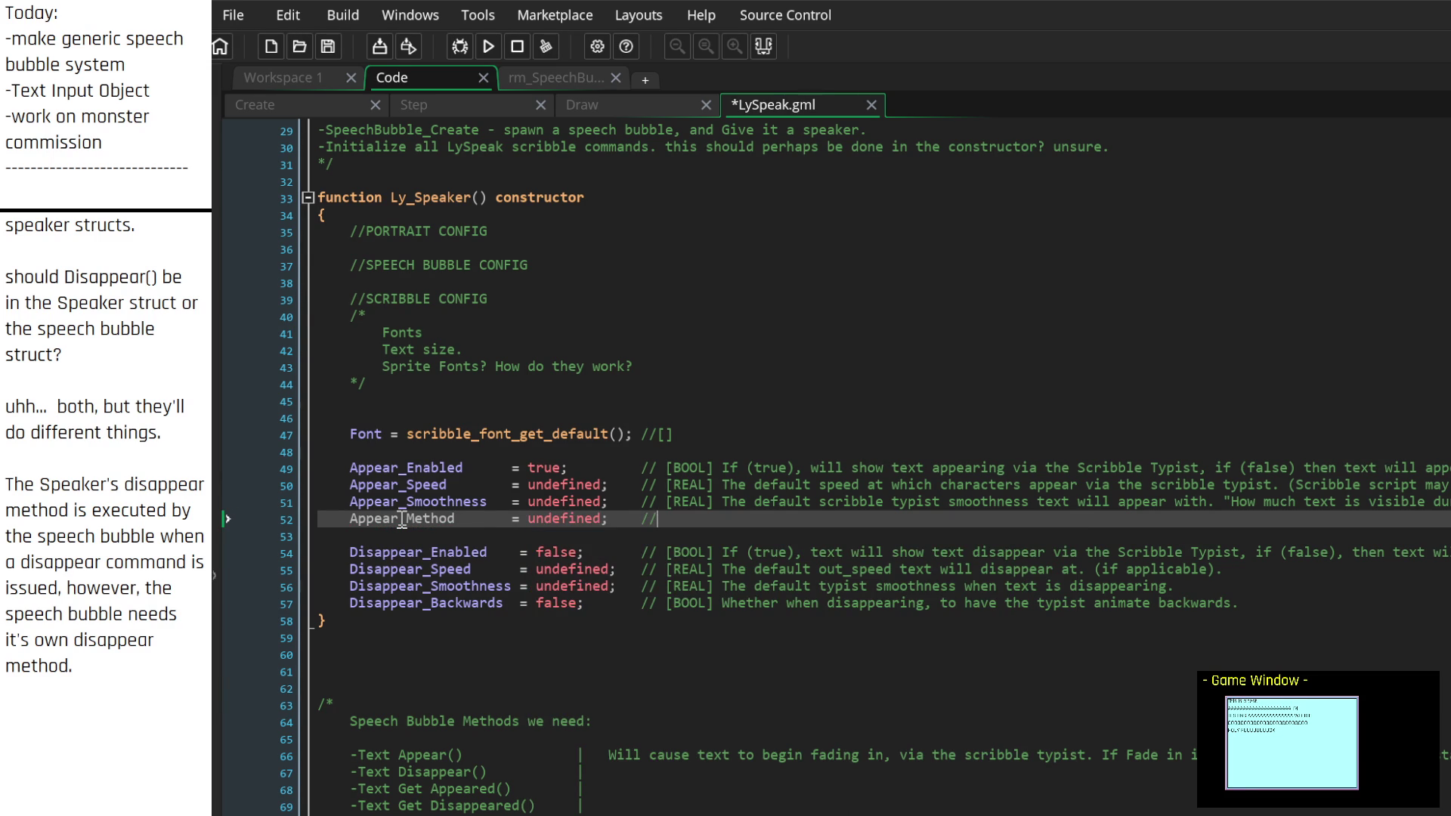
{"action": "type", "text": " []FUNCTION"}
{"action": "key", "text": "BackSpace"}
{"action": "key", "text": "BackSpace"}
{"action": "key", "text": "BackSpace"}
{"action": "type", "text": "METHOD]"}
{"action": "type", "text": " The"}
{"action": "key", "text": "BackSpace"}
{"action": "key", "text": "BackSpace"}
{"action": "type", "text": "This is"}
{"action": "key", "text": "BackSpace"}
{"action": "key", "text": "BackSpace"}
{"action": "type", "text": "method is executed "}
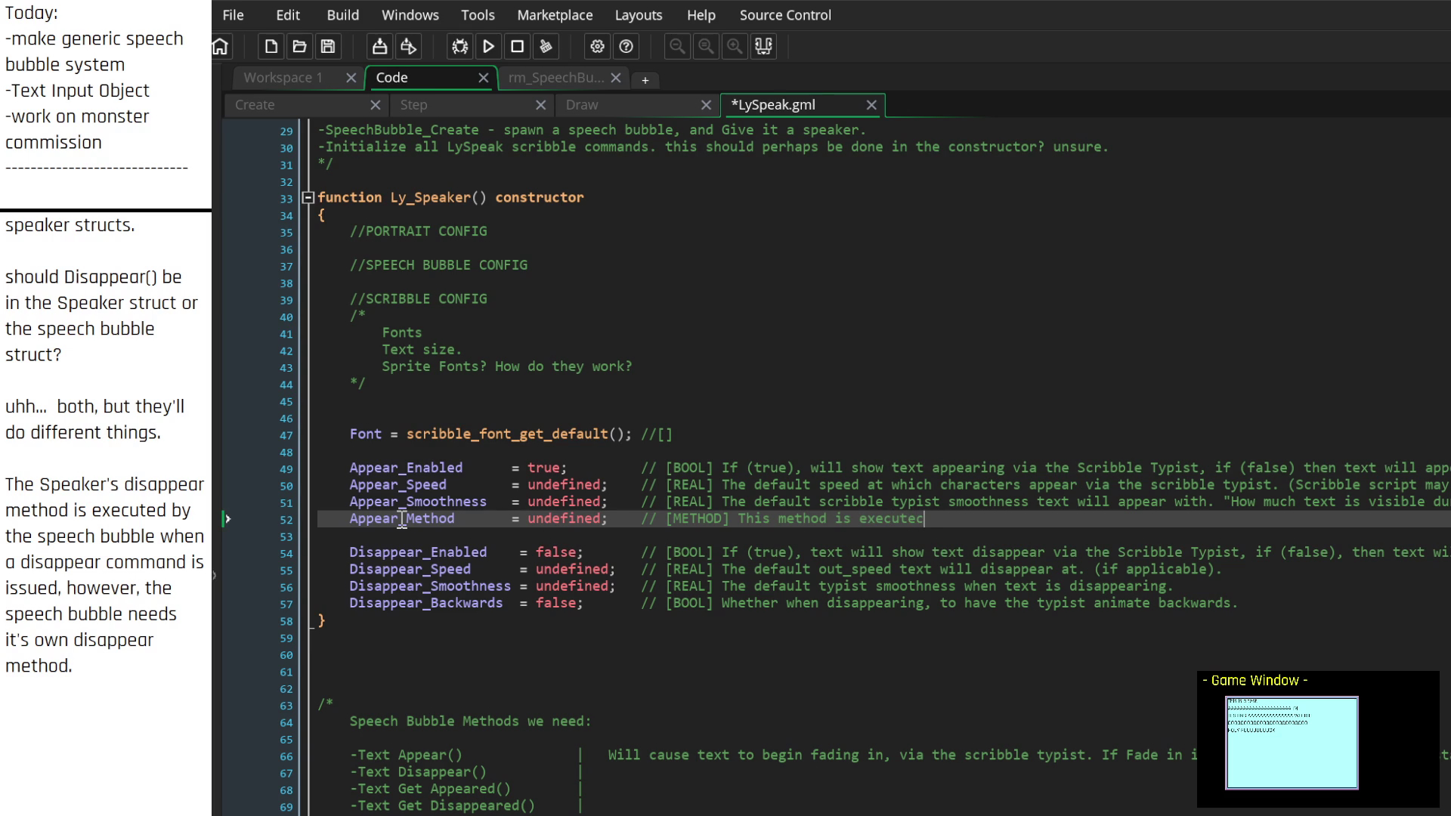
{"action": "type", "text": "by the speech b"}
{"action": "type", "text": "ubble when "}
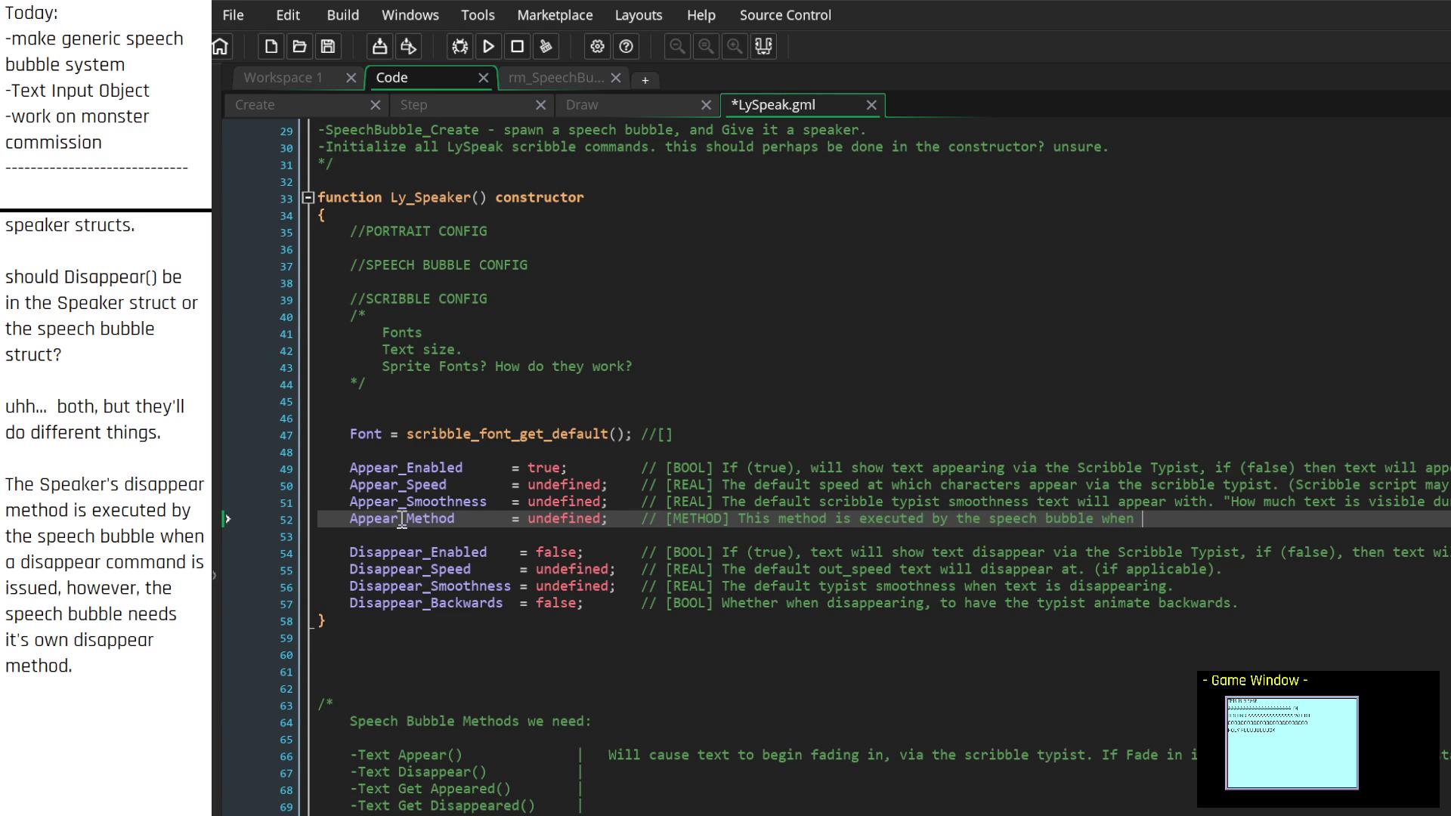
{"action": "type", "text": "the app"}
{"action": "type", "text": "ear "}
{"action": "type", "text": "command is issued to it."}
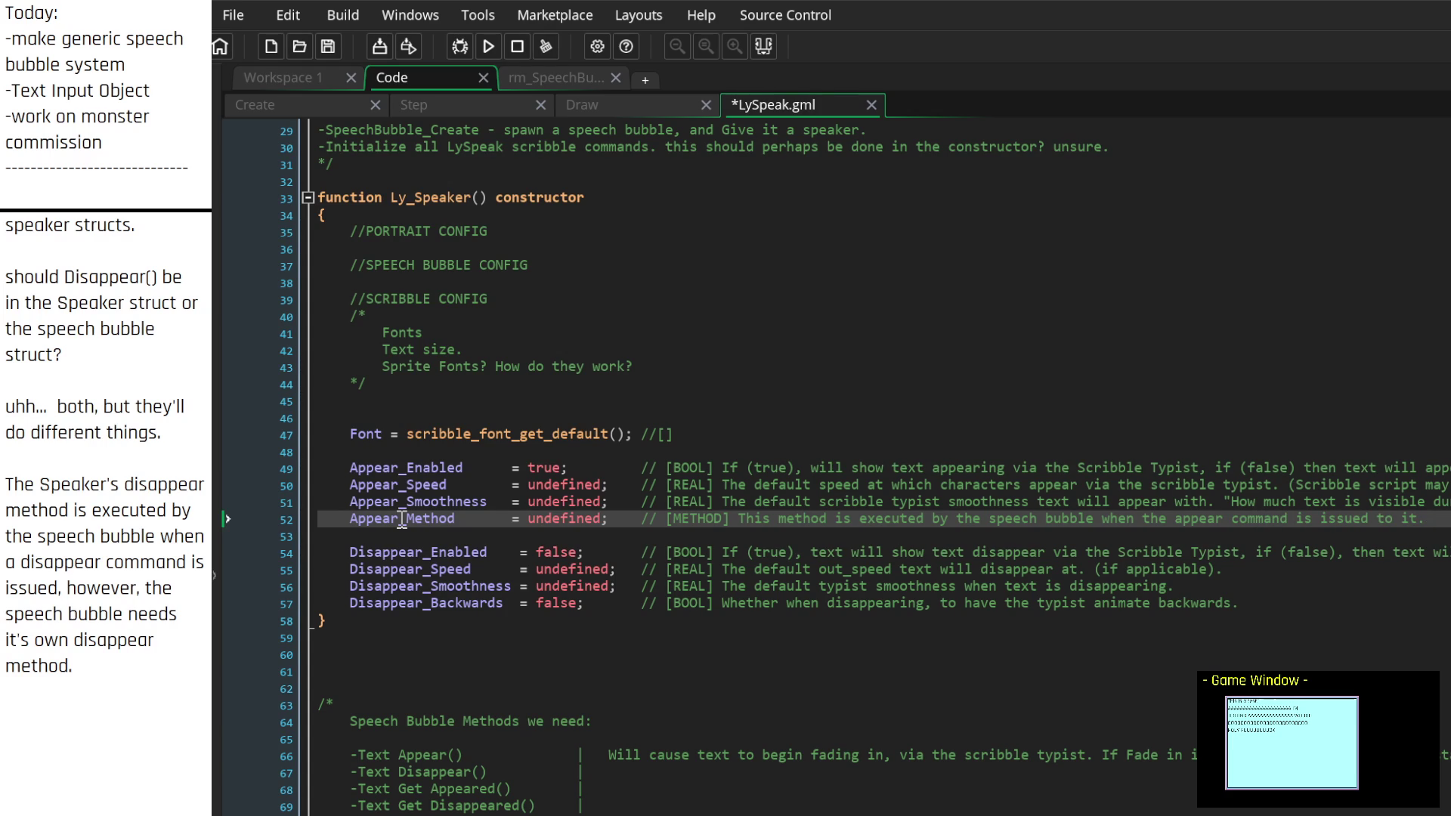
{"action": "key", "text": "Down"}
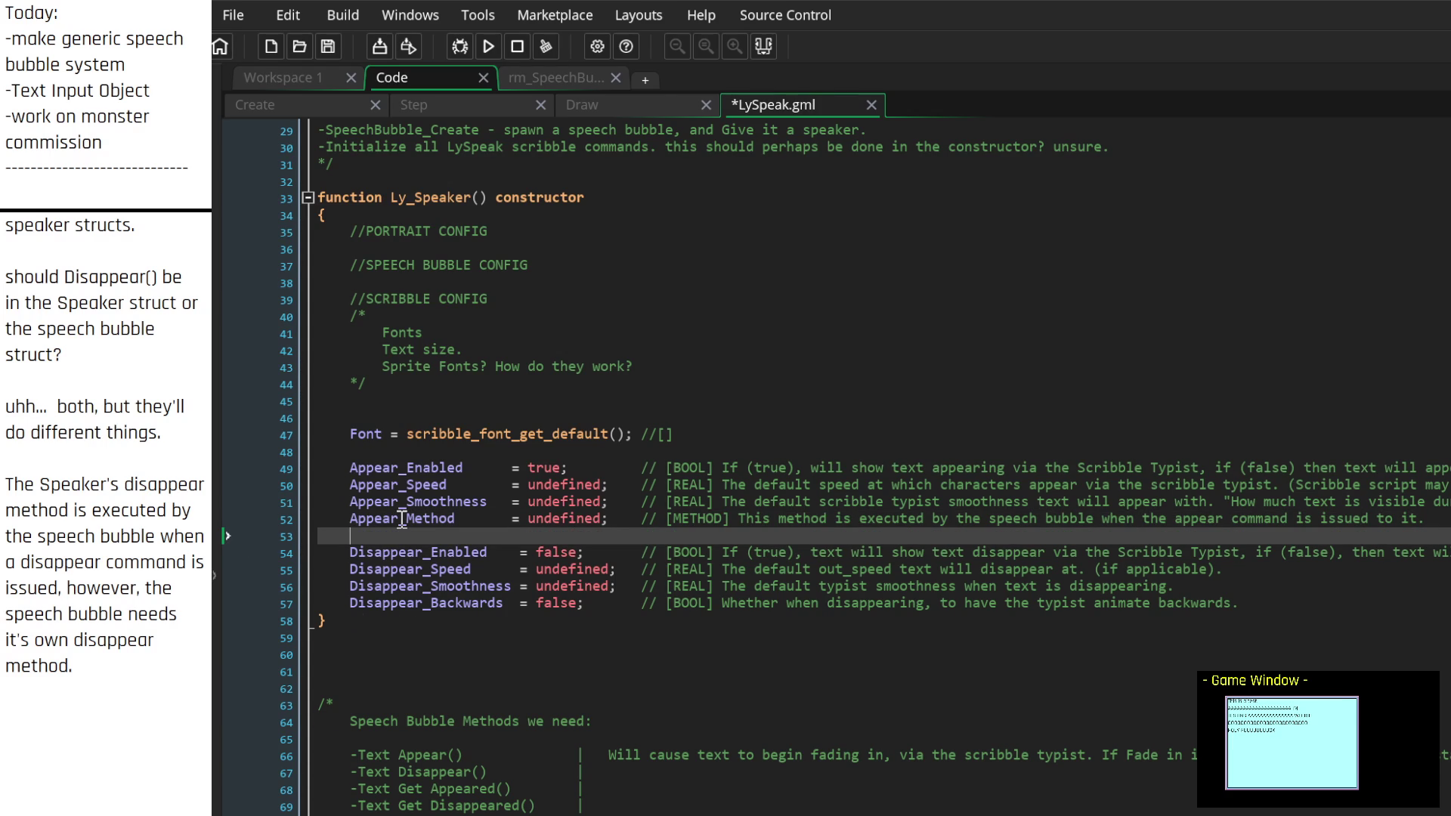
- Add an Appear_End_Method = undefined; line with a [METHOD] comment below Appear_Method
{"action": "key", "text": "Return"}
{"action": "key", "text": "Up"}
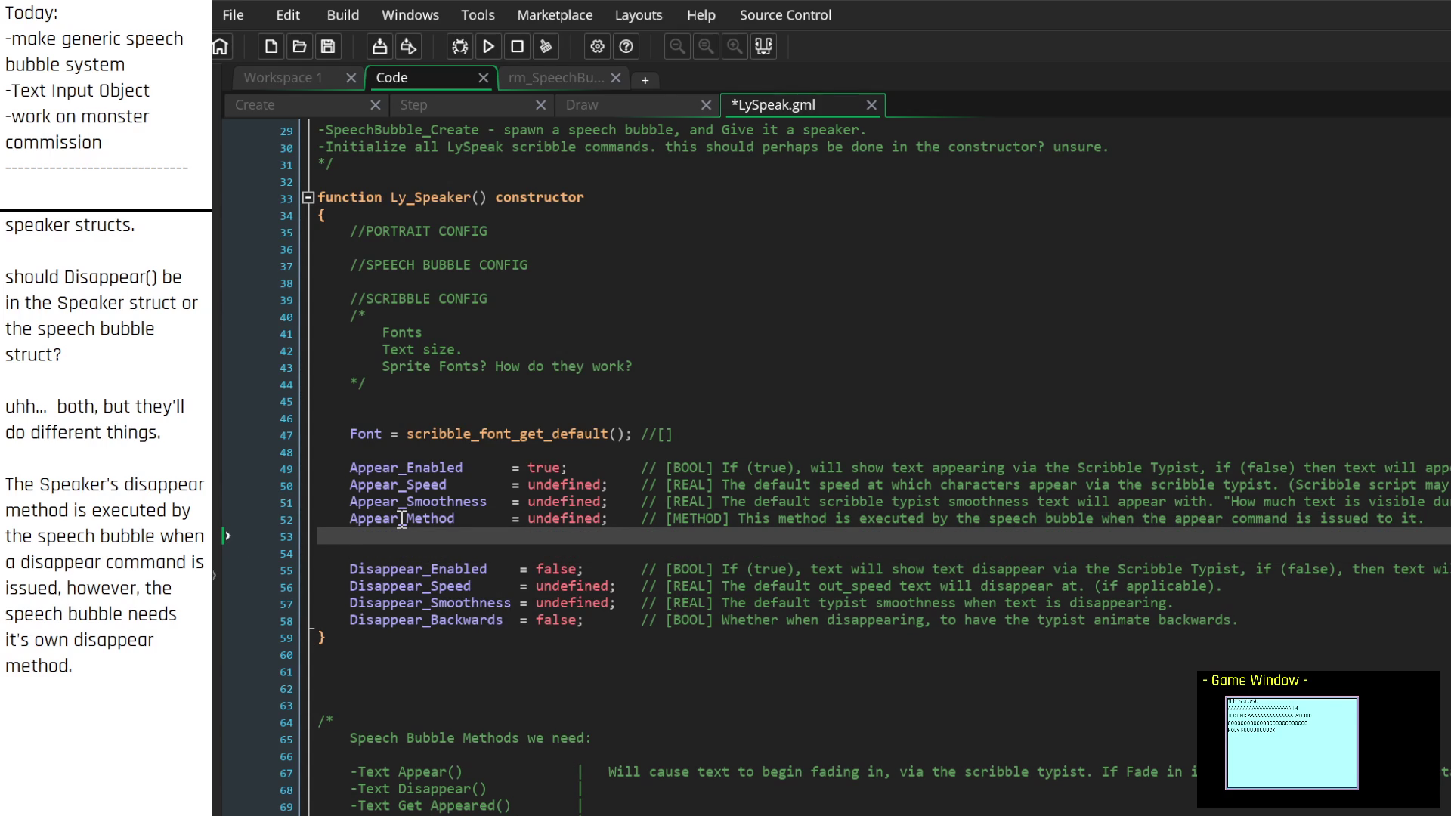
{"action": "type", "text": "APPE"}
{"action": "key", "text": "BackSpace"}
{"action": "key", "text": "BackSpace"}
{"action": "key", "text": "BackSpace"}
{"action": "type", "text": "ppear_"}
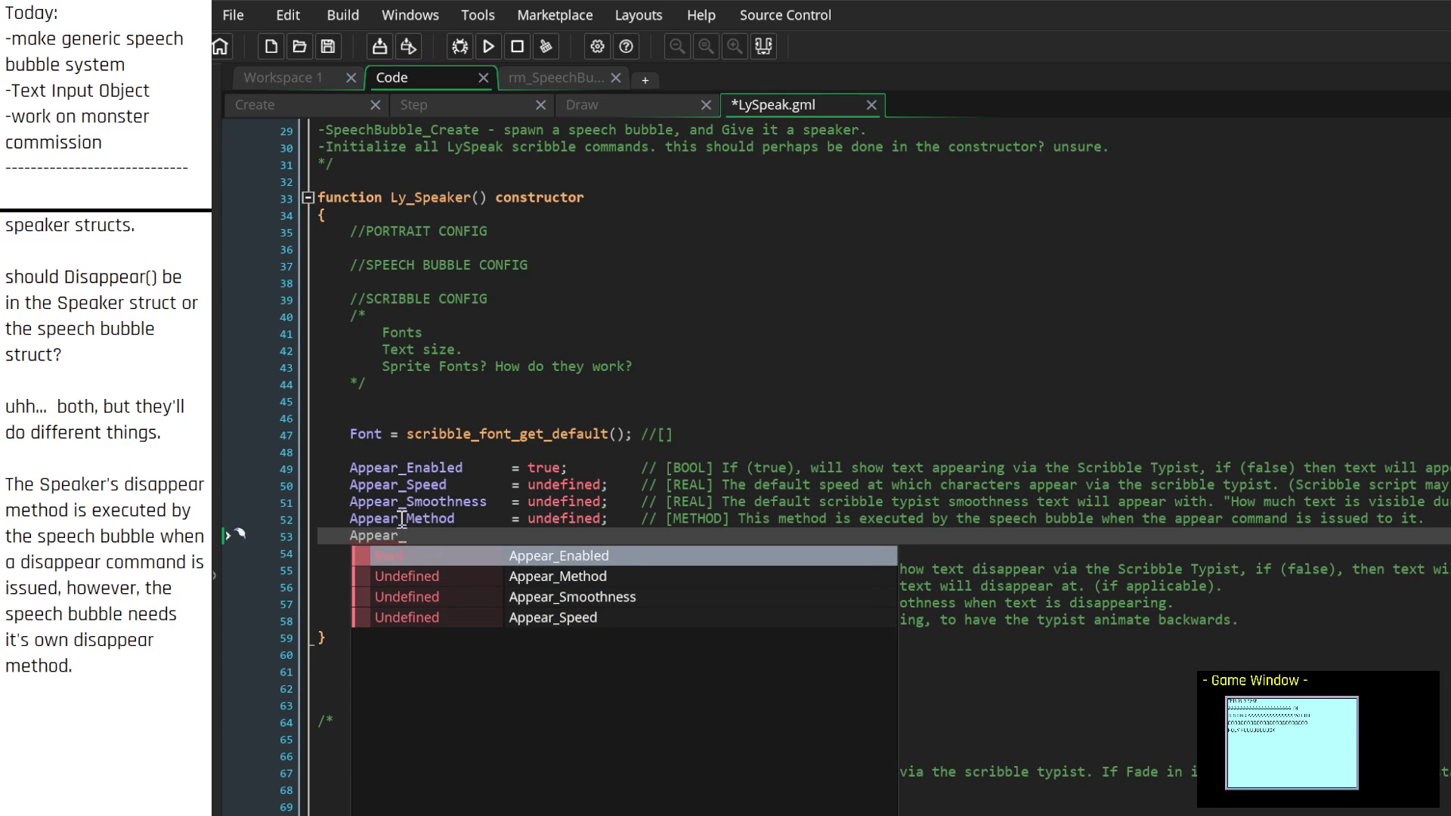
{"action": "type", "text": "End_Method"}
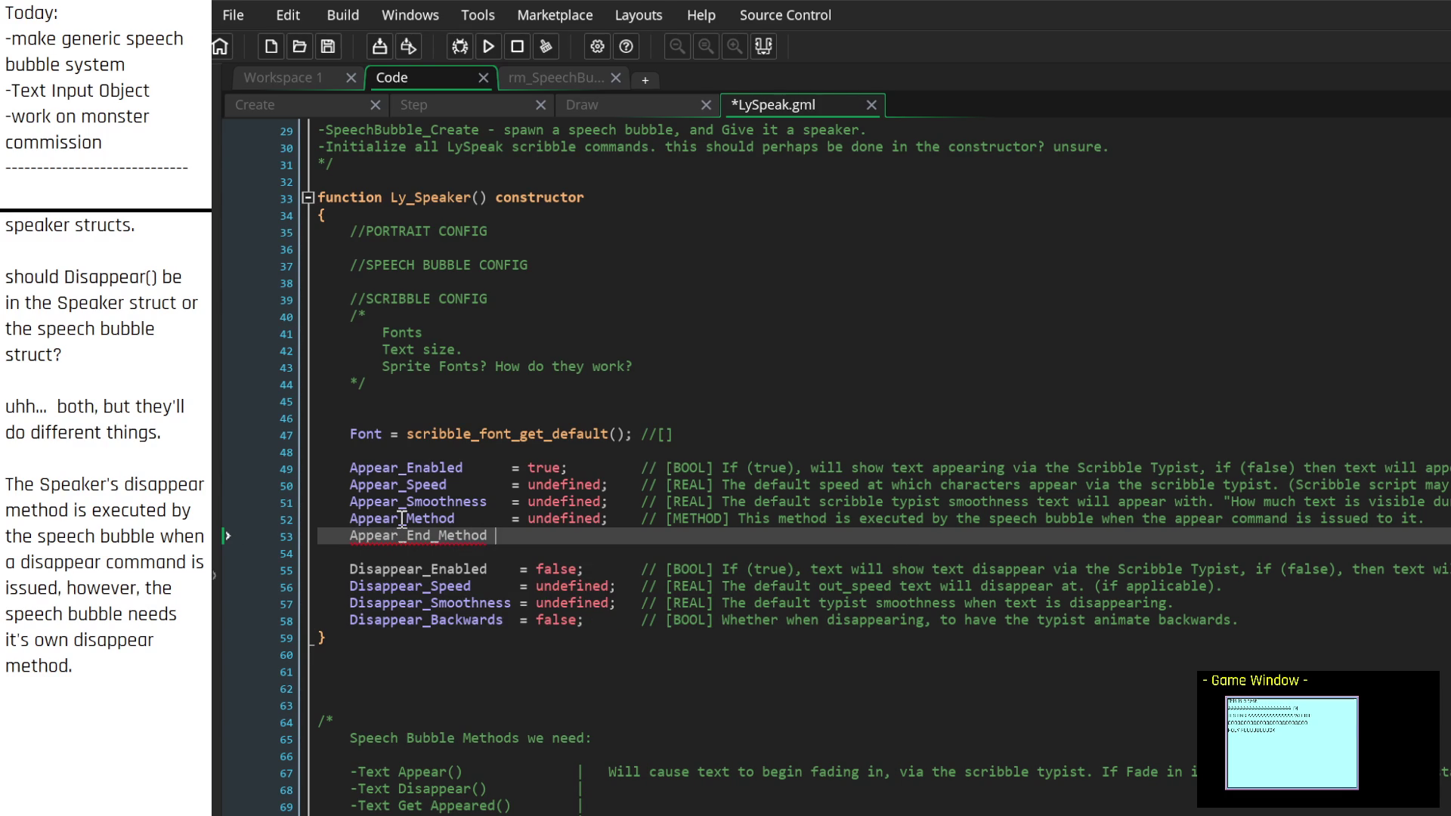
{"action": "type", "text": "   = "}
{"action": "type", "text": "undefined"}
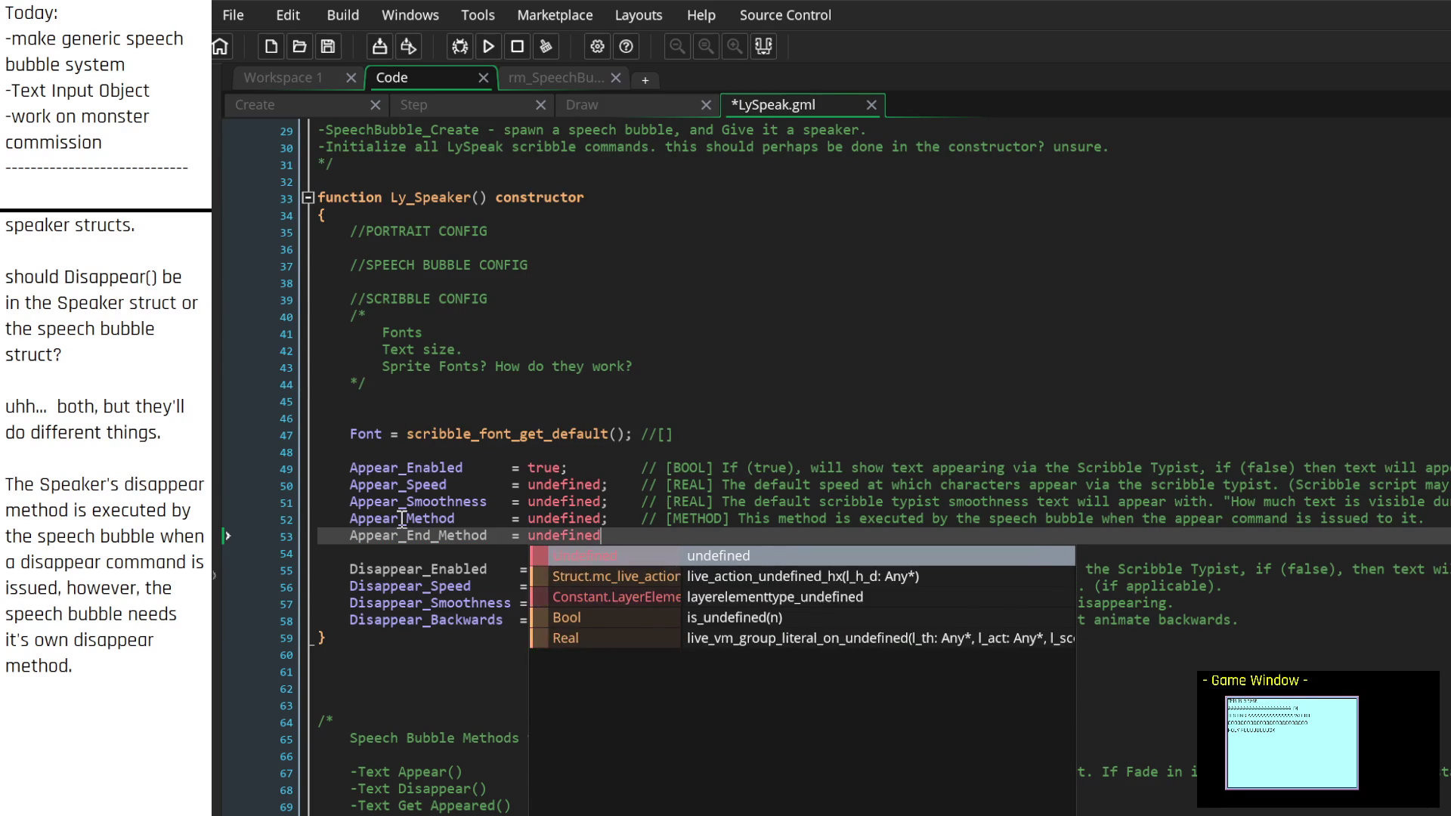
{"action": "type", "text": ";    // "}
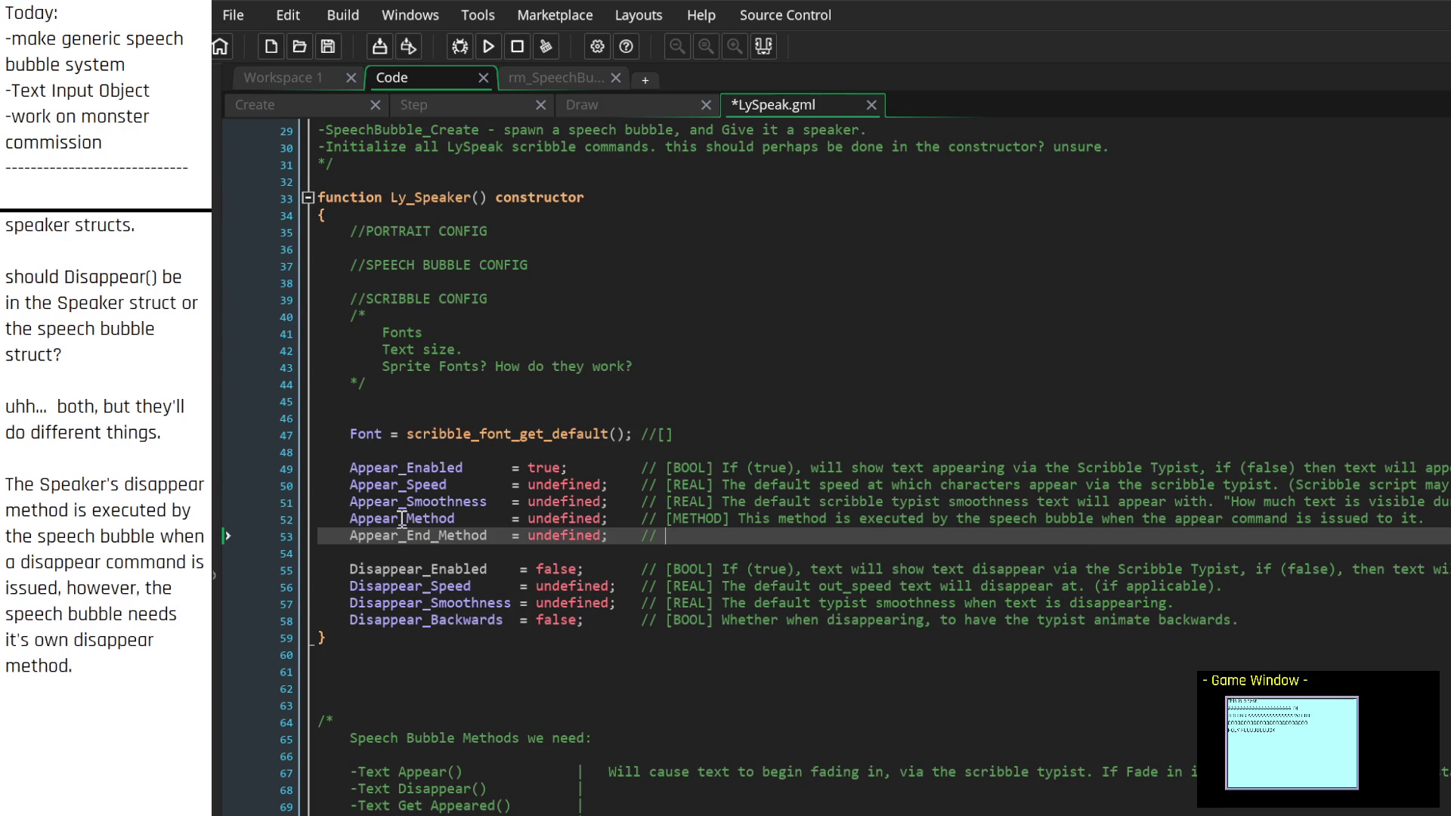
{"action": "type", "text": "[METHOD"}
{"action": "type", "text": " Thismethod is"}
- Rename Appear_Method to Appear_Start_Method and realign its assignment
{"action": "key", "text": "Up"}
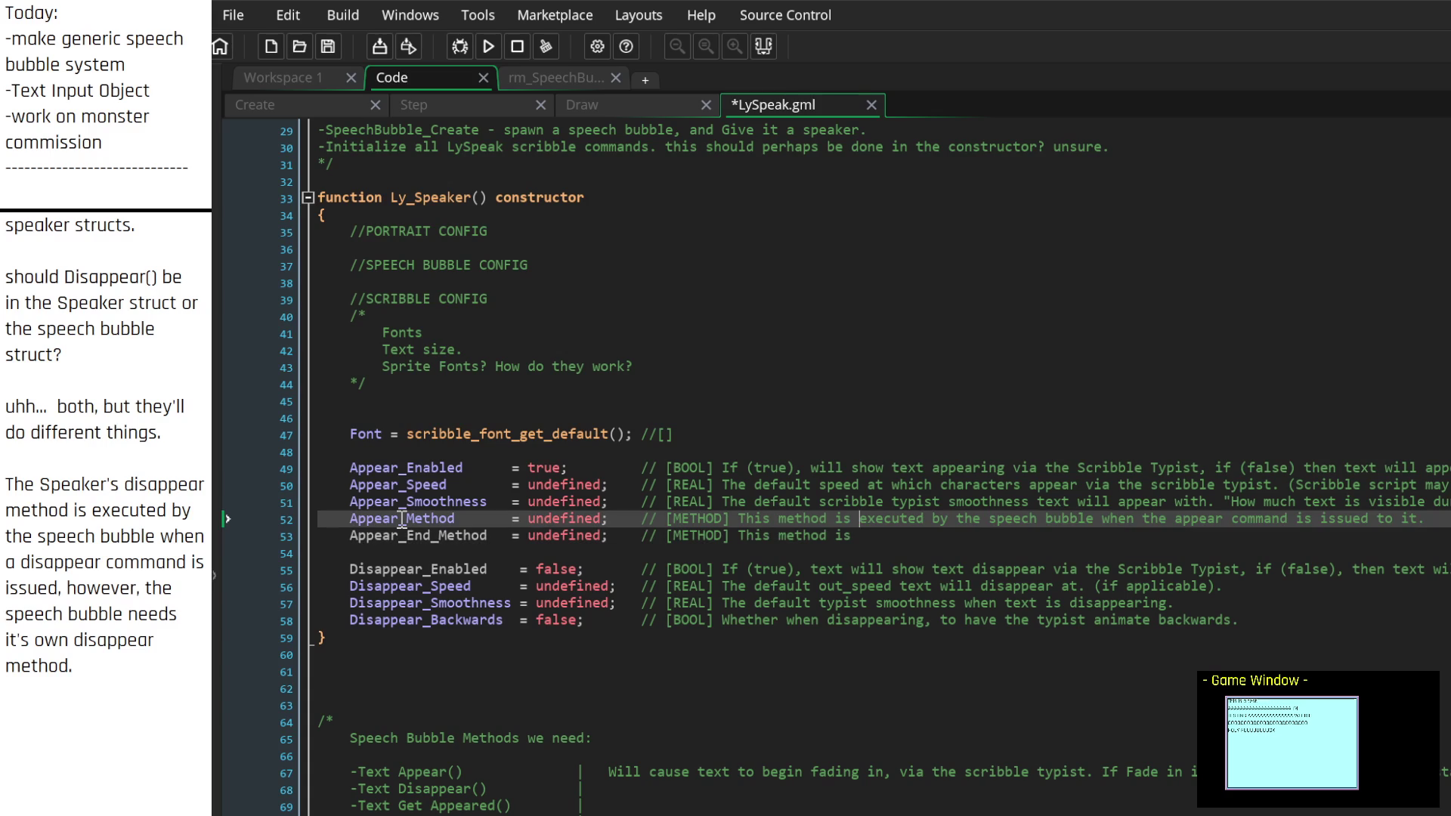
{"action": "key", "text": "ctrl+Right"}
{"action": "key", "text": "ctrl+Right"}
{"action": "key", "text": "Right"}
{"action": "key", "text": "Right"}
{"action": "key", "text": "Right"}
{"action": "key", "text": "Home"}
{"action": "type", "text": "Start"}
{"action": "type", "text": "_"}
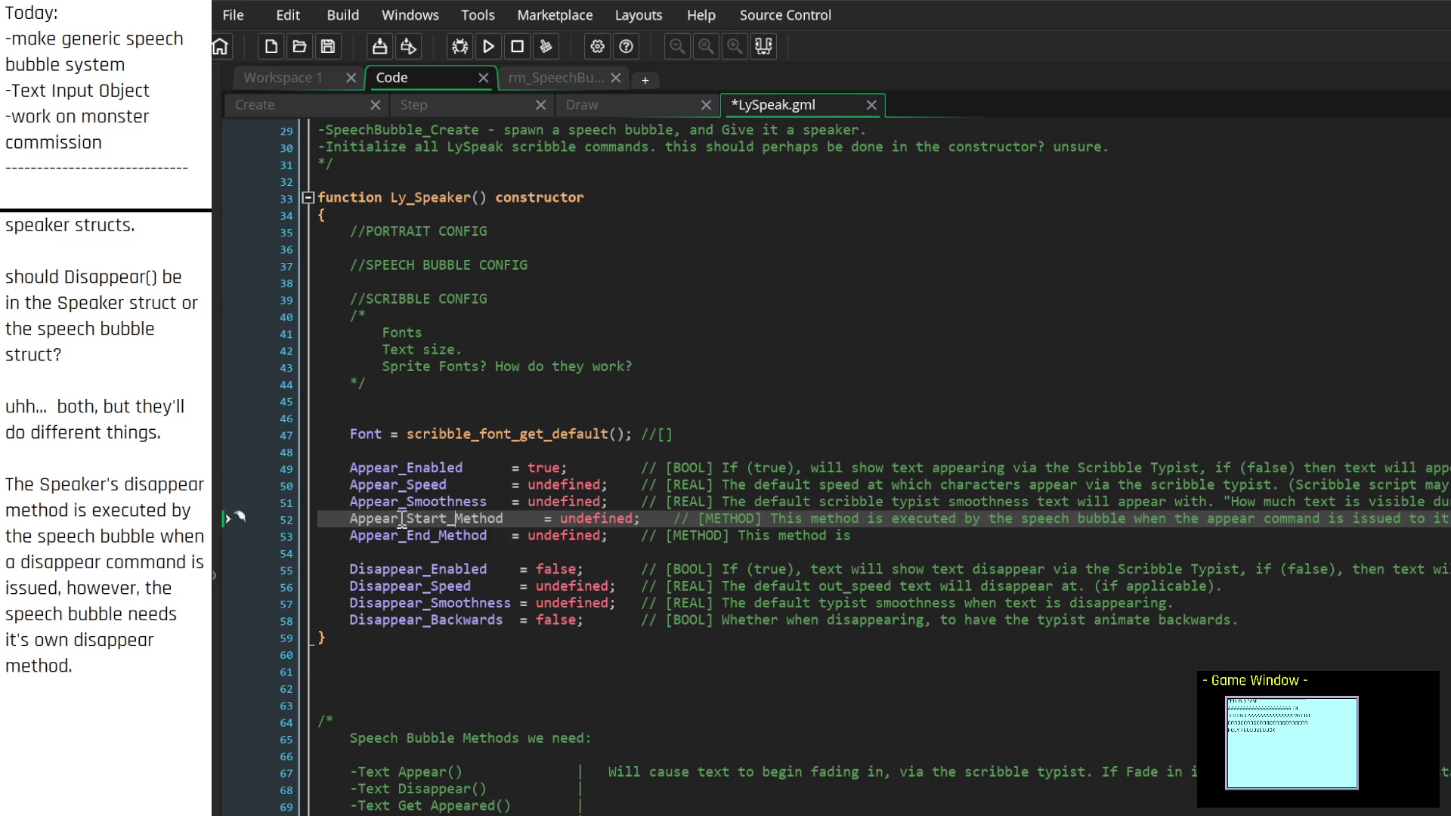
{"action": "key", "text": "ctrl+Right"}
{"action": "key", "text": "Delete"}
{"action": "key", "text": "Delete"}
{"action": "key", "text": "Delete"}
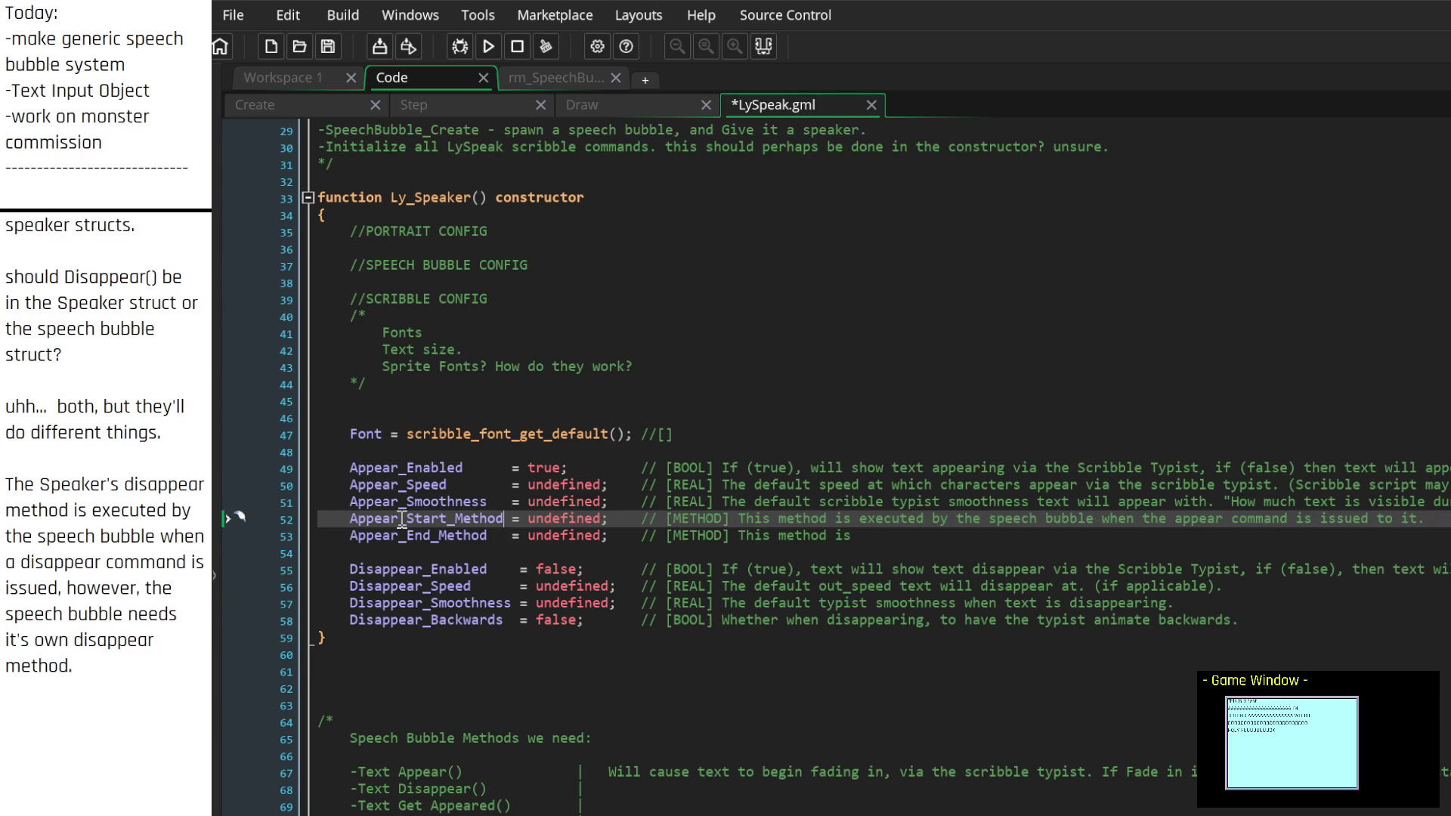
- Comment Appear_End_Method as executed when a speech bubble is done appearing text
{"action": "key", "text": "Down"}
{"action": "key", "text": "End"}
{"action": "type", "text": "execute"}
{"action": "type", "text": "nce a"}
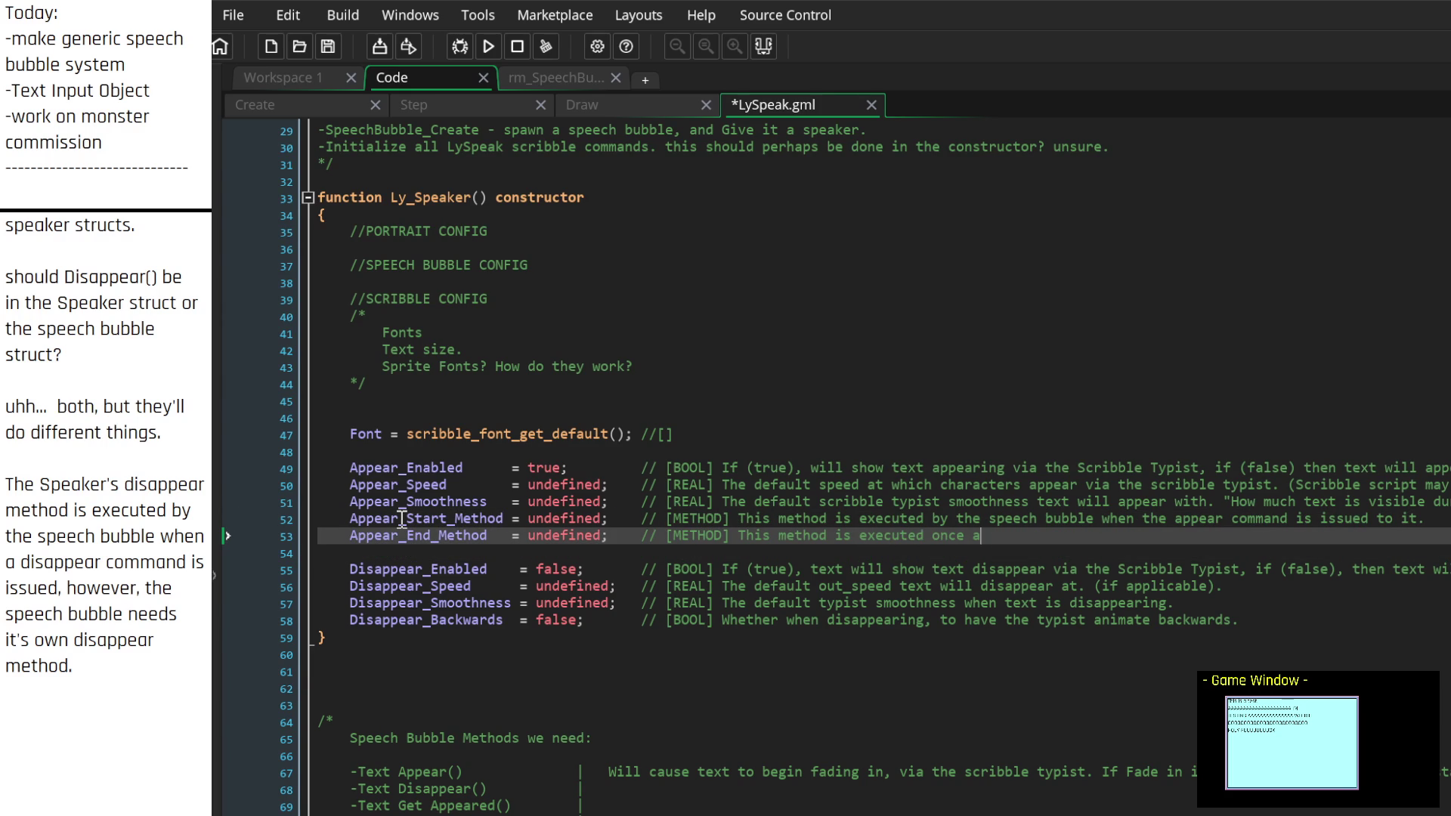
{"action": "type", "text": " disappear"}
{"action": "key", "text": "BackSpace"}
{"action": "key", "text": "BackSpace"}
{"action": "key", "text": "BackSpace"}
{"action": "type", "text": "speec"}
{"action": "type", "text": "h bubble'"}
{"action": "type", "text": "s"}
{"action": "key", "text": "ctrl+BackSpace"}
{"action": "key", "text": "ctrl+BackSpace"}
{"action": "key", "text": "ctrl+BackSpace"}
{"action": "type", "text": "executed when "}
{"action": "type", "text": "a speech bubble is "}
{"action": "type", "text": "done appearing text."}
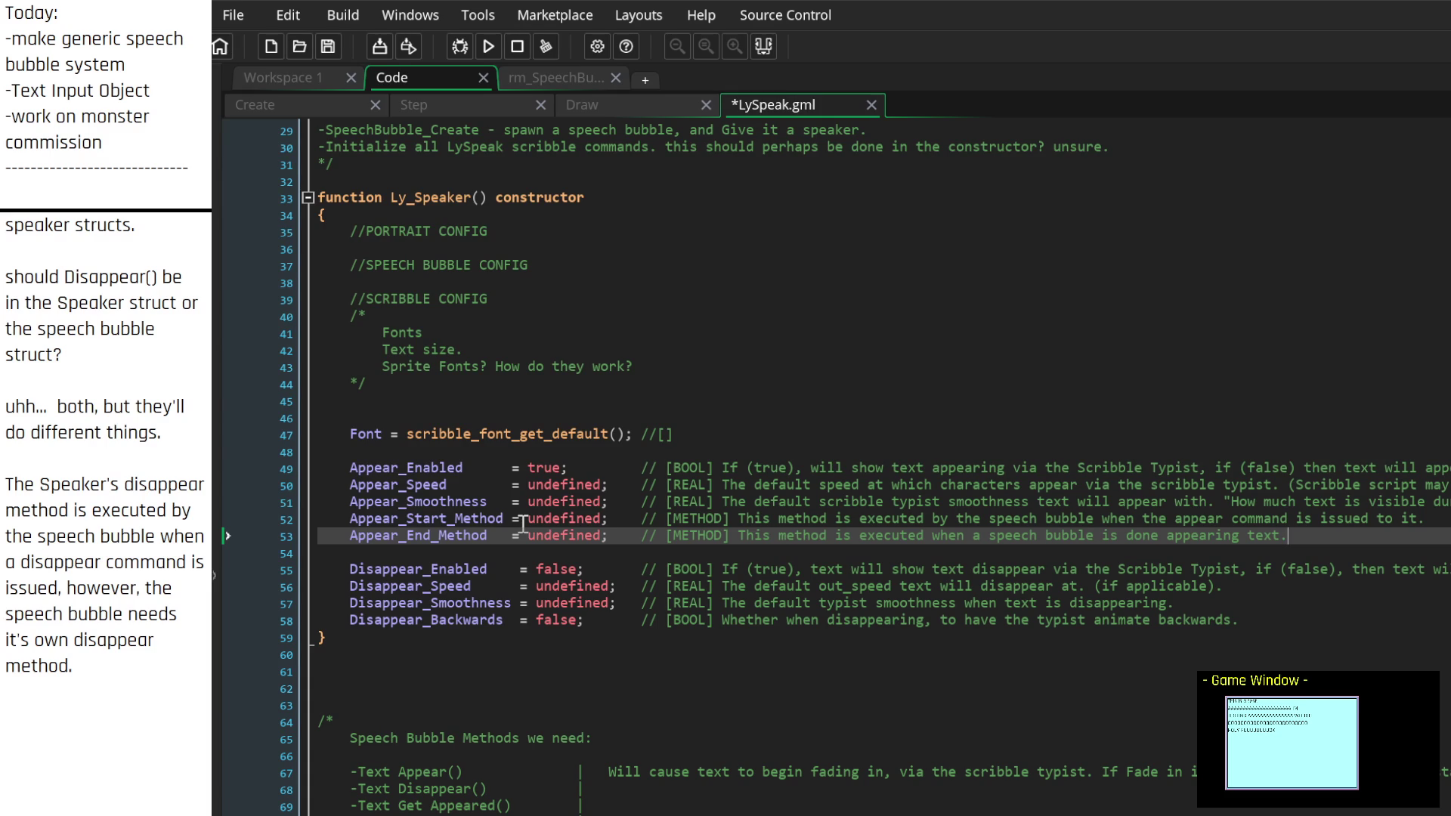
{"action": "key", "text": "Down"}
{"action": "key", "text": "Down"}
{"action": "key", "text": "Down"}
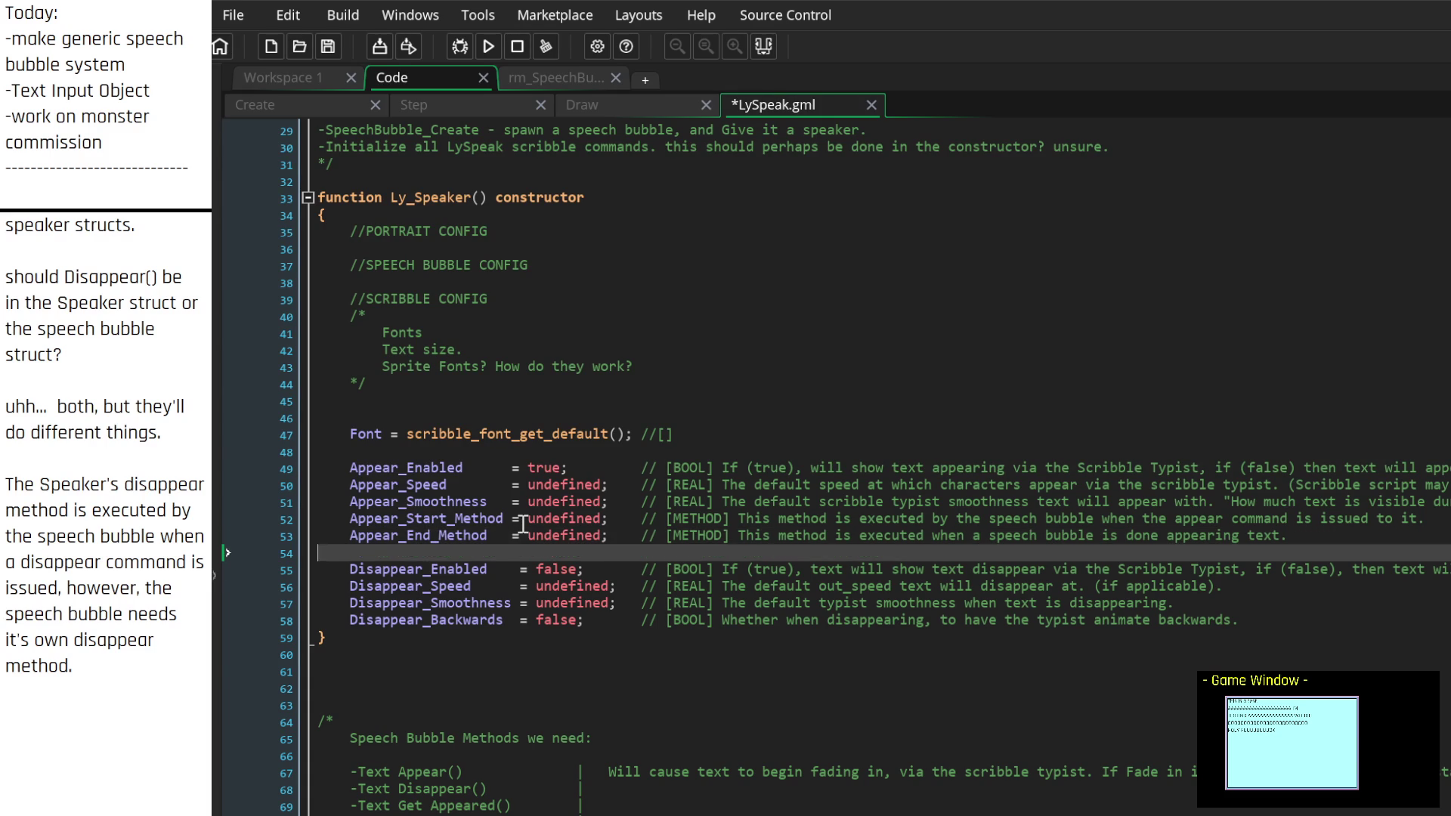
- Add Disappear_Start_Method = undefined; commented as executed by the speech bubble immediately when Disappear() is issued
{"action": "key", "text": "Return"}
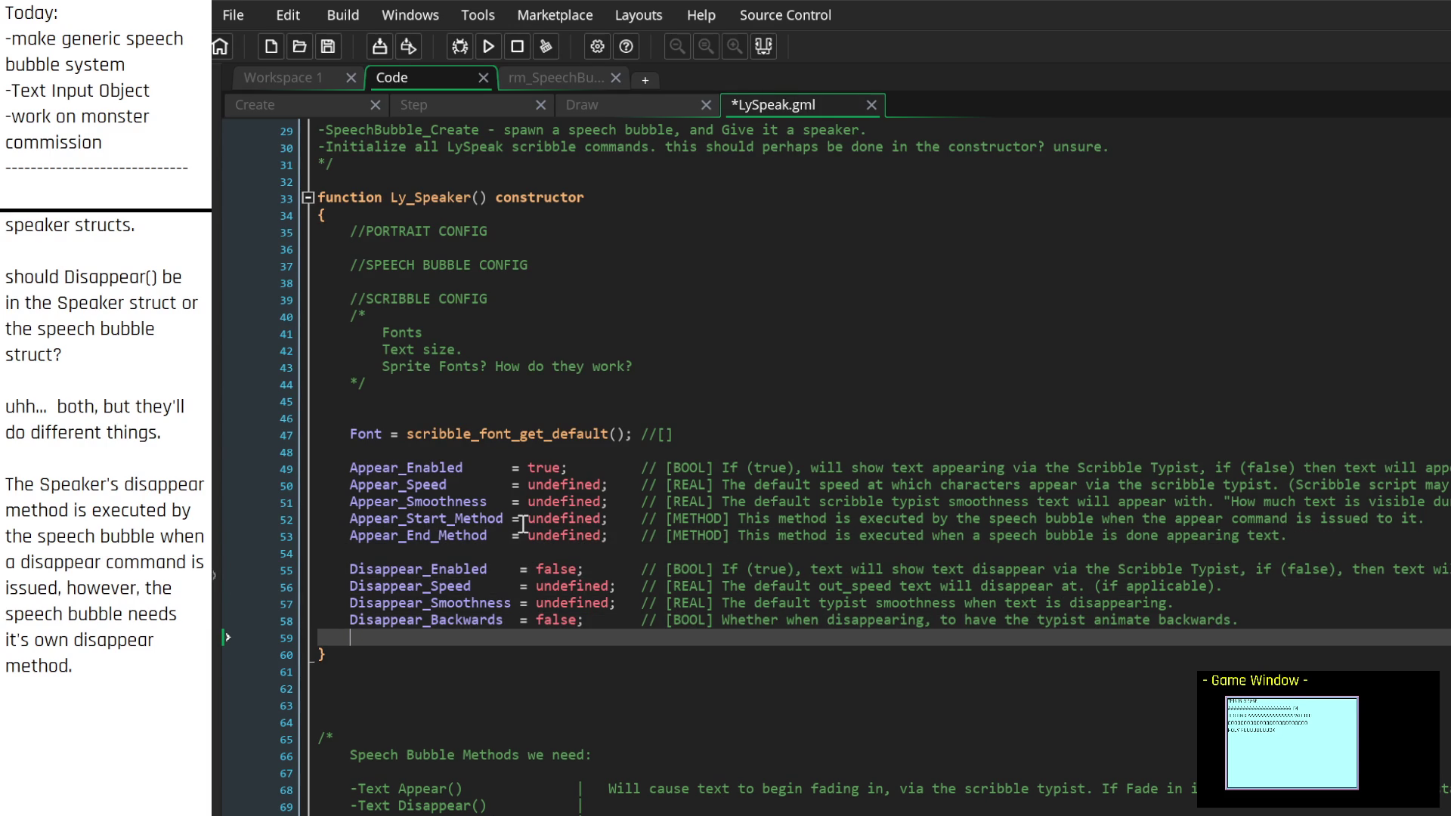
{"action": "type", "text": "D"}
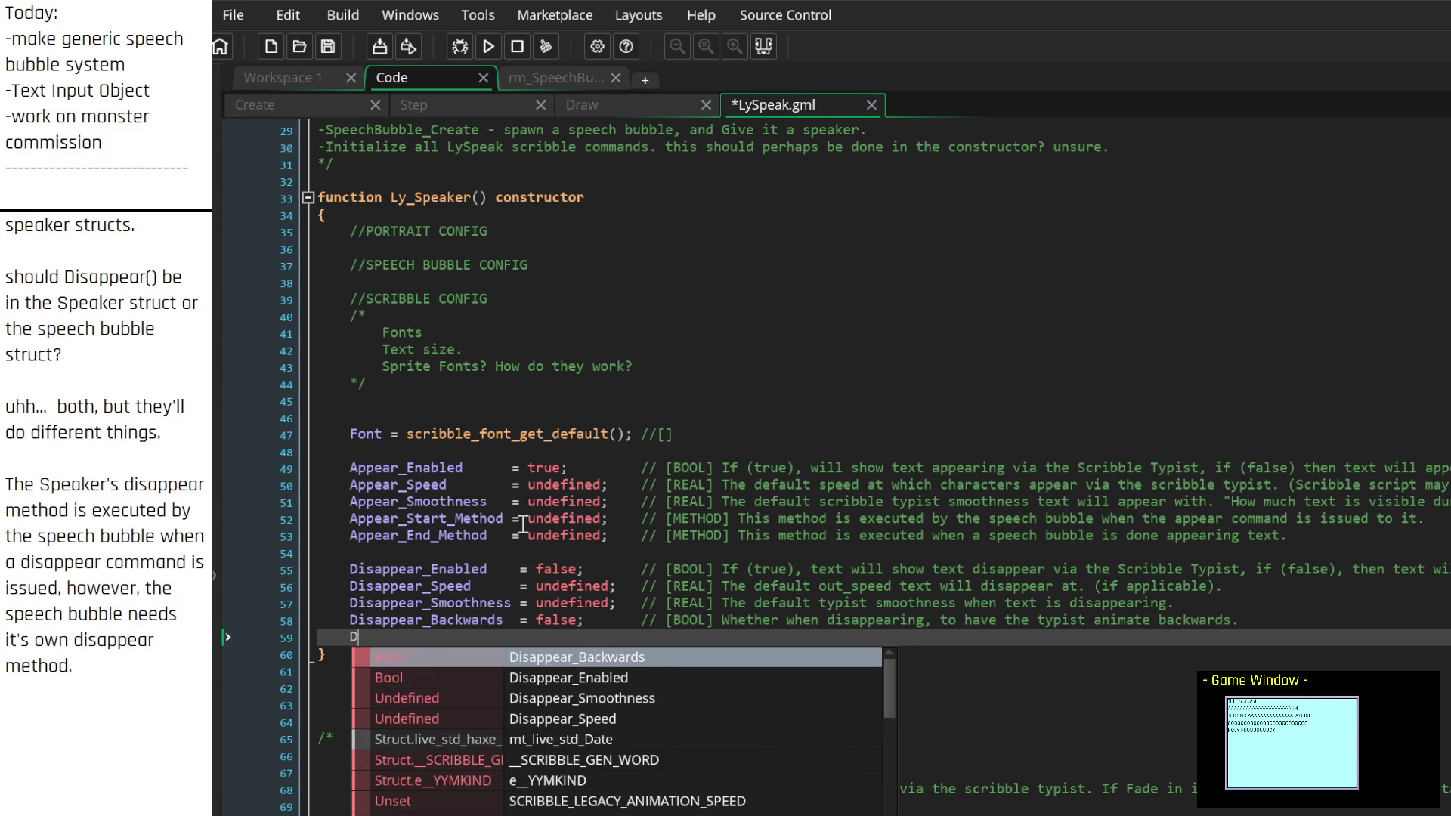
{"action": "type", "text": "isappear"}
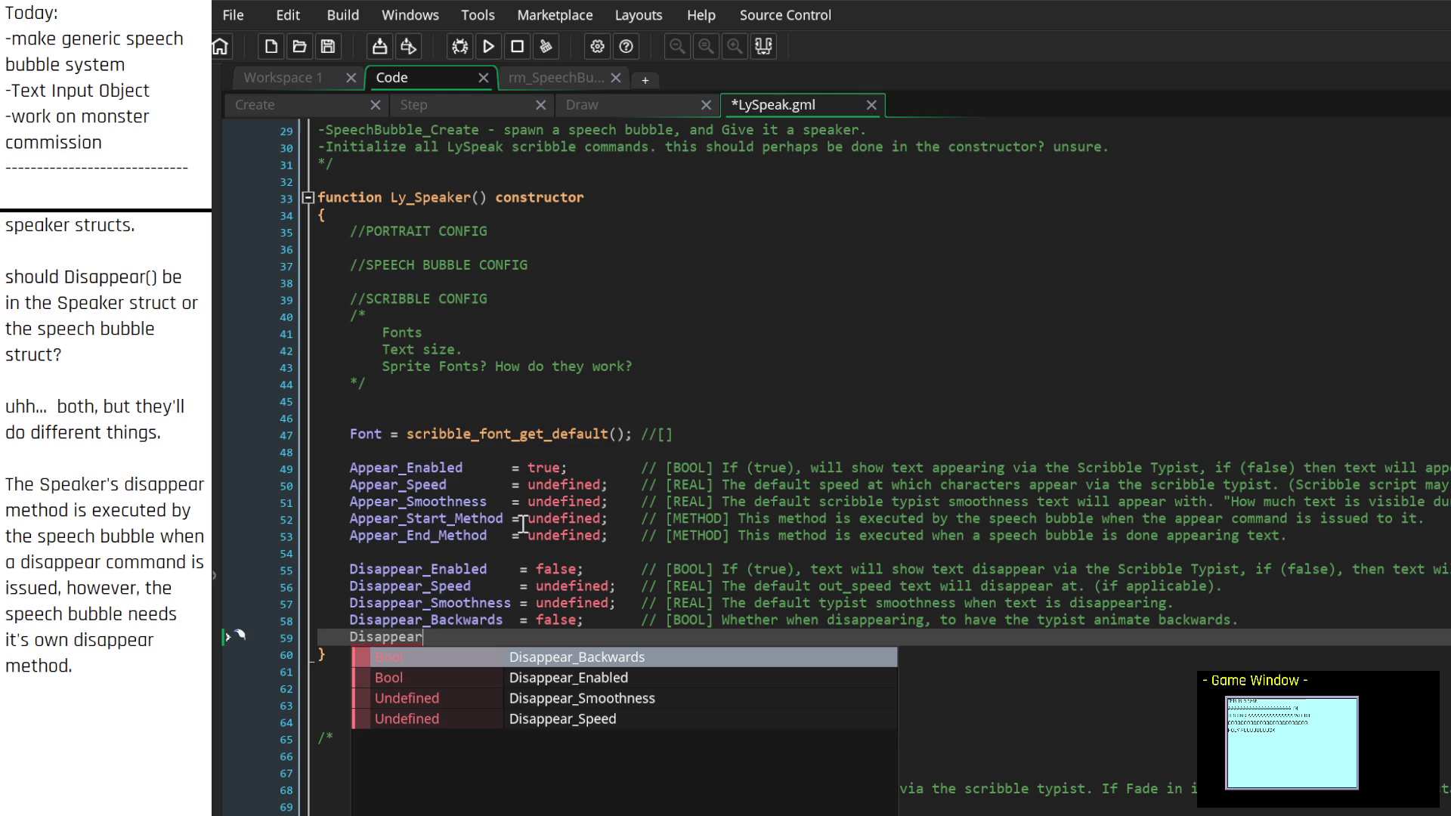
{"action": "type", "text": "_Start"}
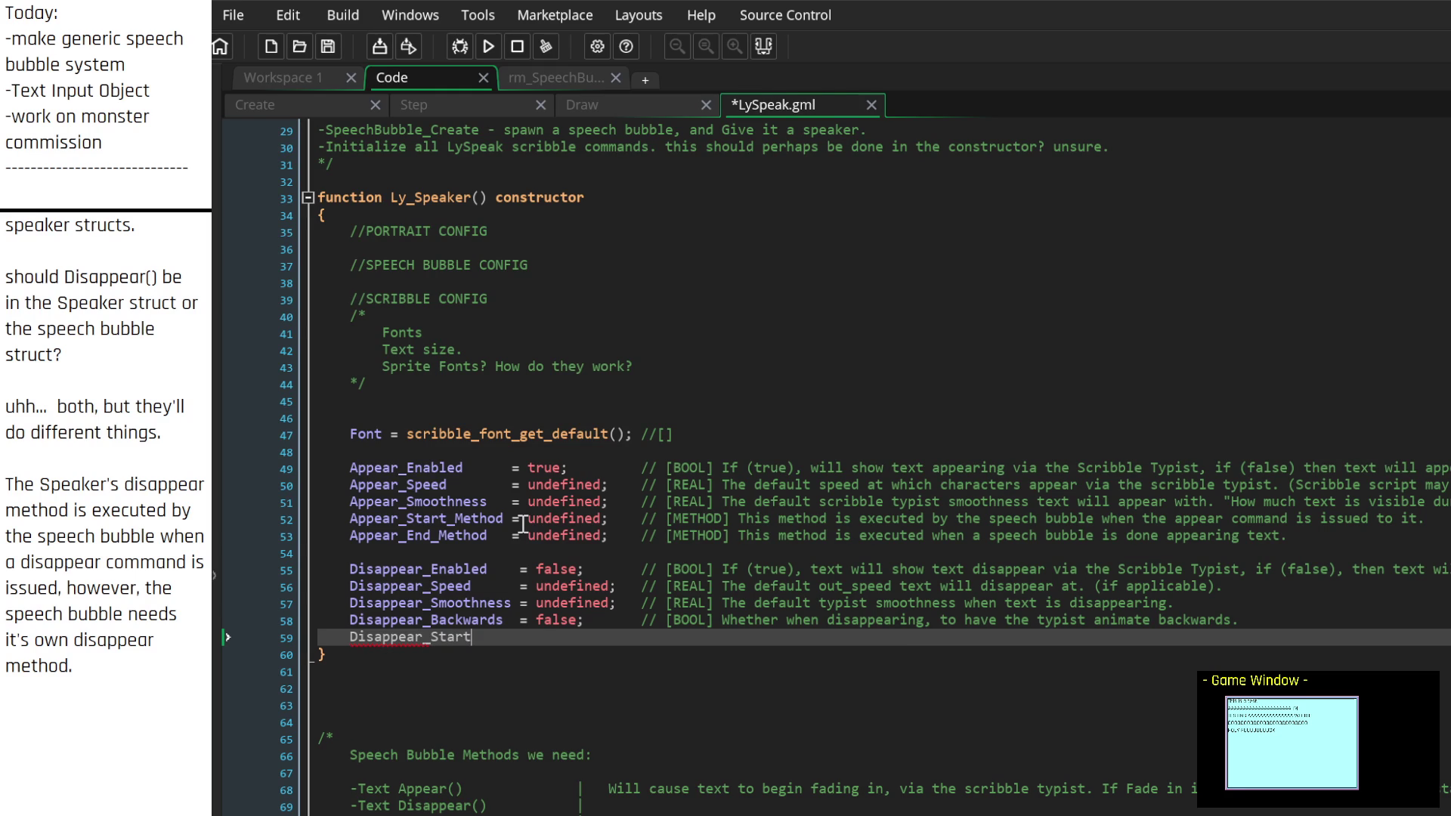
{"action": "type", "text": "_Method ="}
{"action": "type", "text": "undefined; // []METHOD"}
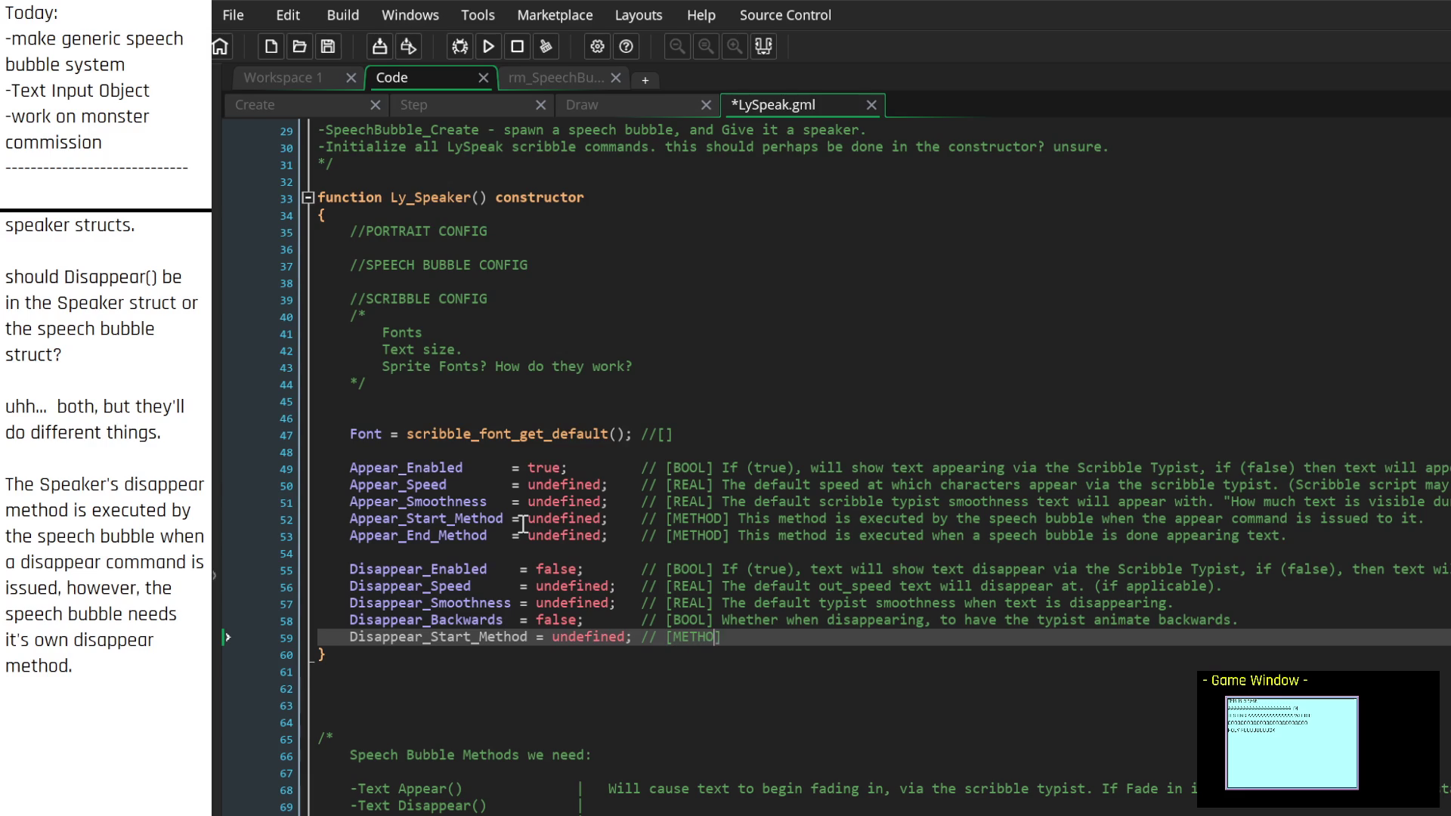
{"action": "key", "text": "BackSpace"}
{"action": "type", "text": "executed when"}
{"action": "key", "text": "BackSpace"}
{"action": "key", "text": "BackSpace"}
{"action": "key", "text": "BackSpace"}
{"action": "type", "text": "by the "}
{"action": "type", "text": "speech b"}
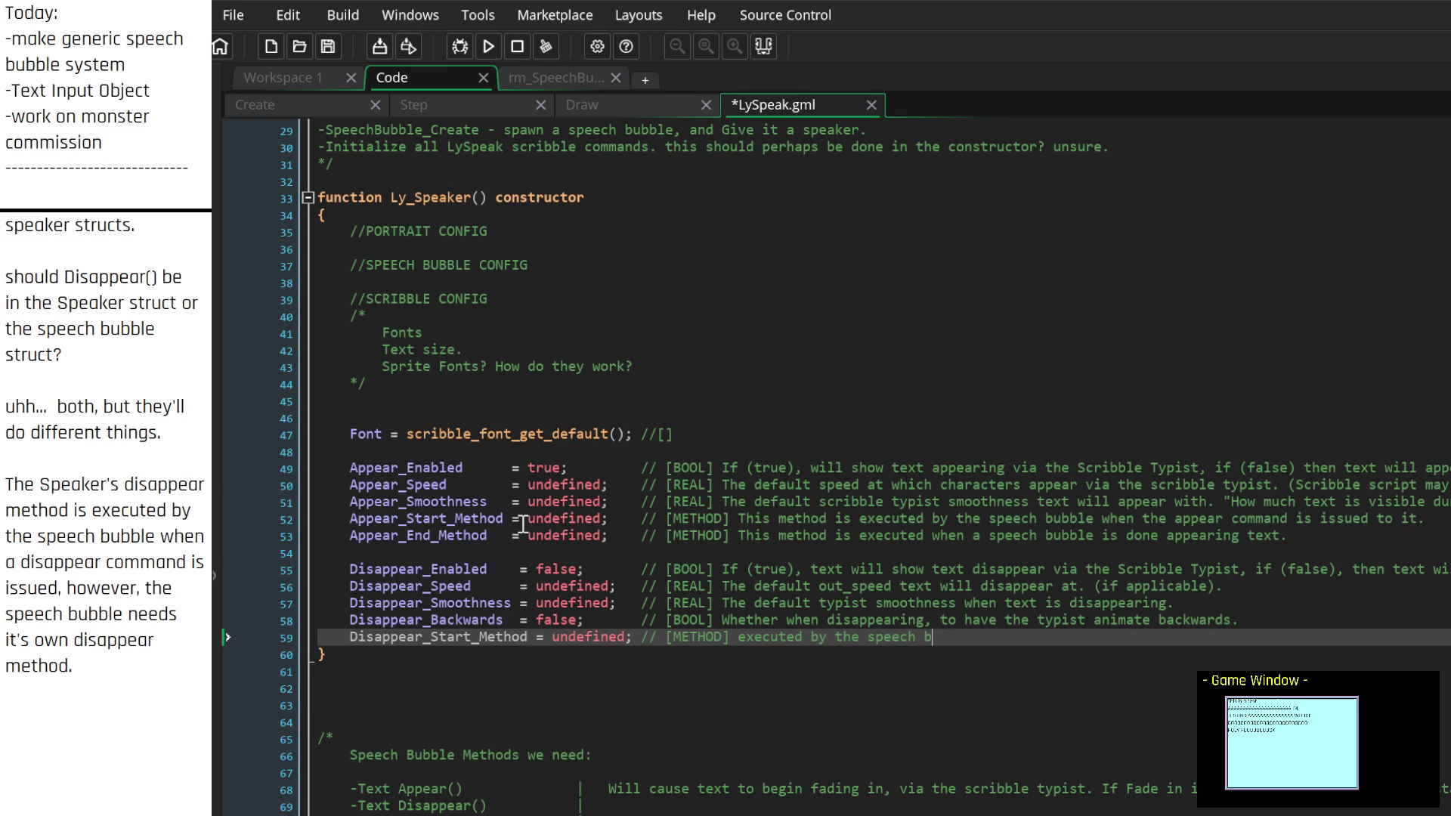
{"action": "type", "text": "ubble when"}
{"action": "key", "text": "BackSpace"}
{"action": "key", "text": "BackSpace"}
{"action": "key", "text": "BackSpace"}
{"action": "type", "text": "immediately "}
{"action": "type", "text": "when the"}
{"action": "type", "text": "Dissappear()"}
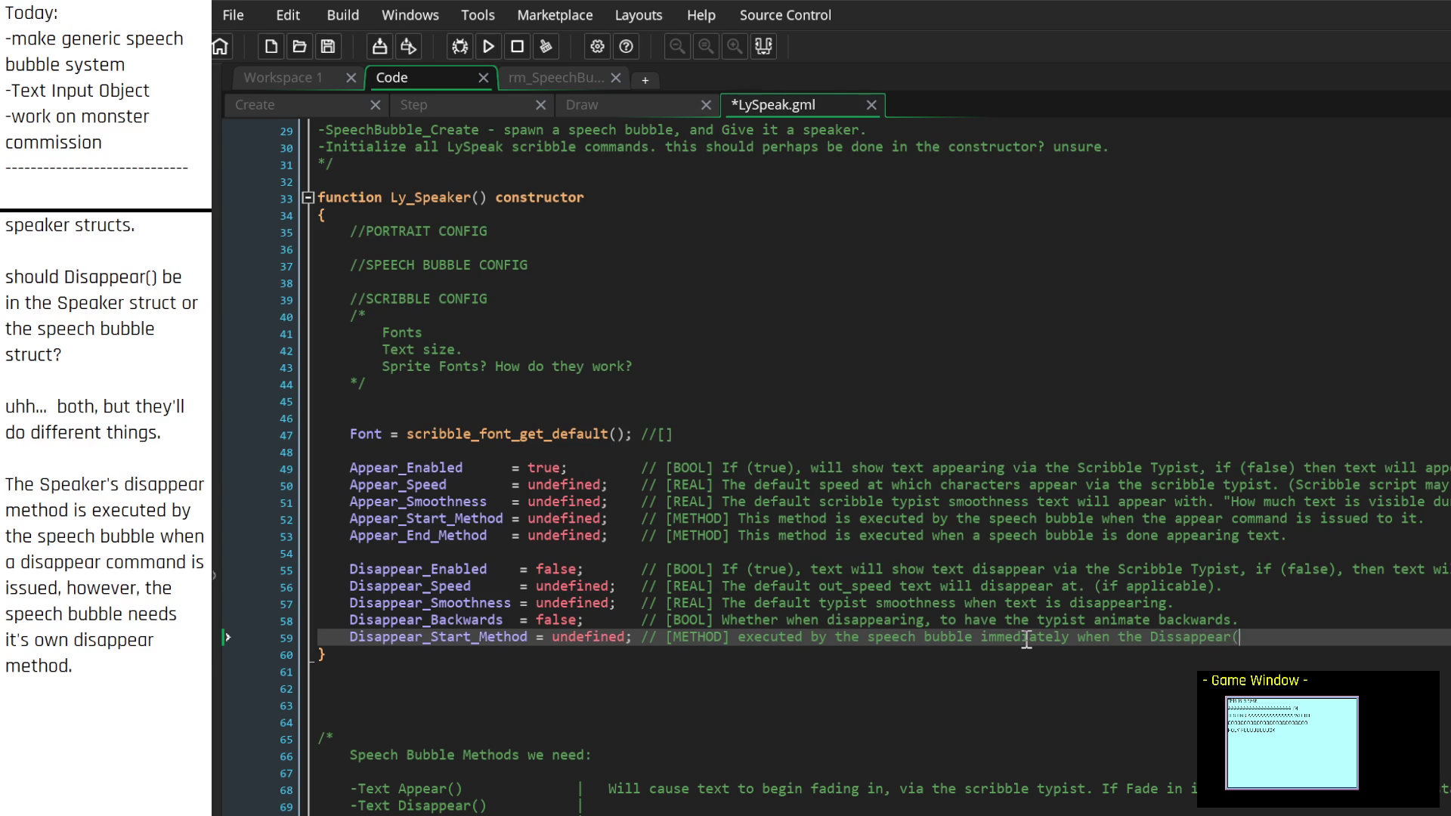
{"action": "type", "text": " command "}
{"action": "type", "text": "is issued."}
- Add a Disappear_End_Method = undefined; line with a [METHOD] comment tag
{"action": "key", "text": "Return"}
{"action": "type", "text": "DI"}
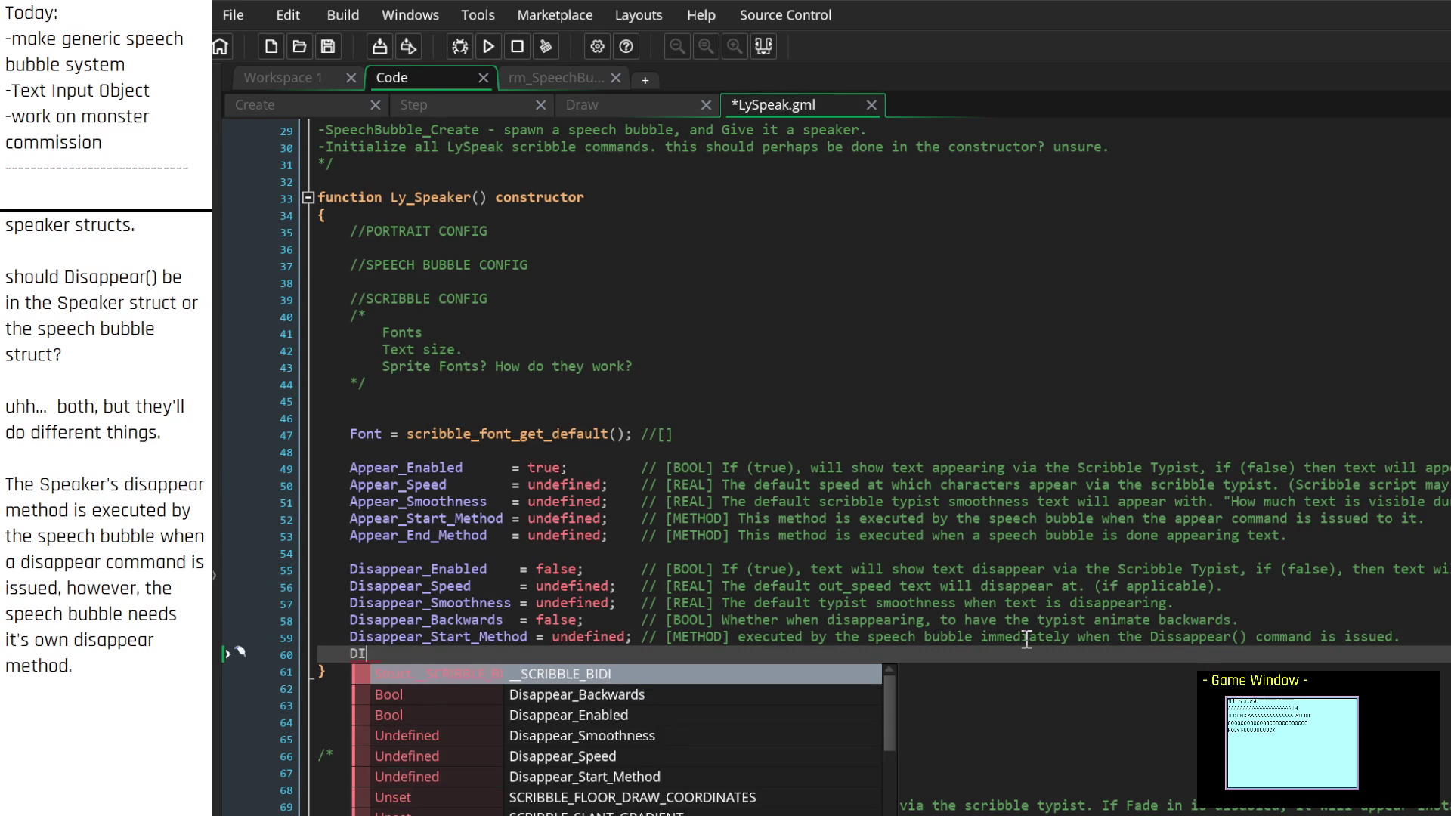
{"action": "key", "text": "BackSpace"}
{"action": "type", "text": "isappear_E"}
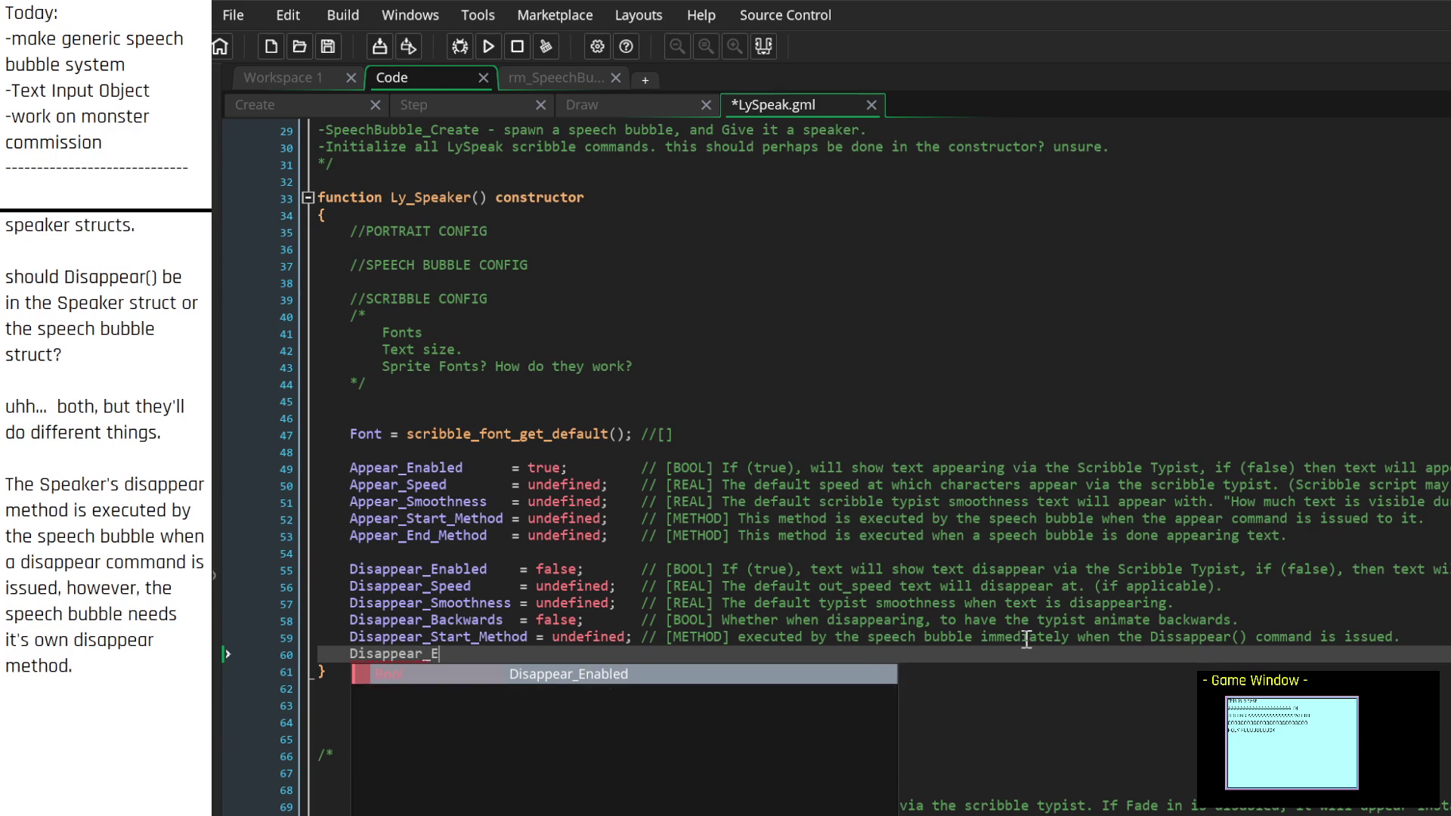
{"action": "type", "text": "nd_Method"}
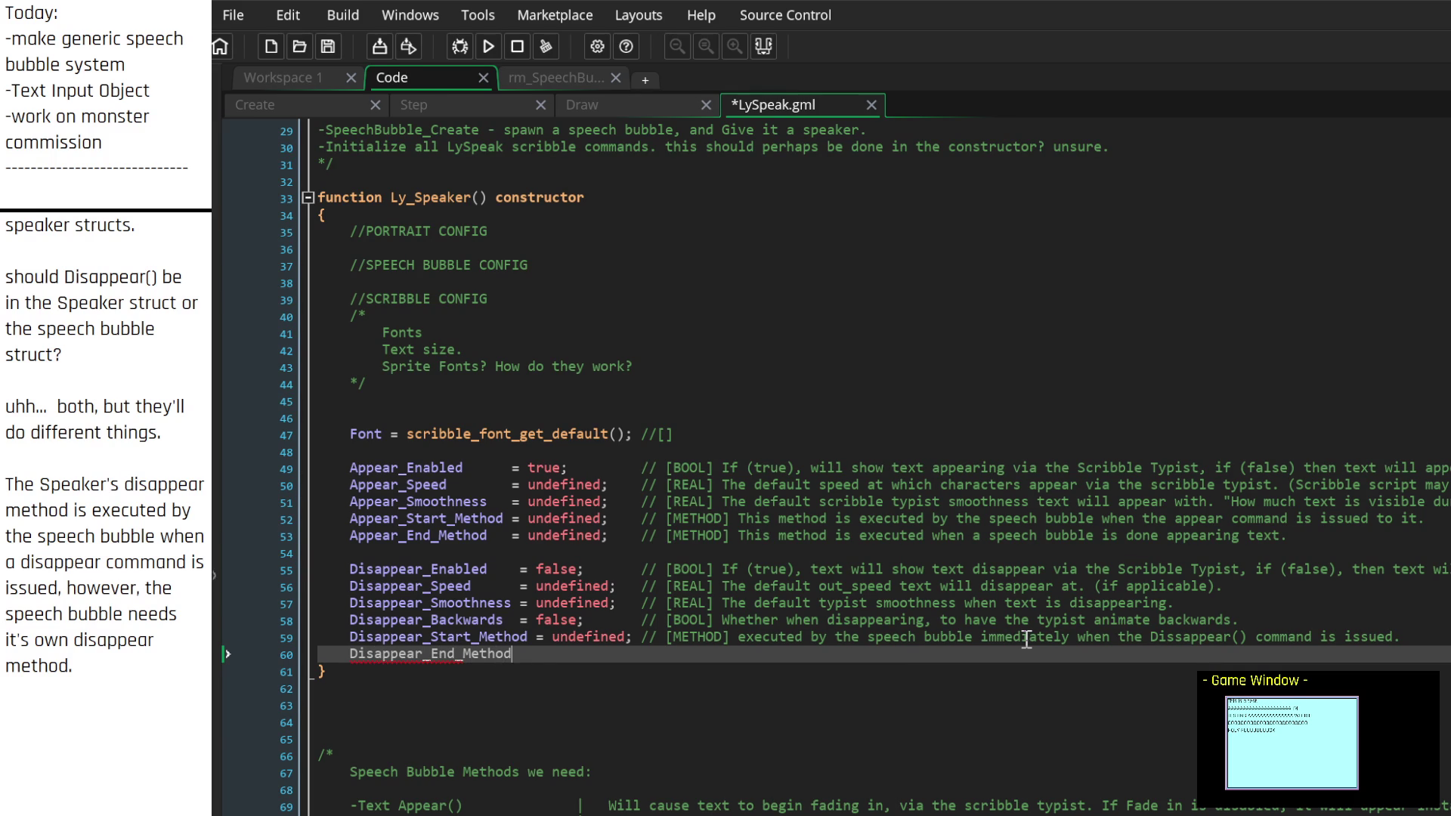
{"action": "type", "text": "   = undefined"}
{"action": "key", "text": "BackSpace"}
{"action": "type", "text": ";"}
{"action": "type", "text": "//"}
{"action": "type", "text": "[]"}
{"action": "type", "text": "METHOD"}
- Rename Appear_End_Method and Disappear_End_Method to Appear_Finished_Method and Disappear_Finished_Method
{"action": "key", "text": "Up"}
{"action": "key", "text": "Up"}
{"action": "key", "text": "Up"}
{"action": "key", "text": "Up"}
{"action": "key", "text": "Up"}
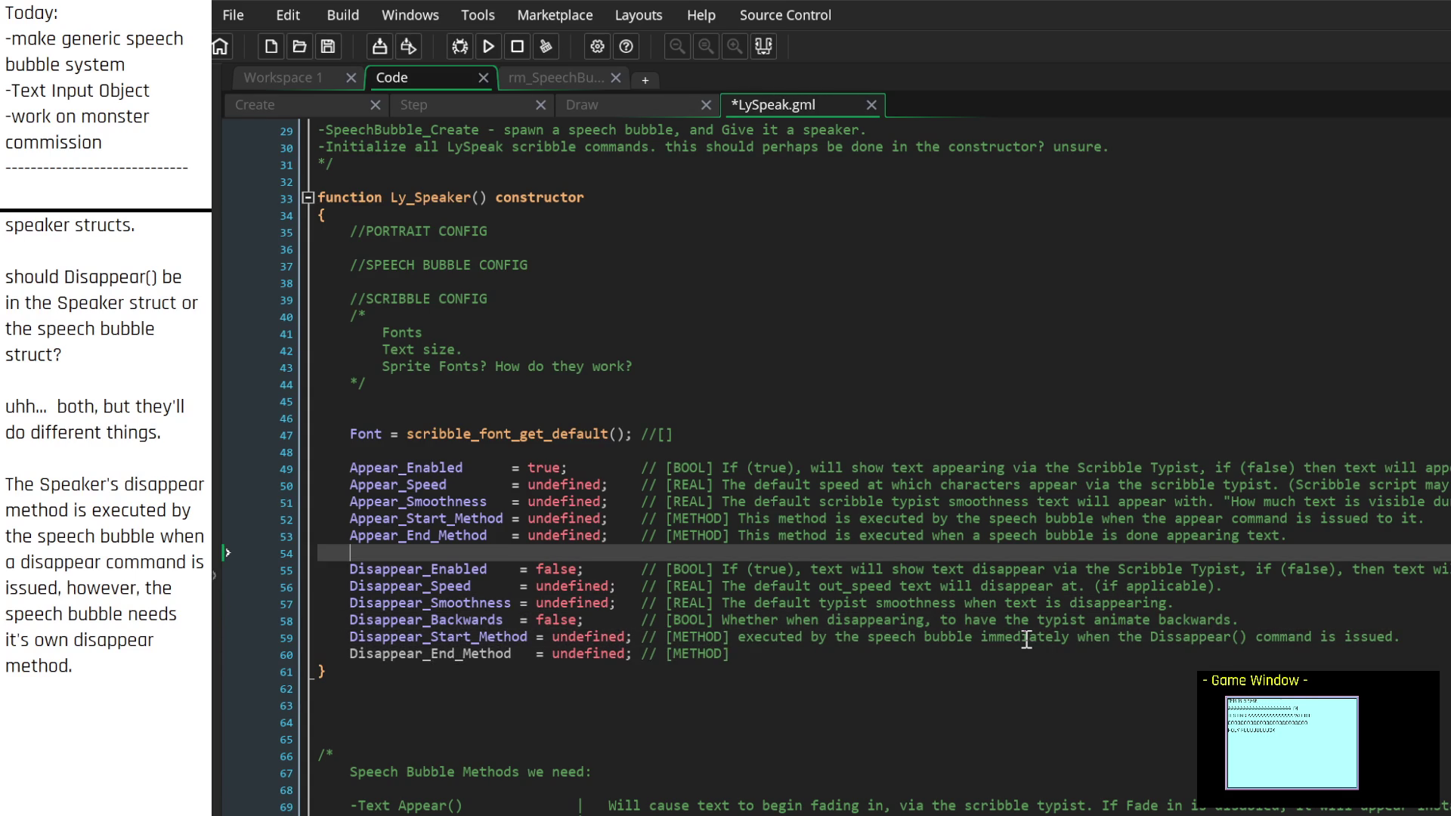
{"action": "key", "text": "Down"}
{"action": "key", "text": "Down"}
{"action": "key", "text": "Up"}
{"action": "key", "text": "Up"}
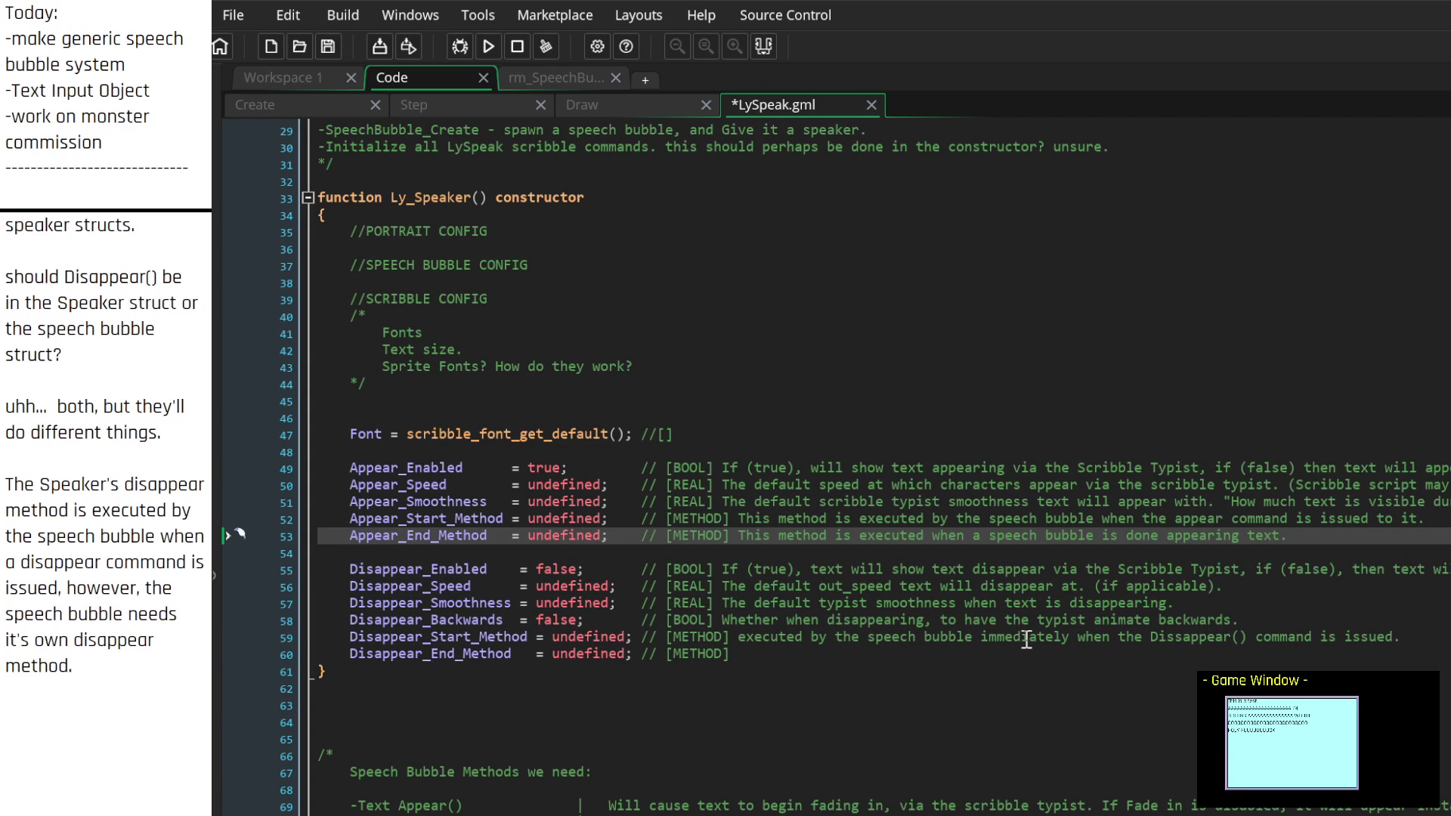
{"action": "key", "text": "Delete"}
{"action": "key", "text": "Delete"}
{"action": "key", "text": "Delete"}
{"action": "type", "text": "Finished"}
{"action": "key", "text": "Down"}
{"action": "key", "text": "Down"}
{"action": "key", "text": "Down"}
{"action": "key", "text": "Down"}
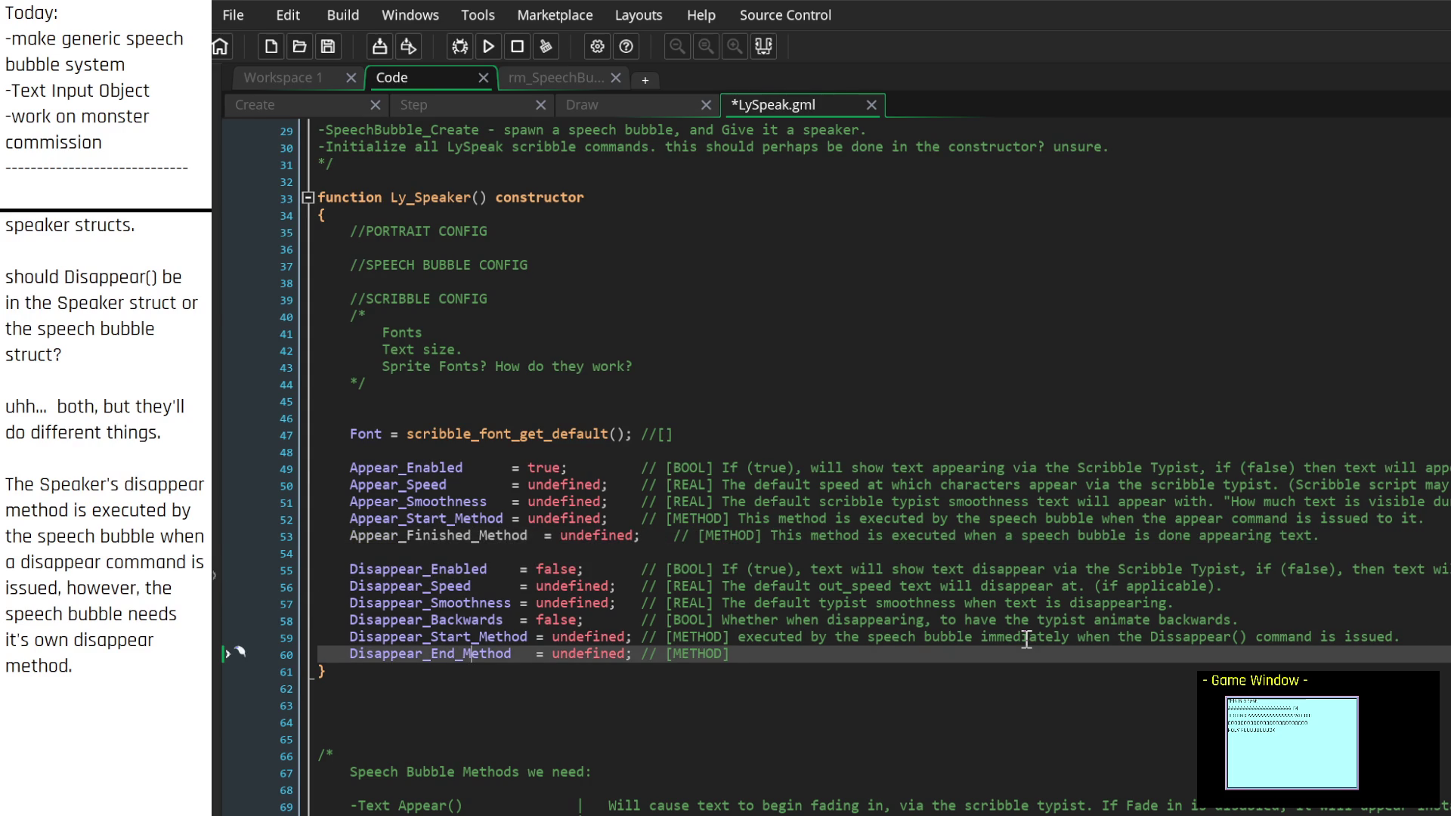
{"action": "key", "text": "Left"}
{"action": "key", "text": "Left"}
{"action": "key", "text": "BackSpace"}
{"action": "key", "text": "BackSpace"}
{"action": "key", "text": "BackSpace"}
{"action": "type", "text": "Finished"}
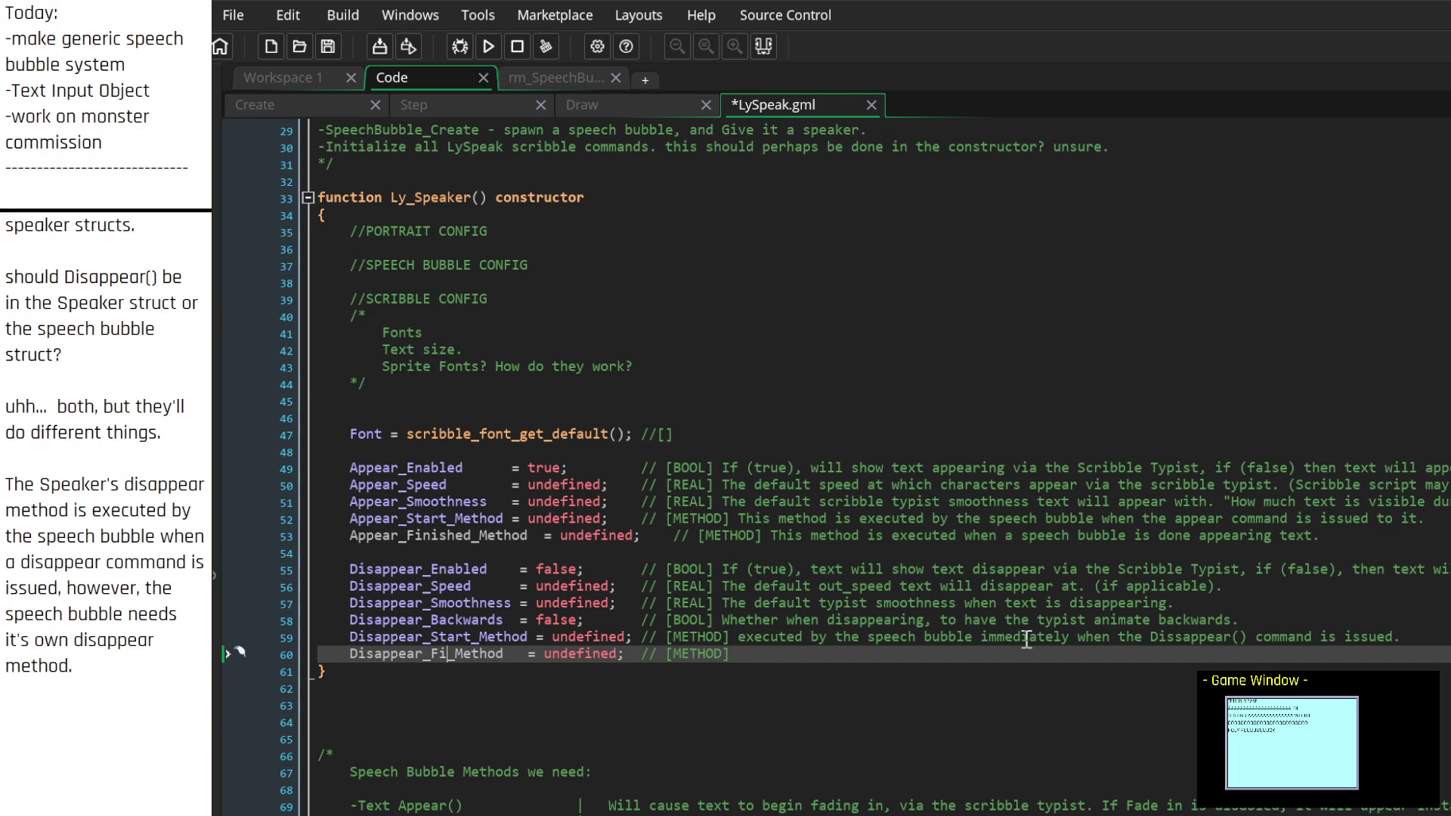
- Tab-align the = signs of Disappear_Start_Method and Appear_Start_Method with the lines below
{"action": "key", "text": "Up"}
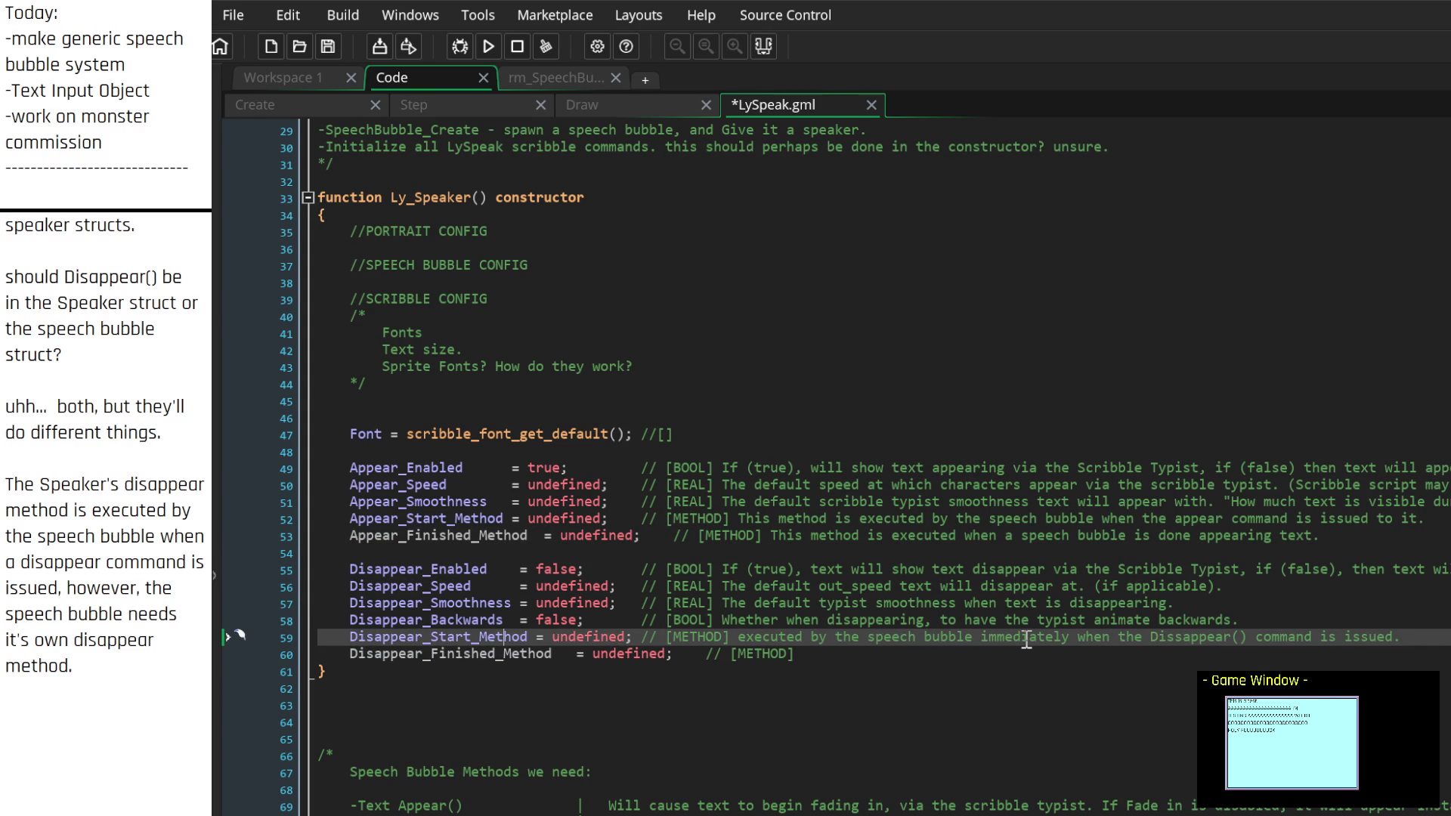
{"action": "key", "text": "Tab"}
{"action": "key", "text": "Tab"}
{"action": "key", "text": "Tab"}
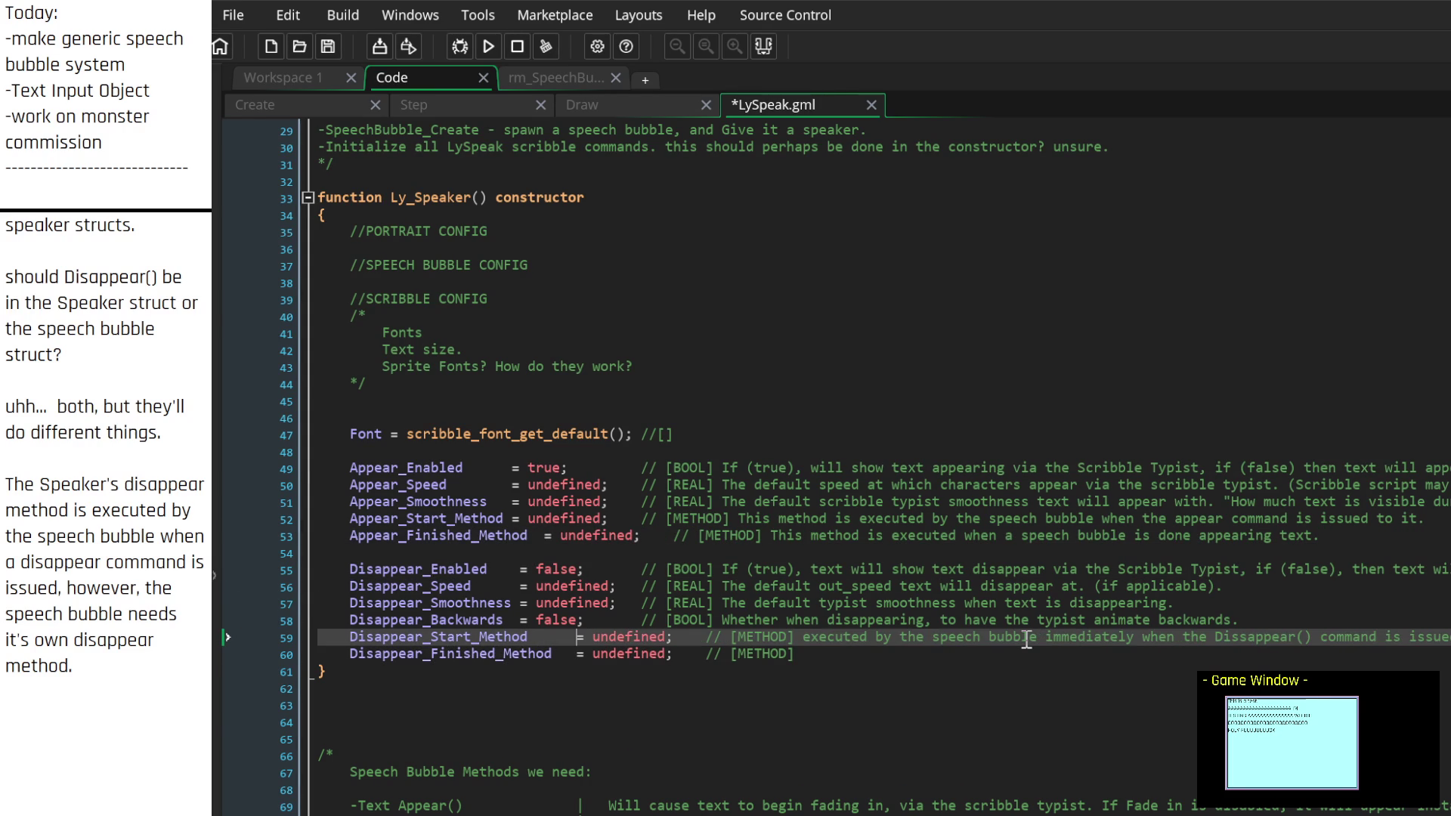
{"action": "key", "text": "Up"}
{"action": "key", "text": "Up"}
{"action": "key", "text": "Up"}
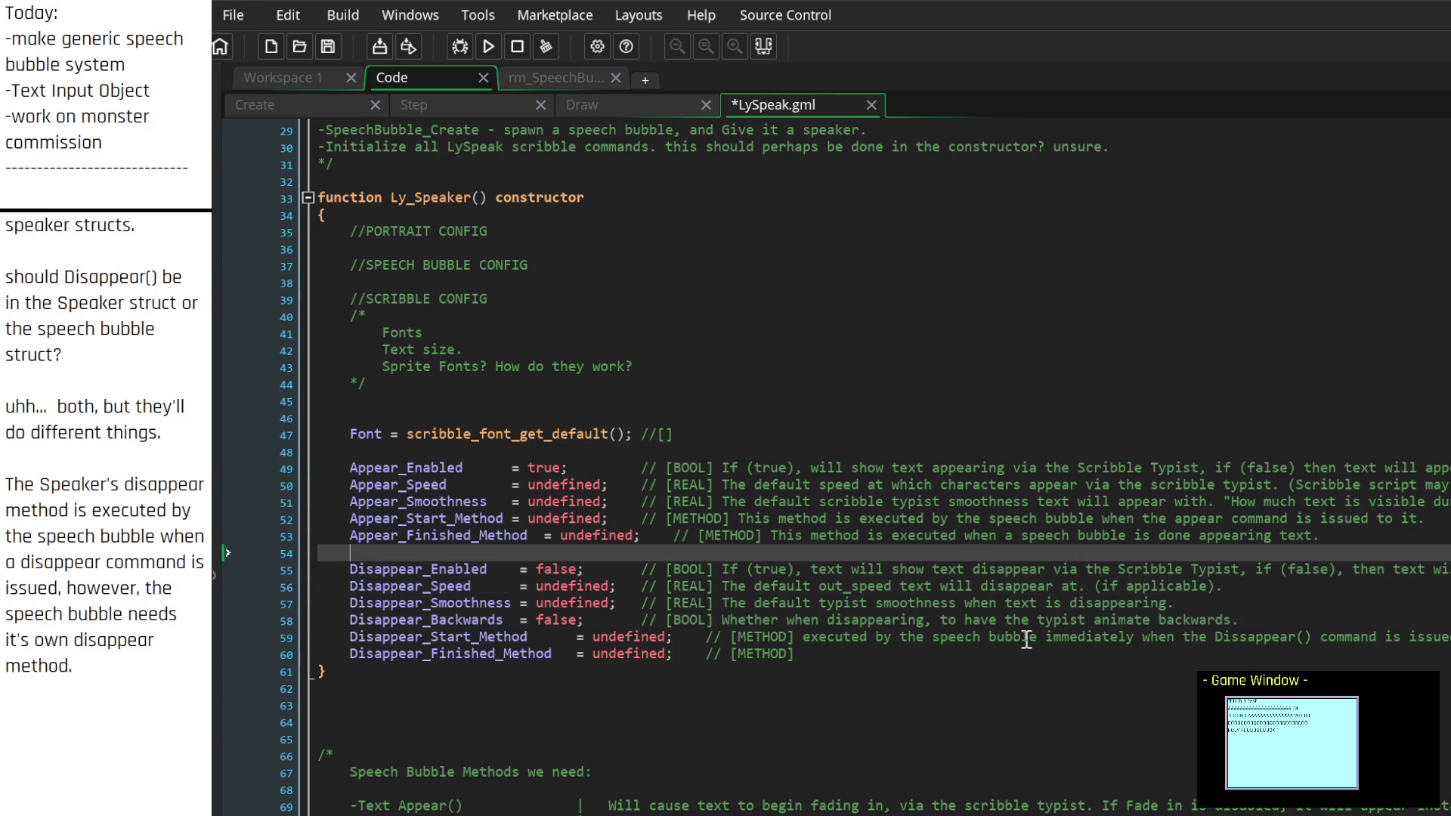
{"action": "left_click", "coordinate": [511, 518]}
{"action": "key", "text": "Tab"}
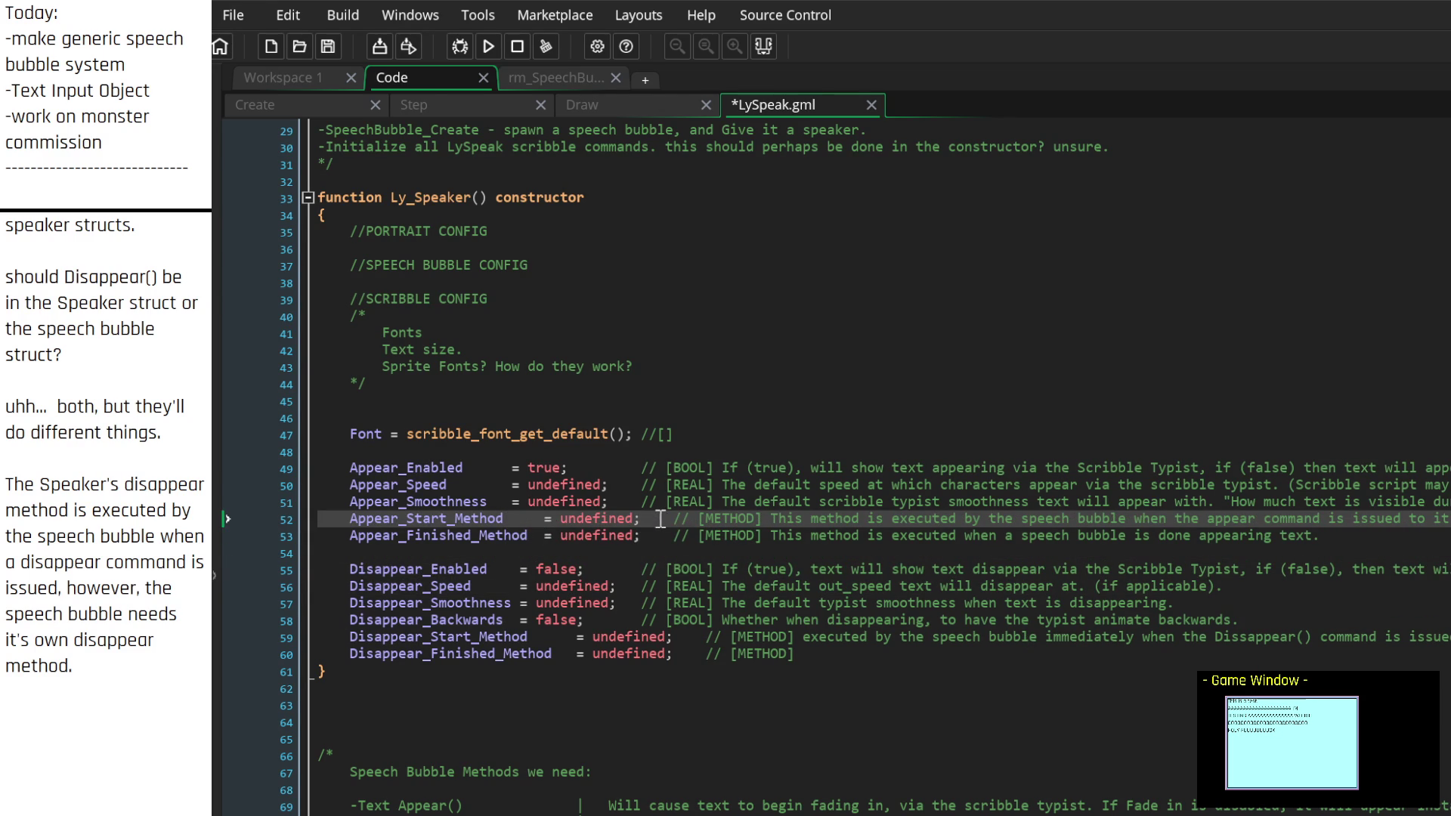
- Comment Disappear_Finished_Method as executed once the disappear animation is completely done
{"action": "left_click", "coordinate": [816, 653]}
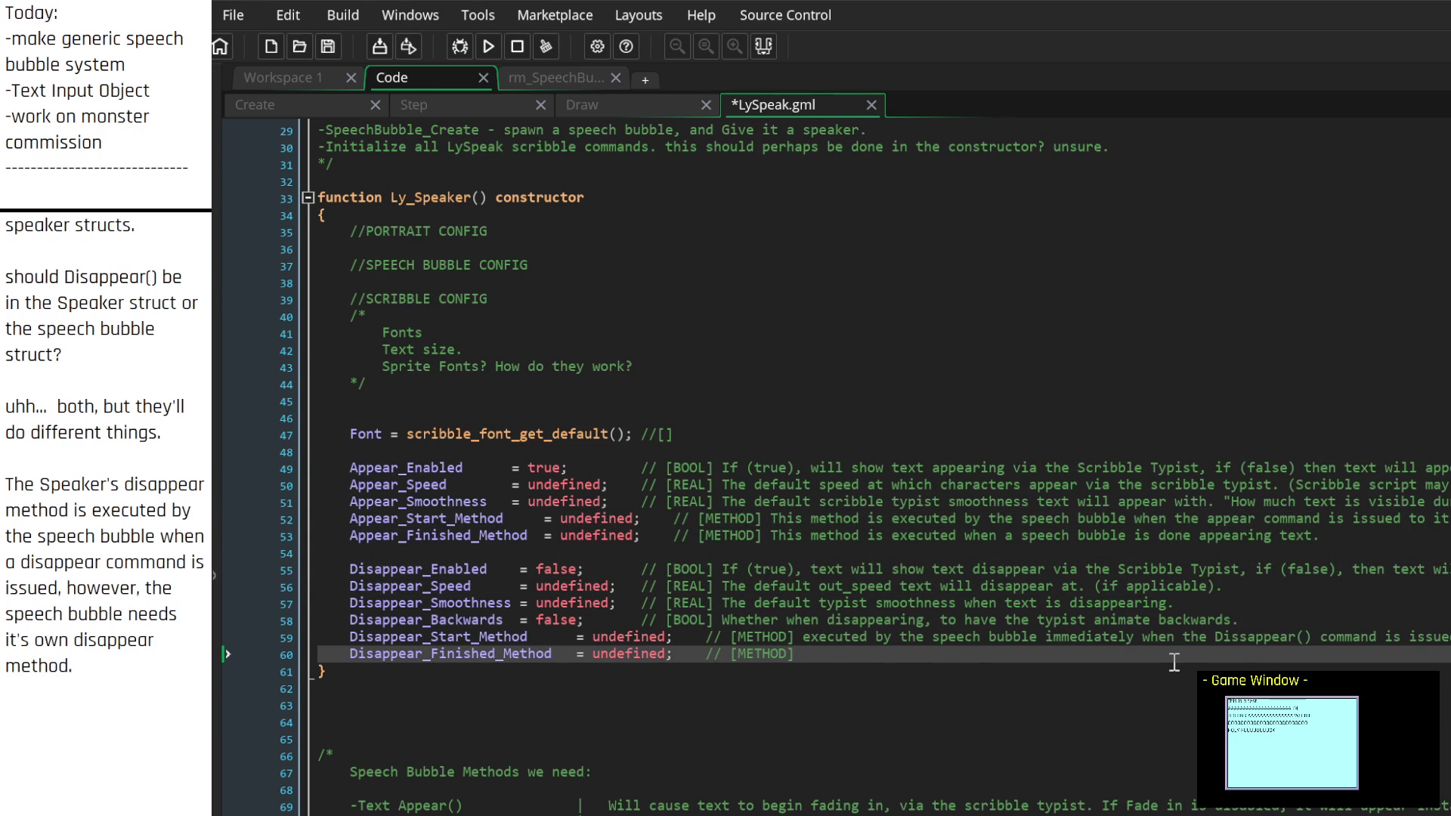
{"action": "type", "text": "executed "}
{"action": "type", "text": "once the dis"}
{"action": "type", "text": "appear an"}
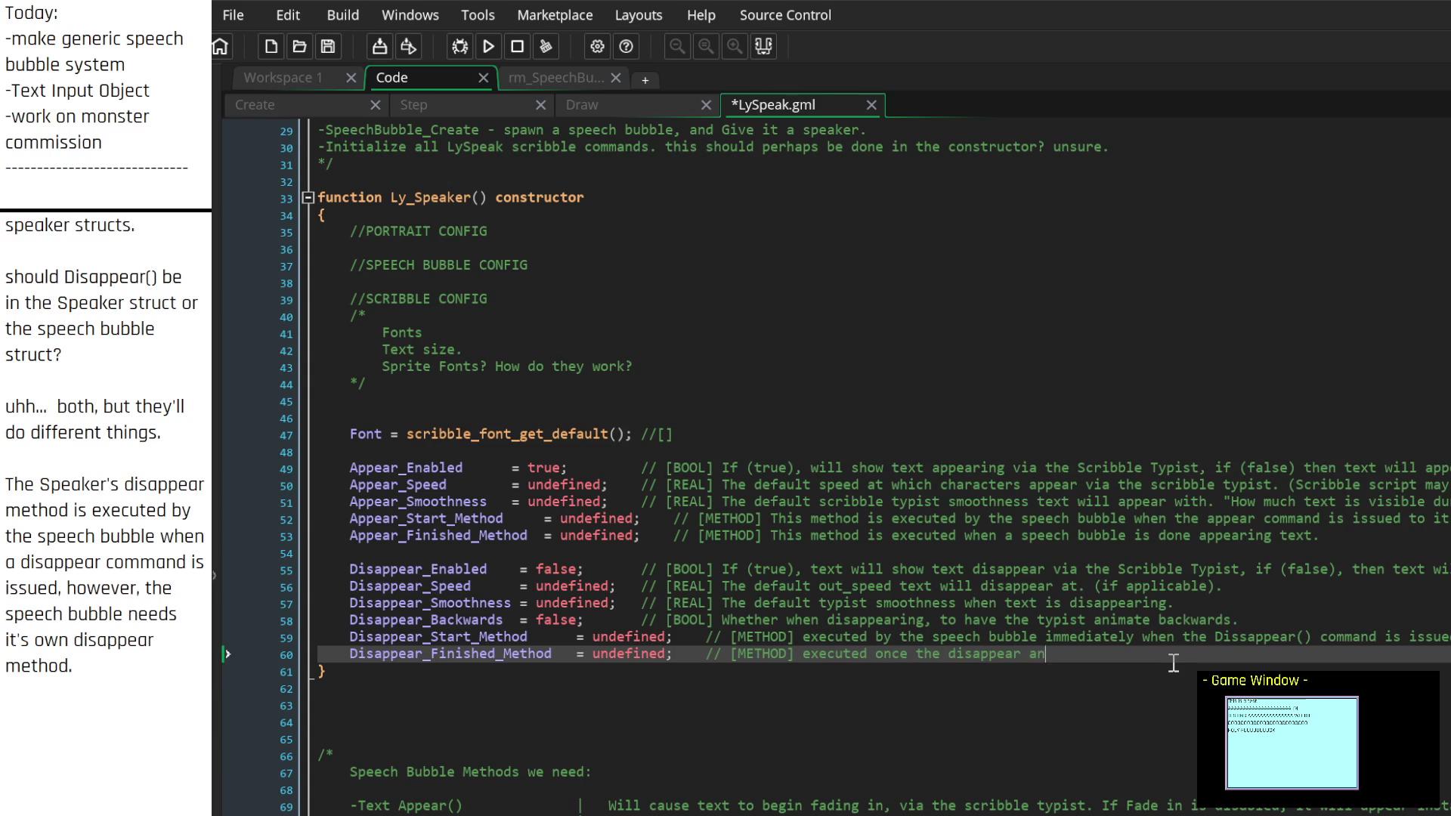
{"action": "type", "text": "imation has"}
{"action": "key", "text": "BackSpace"}
{"action": "key", "text": "BackSpace"}
{"action": "key", "text": "BackSpace"}
{"action": "type", "text": "is comple"}
{"action": "type", "text": "tely done"}
{"action": "key", "text": "Up"}
{"action": "key", "text": "Up"}
{"action": "key", "text": "Up"}
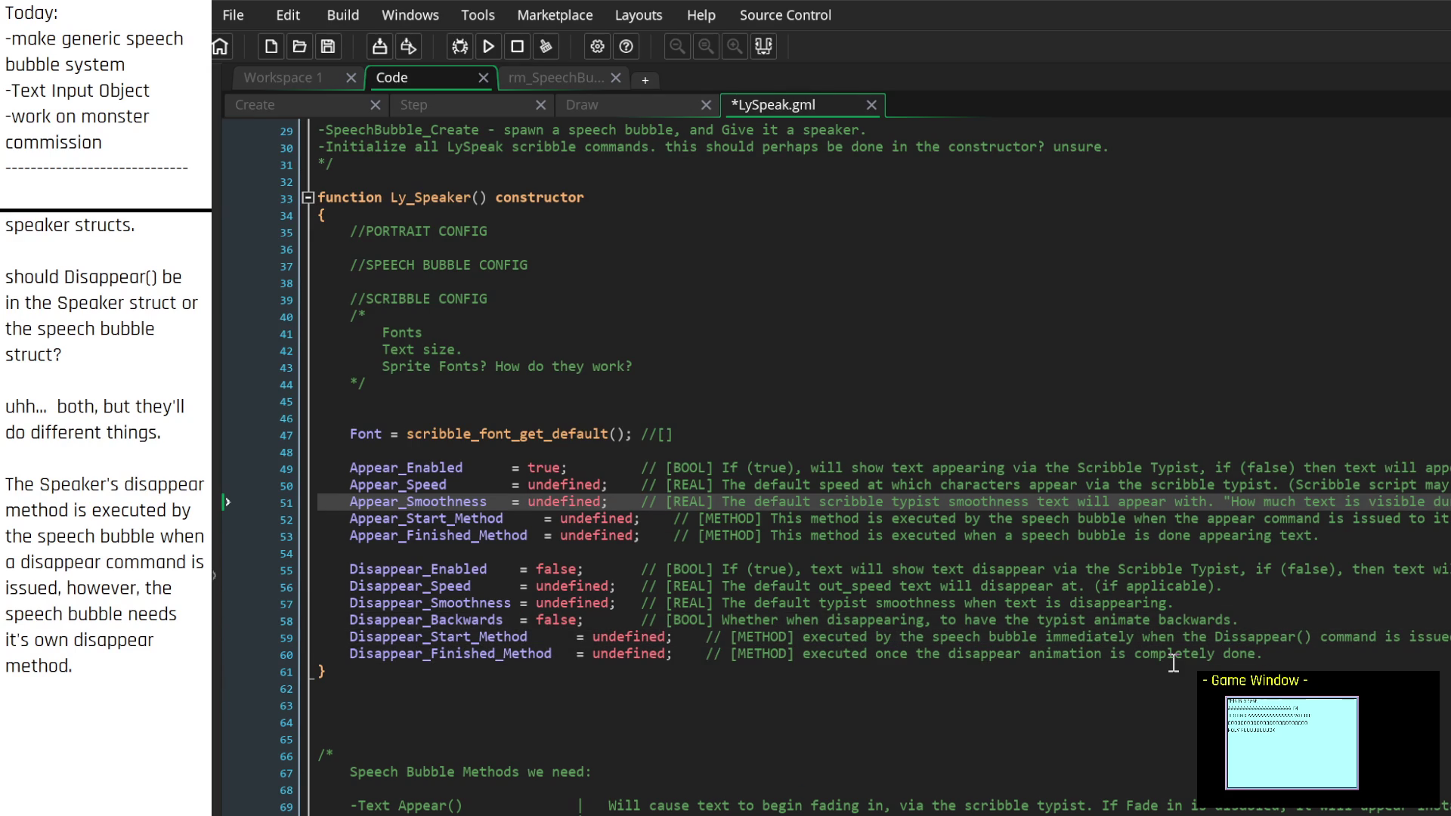
{"action": "left_click_drag", "start_coordinate": [769, 518], "coordinate": [887, 528]}
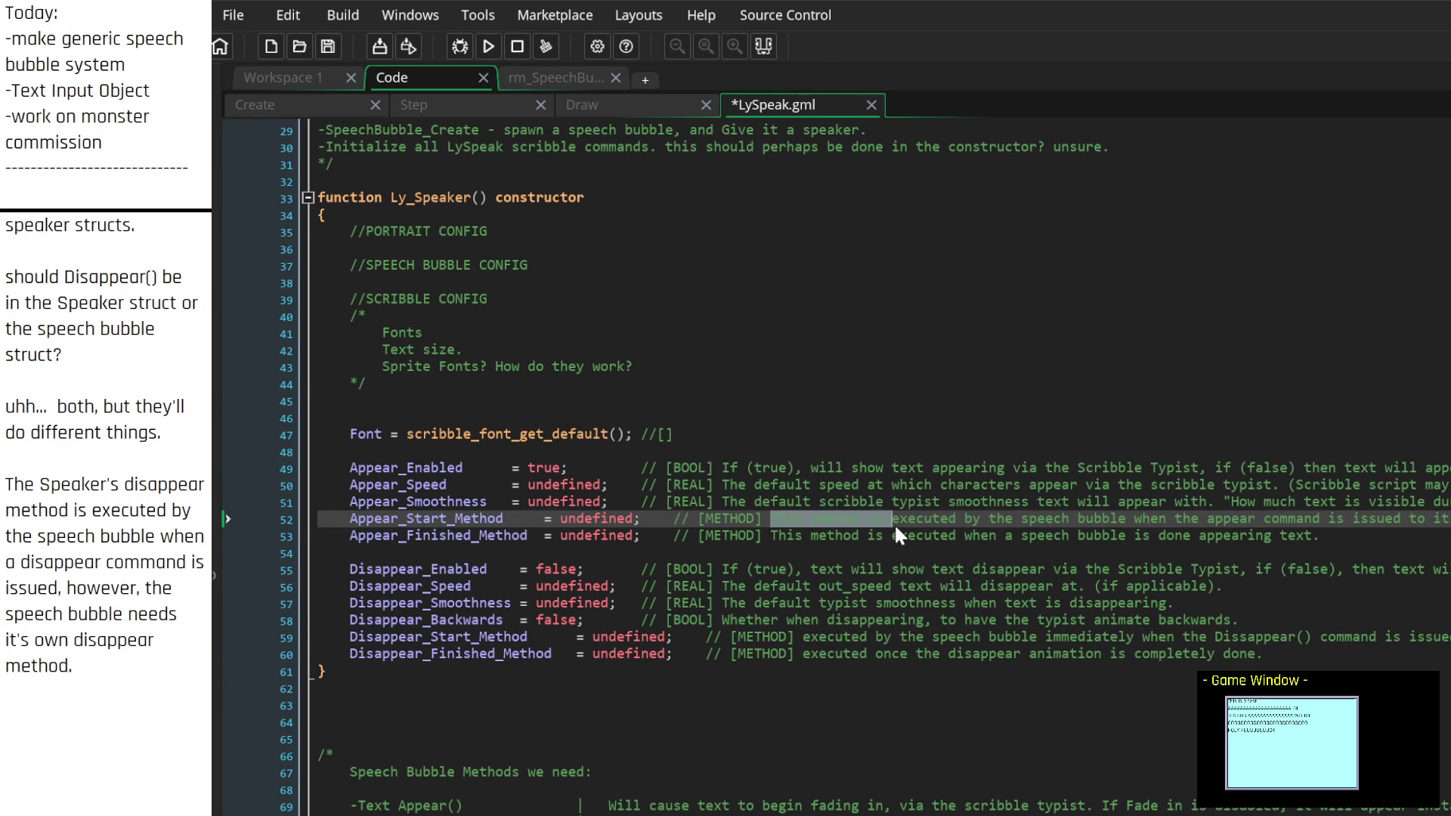
- Reword the Appear_Start_Method comment to 'executed immediately by the speech bubble when first issued'
{"action": "key", "text": "BackSpace"}
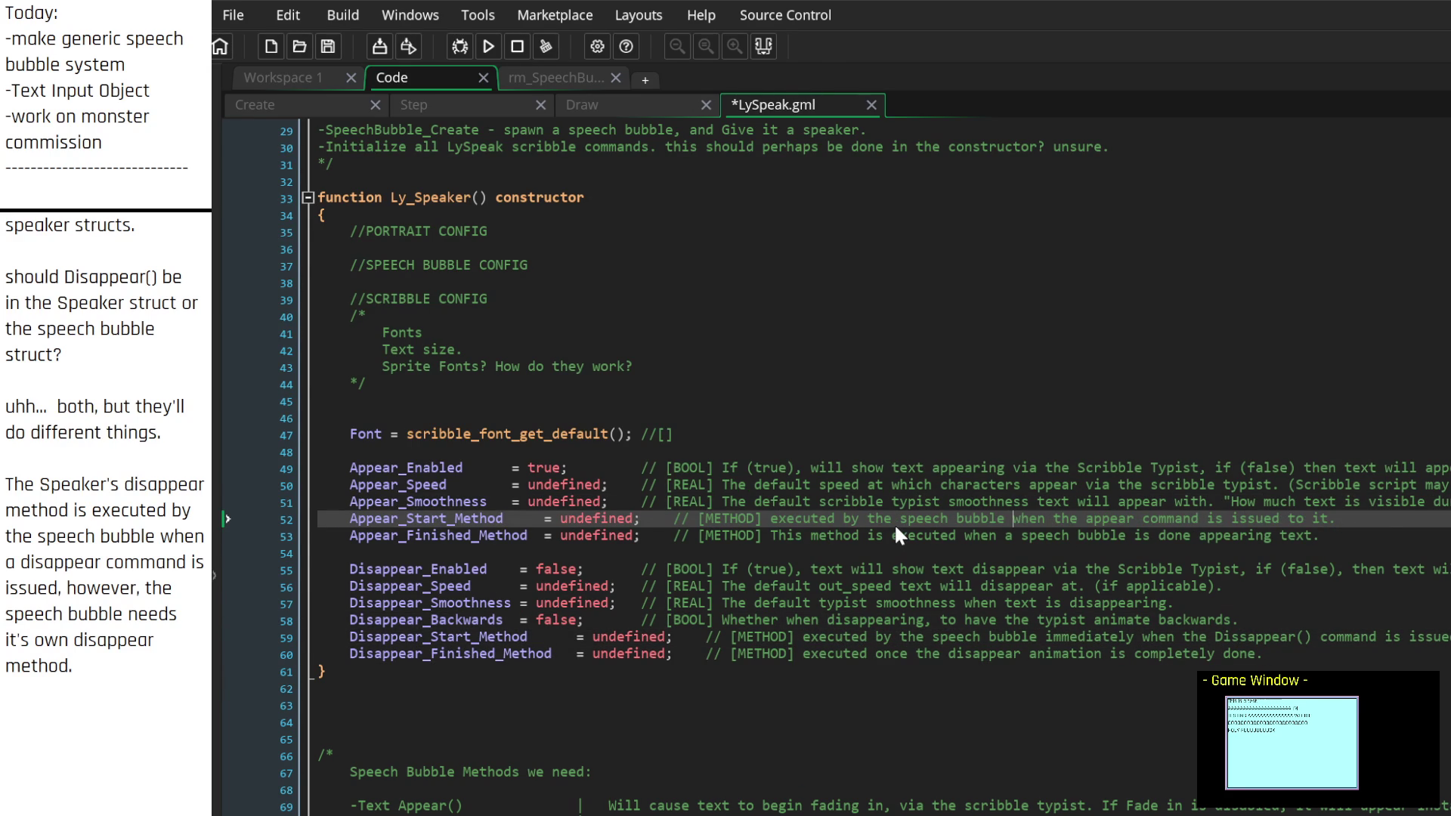
{"action": "key", "text": "ctrl+Right"}
{"action": "key", "text": "ctrl+Right"}
{"action": "key", "text": "ctrl+Left"}
{"action": "key", "text": "ctrl+Left"}
{"action": "type", "text": "immediately"}
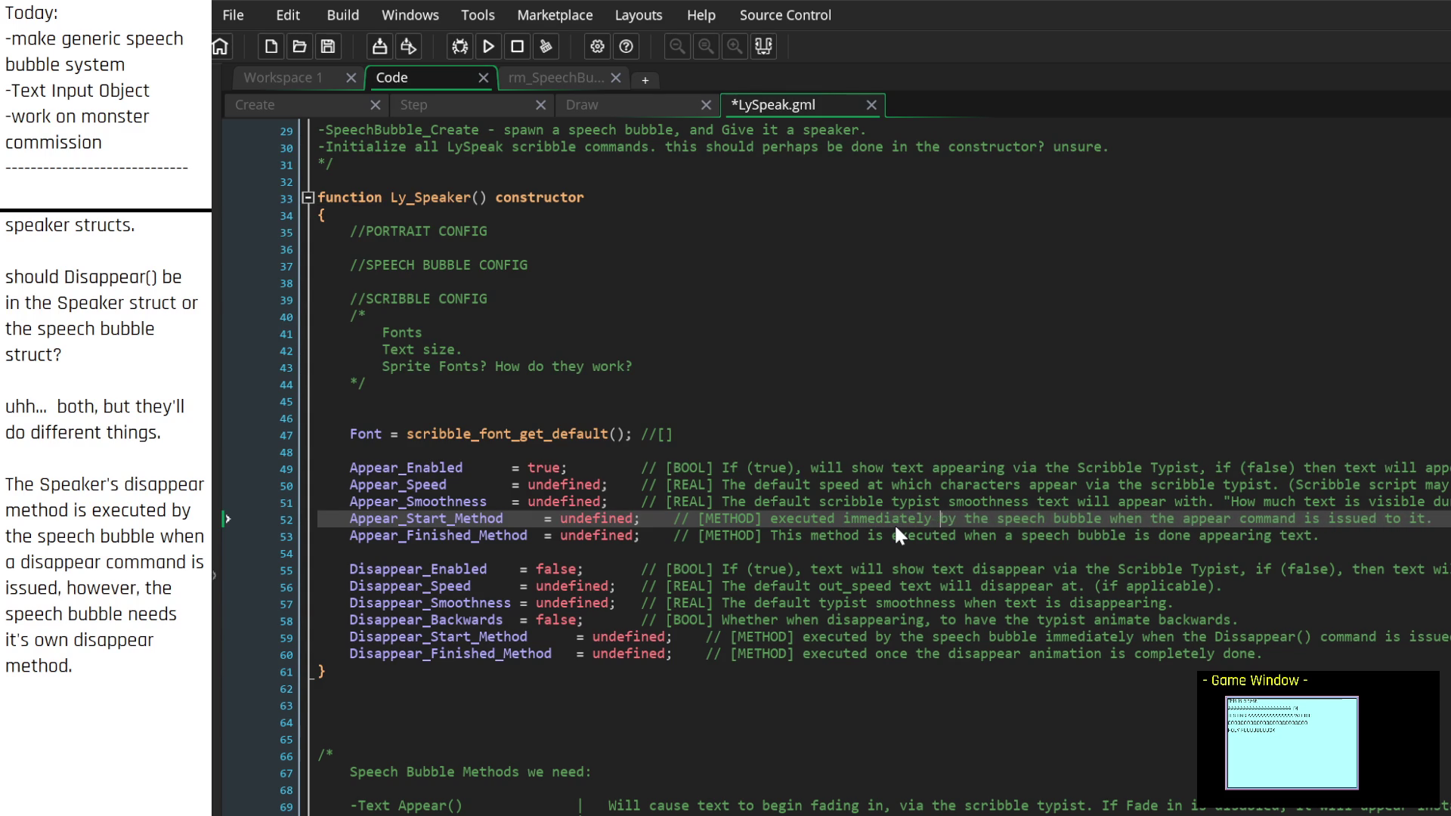
{"action": "key", "text": "ctrl+Right"}
{"action": "key", "text": "ctrl+Right"}
{"action": "key", "text": "ctrl+Right"}
{"action": "type", "text": "first"}
- Reword the Appear_Finished_Method comment to 'executed when the speech bubble is done appearing'
{"action": "left_click_drag", "start_coordinate": [770, 534], "coordinate": [890, 535]}
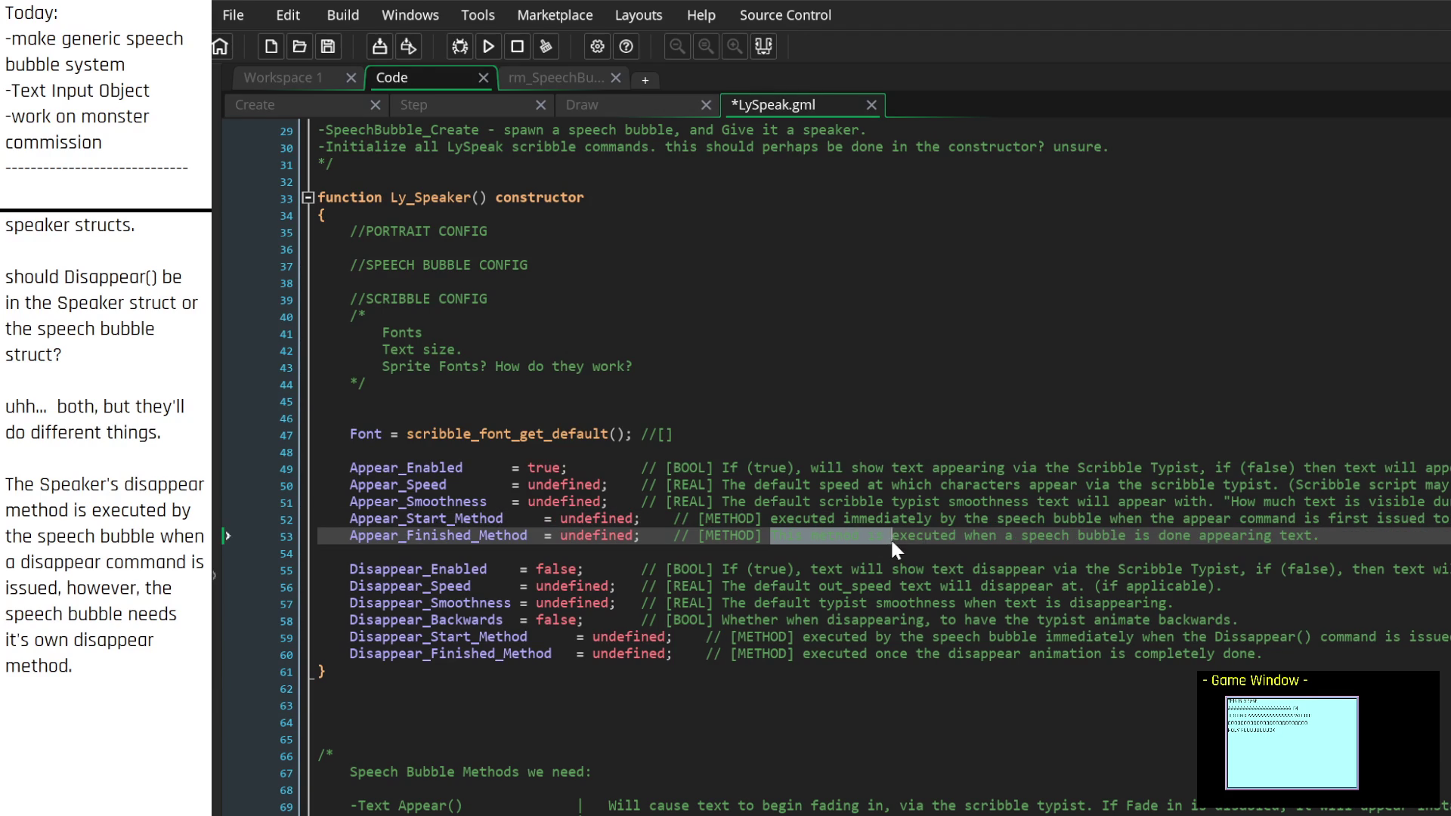
{"action": "key", "text": "BackSpace"}
{"action": "key", "text": "ctrl+Right"}
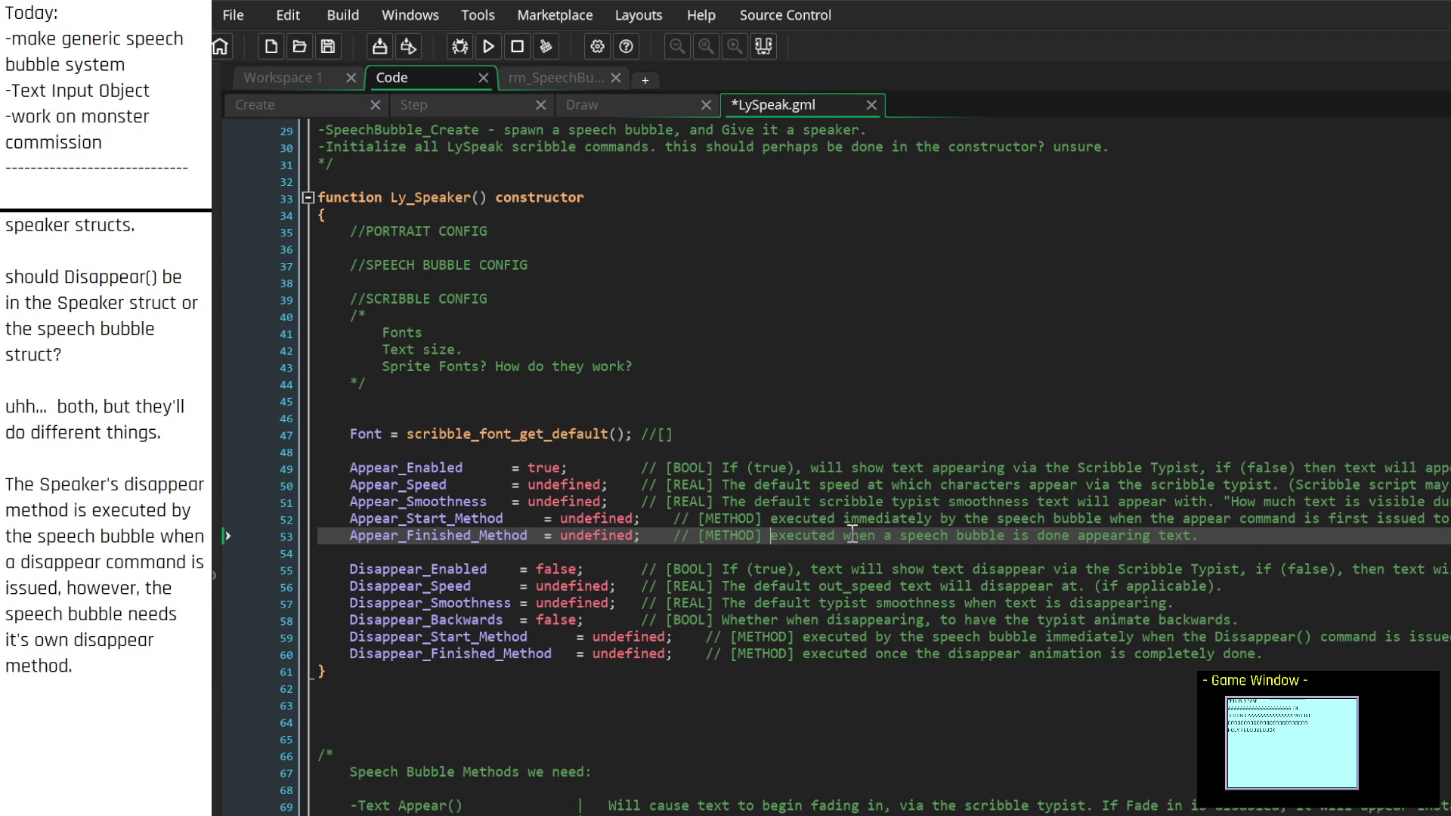
{"action": "key", "text": "ctrl+Right"}
{"action": "key", "text": "Delete"}
{"action": "type", "text": "the"}
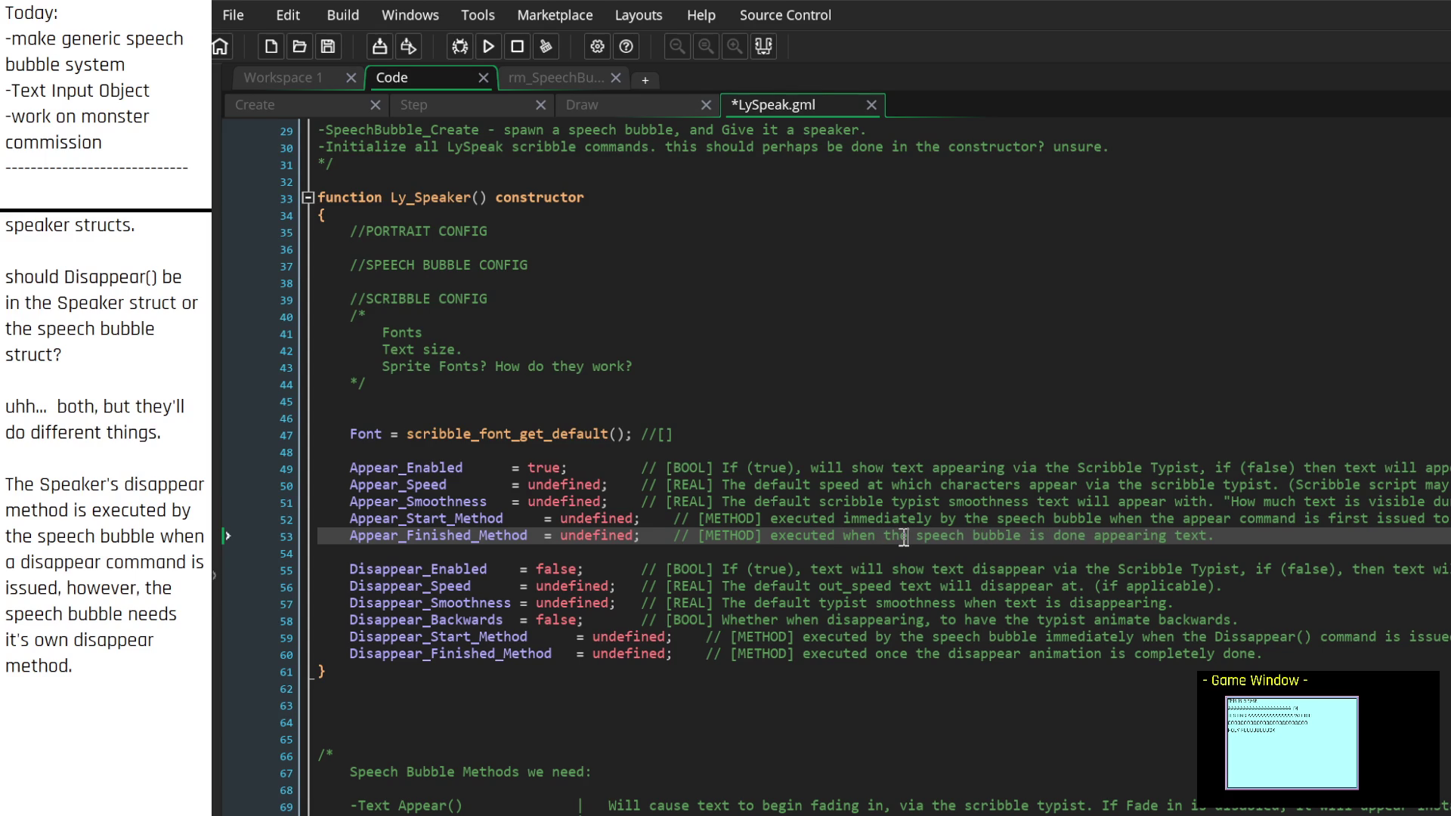
{"action": "key", "text": "Right"}
{"action": "key", "text": "Right"}
{"action": "key", "text": "Right"}
{"action": "key", "text": "ctrl+Right"}
{"action": "key", "text": "ctrl+Right"}
{"action": "key", "text": "BackSpace"}
{"action": "key", "text": "BackSpace"}
{"action": "key", "text": "BackSpace"}
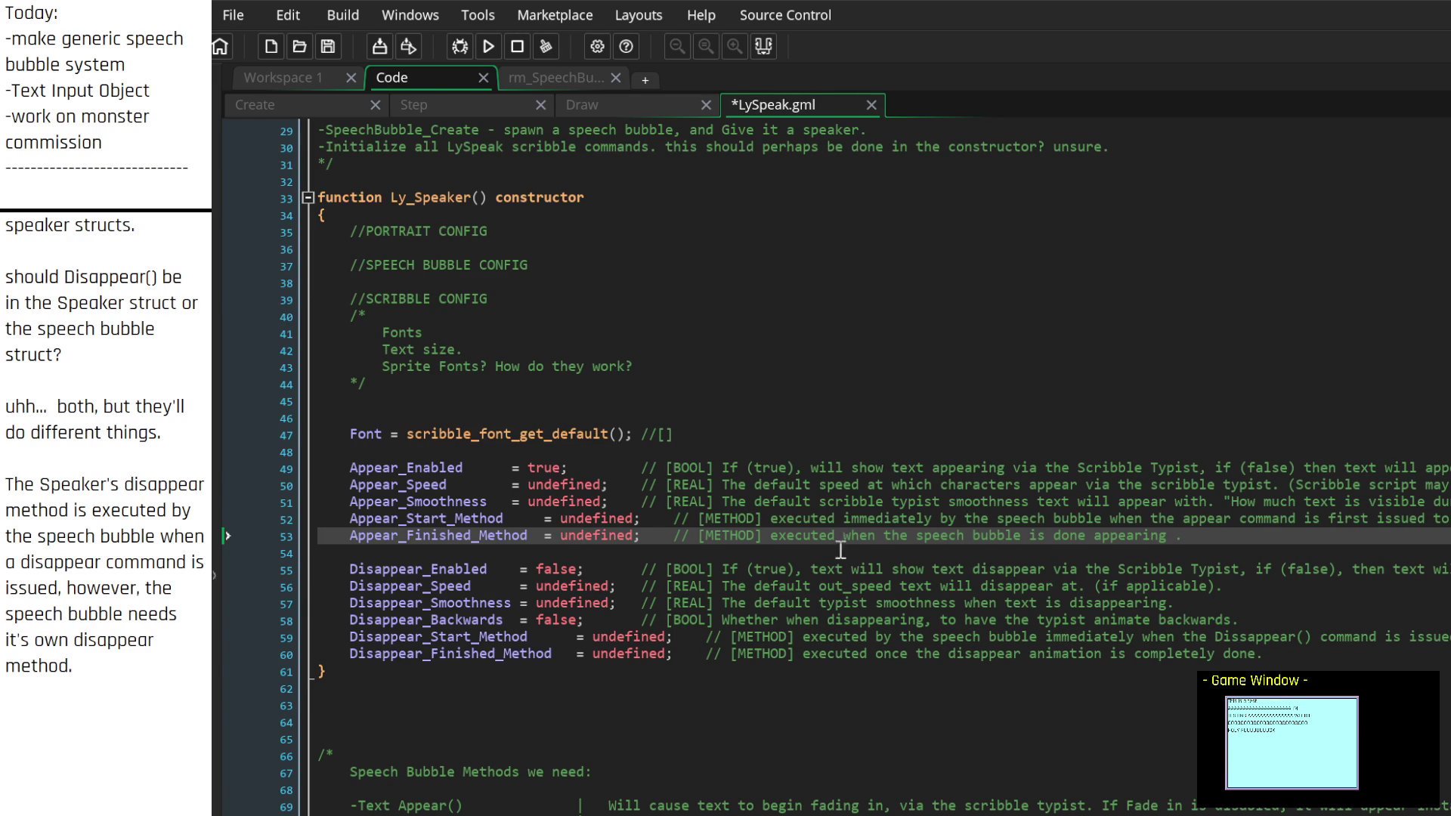
- Reword the Appear_Finished_Method comment on line 53 to end with 'bubble's text'
{"action": "left_click", "coordinate": [860, 569]}
{"action": "left_click", "coordinate": [1152, 519]}
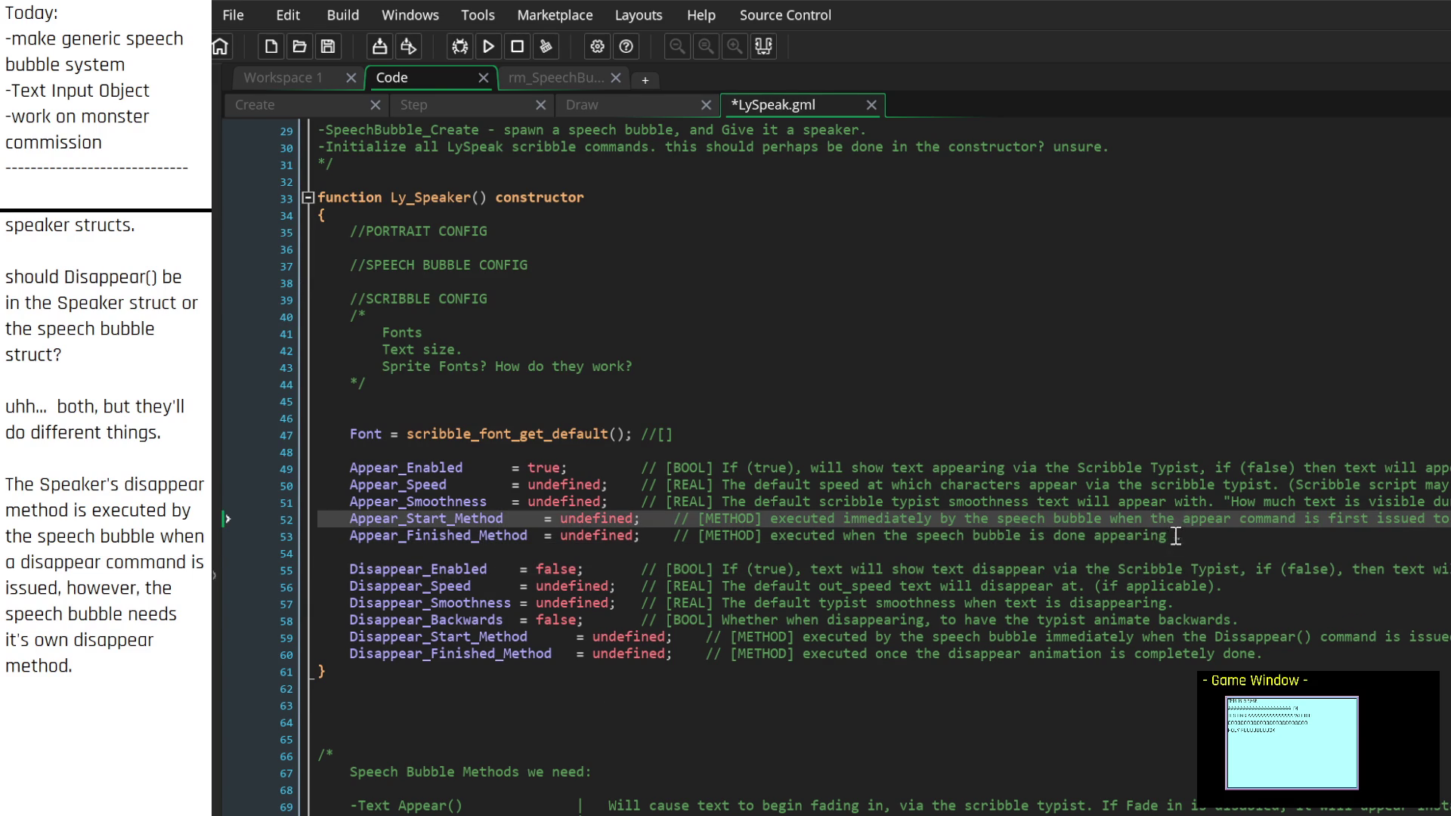
{"action": "left_click", "coordinate": [1176, 536]}
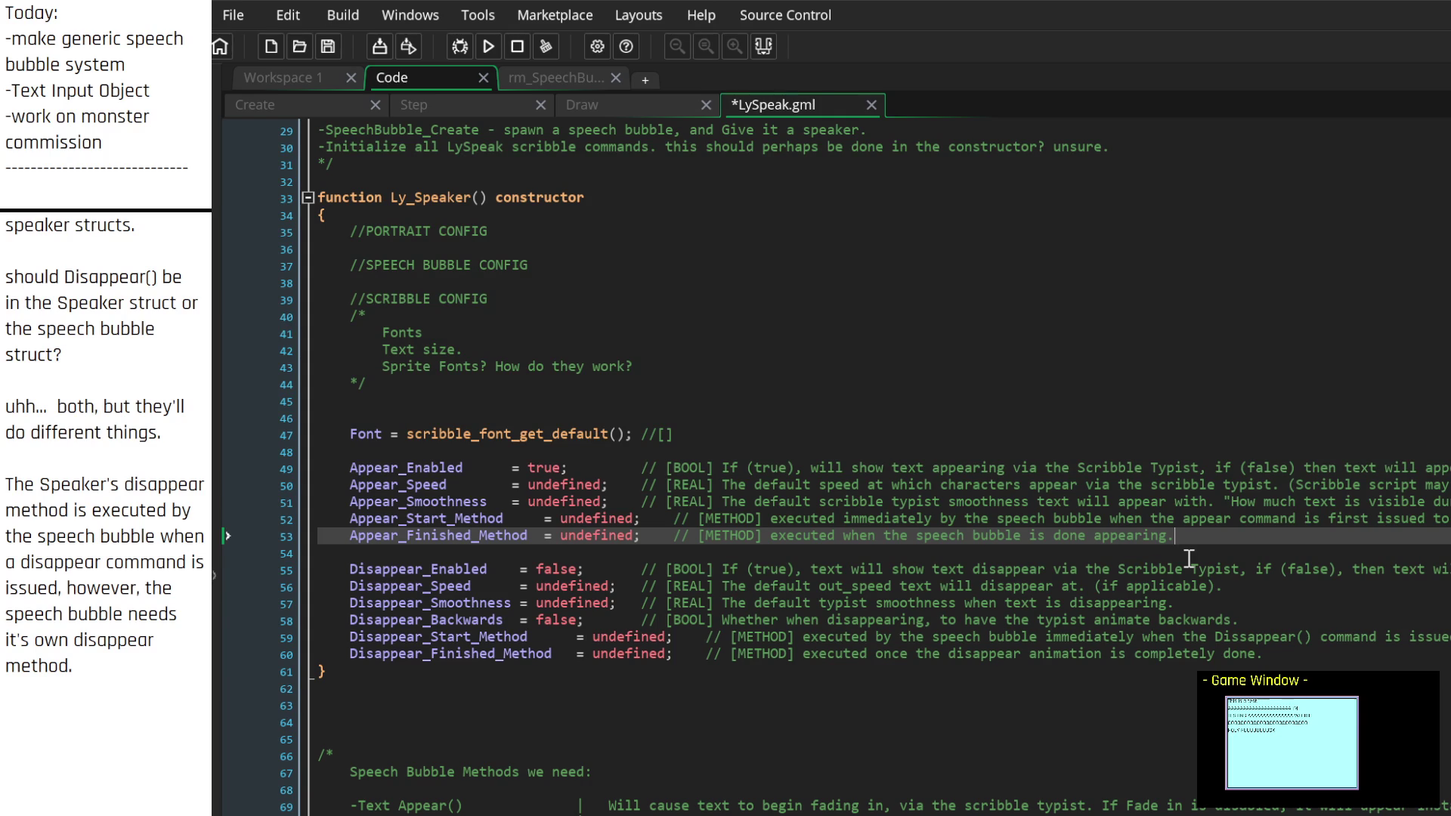
{"action": "type", "text": "."}
{"action": "key", "text": "BackSpace"}
{"action": "key", "text": "BackSpace"}
{"action": "key", "text": "BackSpace"}
{"action": "type", "text": "bubble's t"}
{"action": "type", "text": "ext"}
{"action": "key", "text": "Down"}
{"action": "key", "text": "Down"}
{"action": "key", "text": "Down"}
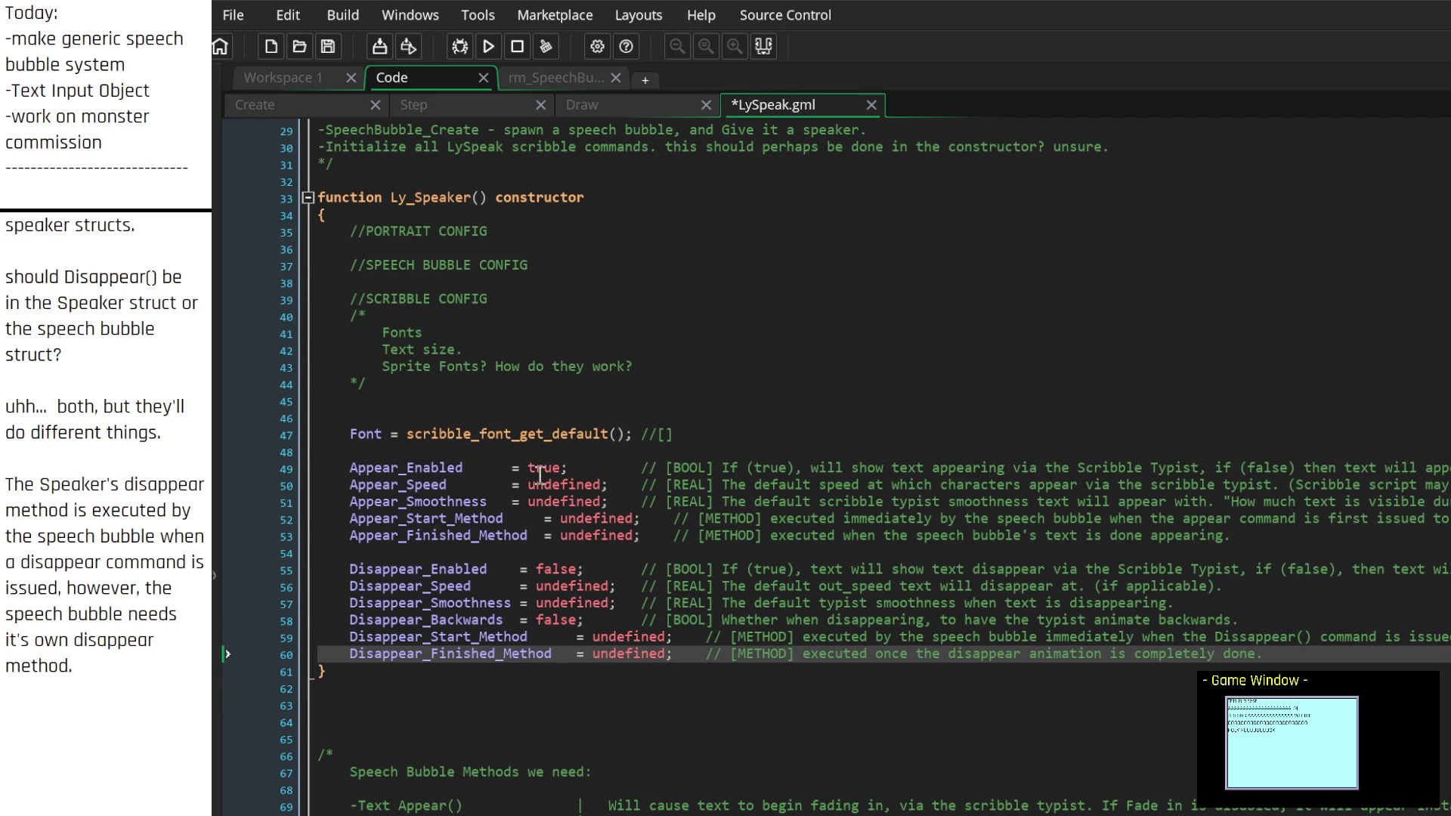
- Pad the Appear_Enabled, Appear_Speed and Appear_Smoothness assignments toward a common column
{"action": "left_click", "coordinate": [515, 508]}
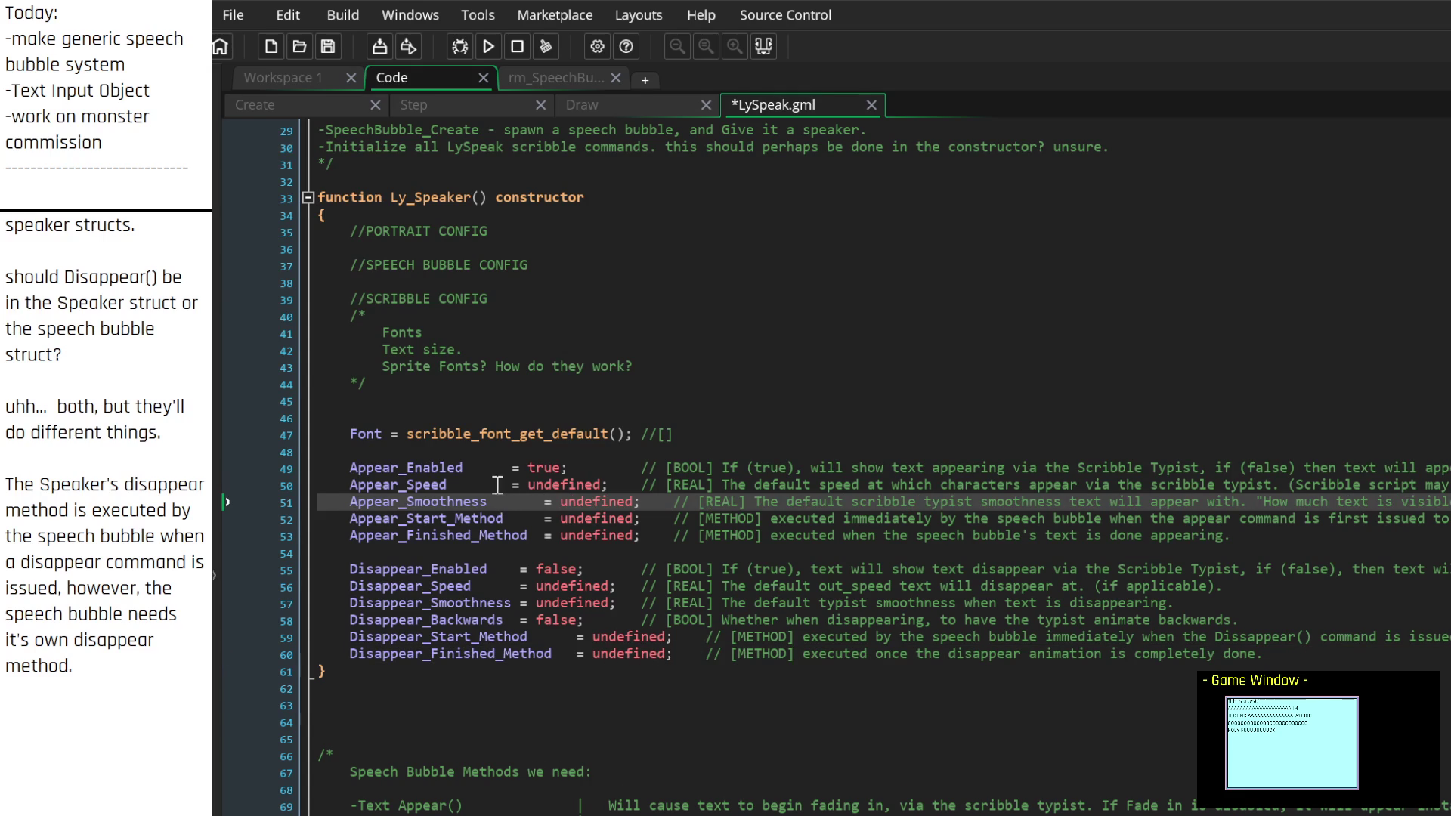
{"action": "left_click", "coordinate": [513, 484]}
{"action": "left_click", "coordinate": [509, 467]}
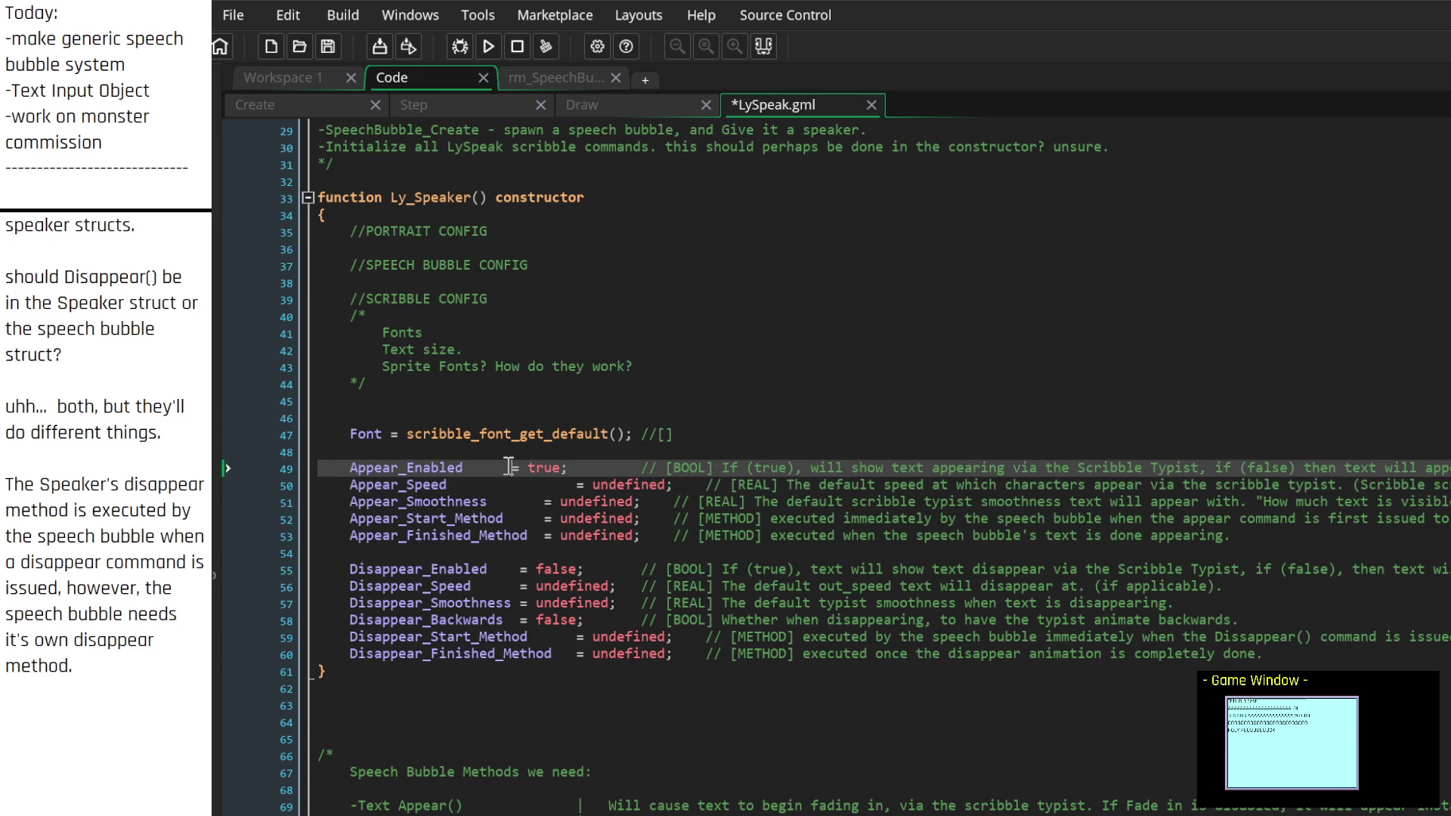
{"action": "left_click", "coordinate": [576, 485]}
{"action": "key", "text": "BackSpace"}
{"action": "key", "text": "BackSpace"}
{"action": "key", "text": "BackSpace"}
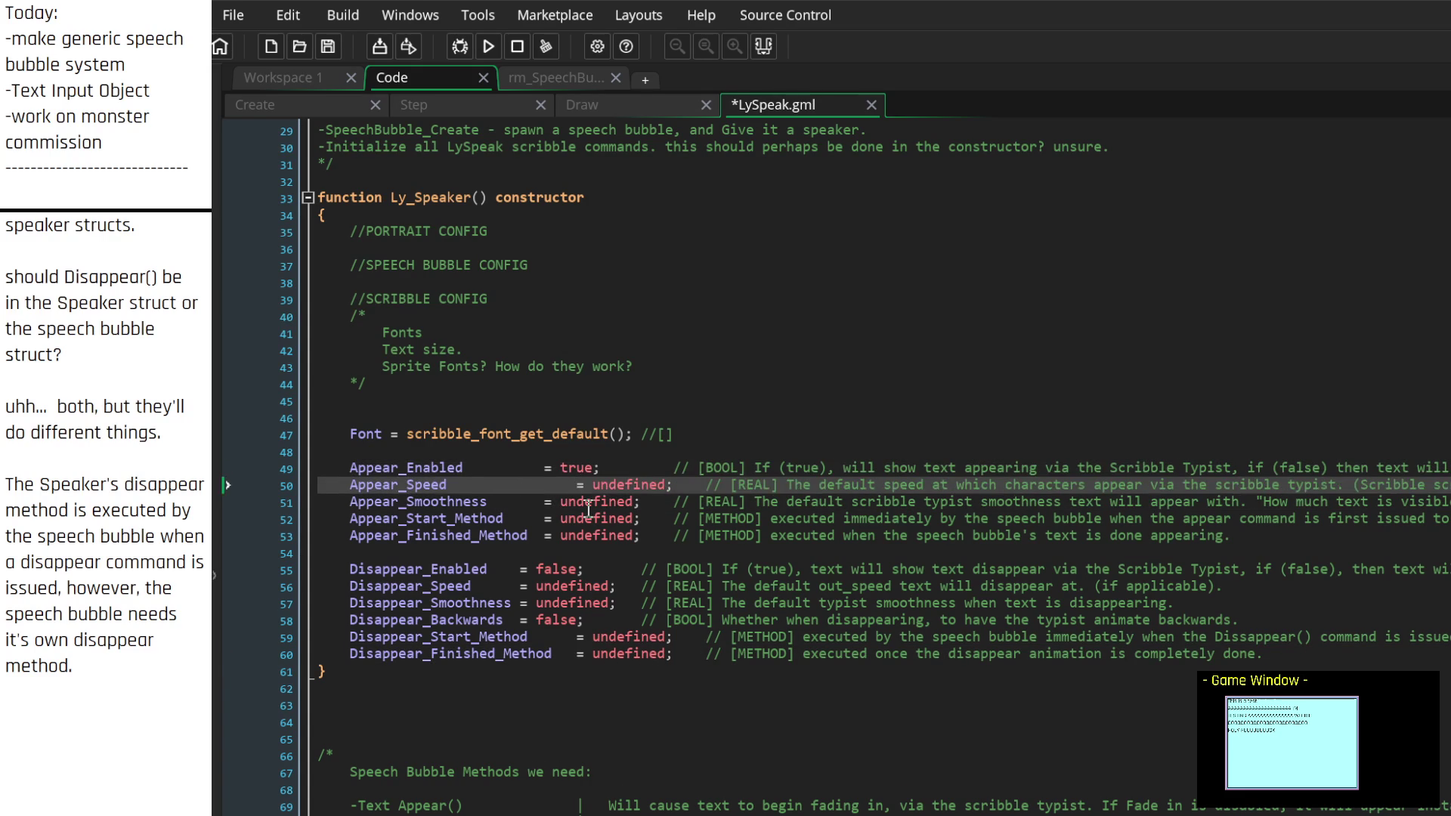
- Align the Disappear_Enabled, Speed, Smoothness and Backwards values in one column
{"action": "left_click", "coordinate": [520, 569]}
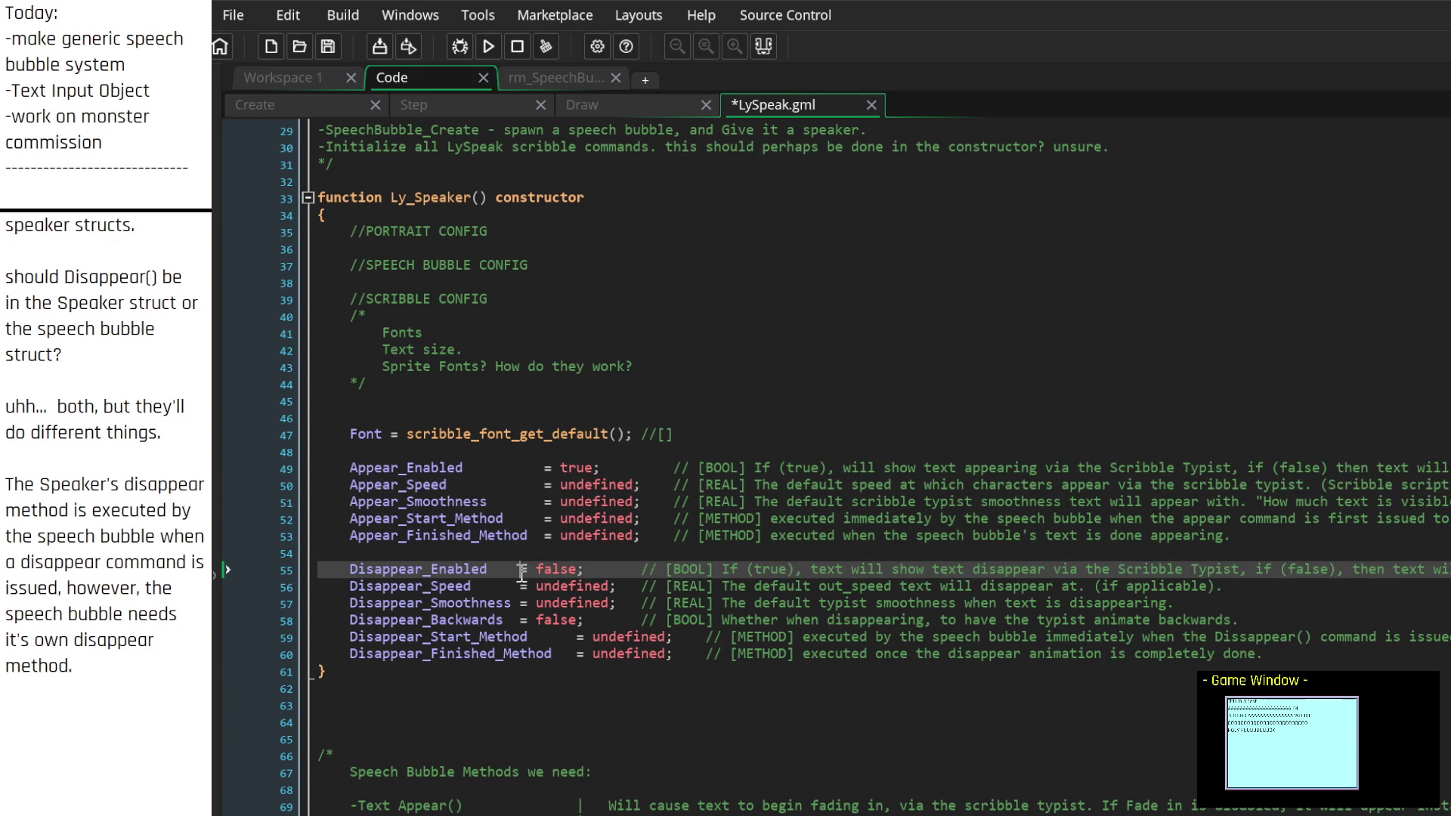
{"action": "left_click", "coordinate": [522, 588]}
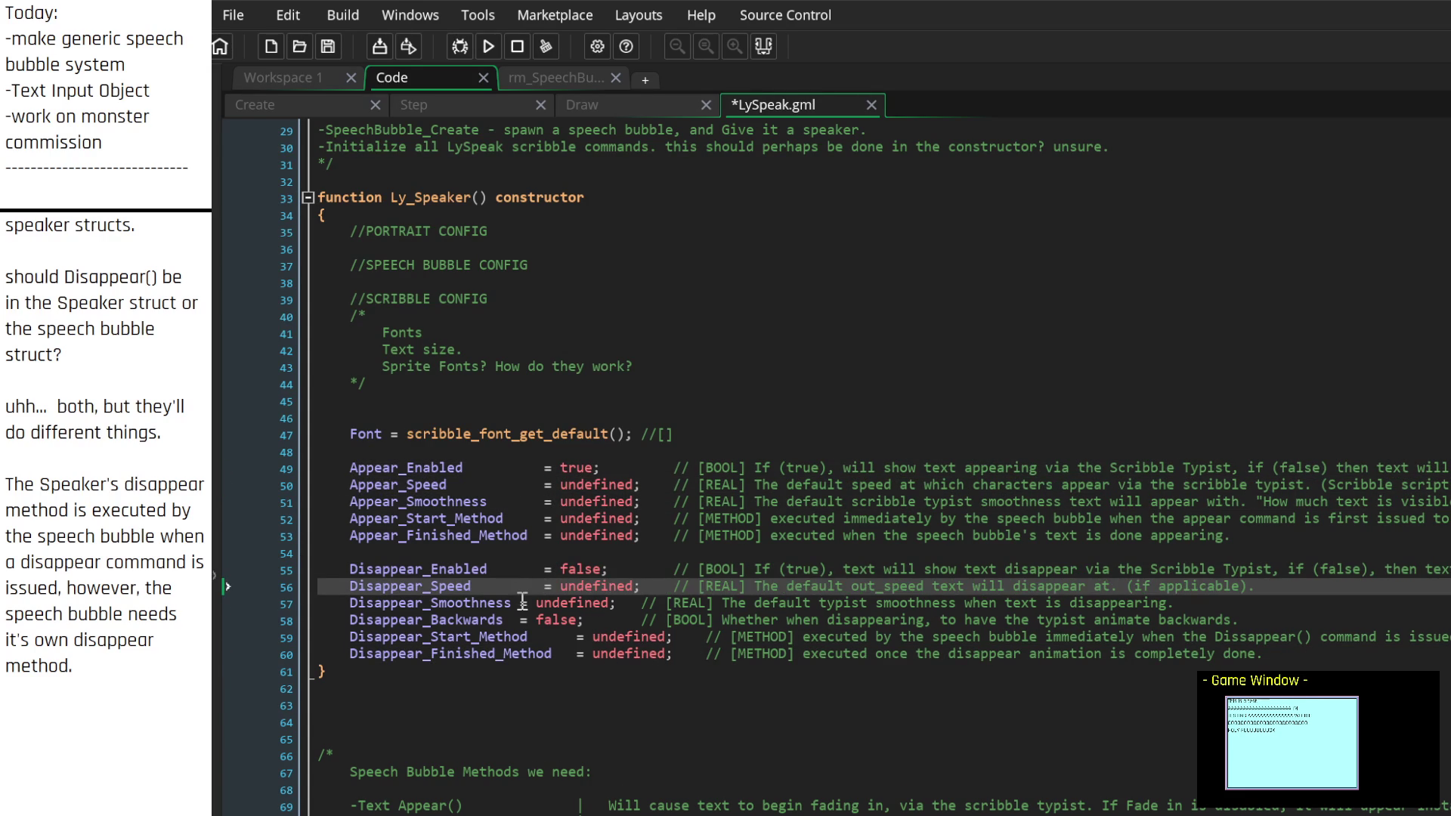
{"action": "left_click", "coordinate": [522, 602]}
{"action": "left_click", "coordinate": [522, 620]}
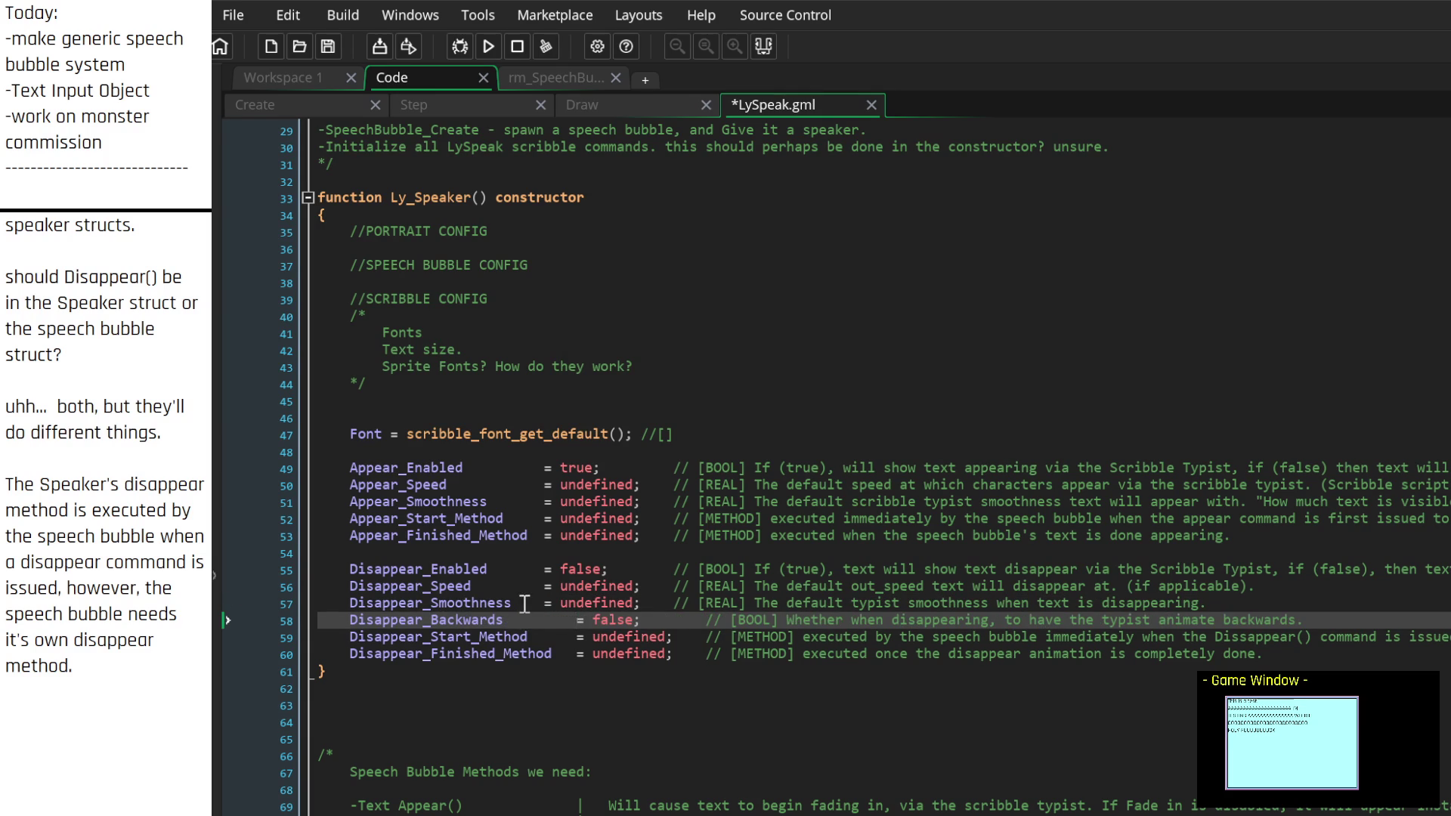
{"action": "left_click", "coordinate": [524, 602]}
{"action": "left_click", "coordinate": [522, 585]}
{"action": "left_click", "coordinate": [531, 569]}
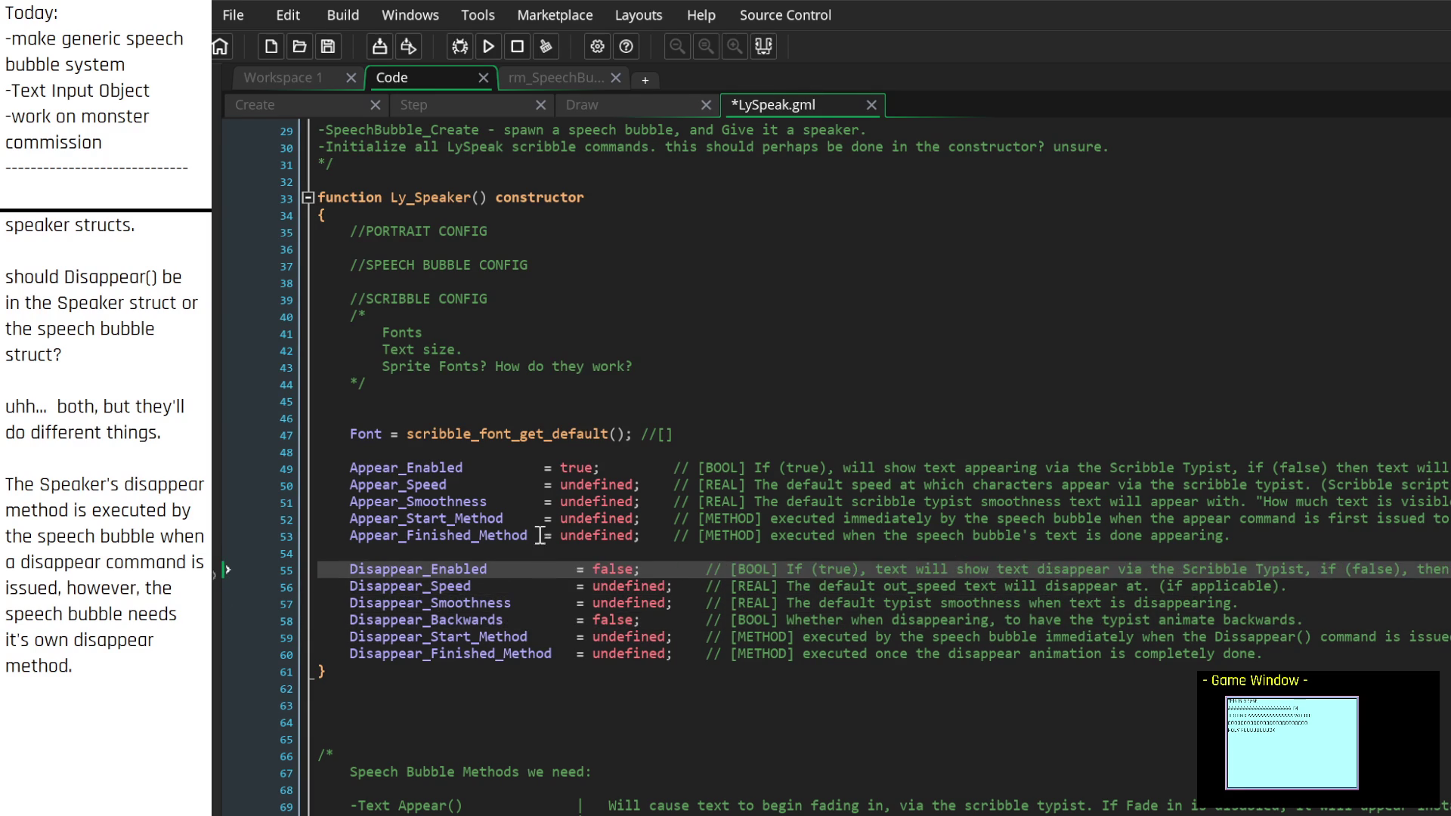
- Push every Appear value, including Appear_Start_Method and Appear_Finished_Method, into the shared Disappear column
{"action": "left_click", "coordinate": [541, 535]}
{"action": "left_click", "coordinate": [536, 502]}
{"action": "left_click", "coordinate": [534, 485]}
{"action": "left_click", "coordinate": [533, 468]}
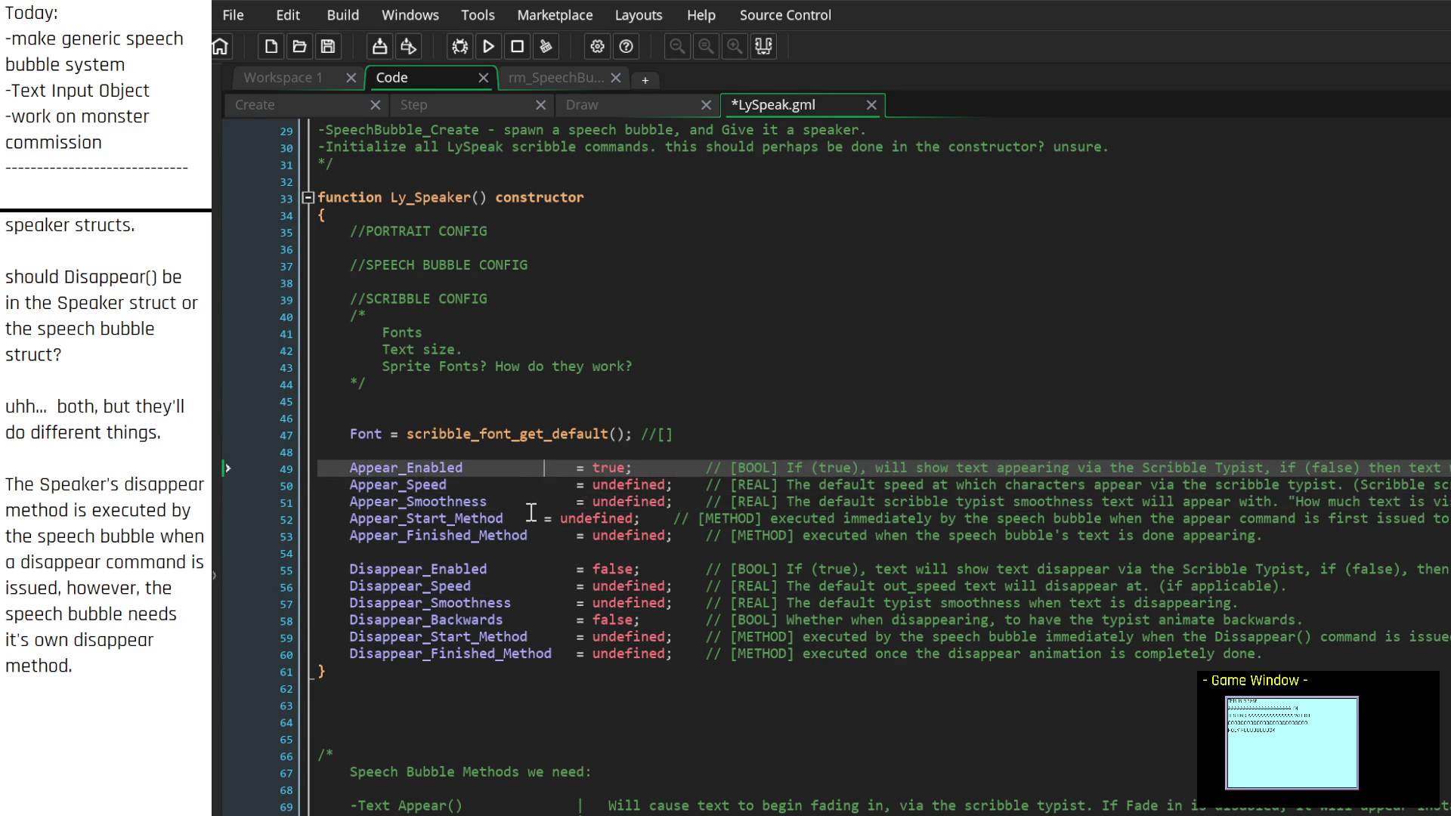
{"action": "left_click", "coordinate": [531, 519]}
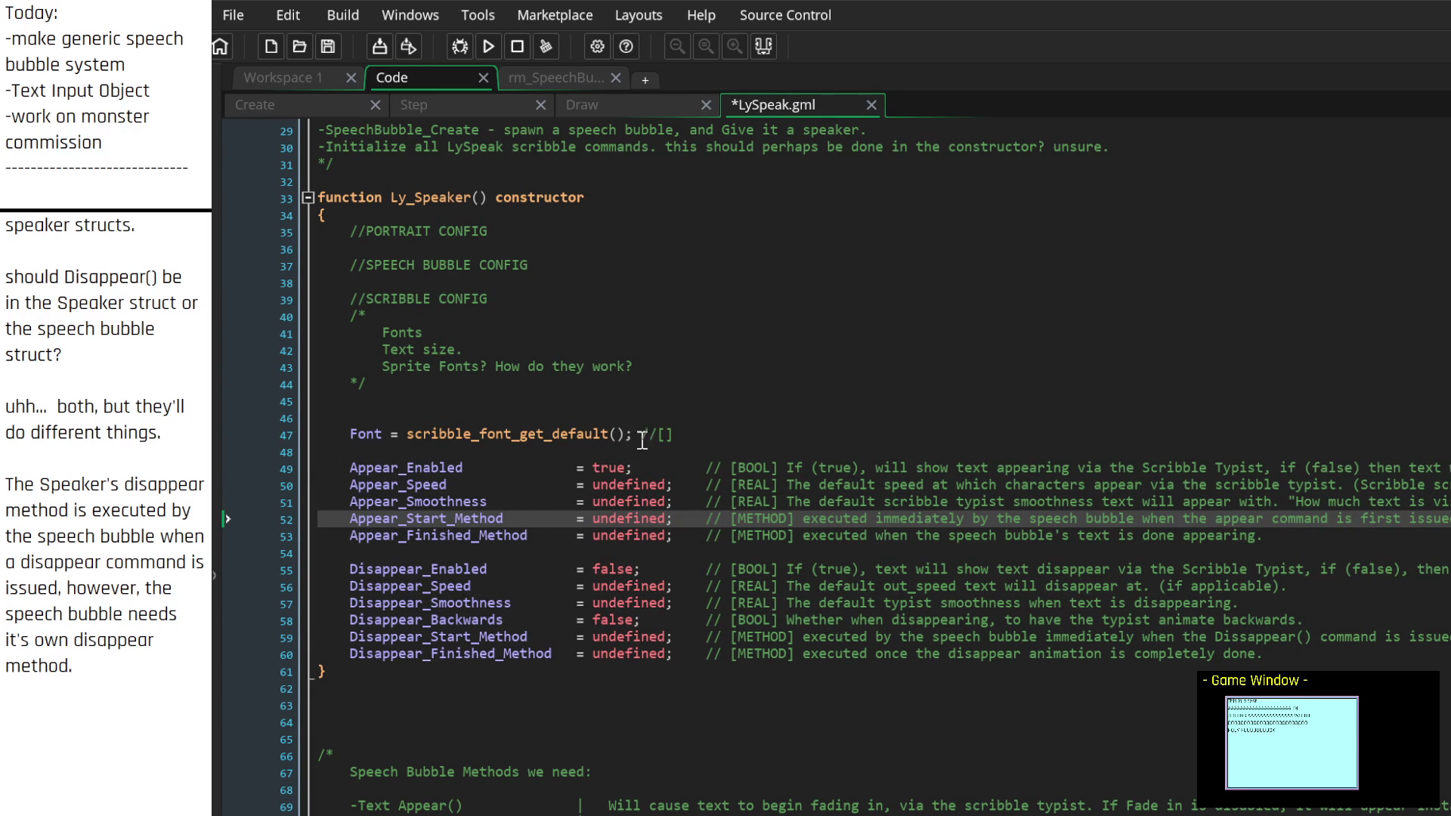
{"action": "left_click", "coordinate": [682, 434]}
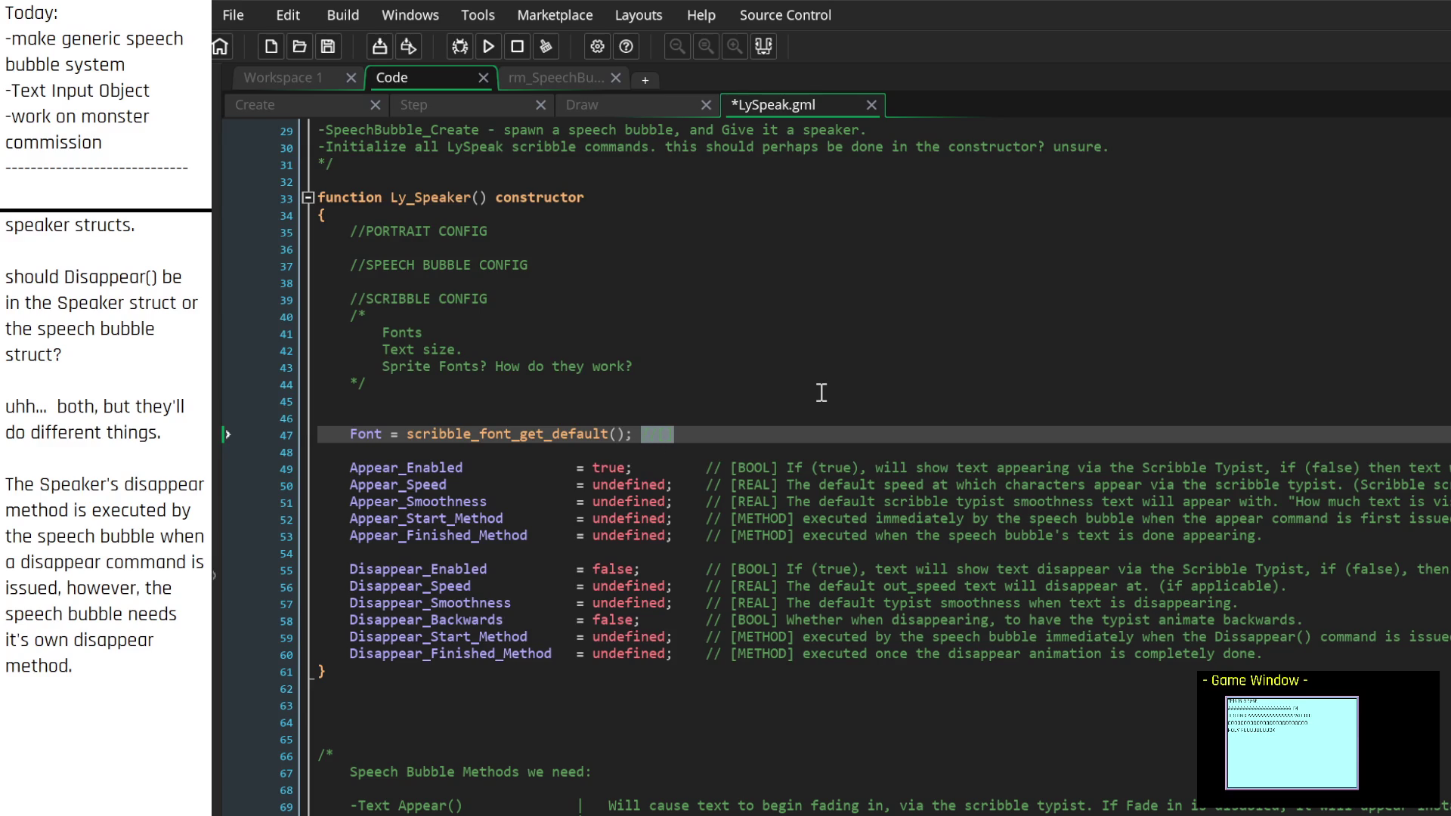
- In LySpeak_Init, add blank lines after the folded add_event call and delete those above //Add Scribble Events
{"action": "key", "text": "Page_Down"}
{"action": "key", "text": "Down"}
{"action": "key", "text": "Down"}
{"action": "key", "text": "Down"}
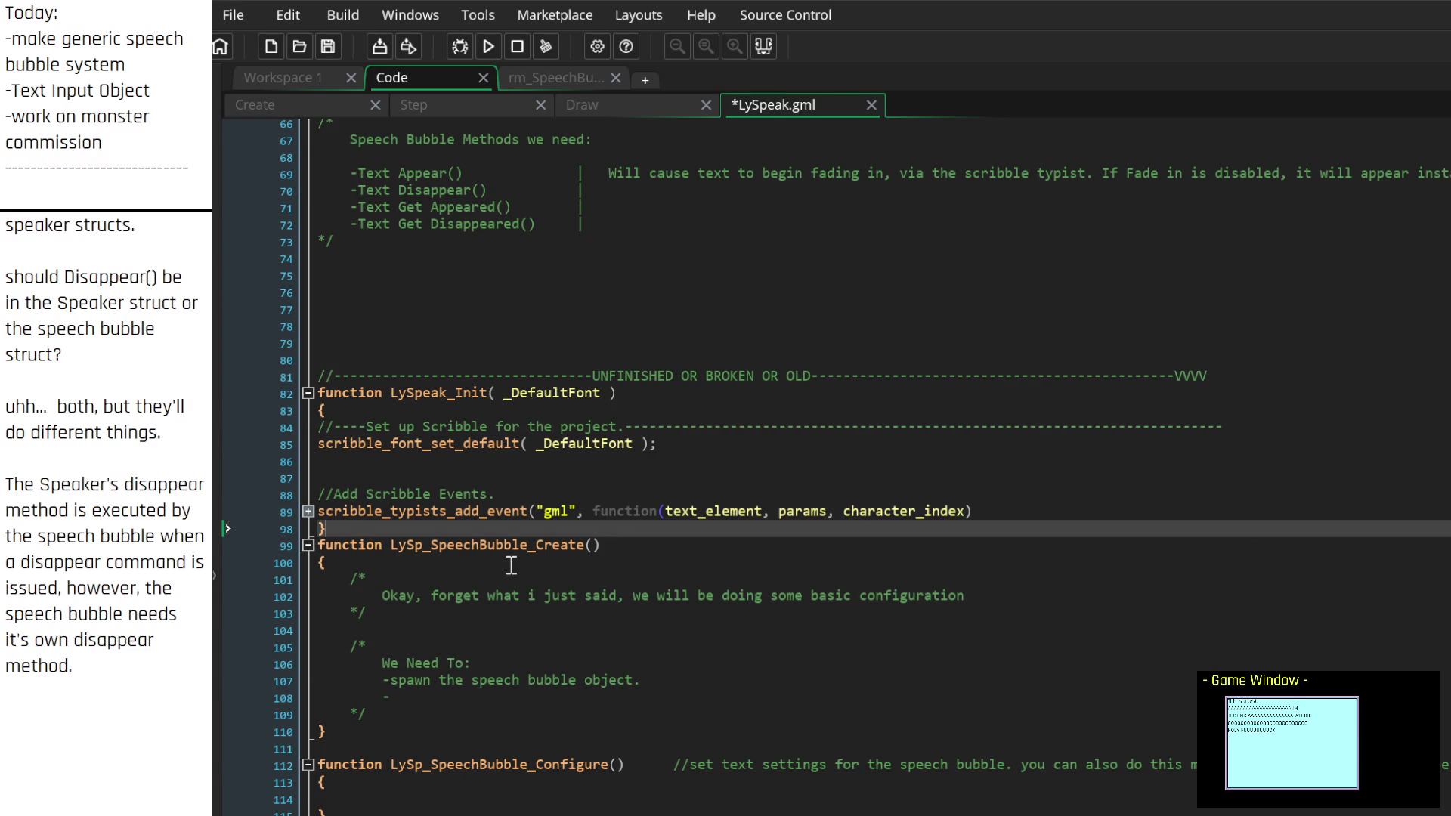
{"action": "key", "text": "Up"}
{"action": "key", "text": "Up"}
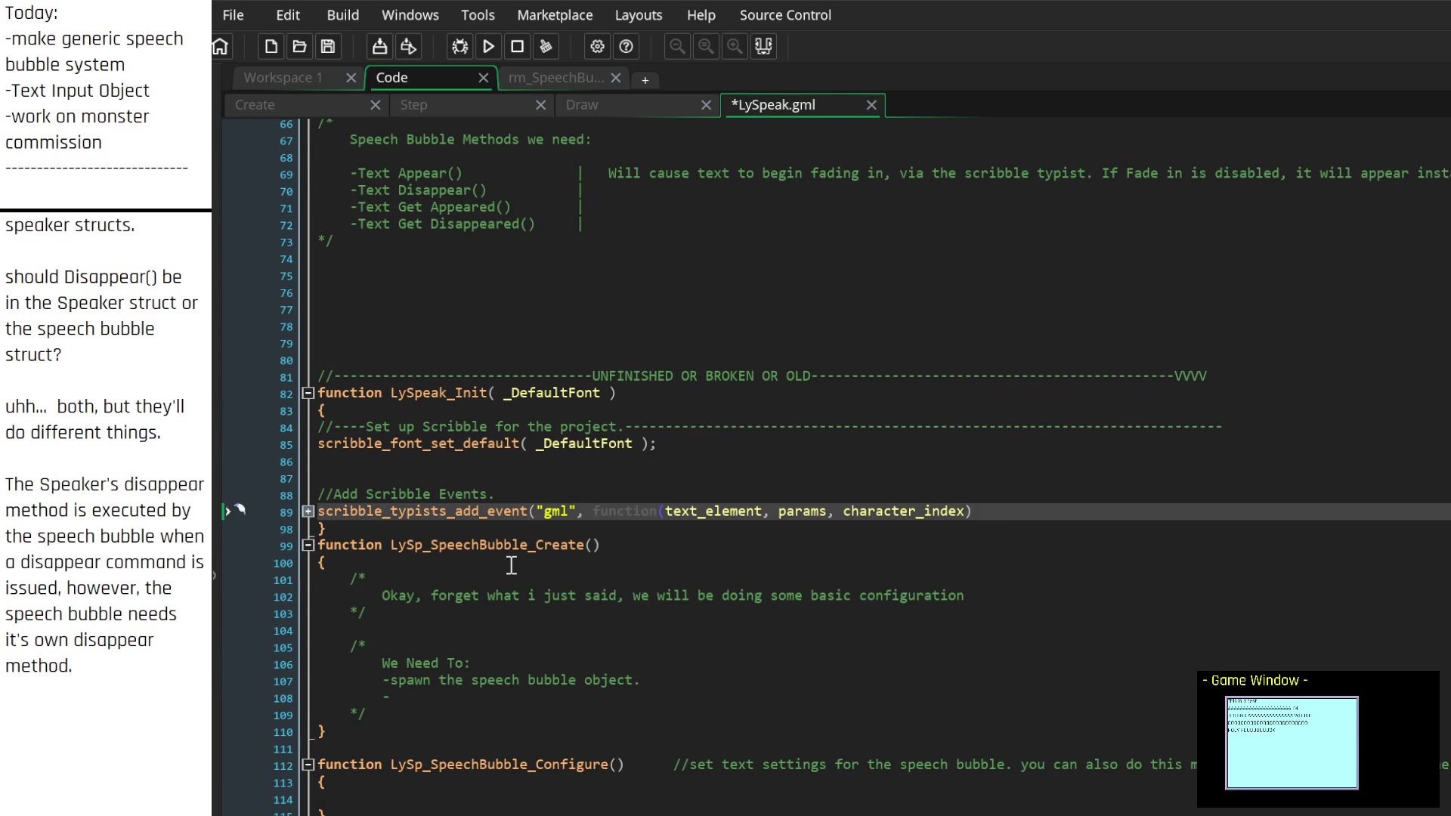
{"action": "key", "text": "Return"}
{"action": "key", "text": "Return"}
{"action": "key", "text": "Return"}
{"action": "key", "text": "Up"}
{"action": "key", "text": "Up"}
{"action": "key", "text": "Up"}
{"action": "key", "text": "Up"}
{"action": "key", "text": "Up"}
{"action": "key", "text": "BackSpace"}
{"action": "key", "text": "BackSpace"}
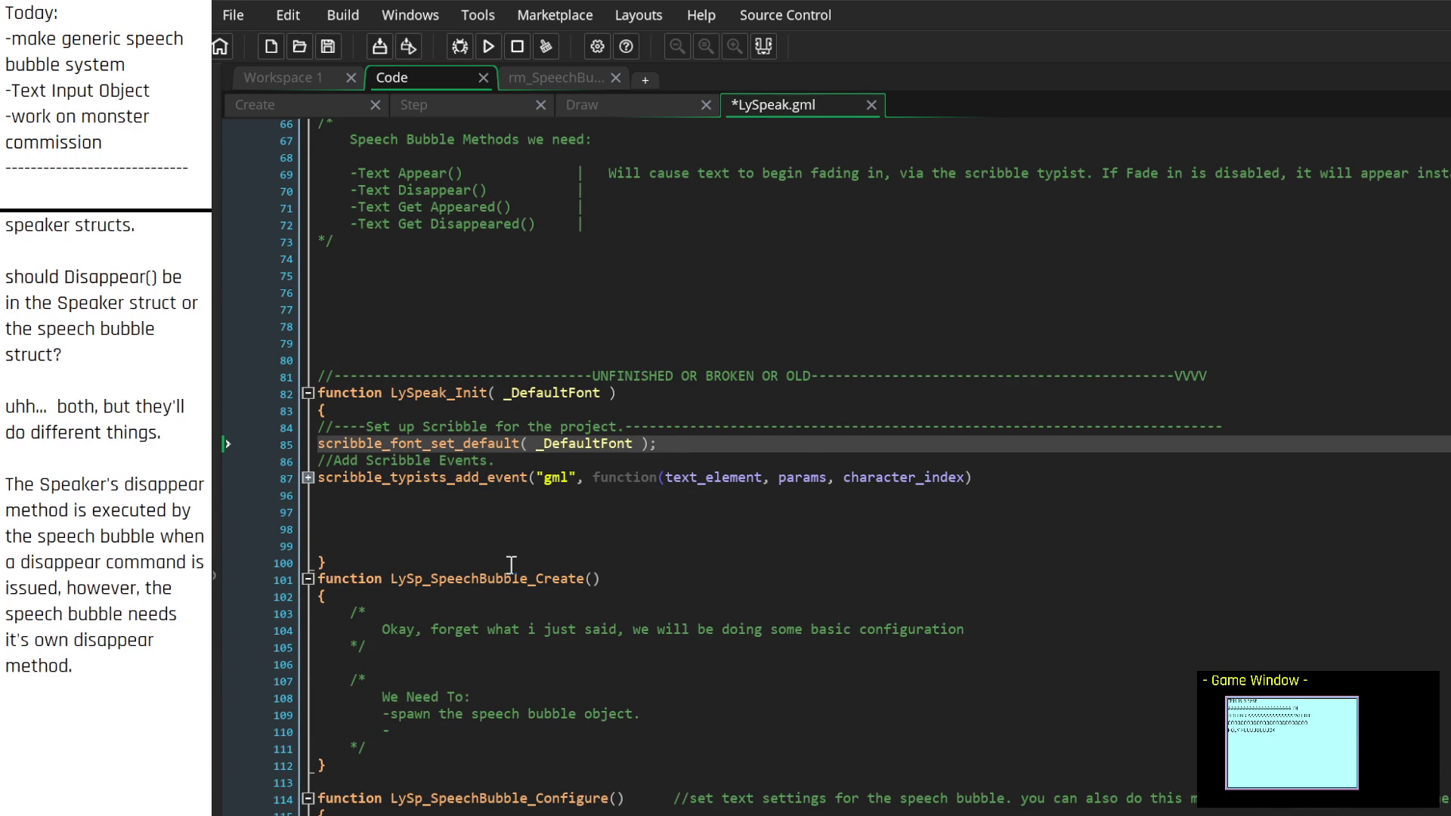